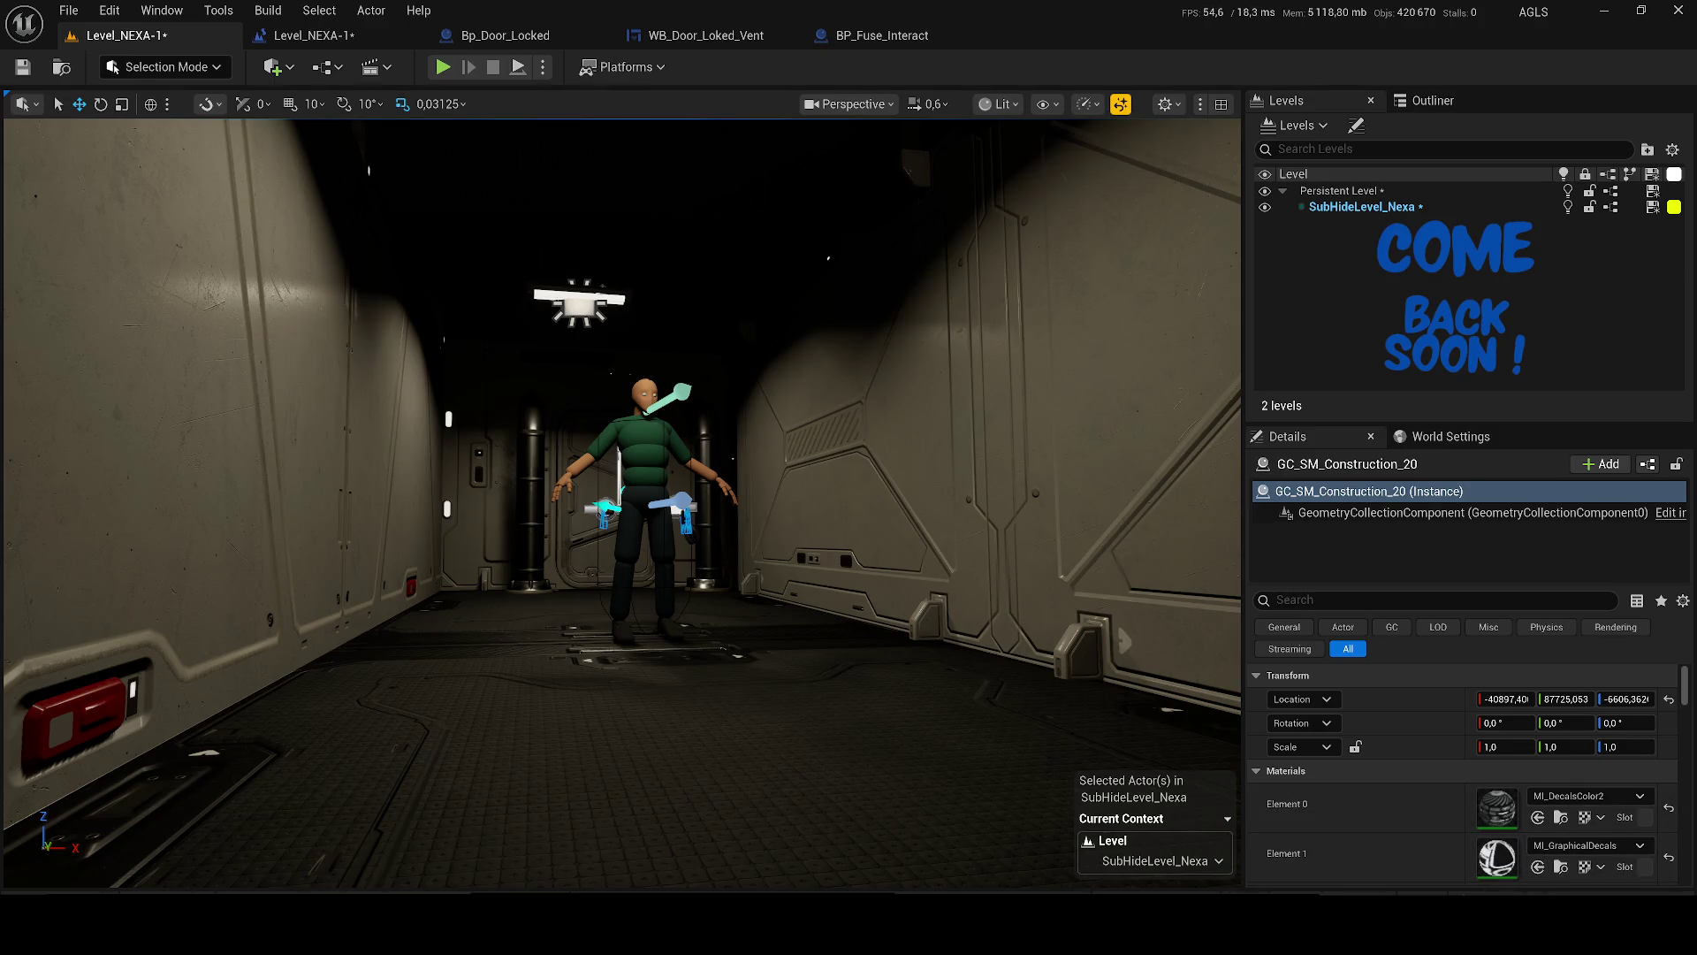
- Save the five unsaved assets, then find 'fiel' in Plugins and enable the beta Field System plugin
{"action": "key", "text": "ctrl+shift+s"}
{"action": "left_click", "coordinate": [953, 665]}
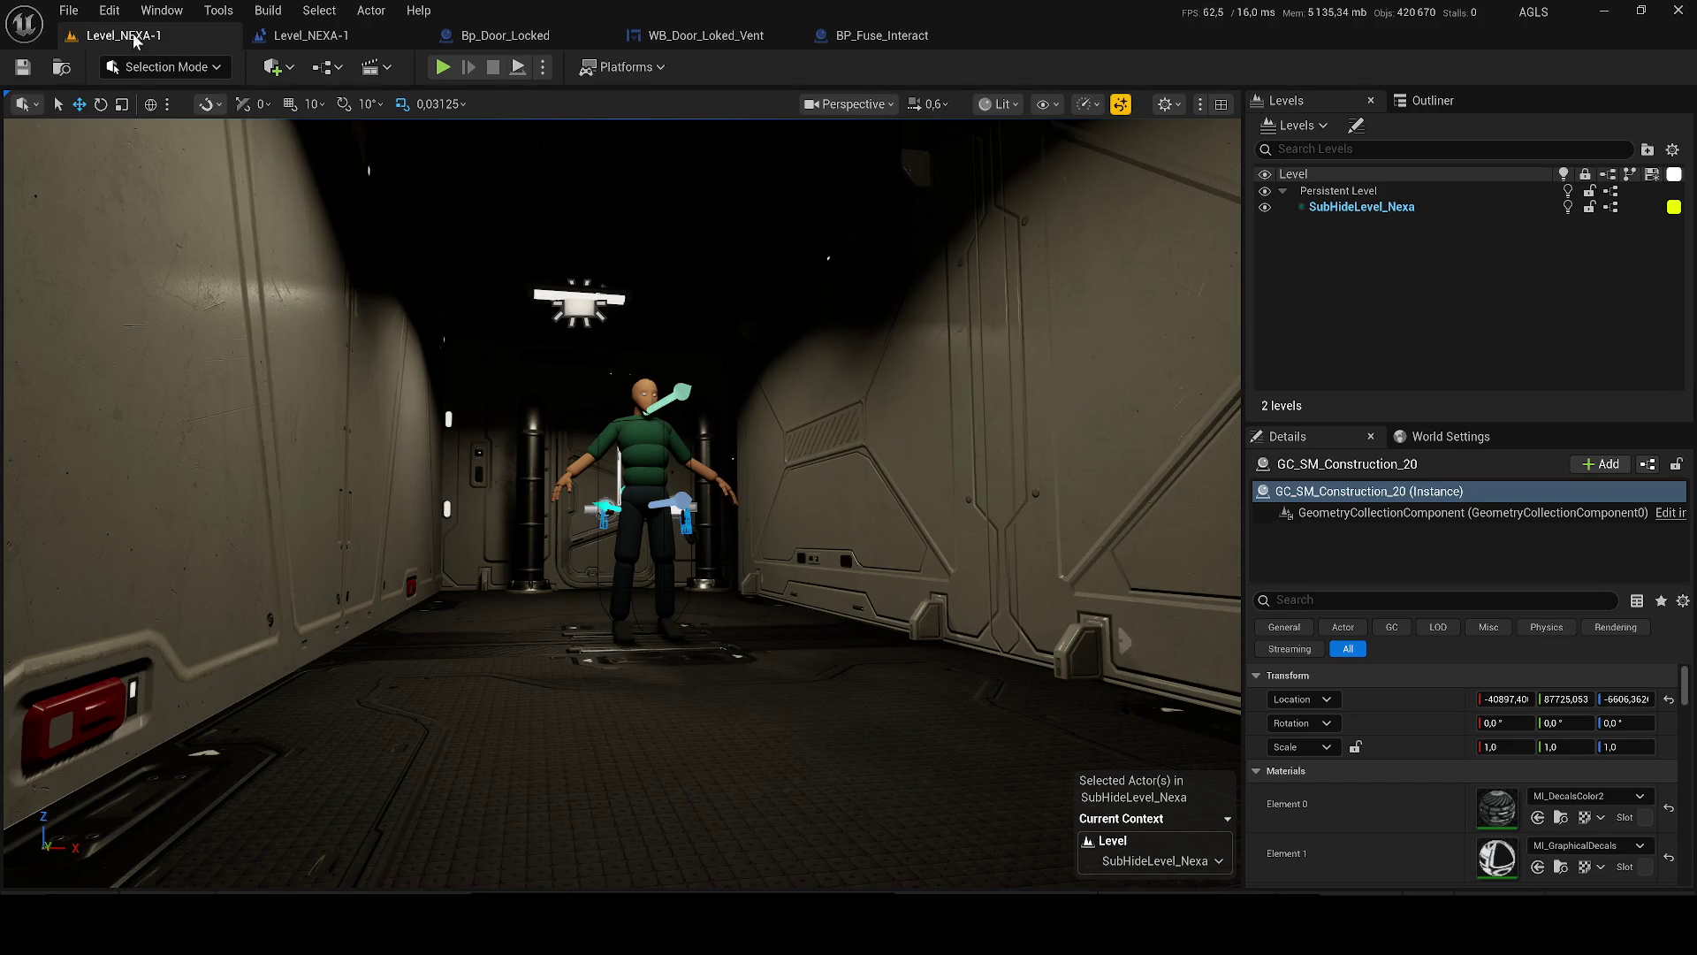
{"action": "left_click", "coordinate": [107, 14]}
{"action": "left_click", "coordinate": [162, 318]}
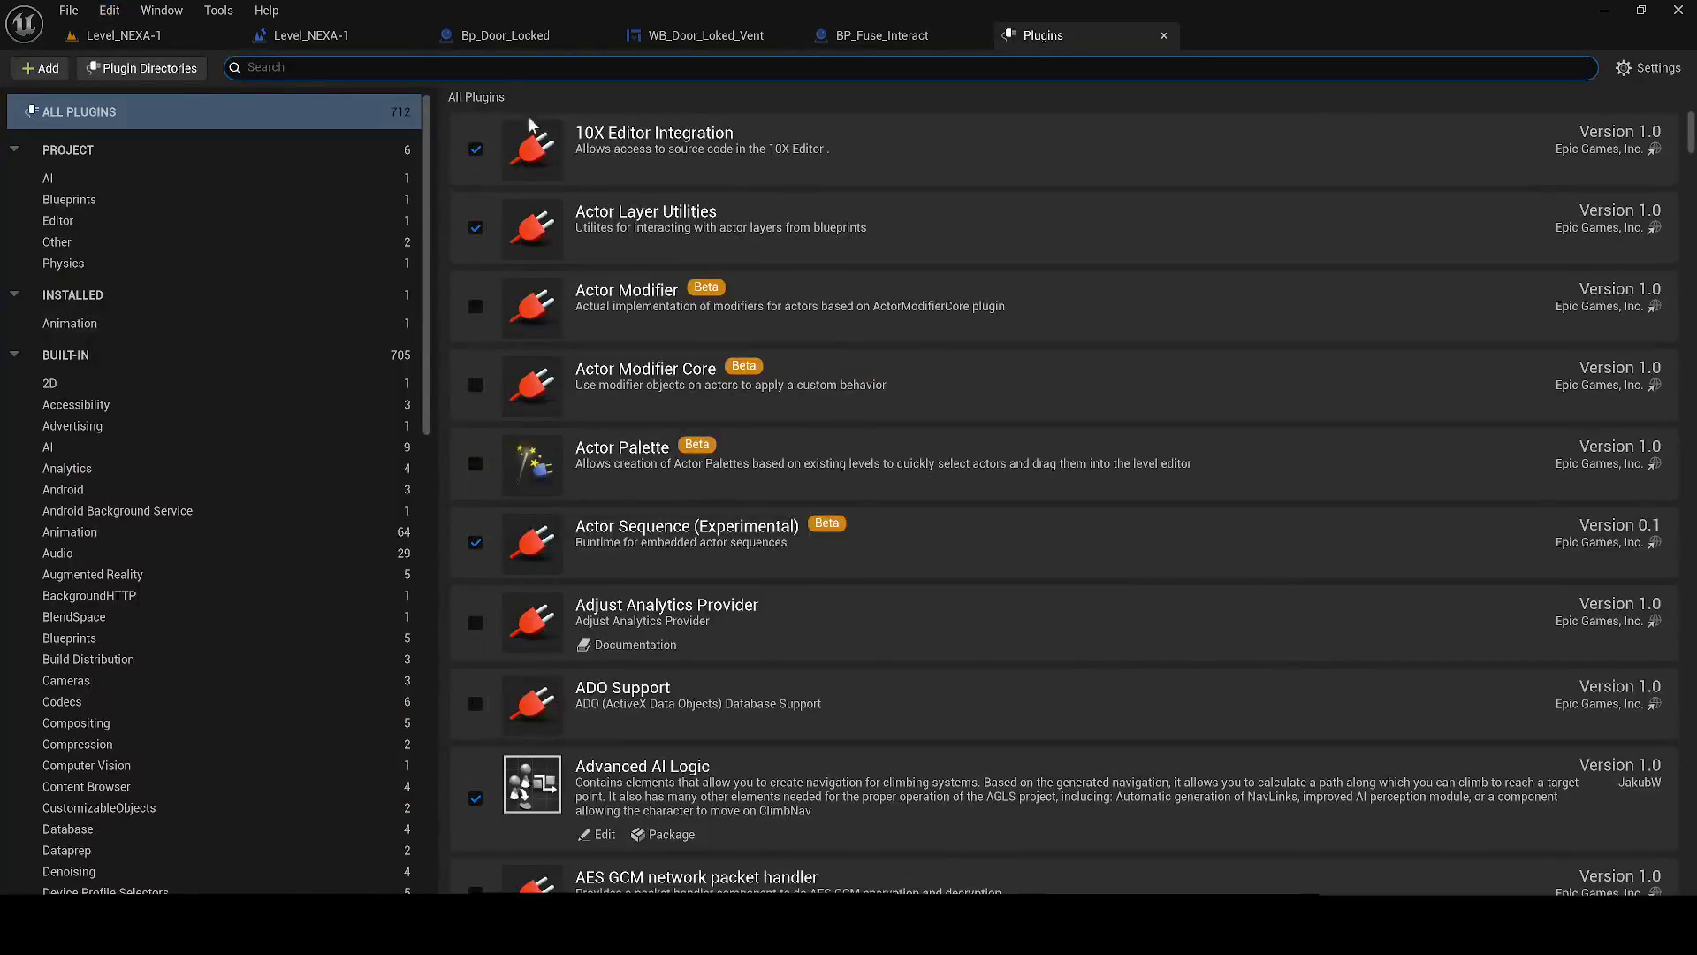
{"action": "type", "text": "fiel"}
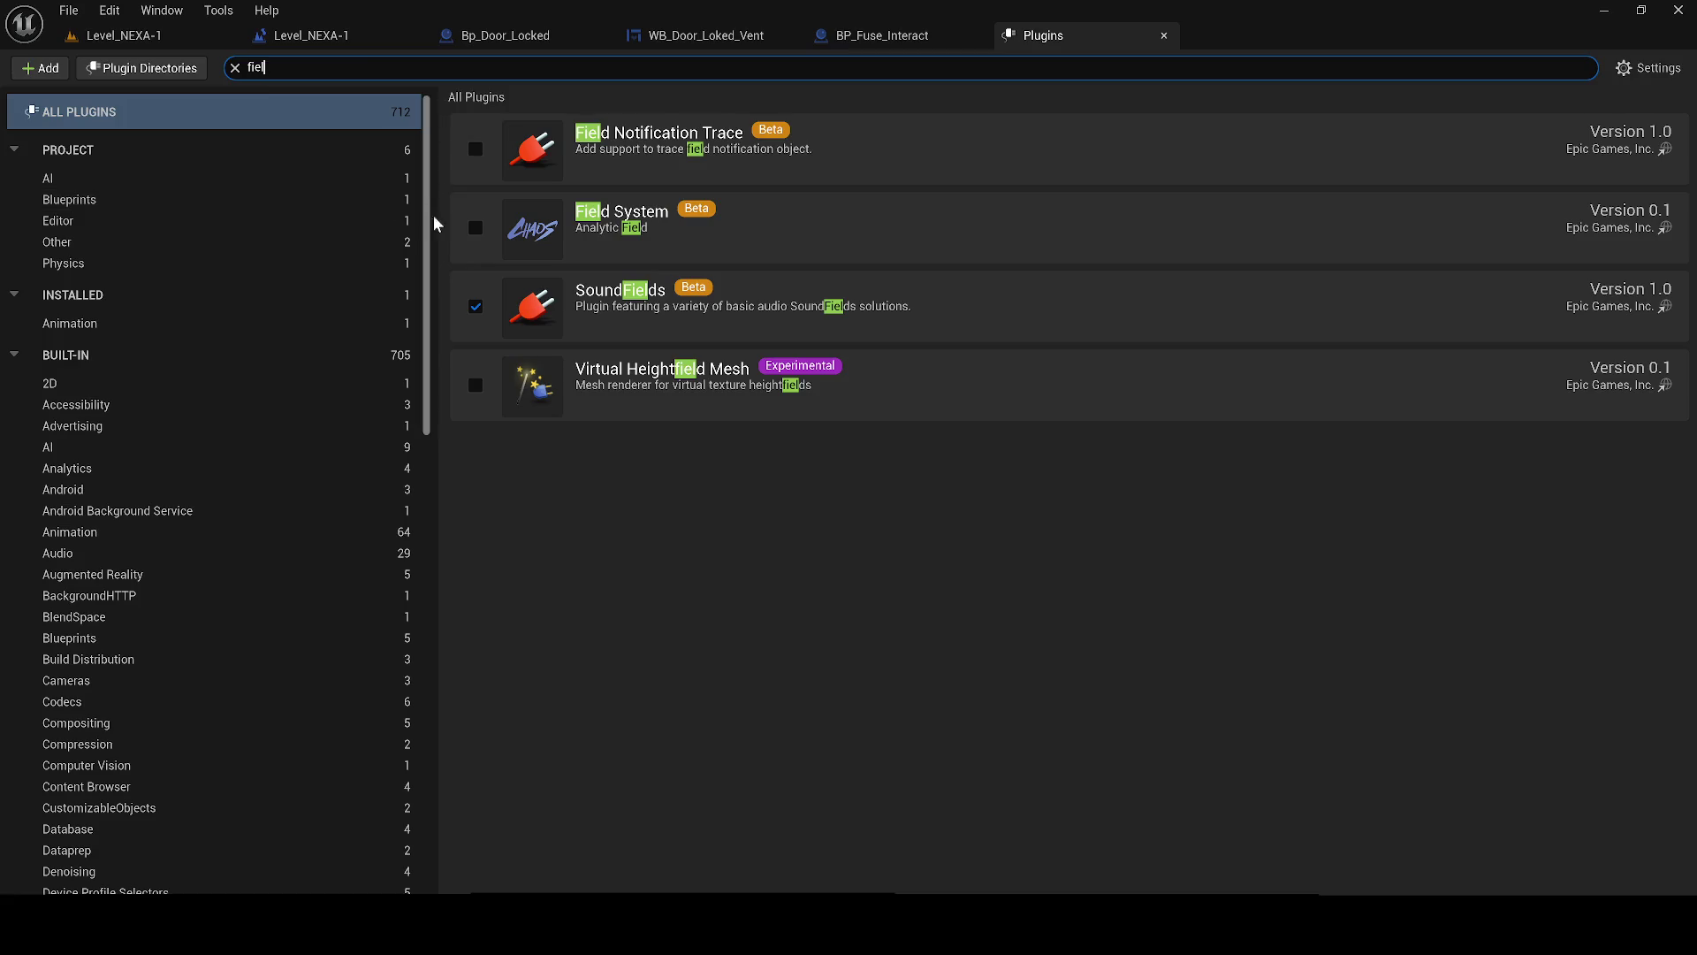
{"action": "left_click", "coordinate": [476, 228]}
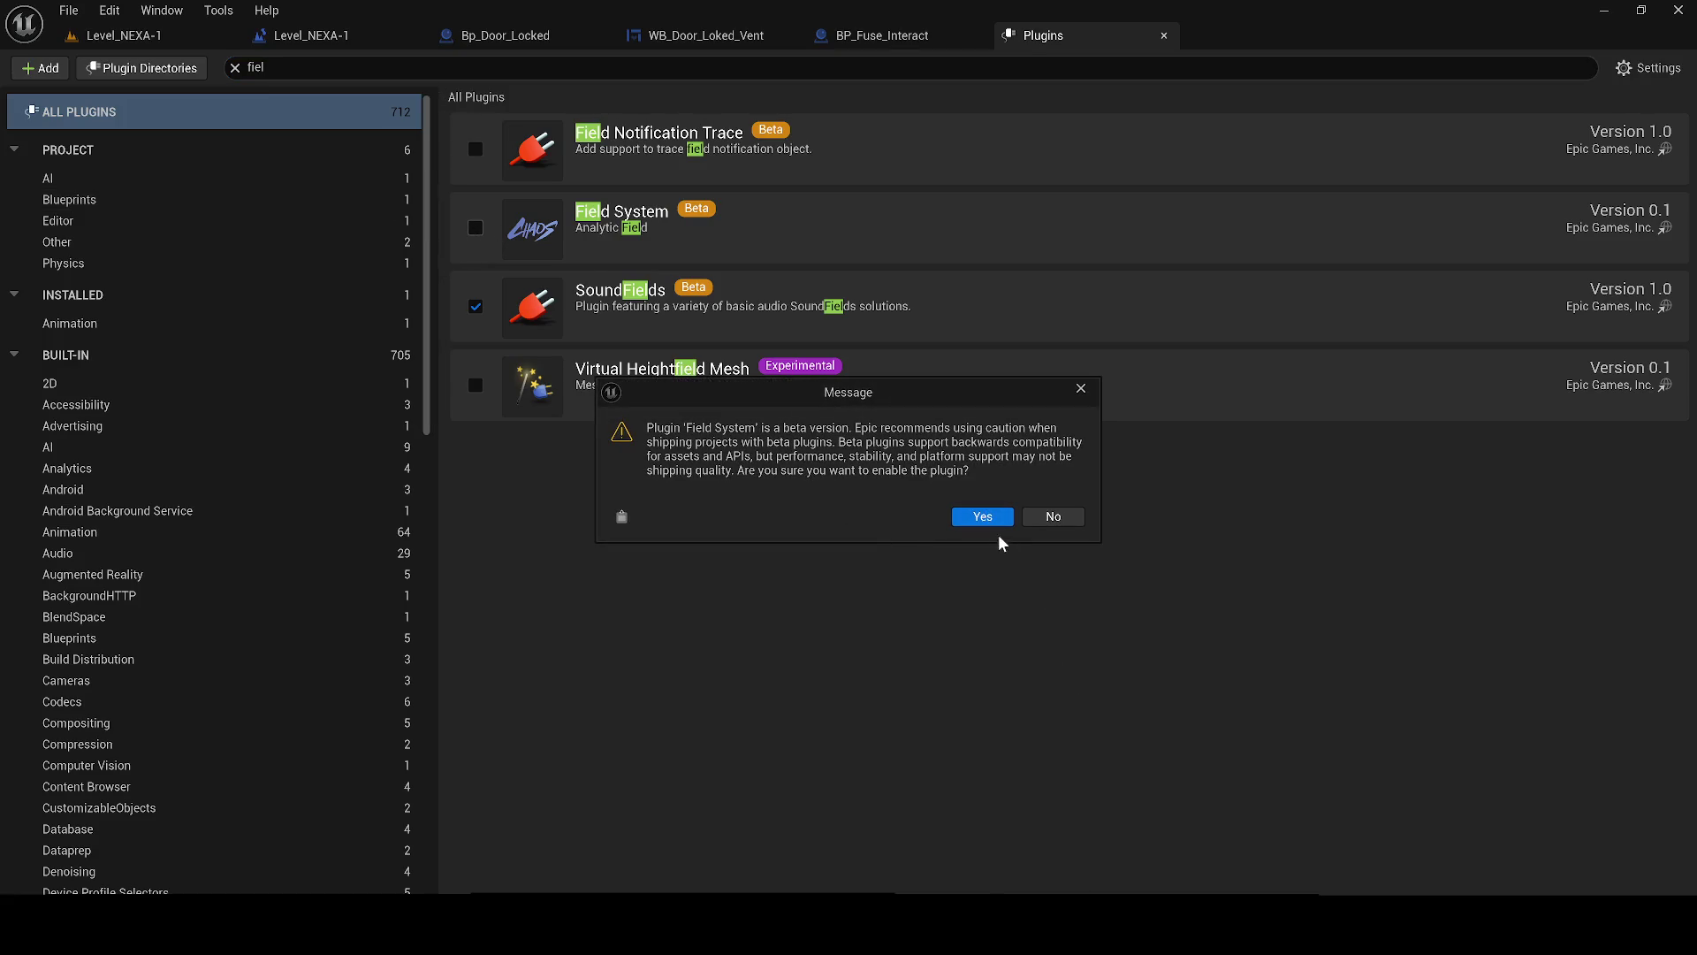
{"action": "left_click", "coordinate": [983, 516]}
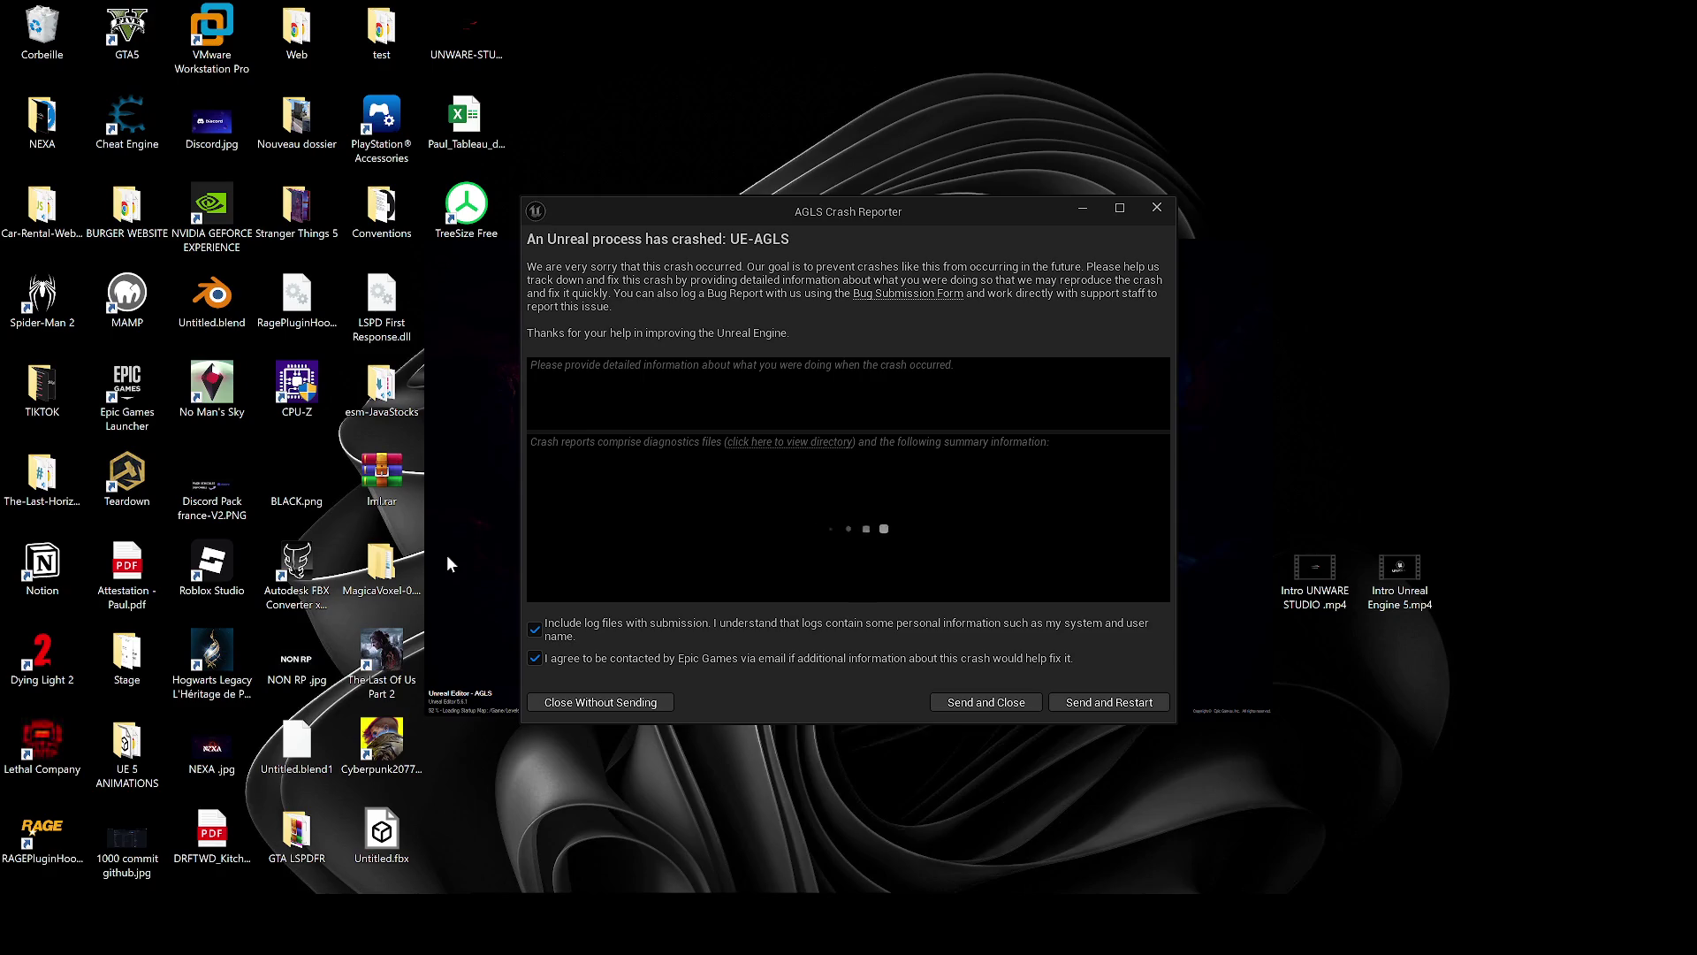
- Close the AGLS Crash Reporter window without sending the report
{"action": "left_click", "coordinate": [1169, 205]}
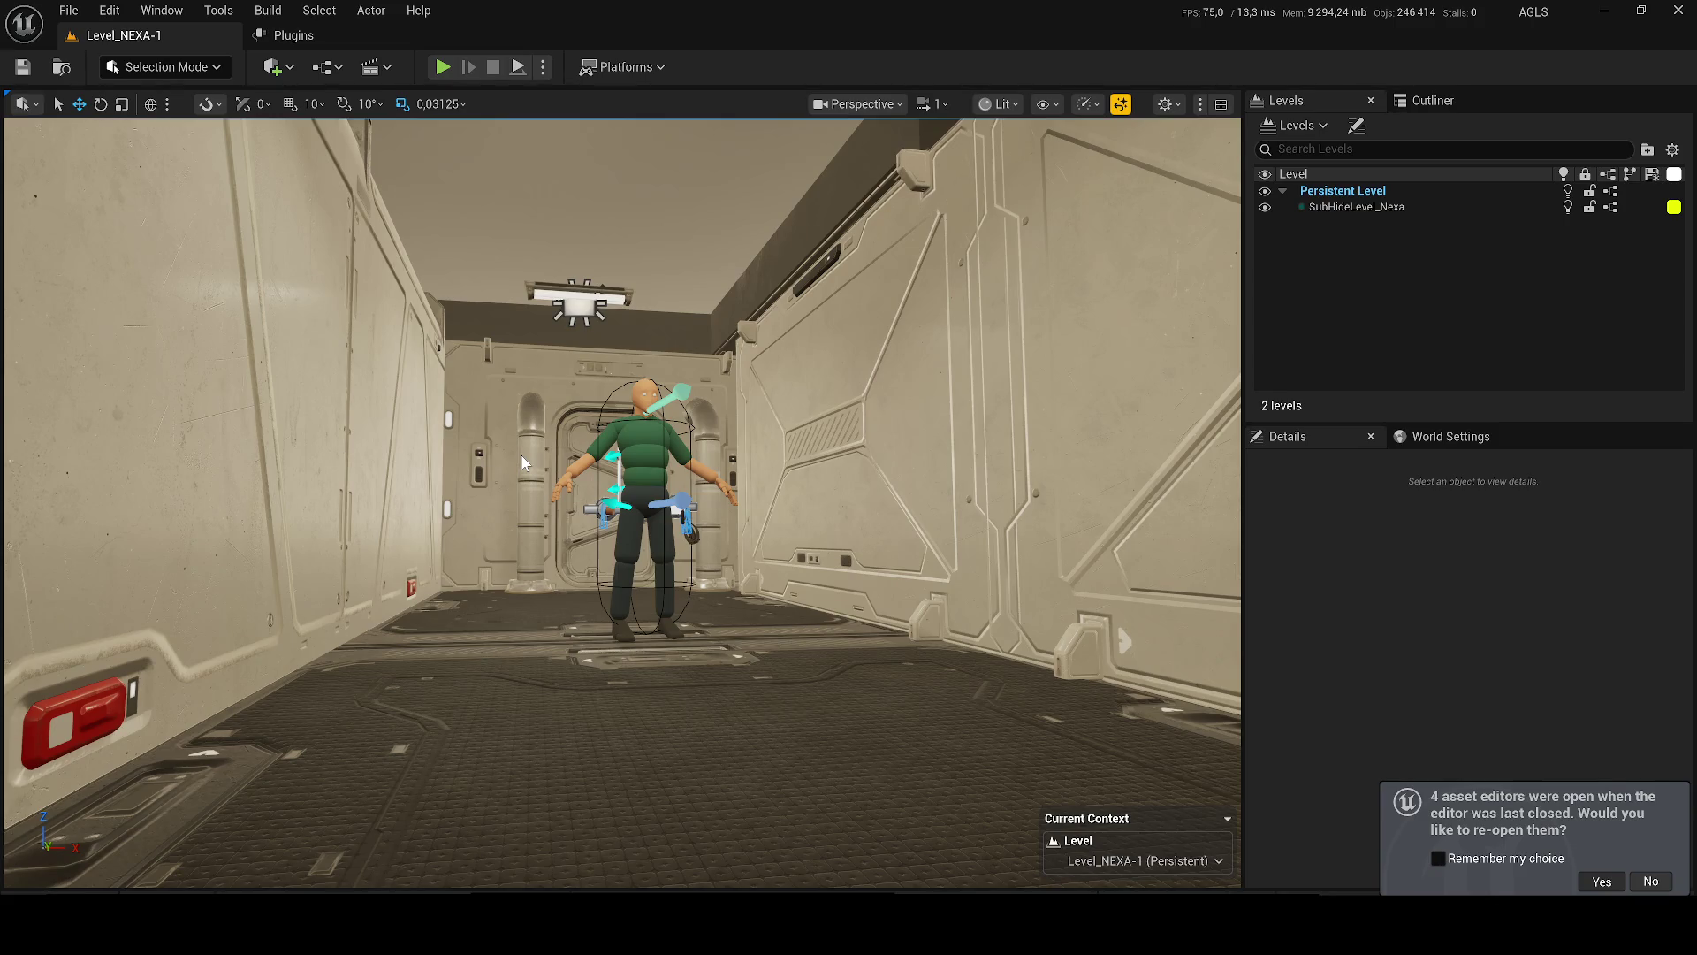
- Reopen the four previous asset editors and set the Level_NEXA-1 viewport to Unlit shading
{"action": "left_click", "coordinate": [1602, 882]}
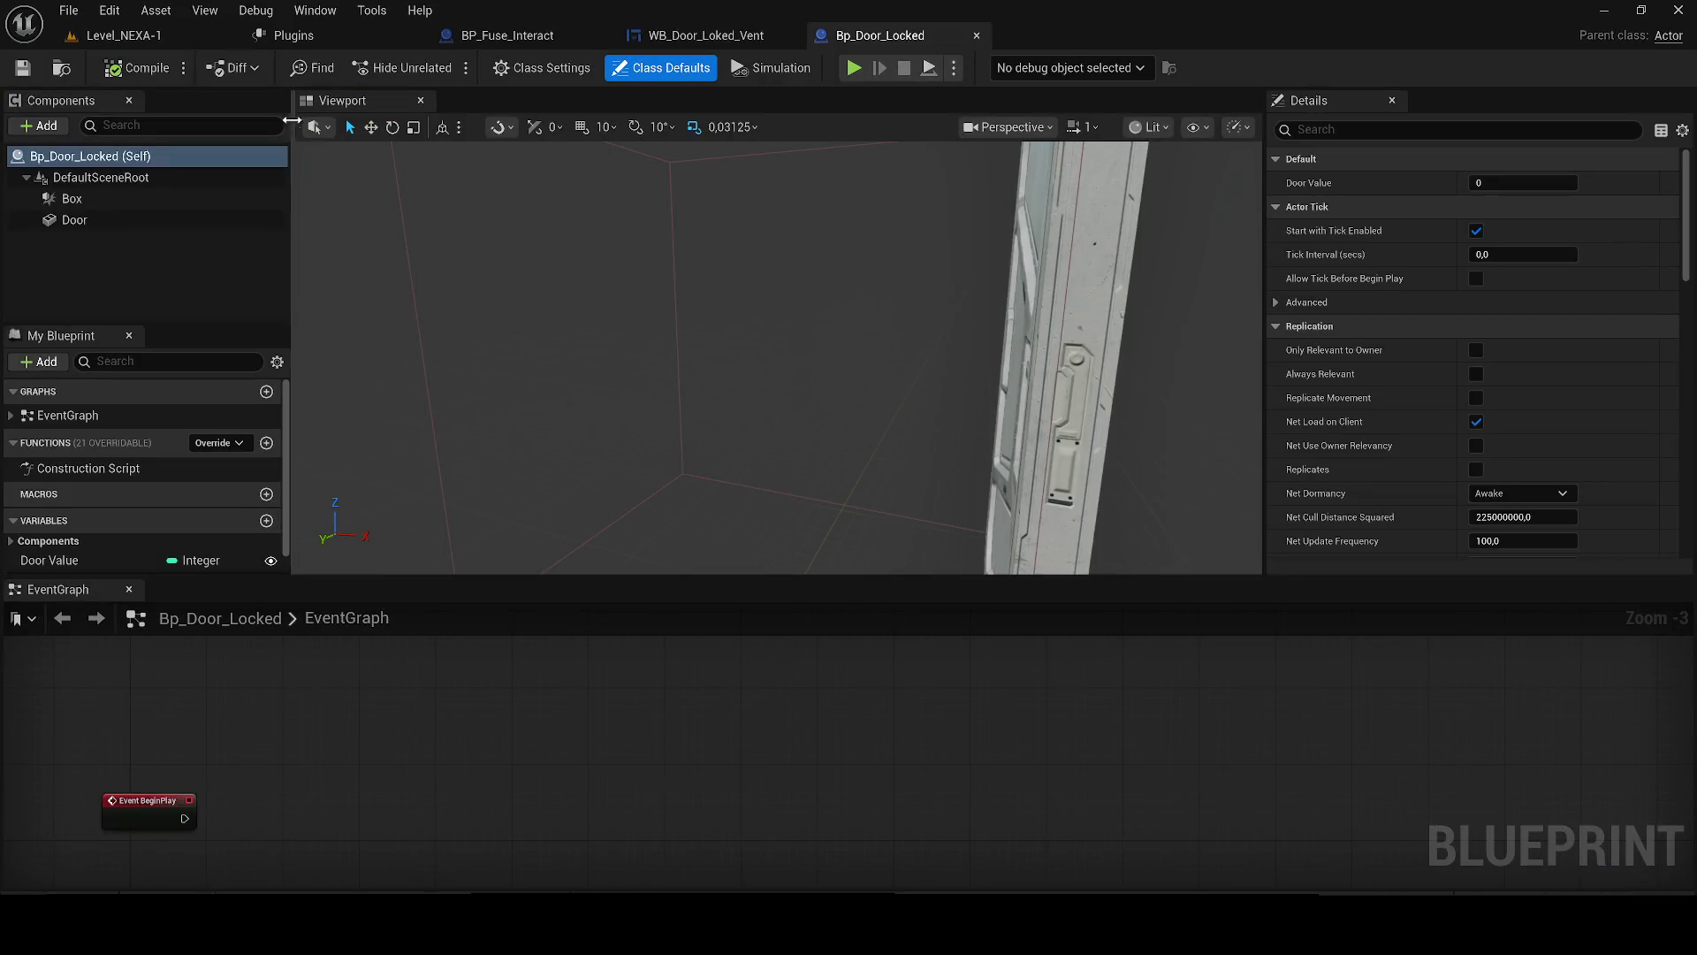
{"action": "left_click", "coordinate": [124, 36]}
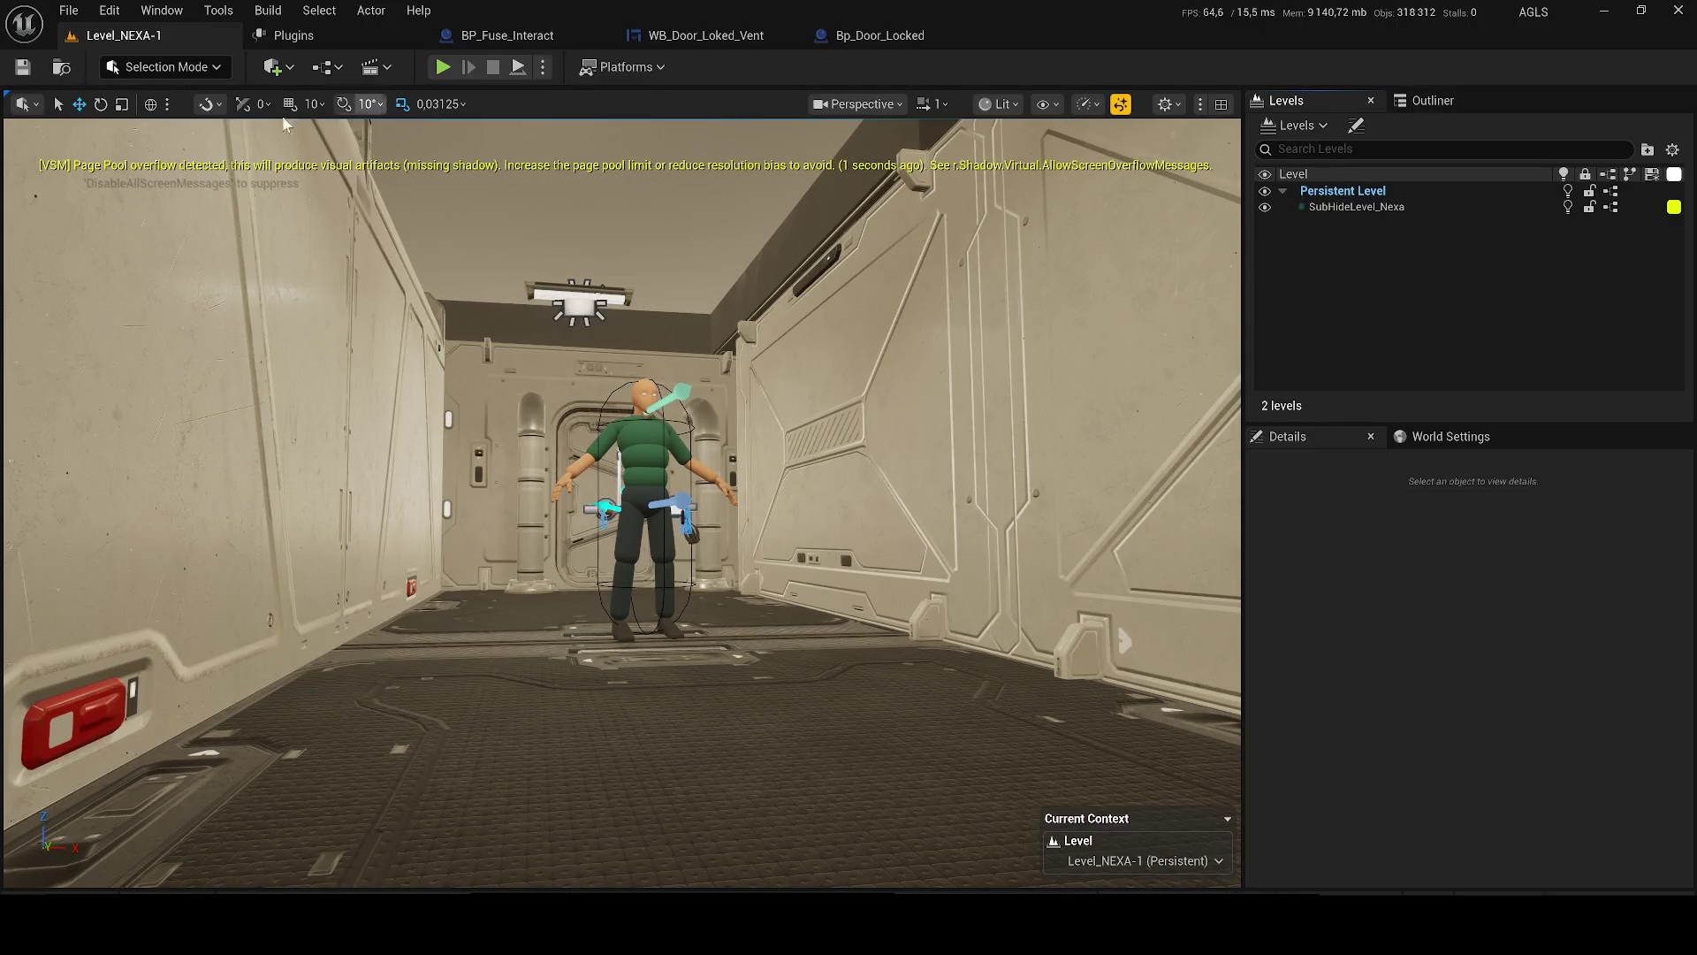
{"action": "left_click", "coordinate": [190, 72]}
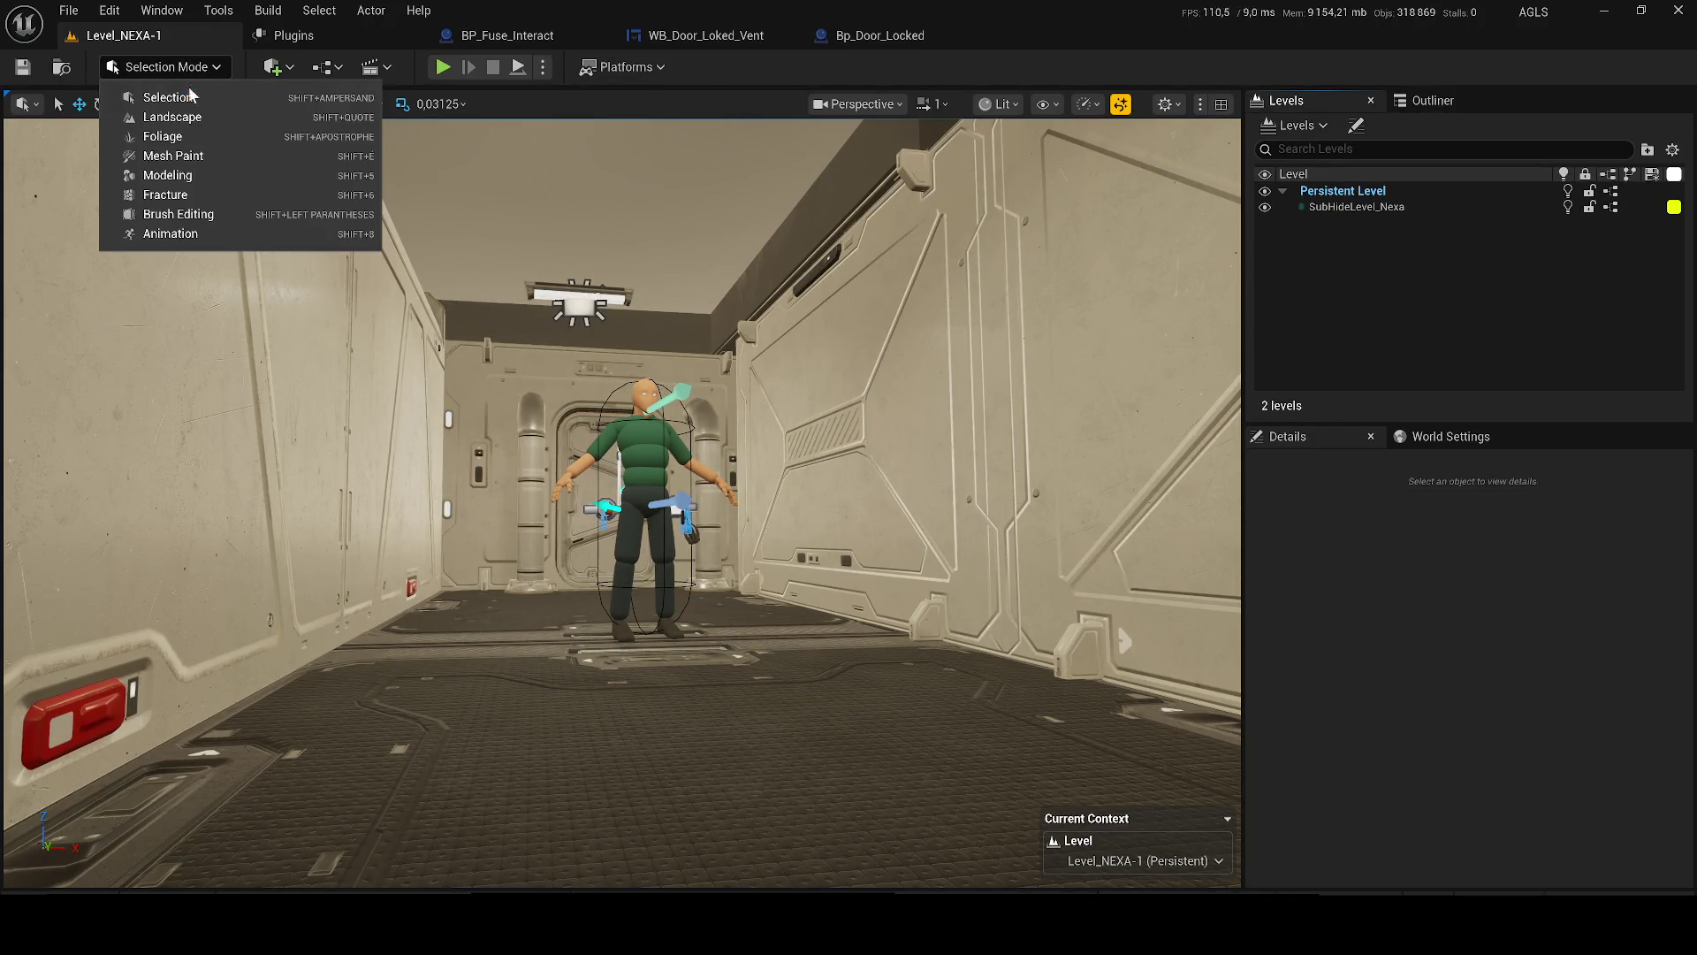
{"action": "left_click", "coordinate": [1002, 103]}
{"action": "left_click", "coordinate": [1038, 193]}
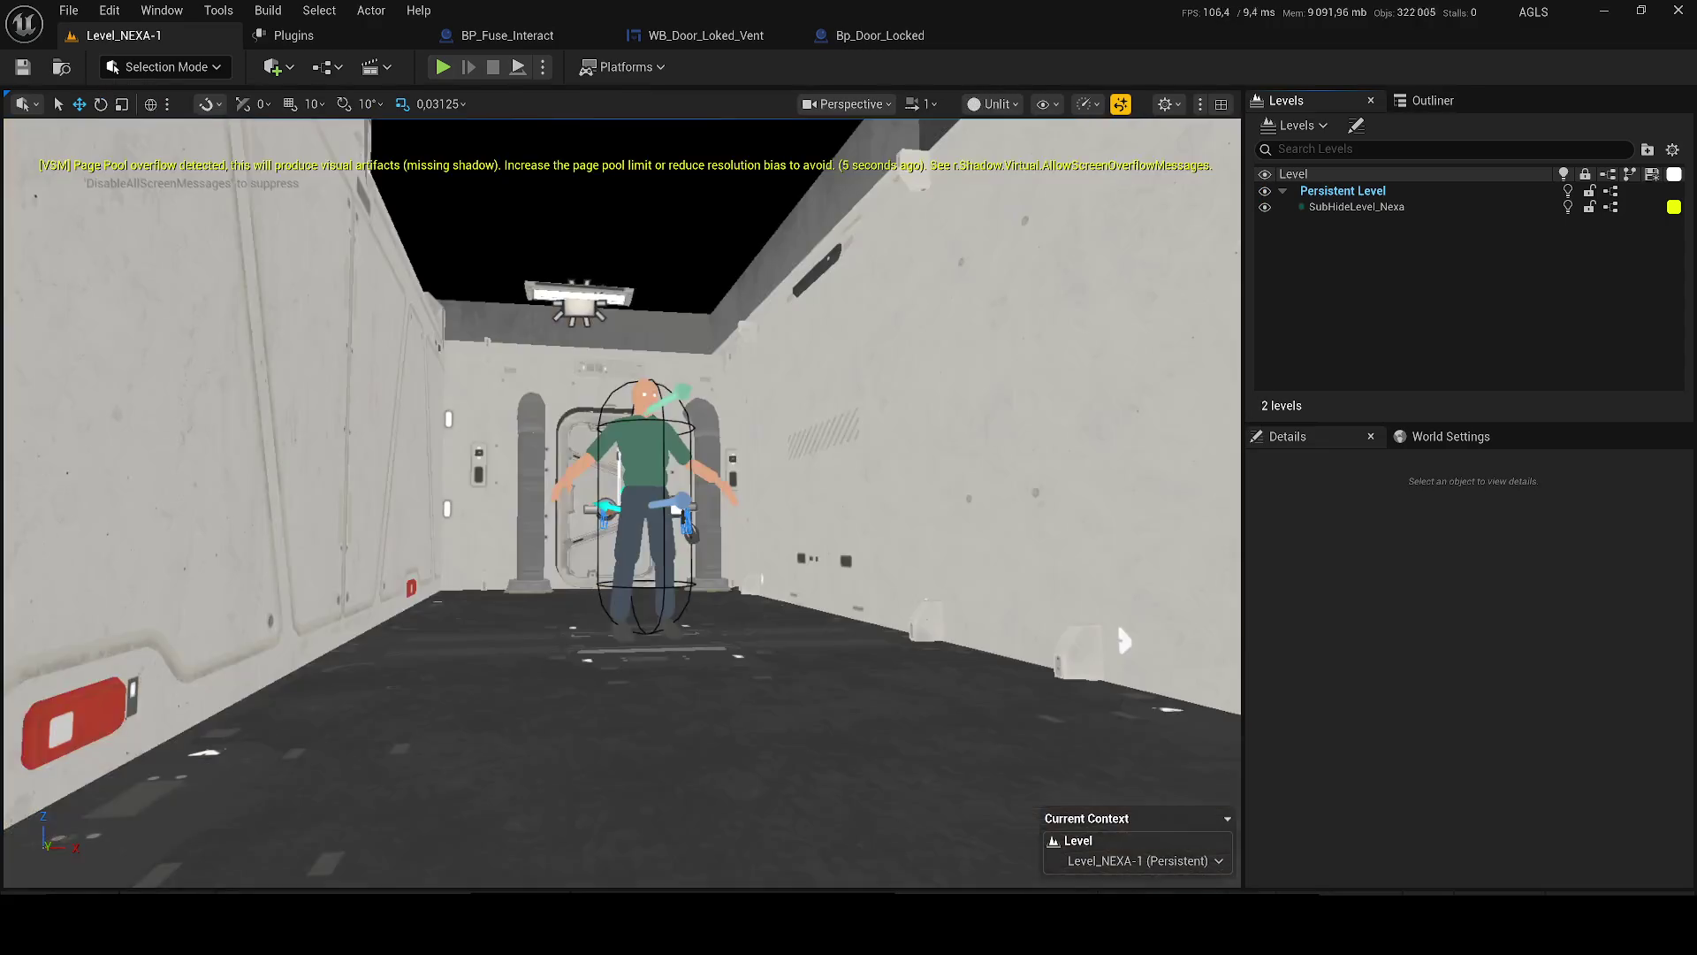
- Run DisableAllScreenMessages in the console to clear the on-screen warnings
{"action": "type", "text": "1"}
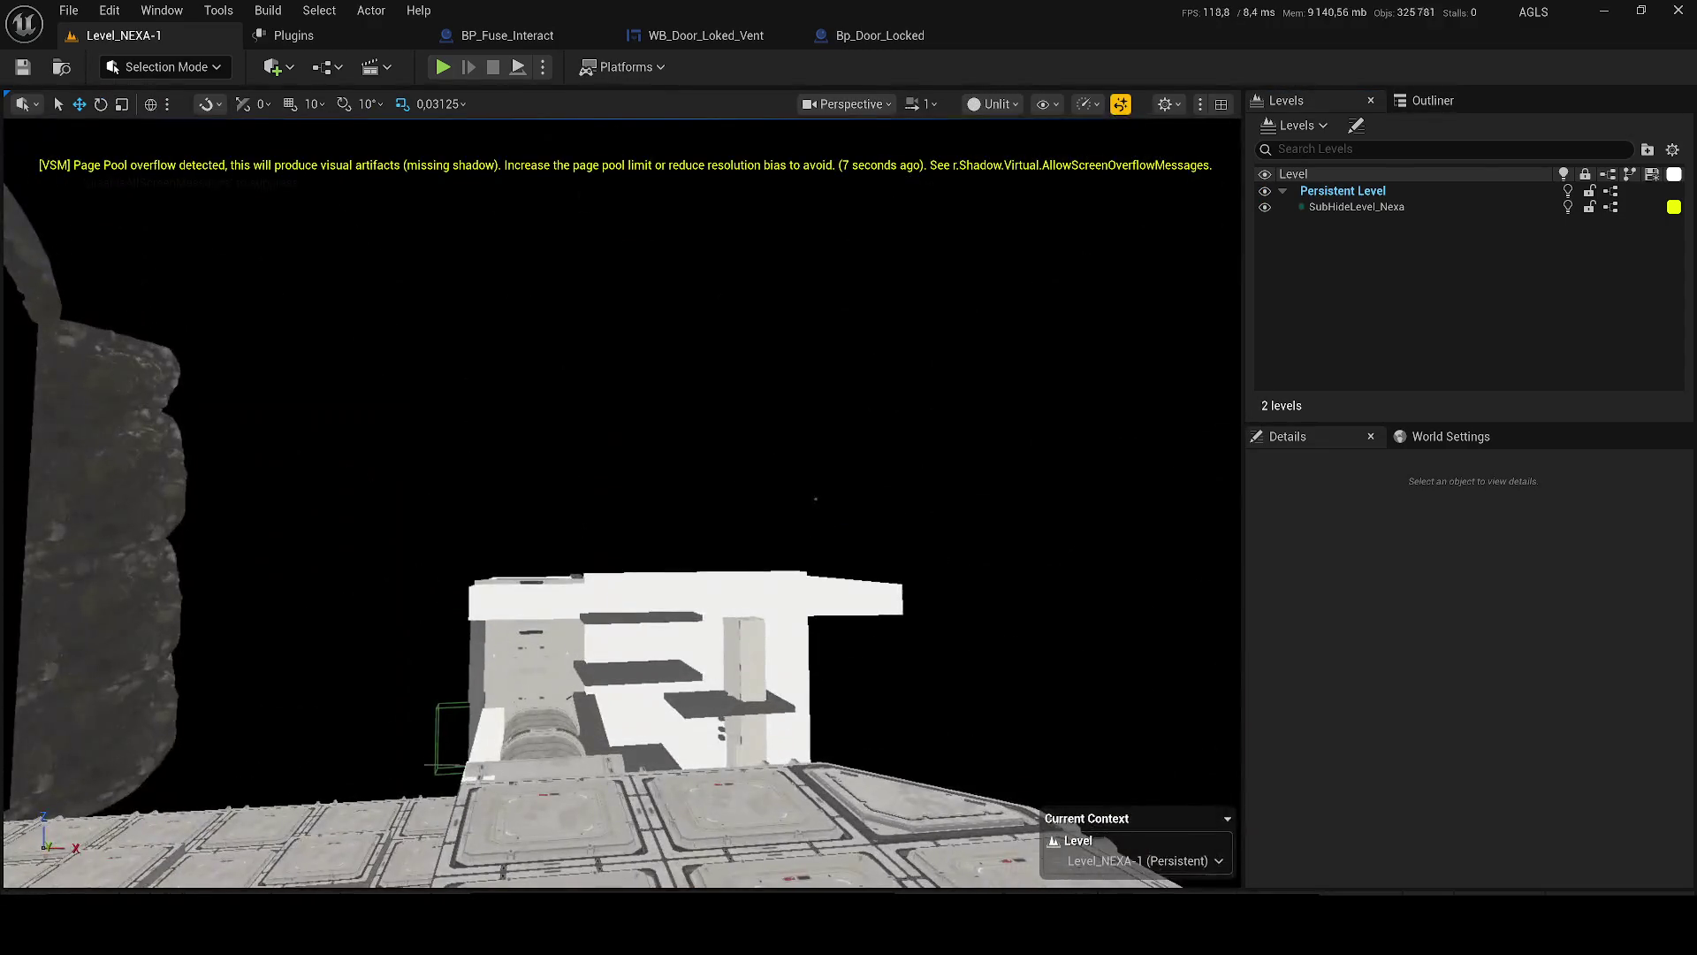
{"action": "type", "text": "direc"}
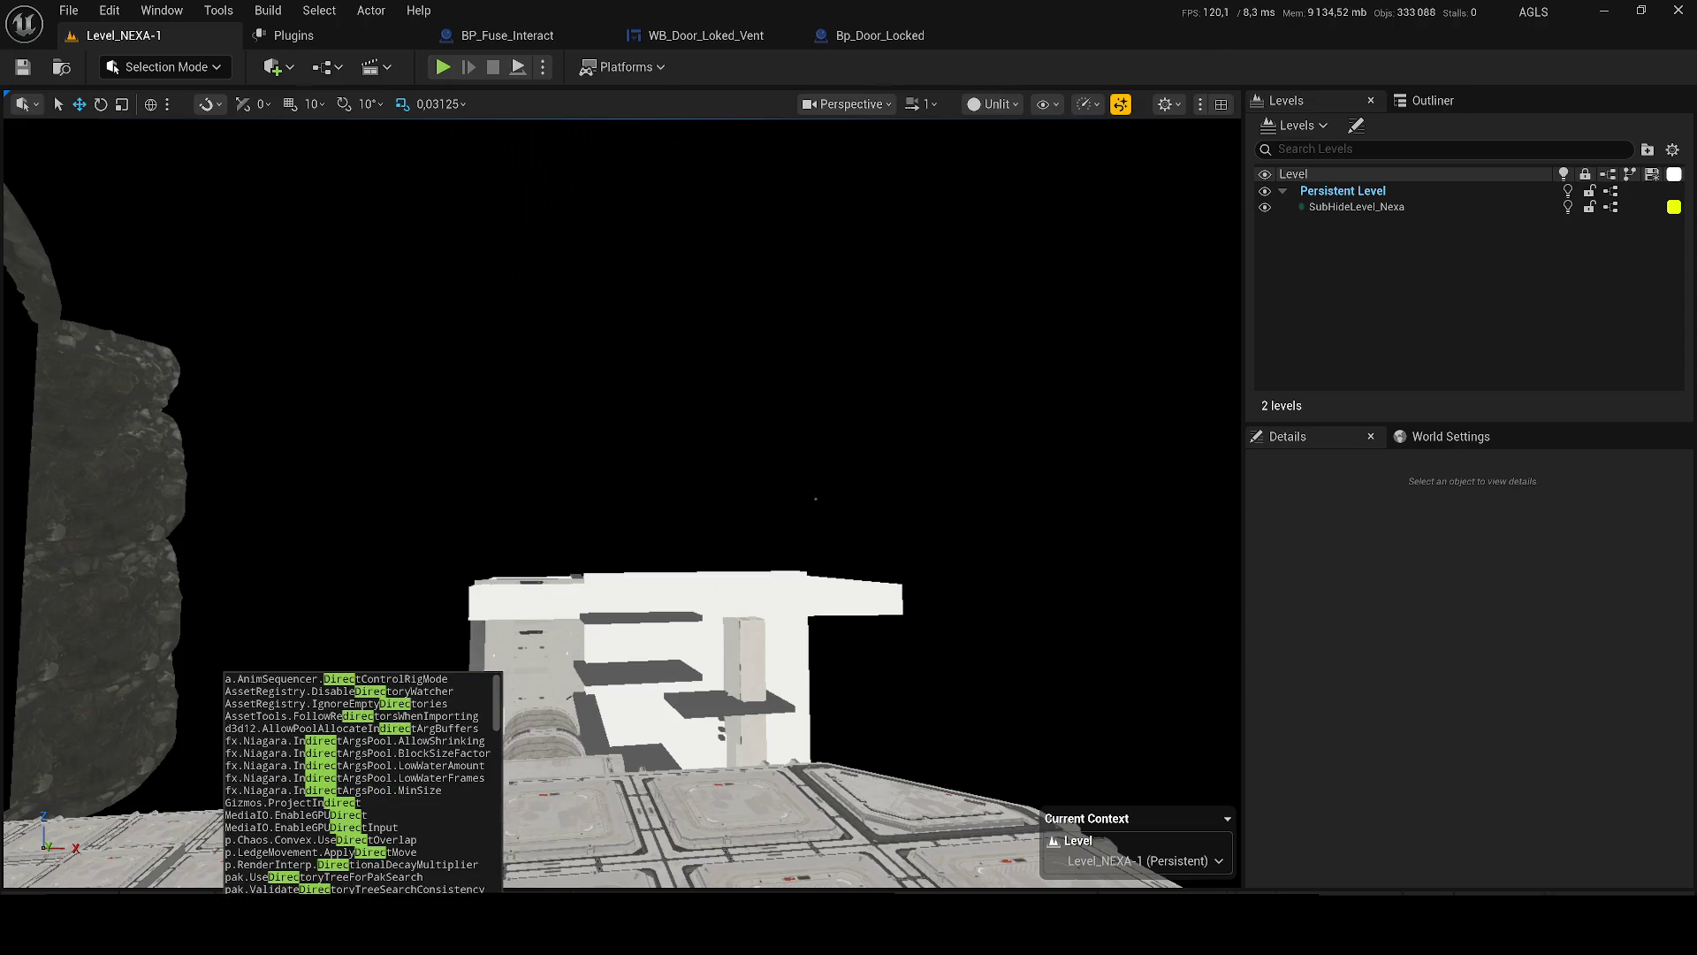
{"action": "key", "text": "BackSpace"}
{"action": "key", "text": "BackSpace"}
{"action": "key", "text": "BackSpace"}
{"action": "type", "text": "disab"}
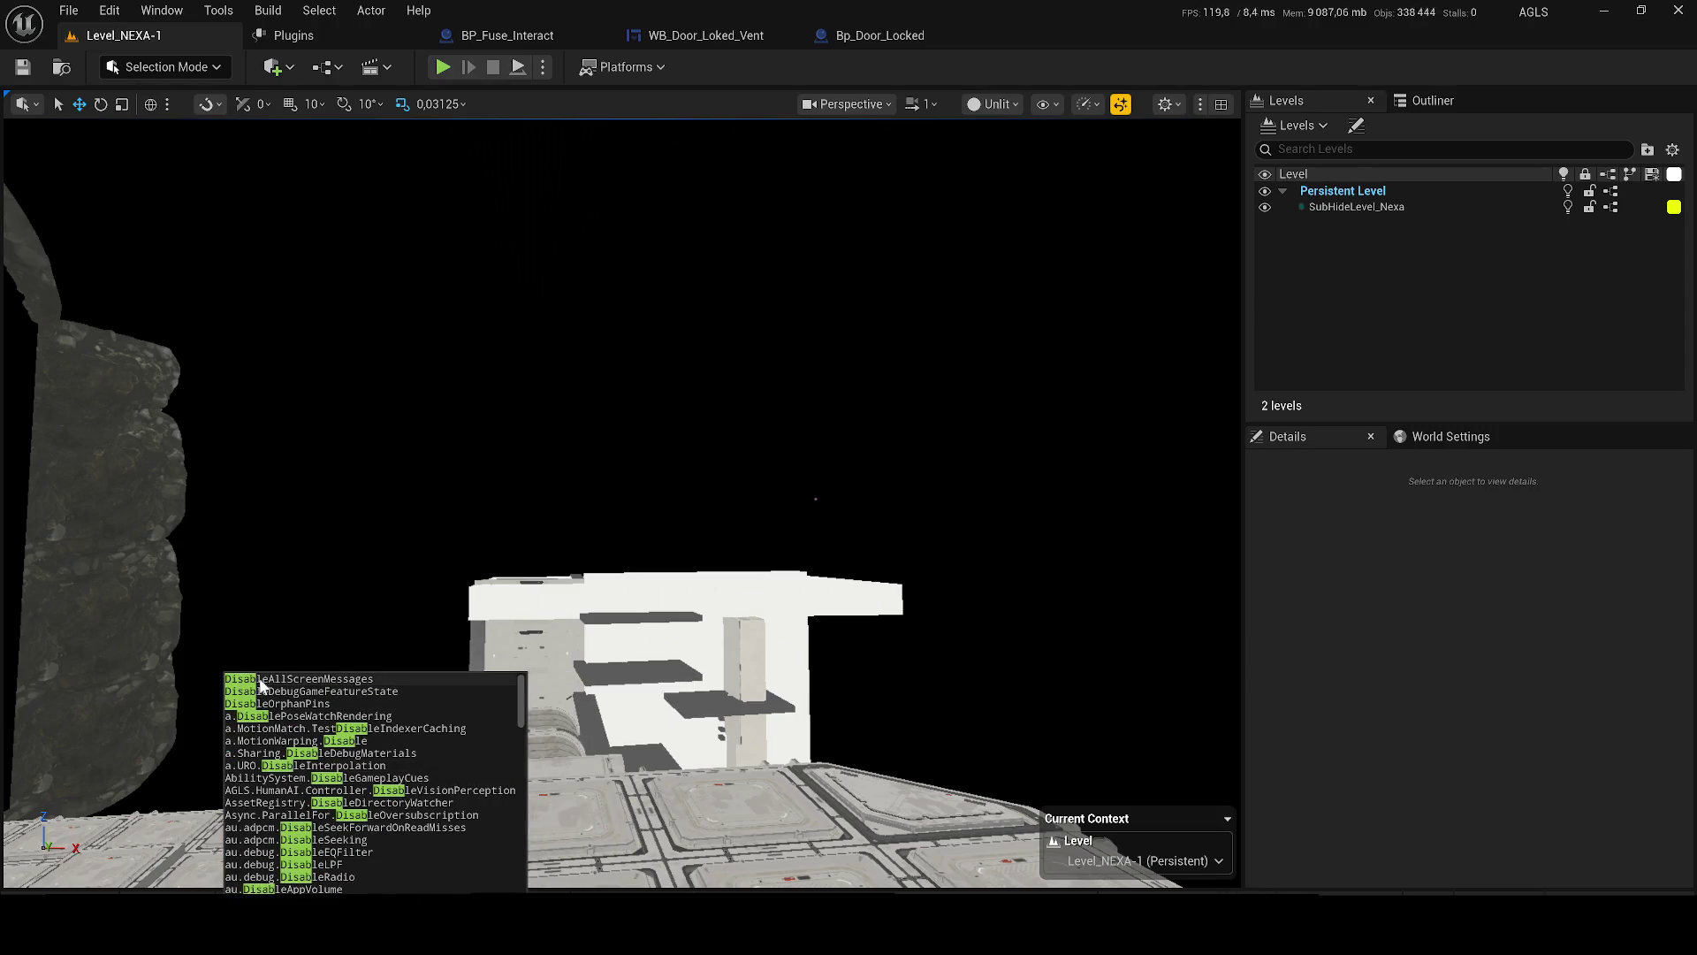
{"action": "left_click", "coordinate": [262, 688]}
{"action": "mouse_move", "coordinate": [424, 208]}
{"action": "left_mouse_down"}
{"action": "mouse_move", "coordinate": [1224, 202]}
{"action": "mouse_move", "coordinate": [994, 107]}
{"action": "left_mouse_up"}
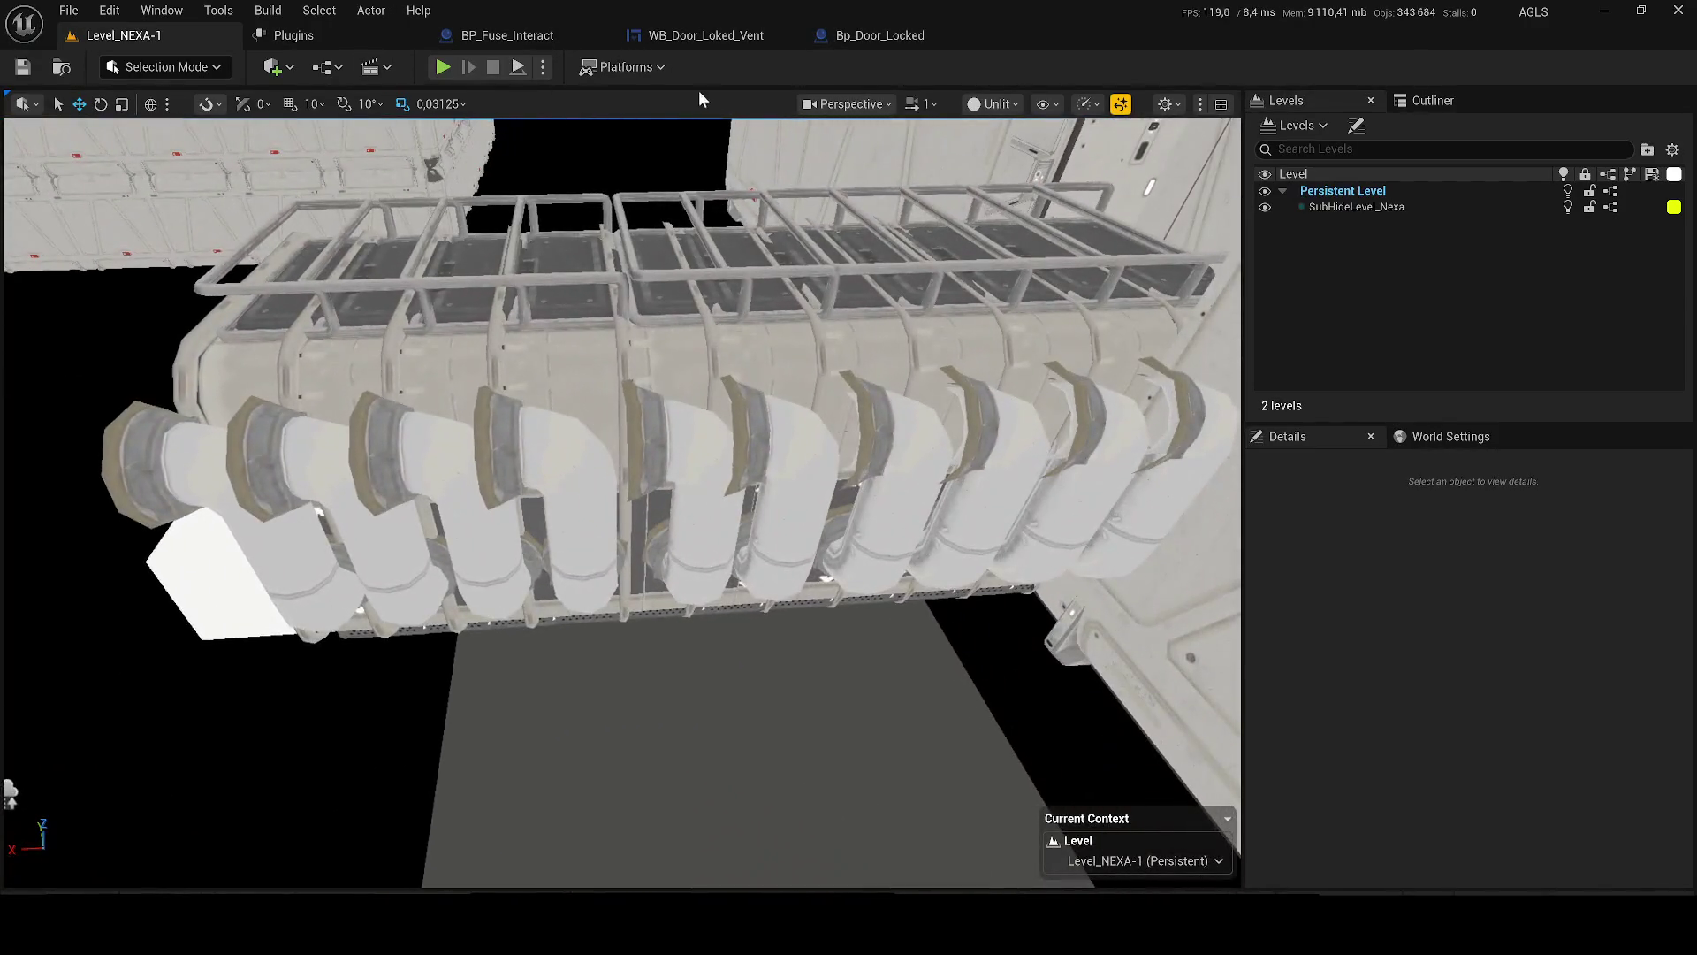
- Return the viewport to Lit shading and select the SM_Construction_15 pipe section
{"action": "left_click", "coordinate": [993, 108]}
{"action": "left_click", "coordinate": [1036, 172]}
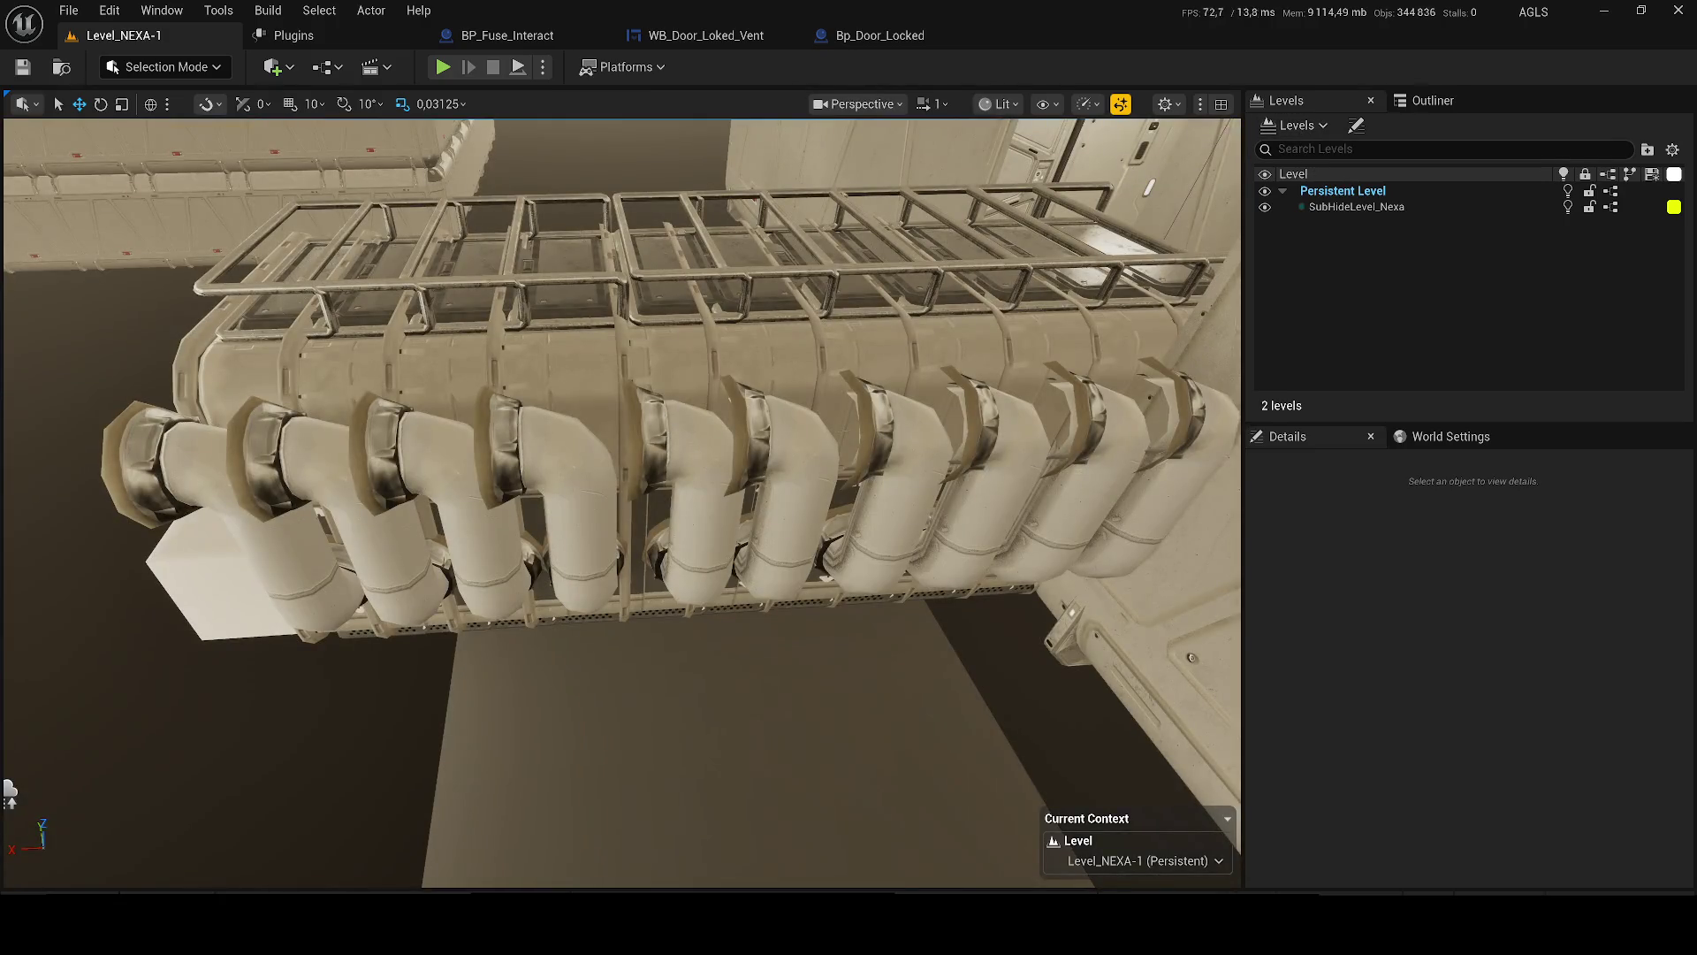
{"action": "left_click", "coordinate": [674, 414]}
{"action": "left_click", "coordinate": [544, 401]}
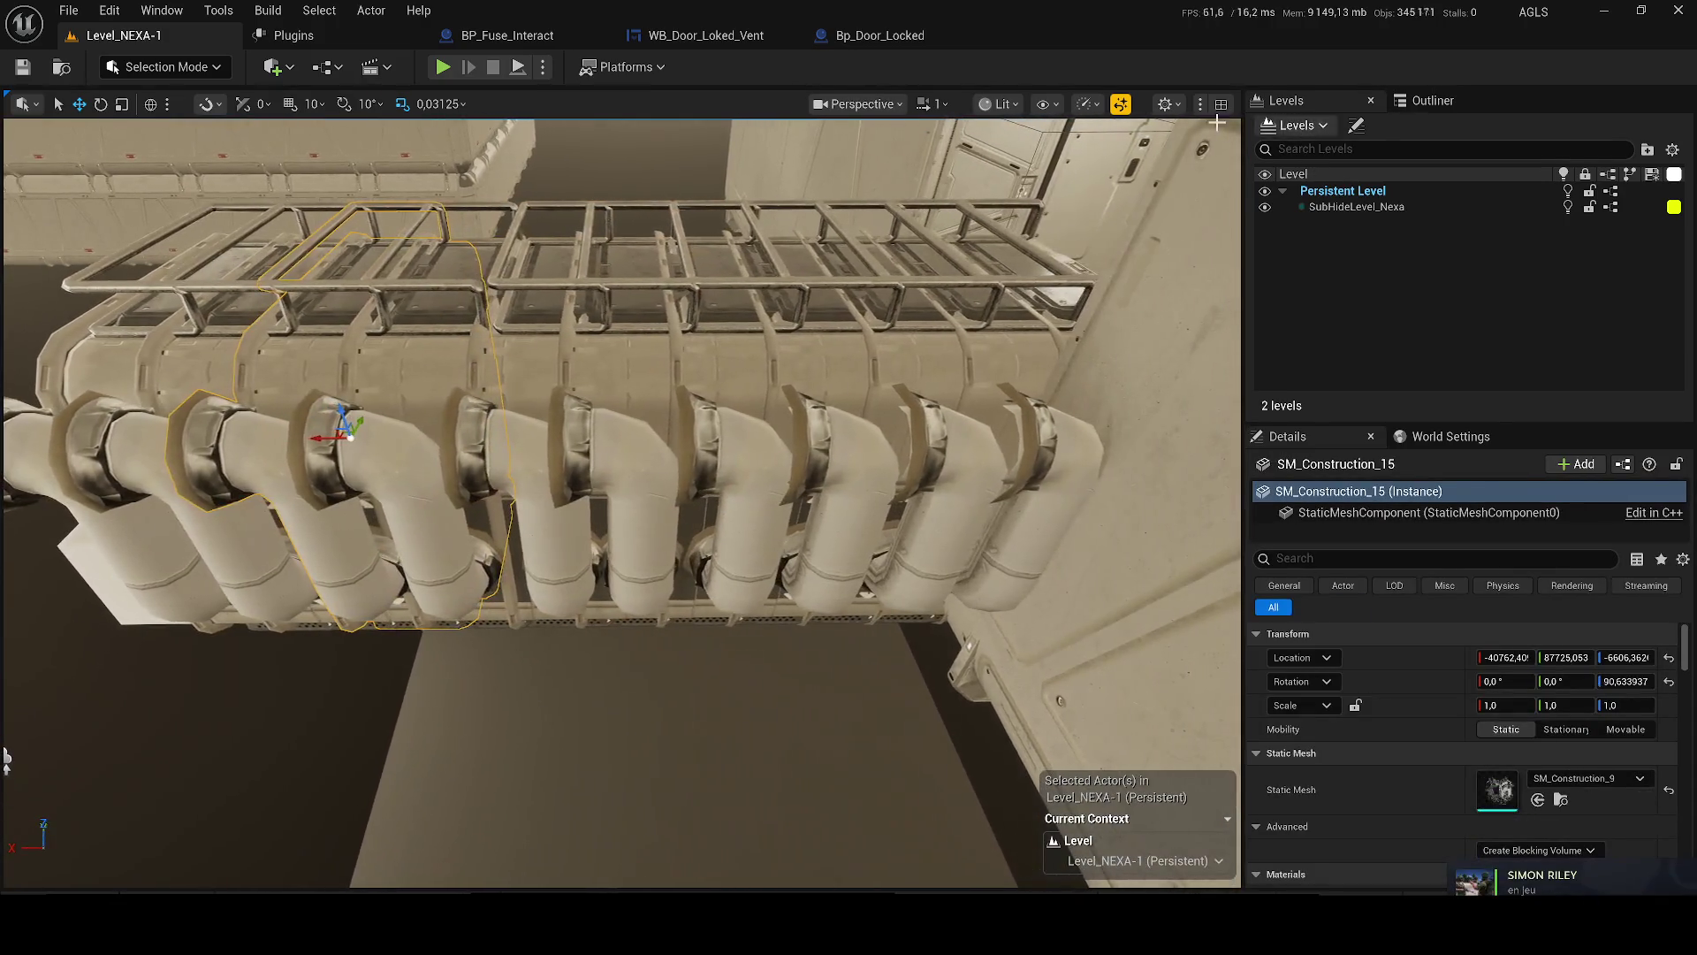
- Dock the Outliner beside the Levels list and select more pipe sections, ending on SM_Construction_19
{"action": "mouse_move", "coordinate": [1432, 100]}
{"action": "left_mouse_down"}
{"action": "mouse_move", "coordinate": [1307, 105]}
{"action": "mouse_move", "coordinate": [1459, 106]}
{"action": "left_mouse_up"}
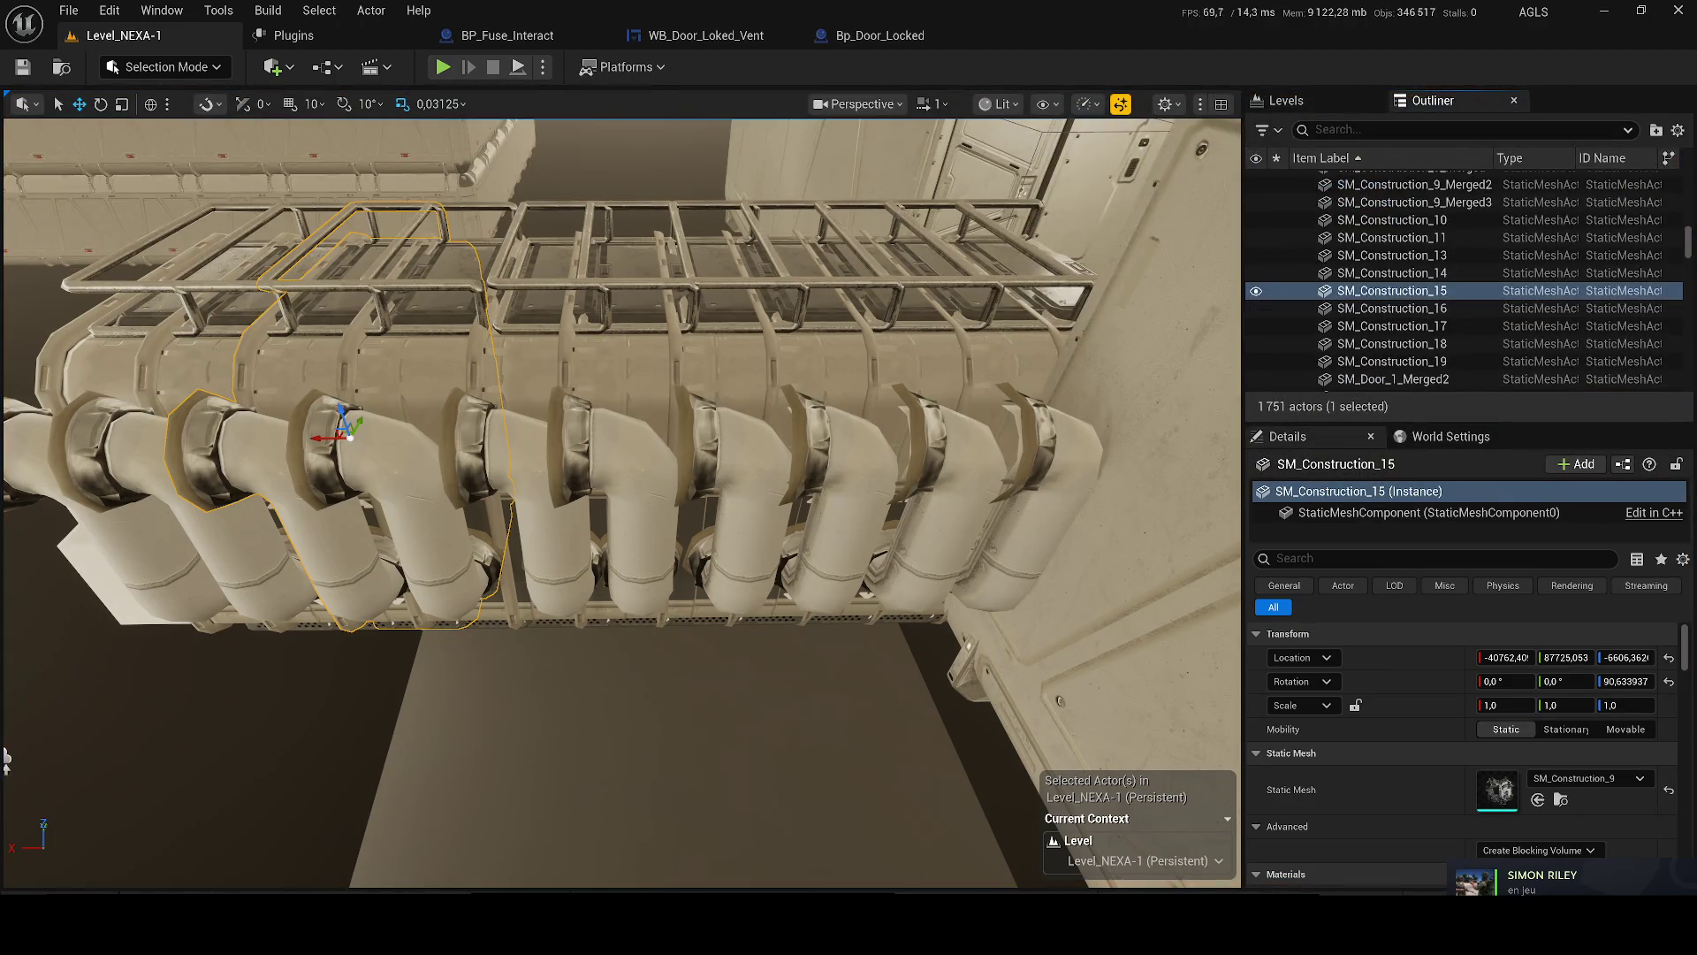
{"action": "left_click", "coordinate": [1392, 343]}
{"action": "left_click", "coordinate": [663, 457]}
{"action": "left_click", "coordinate": [679, 457]}
{"action": "left_click", "coordinate": [800, 452]}
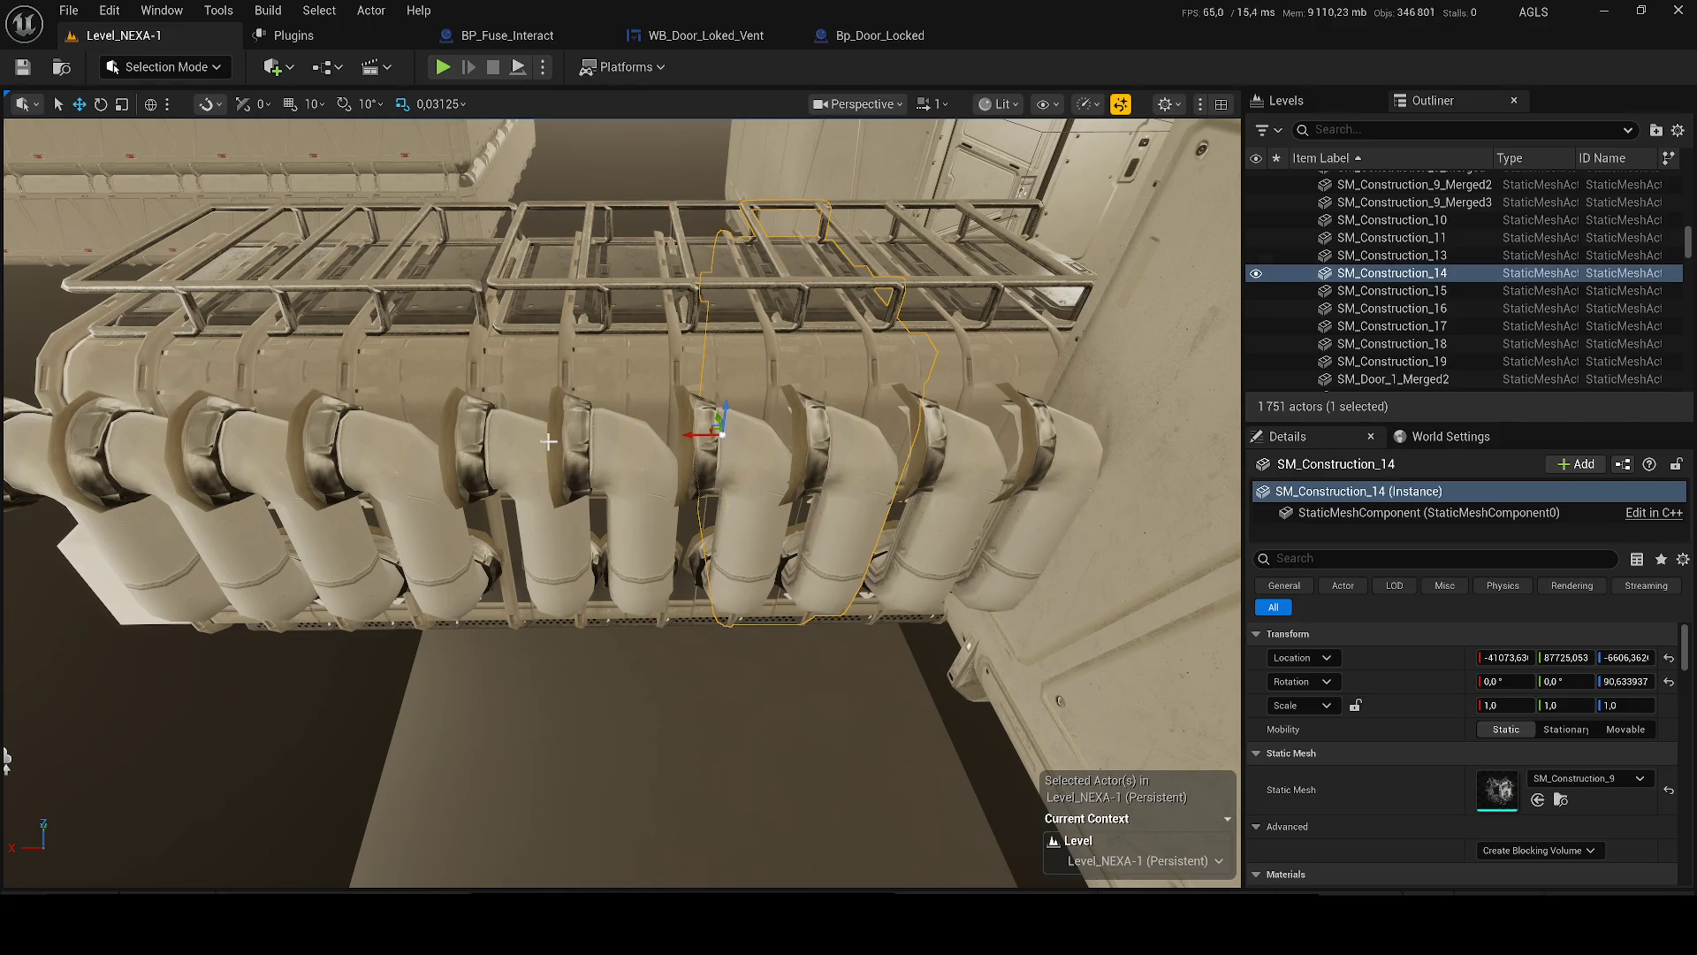
{"action": "left_click", "coordinate": [553, 443]}
- Switch the editor from Selection Mode into Fracture mode
{"action": "left_click", "coordinate": [161, 10]}
{"action": "mouse_move", "coordinate": [109, 10]}
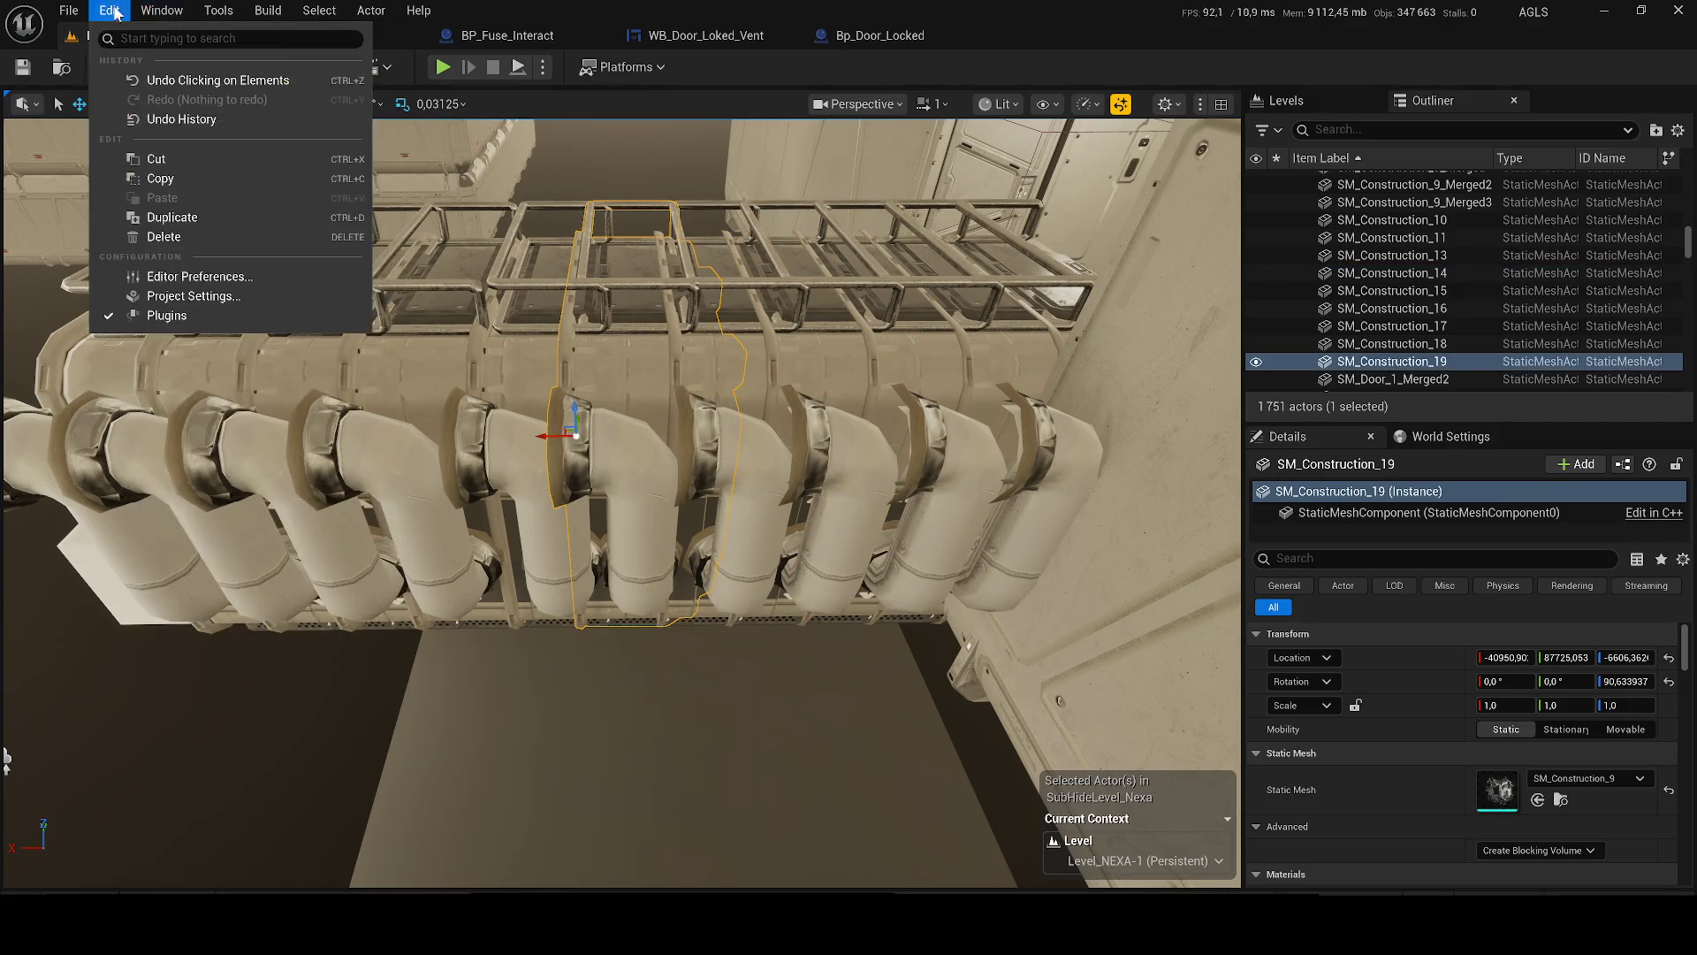
{"action": "key", "text": "Escape"}
{"action": "left_click", "coordinate": [166, 67]}
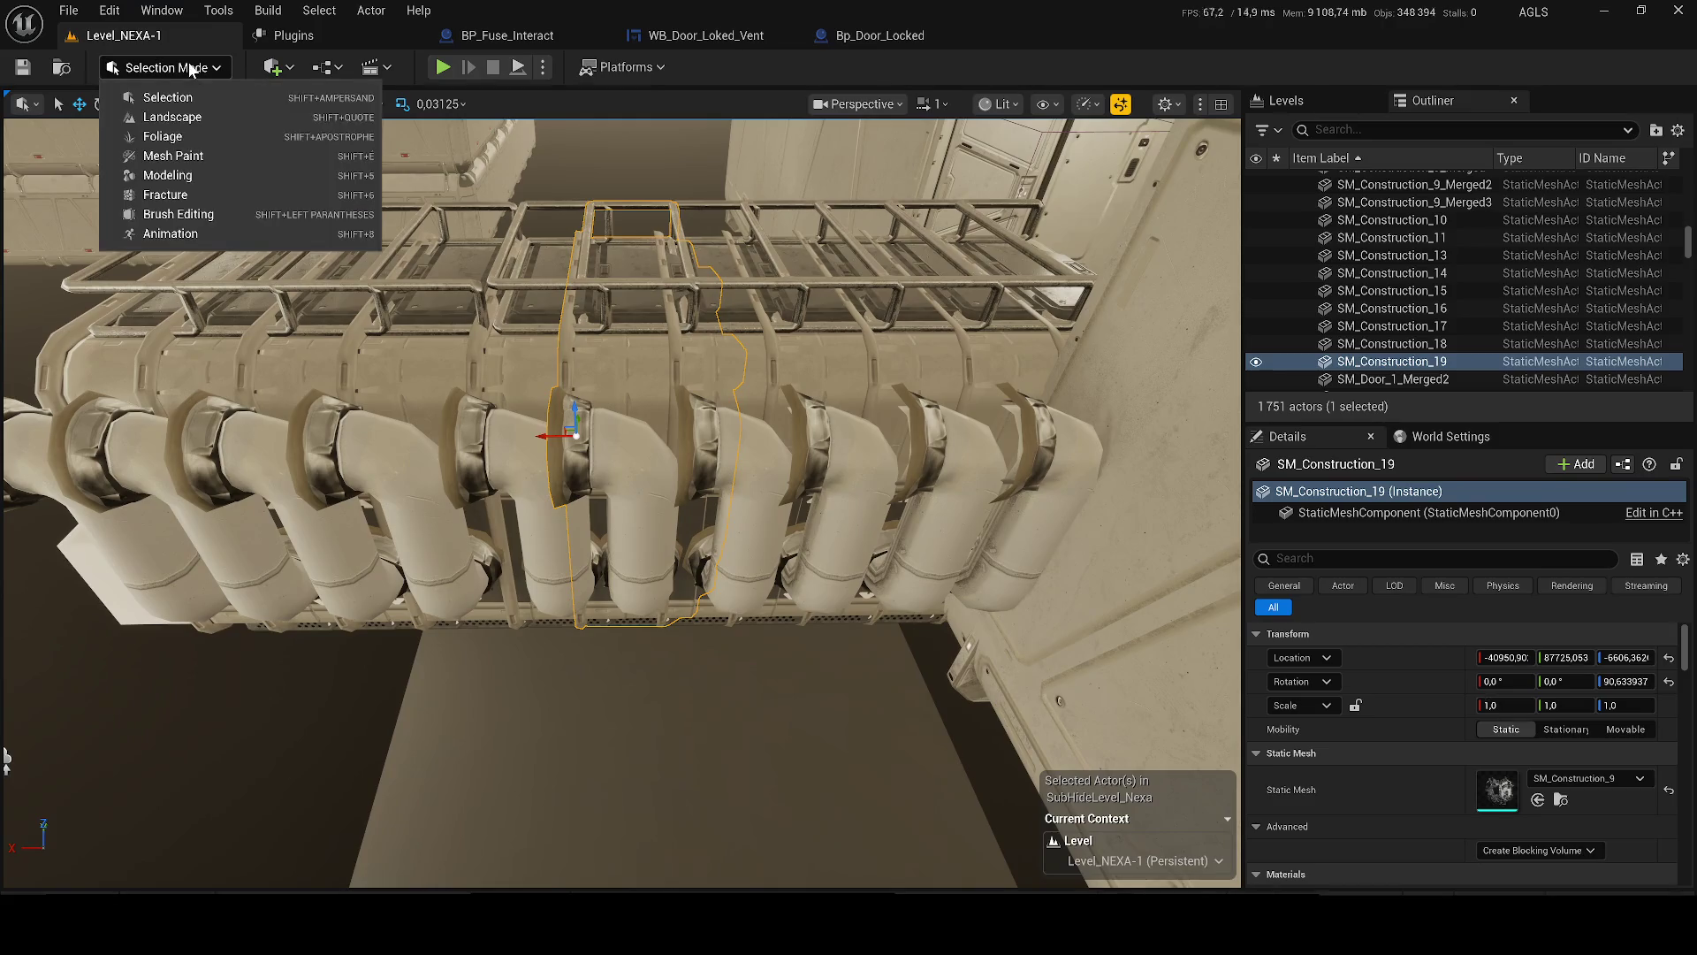
{"action": "left_click", "coordinate": [164, 195]}
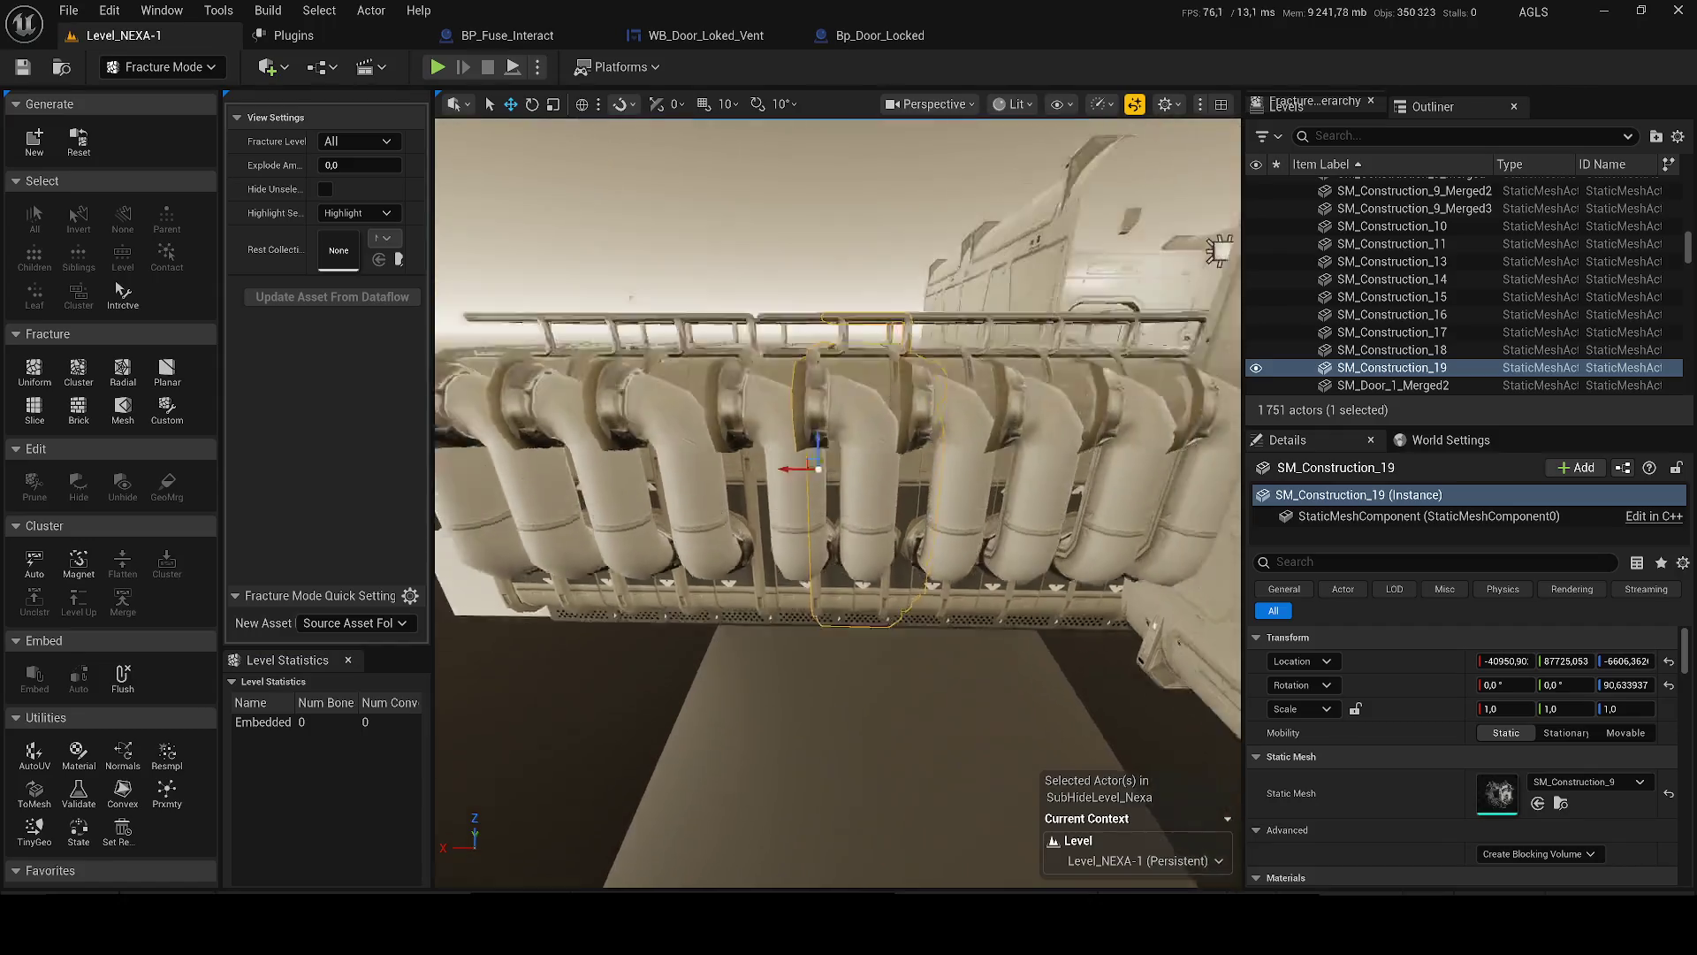
- Create a new geometry collection from SM_Construction_18 in the Game/Fractures folder
{"action": "left_click", "coordinate": [801, 460]}
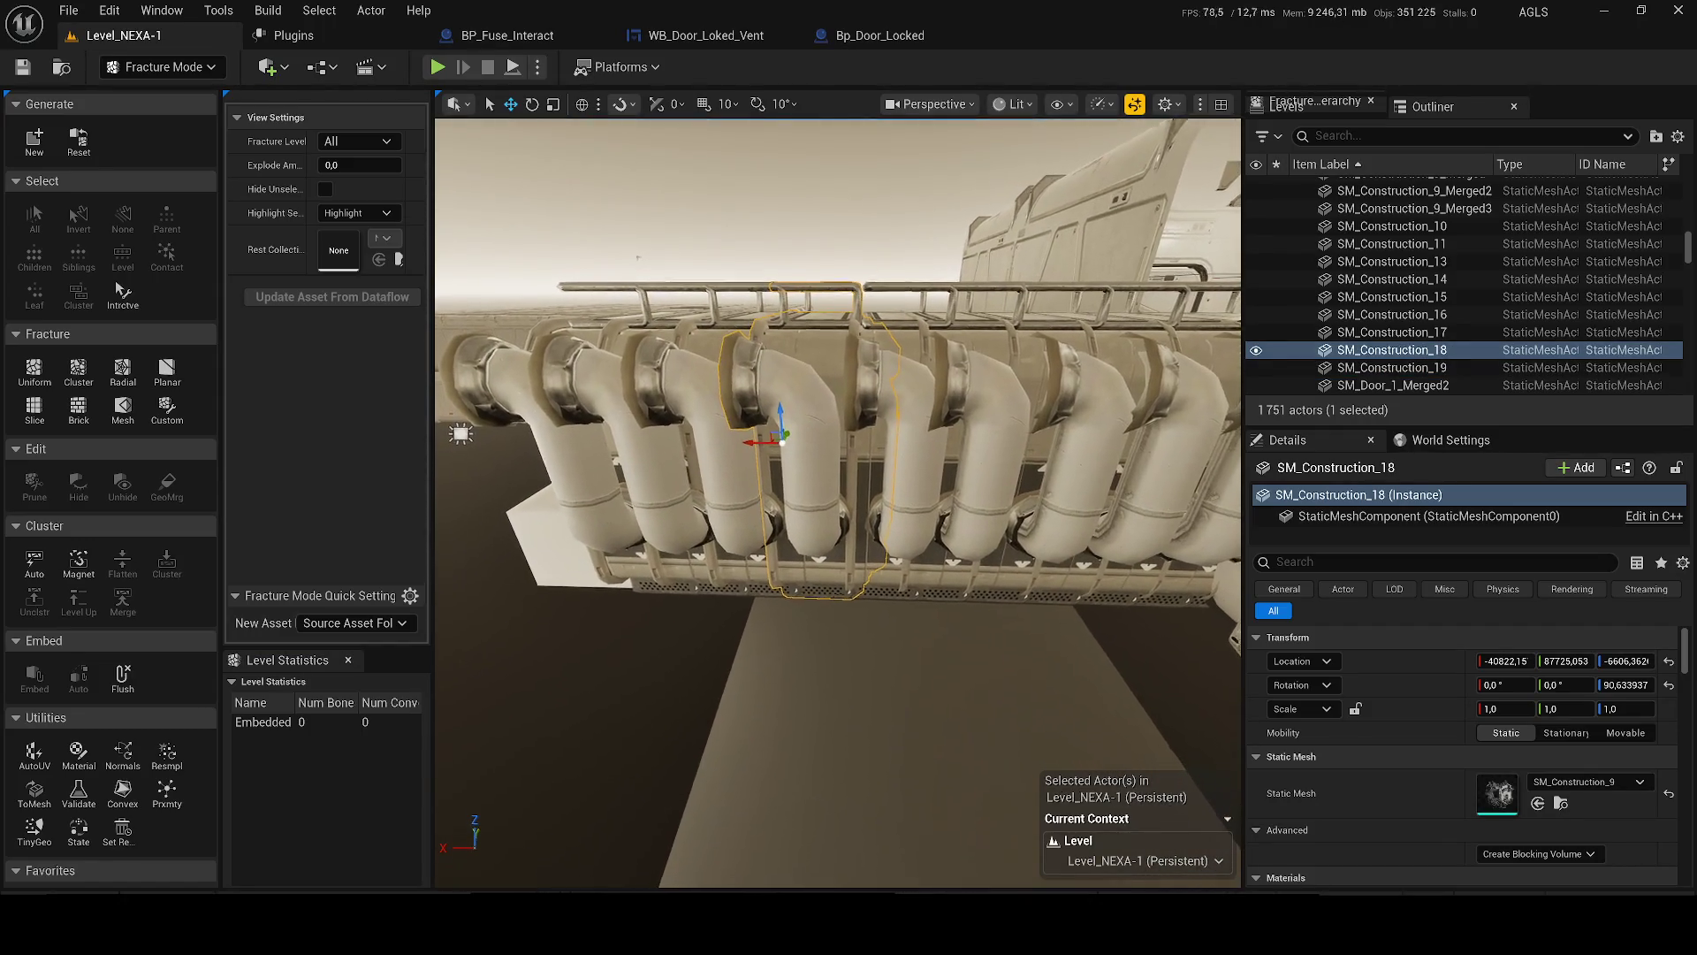
{"action": "left_click", "coordinate": [34, 141]}
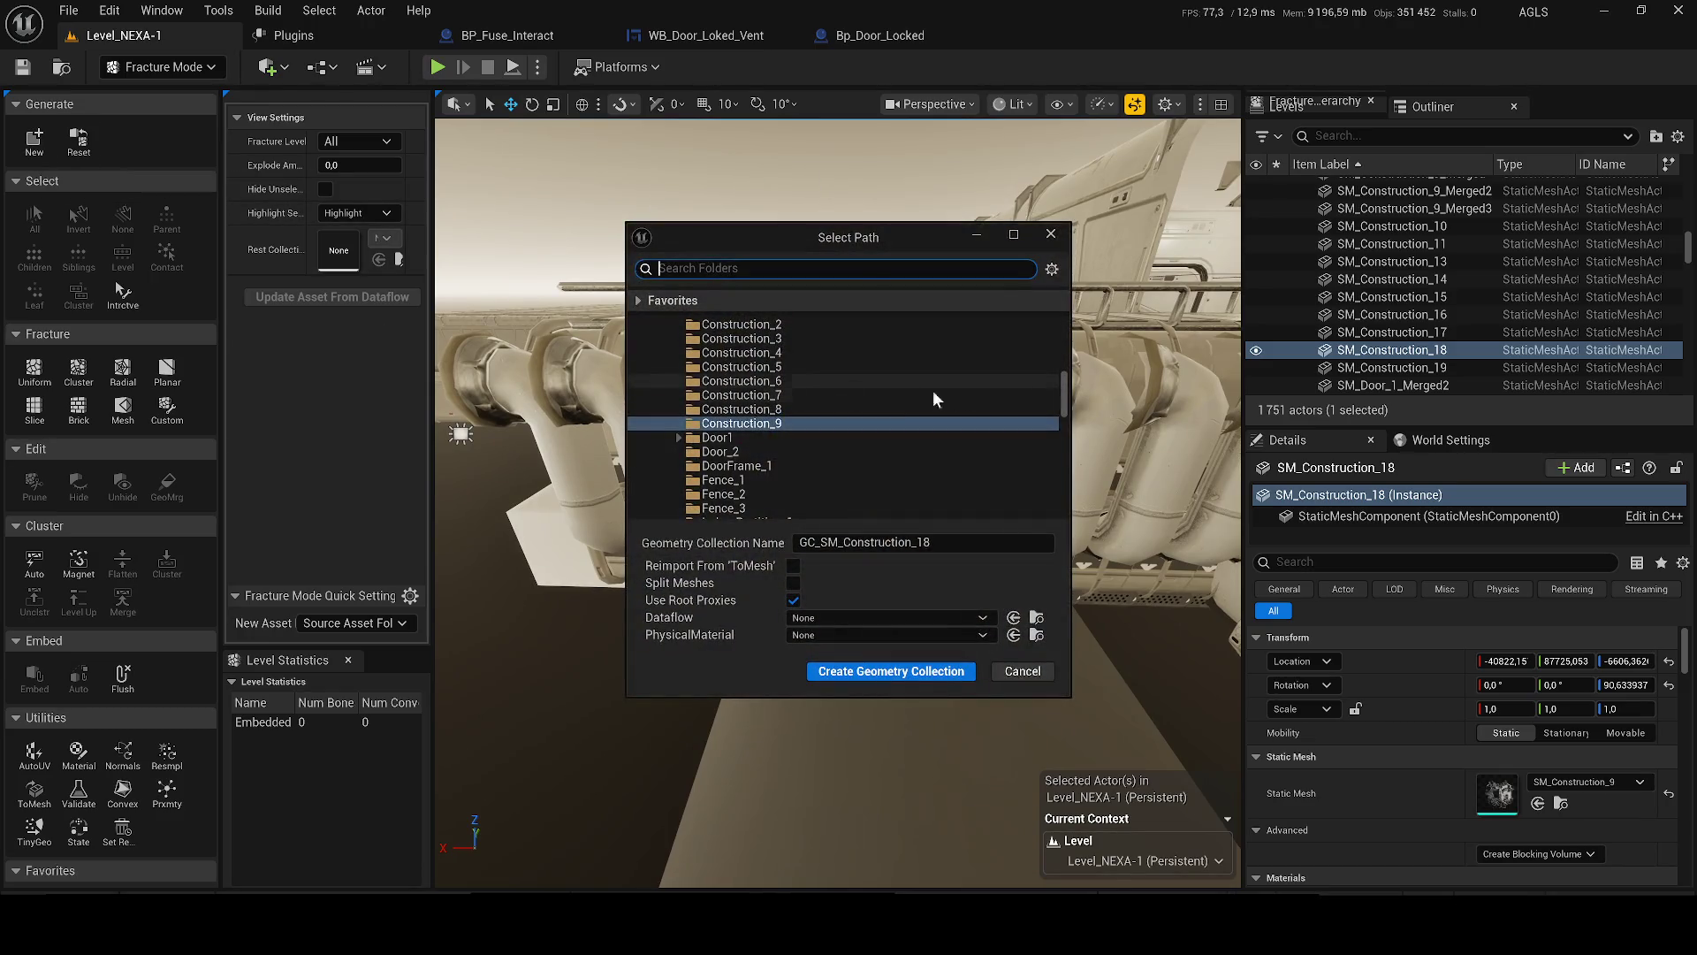
{"action": "left_click_drag", "start_coordinate": [1064, 395], "coordinate": [1060, 350]}
{"action": "scroll", "coordinate": [930, 347], "scroll_direction": "down", "scroll_amount": 3}
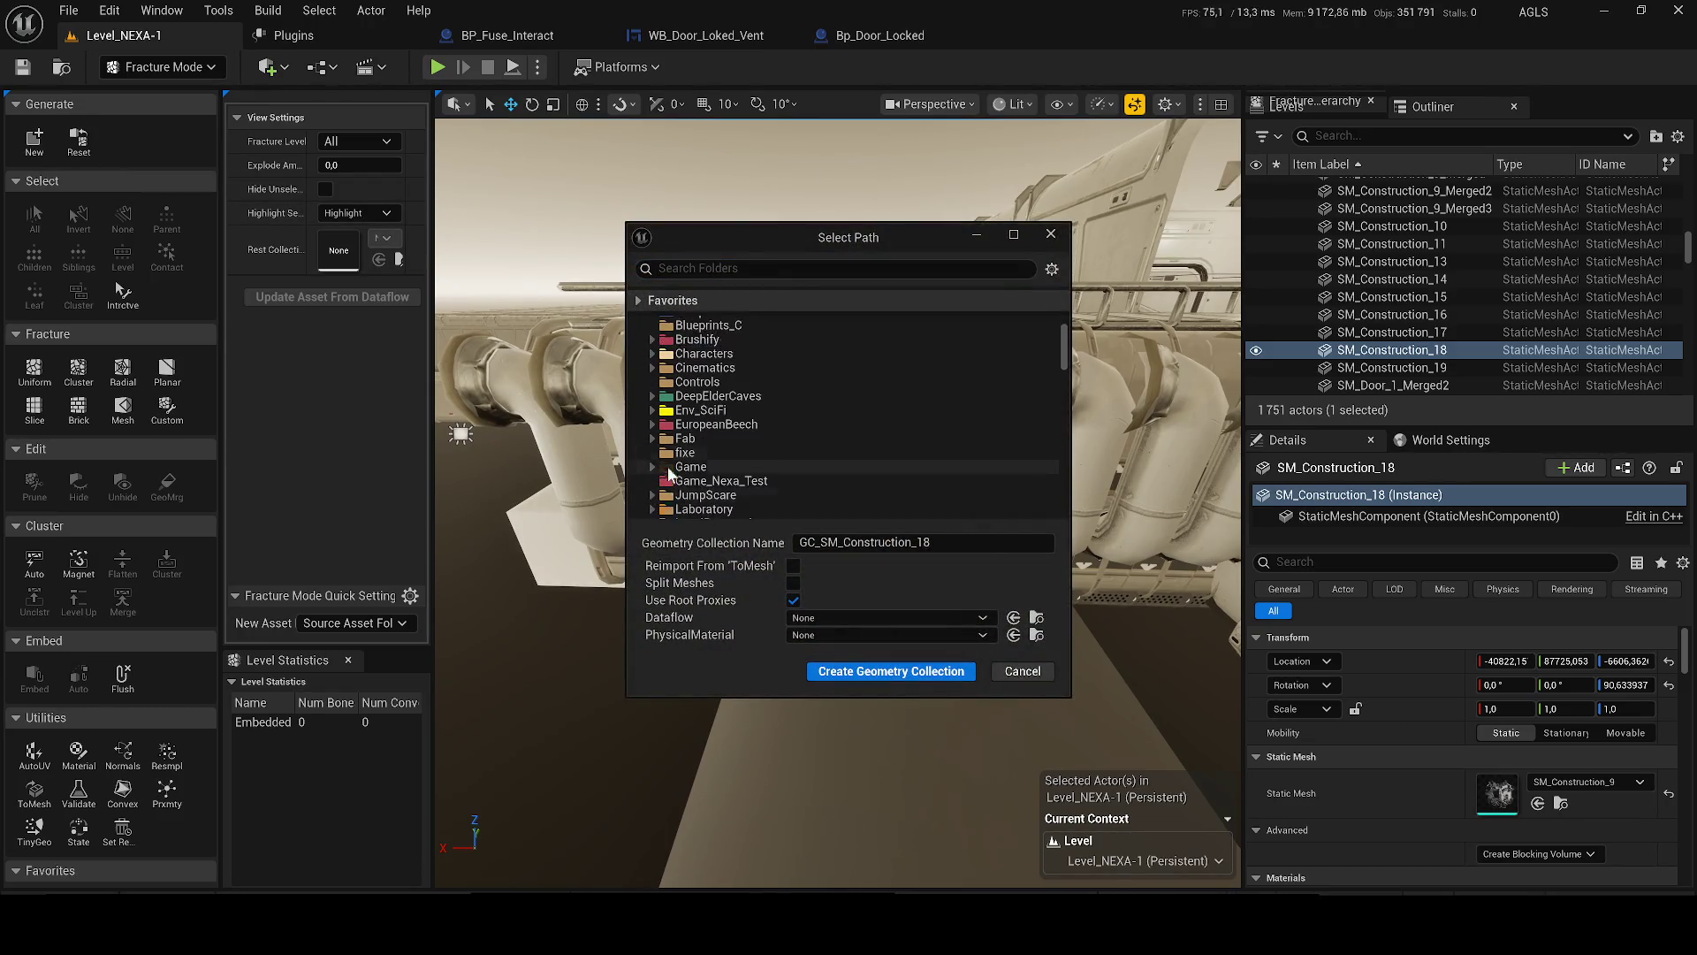
{"action": "left_click", "coordinate": [652, 438]}
{"action": "left_click", "coordinate": [709, 467]}
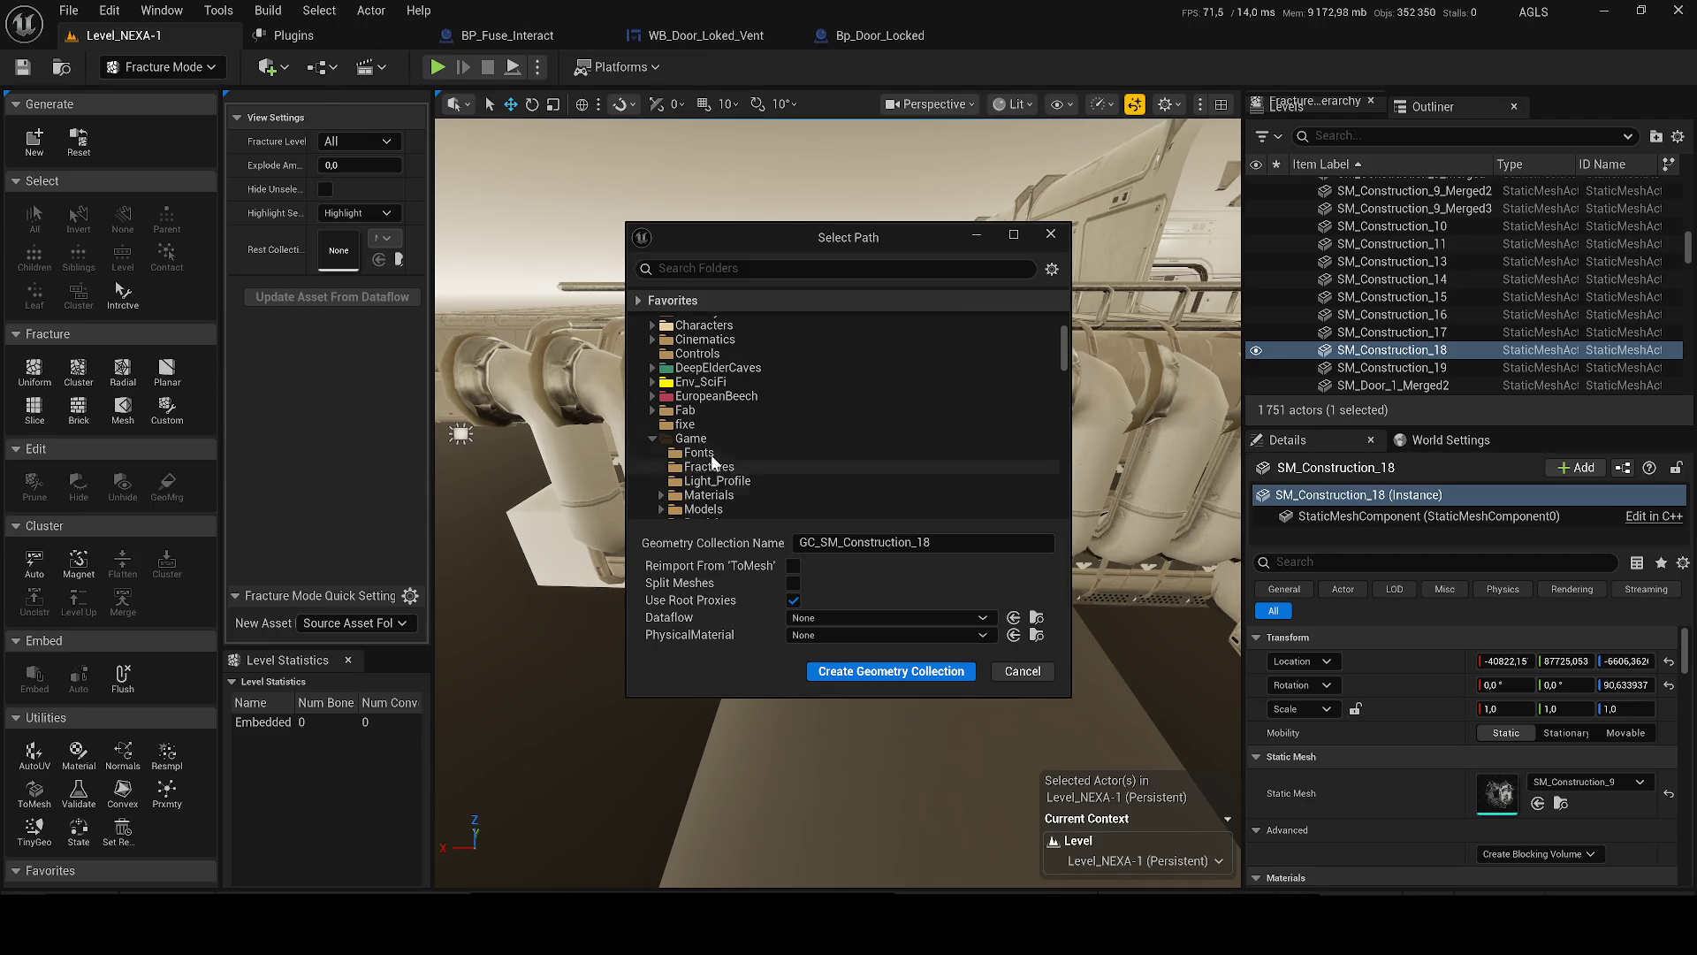
{"action": "left_click", "coordinate": [904, 668]}
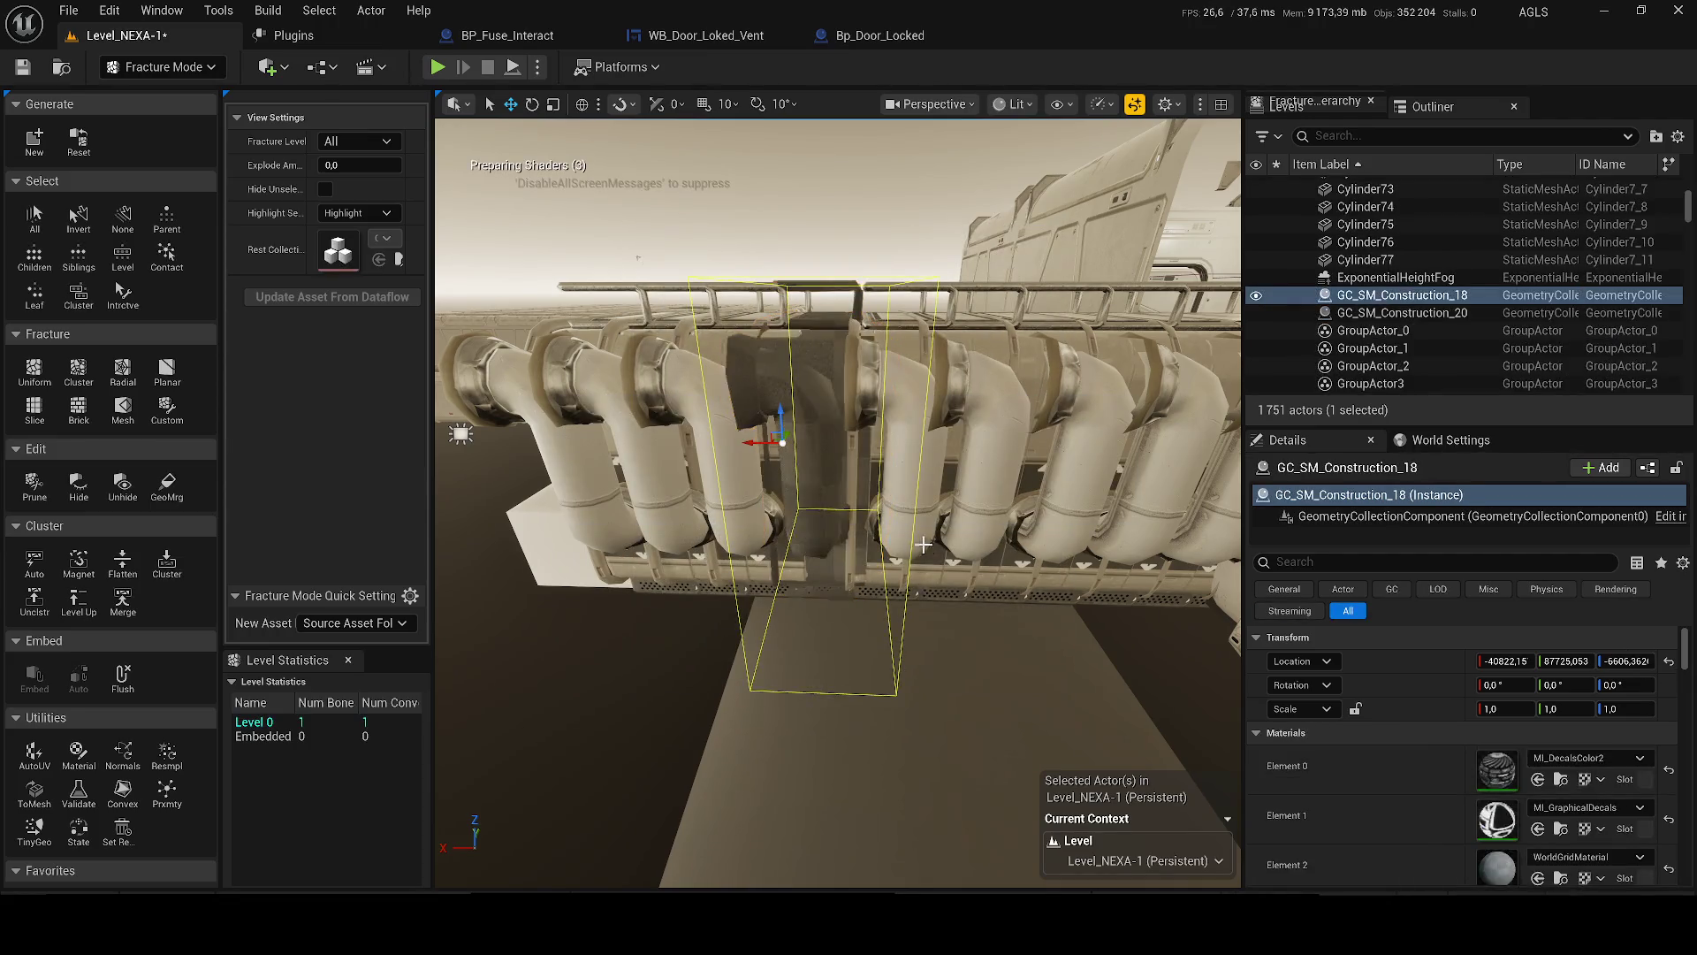
- Delete the old GC_SM_Construction_20 actor from the level
{"action": "scroll", "coordinate": [895, 522], "scroll_direction": "up", "scroll_amount": 3}
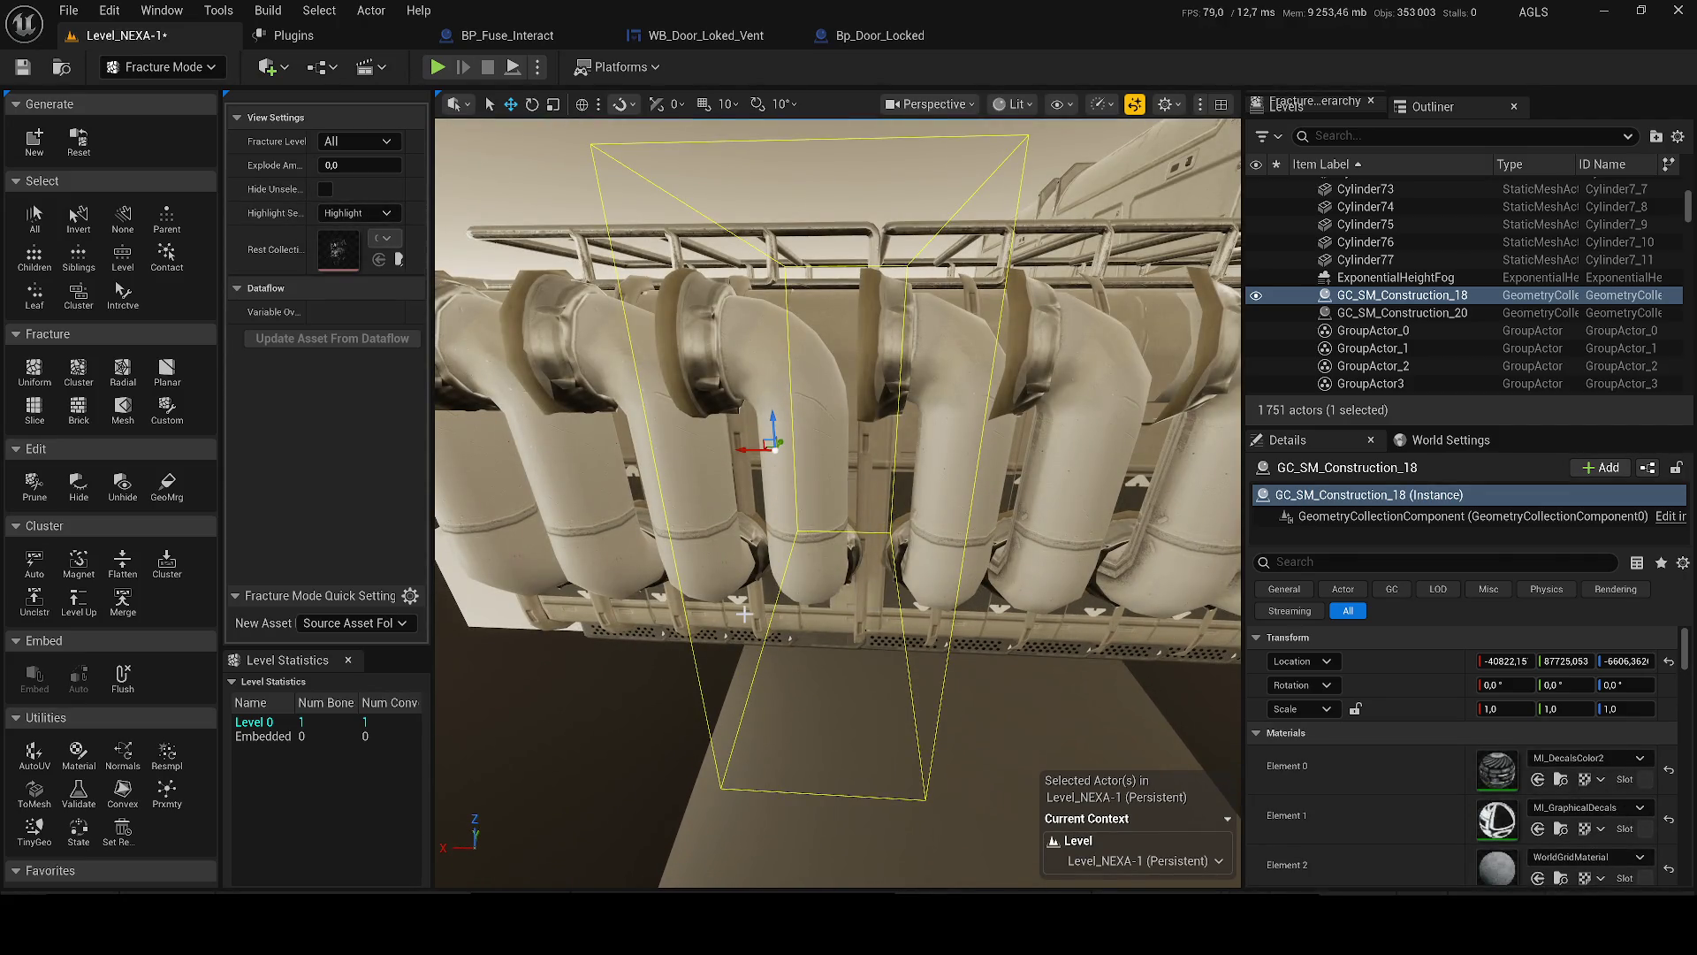
{"action": "left_click_drag", "start_coordinate": [859, 626], "coordinate": [859, 628]}
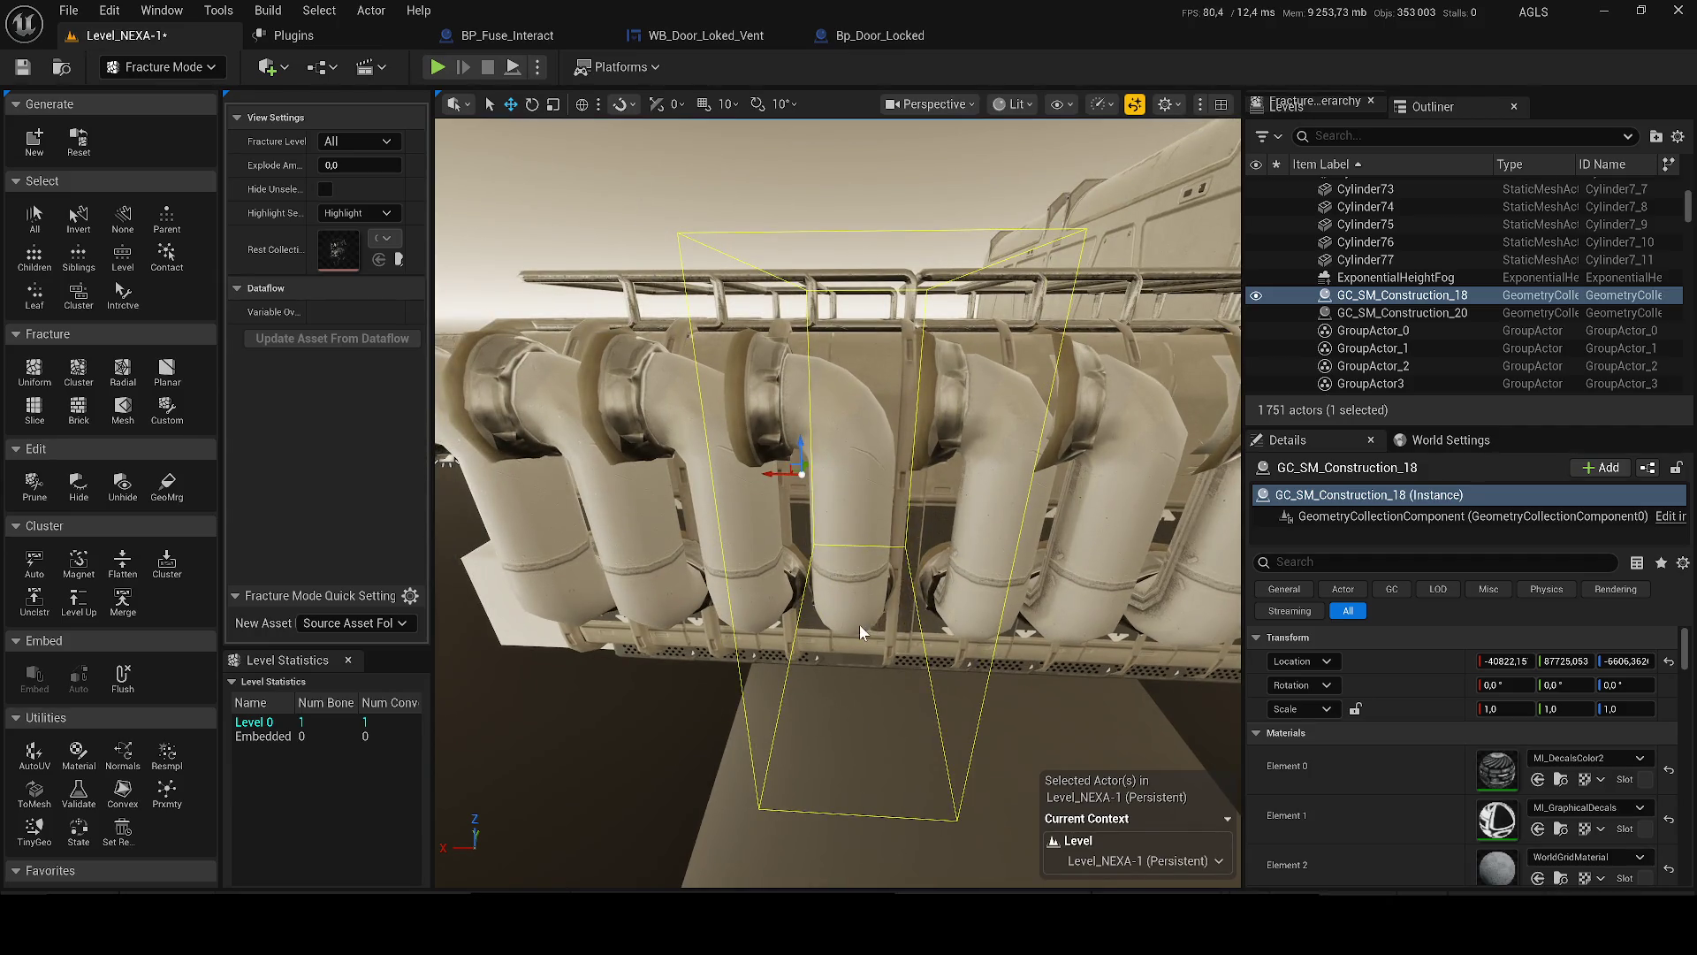
{"action": "left_click", "coordinate": [1404, 313]}
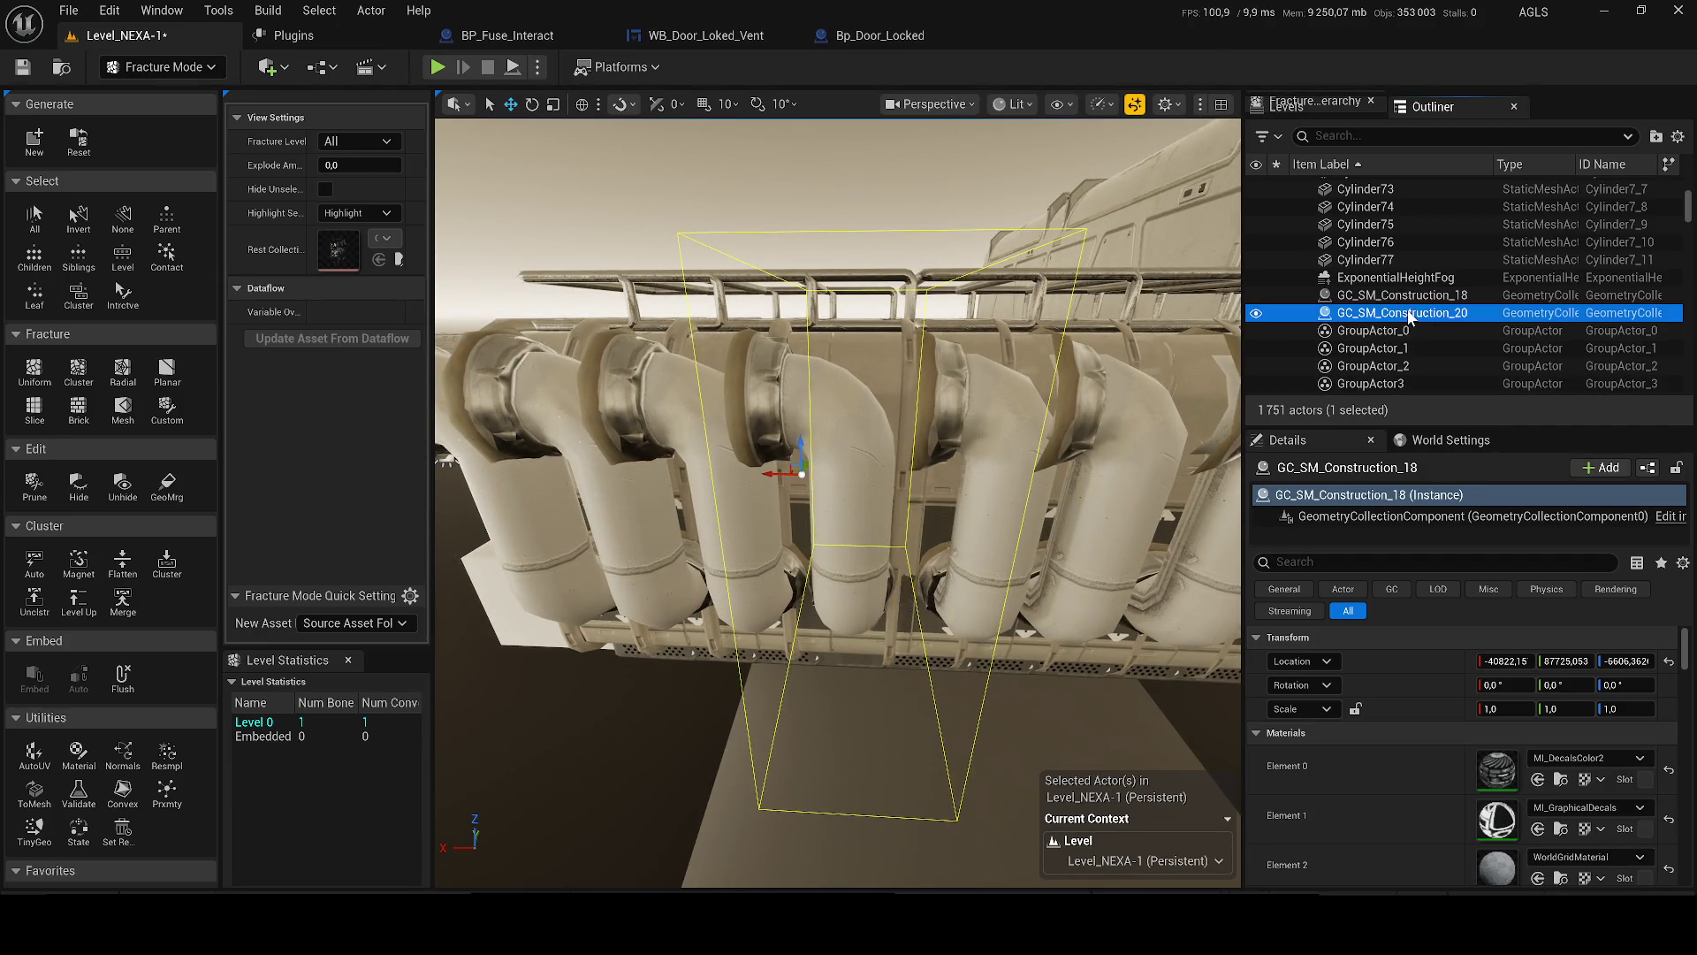
{"action": "key", "text": "Delete"}
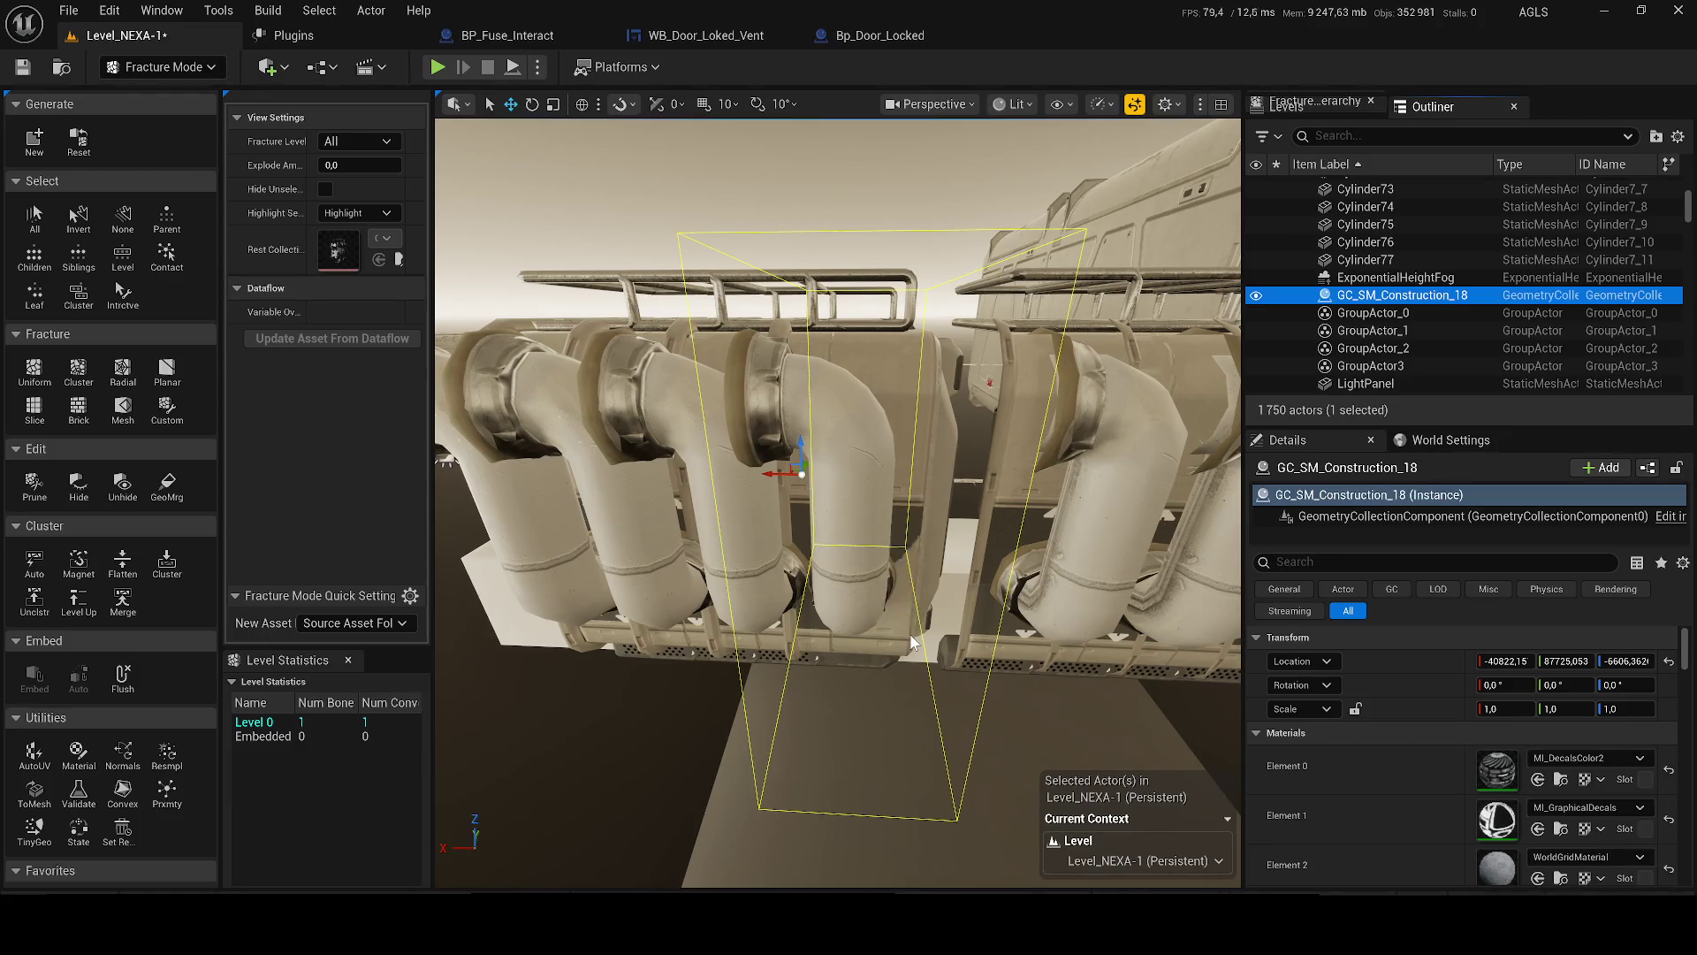
- Apply a Uniform Voronoi fracture with max sites 100, explode amount reset to 0
{"action": "left_click", "coordinate": [34, 371]}
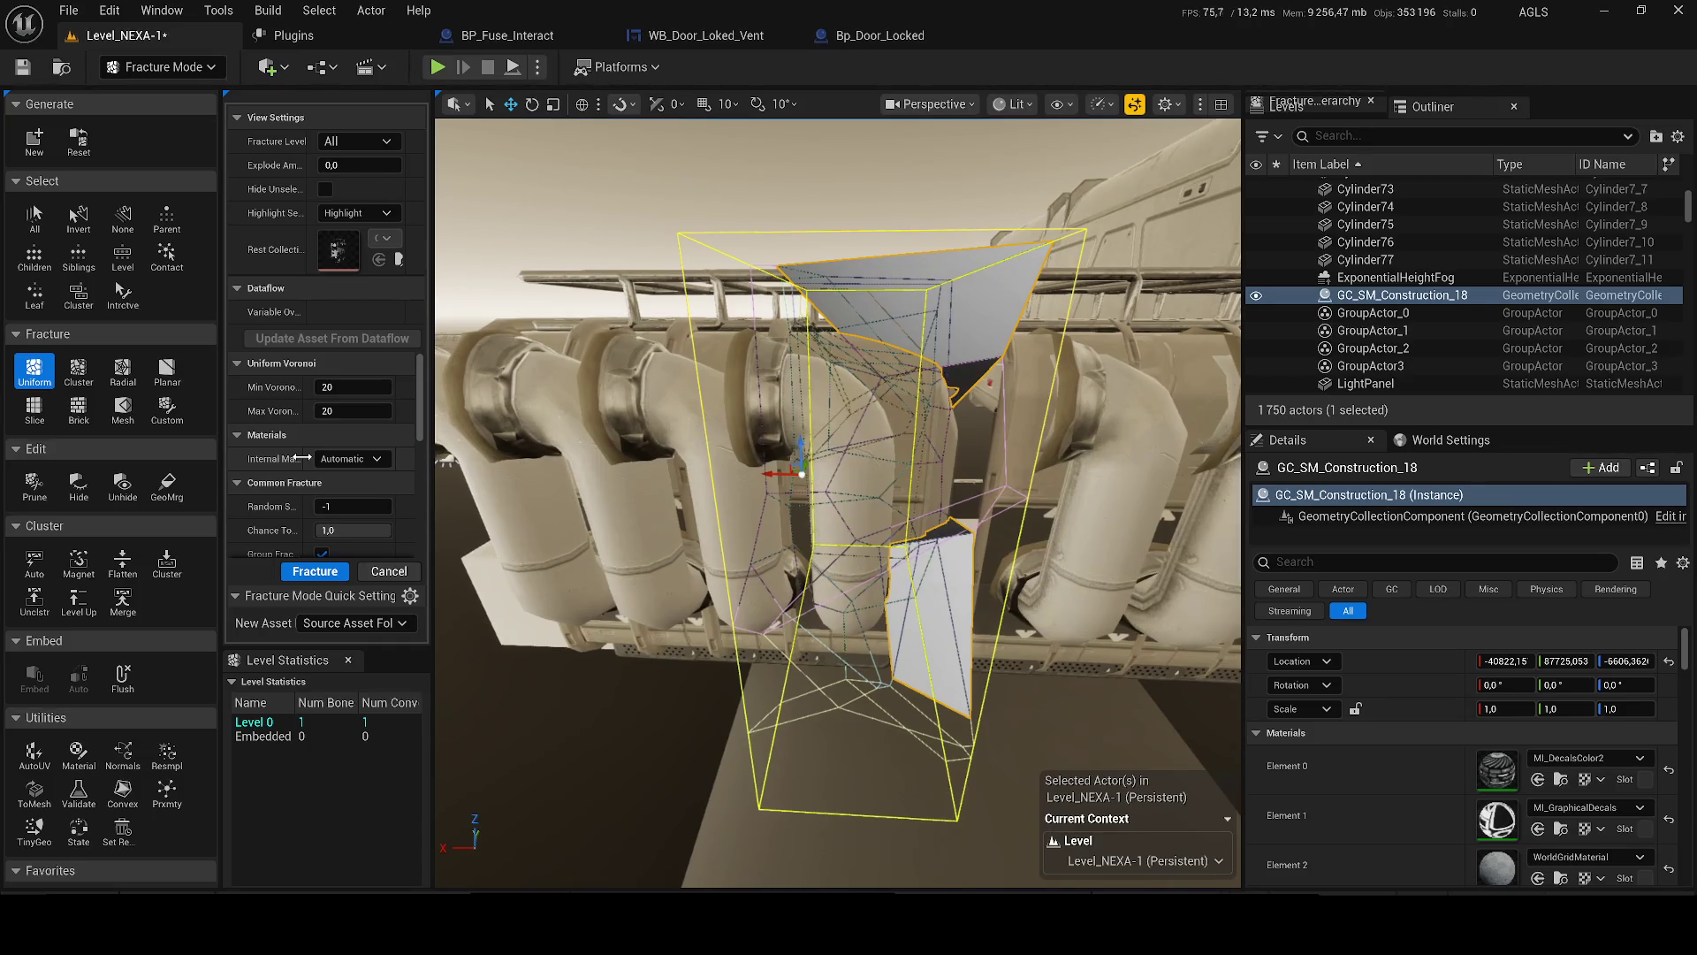
{"action": "left_click", "coordinate": [352, 411]}
{"action": "type", "text": "100"}
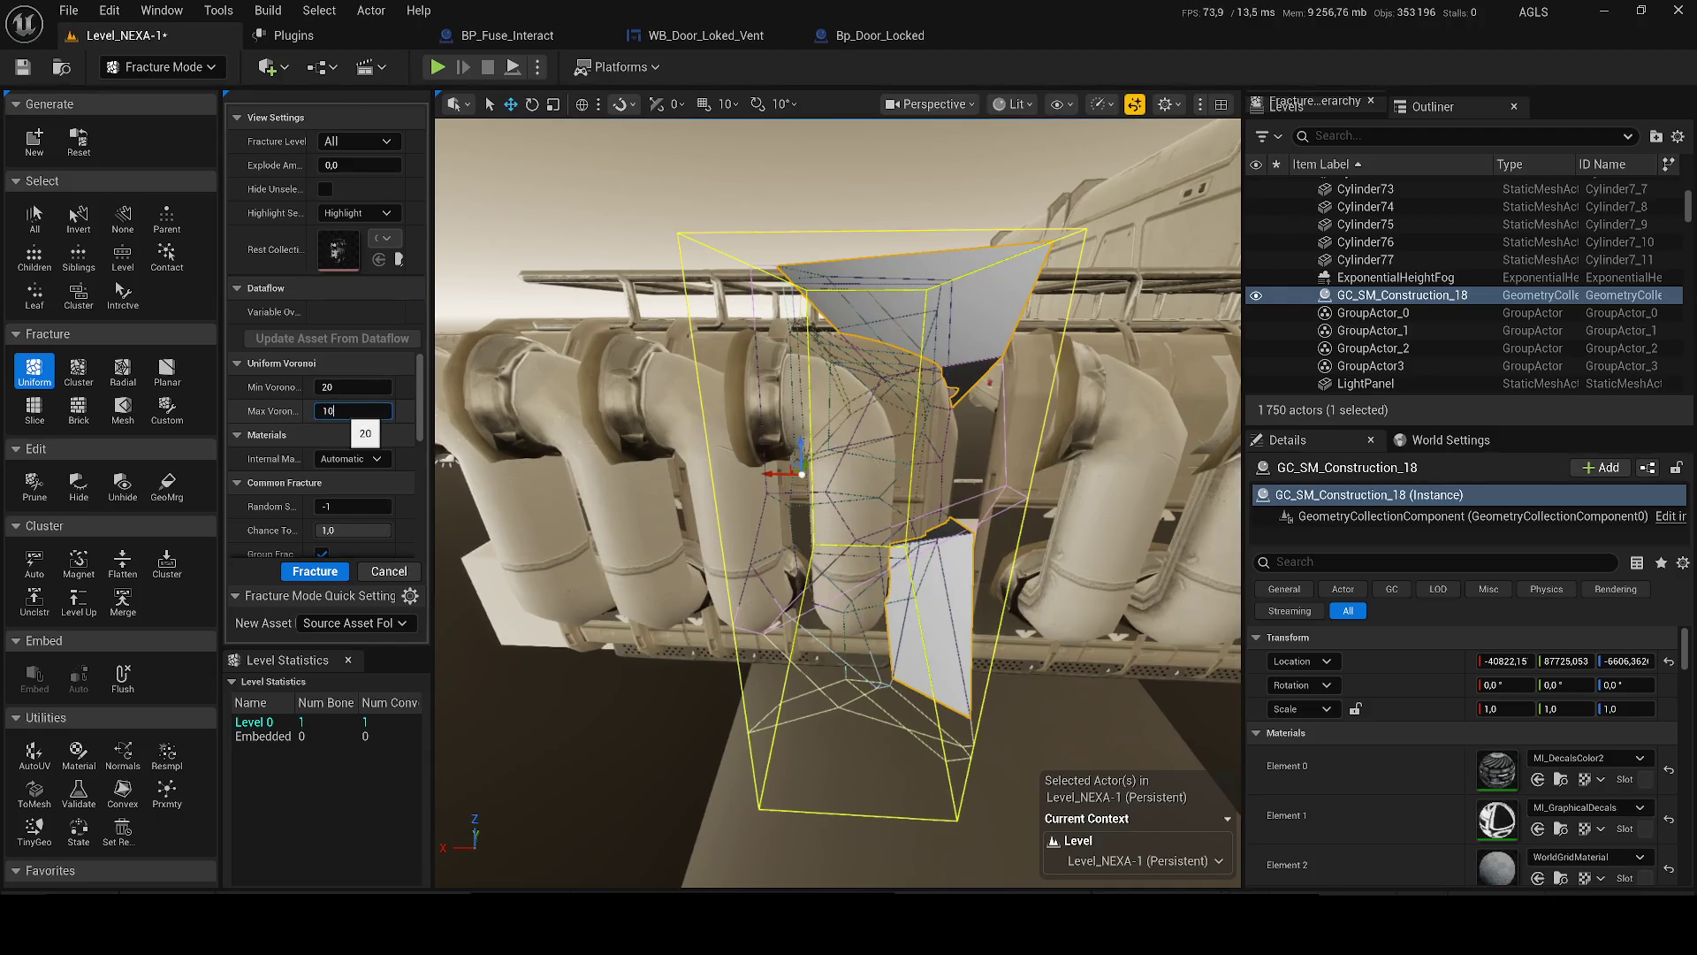
{"action": "key", "text": "Return"}
{"action": "scroll", "coordinate": [838, 503], "scroll_direction": "up", "scroll_amount": 10}
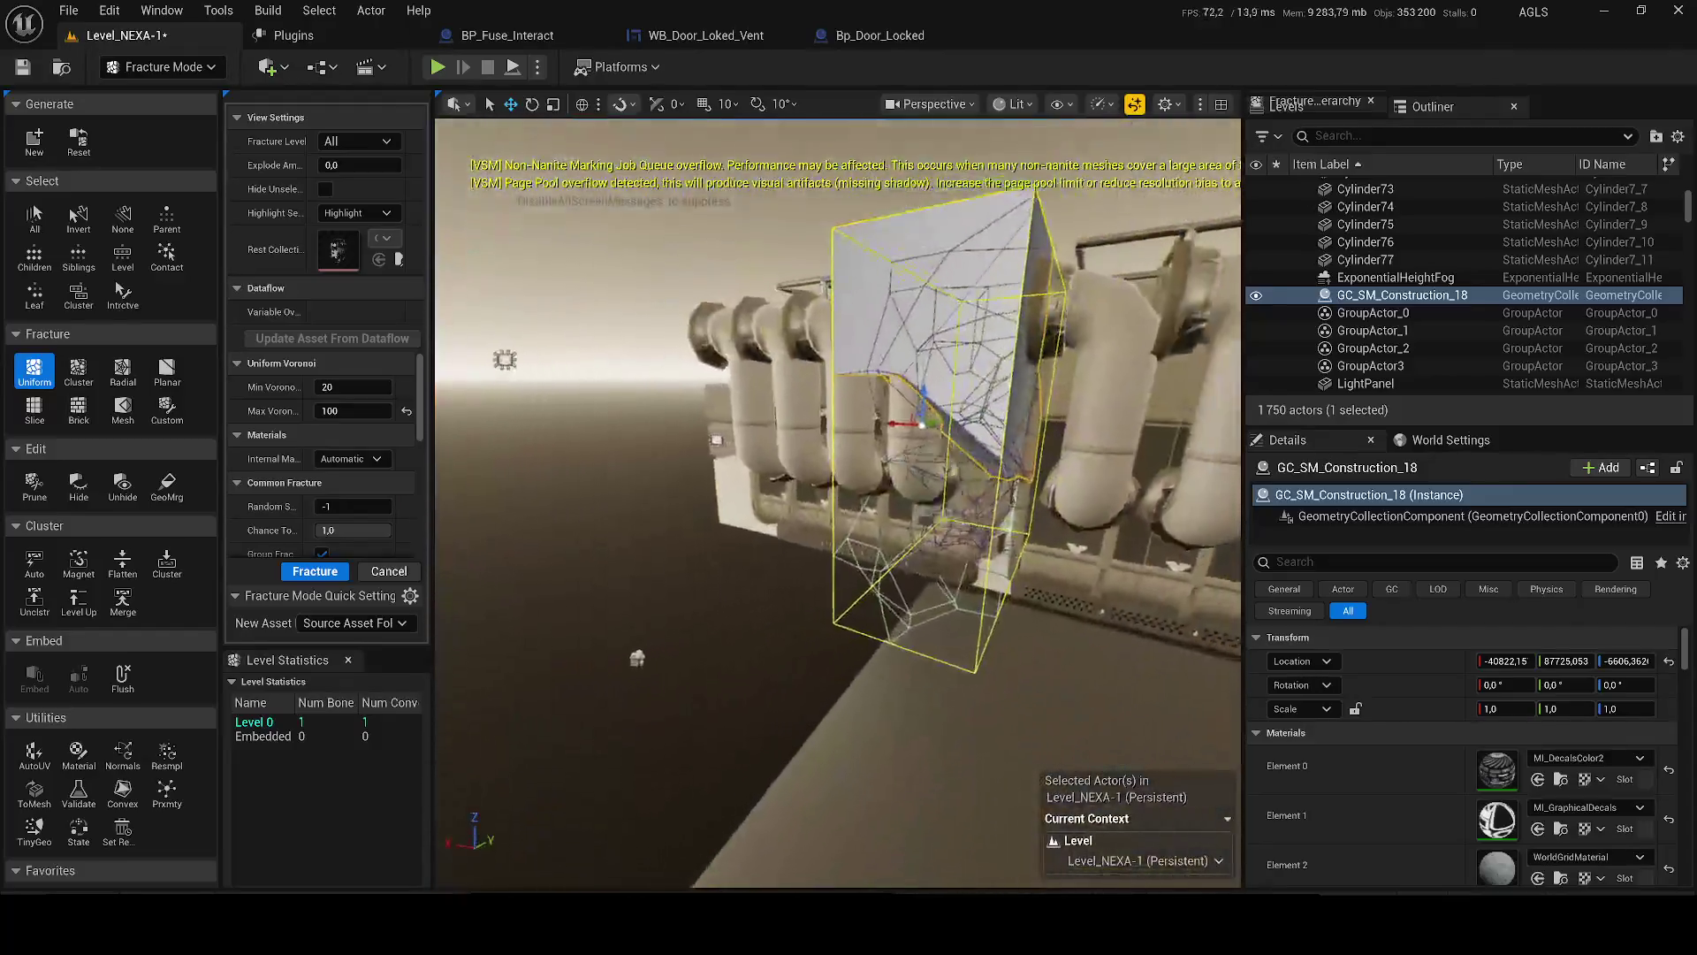
{"action": "left_click_drag", "start_coordinate": [725, 380], "coordinate": [580, 285]}
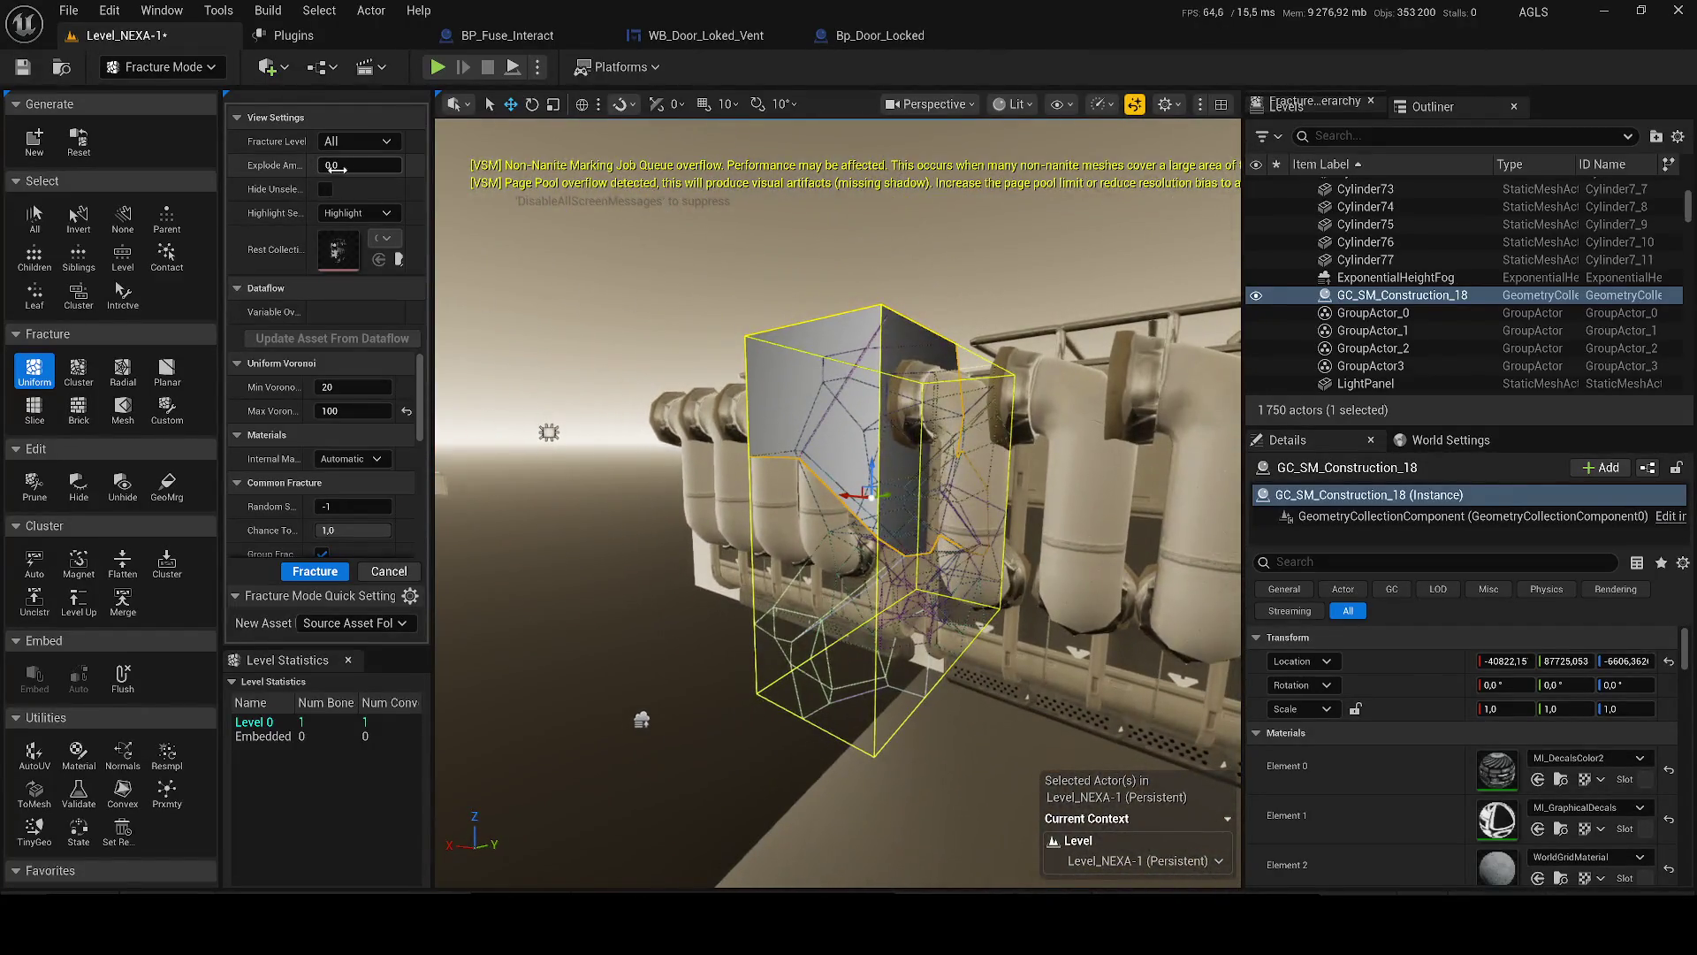
{"action": "left_click_drag", "start_coordinate": [349, 165], "coordinate": [402, 165]}
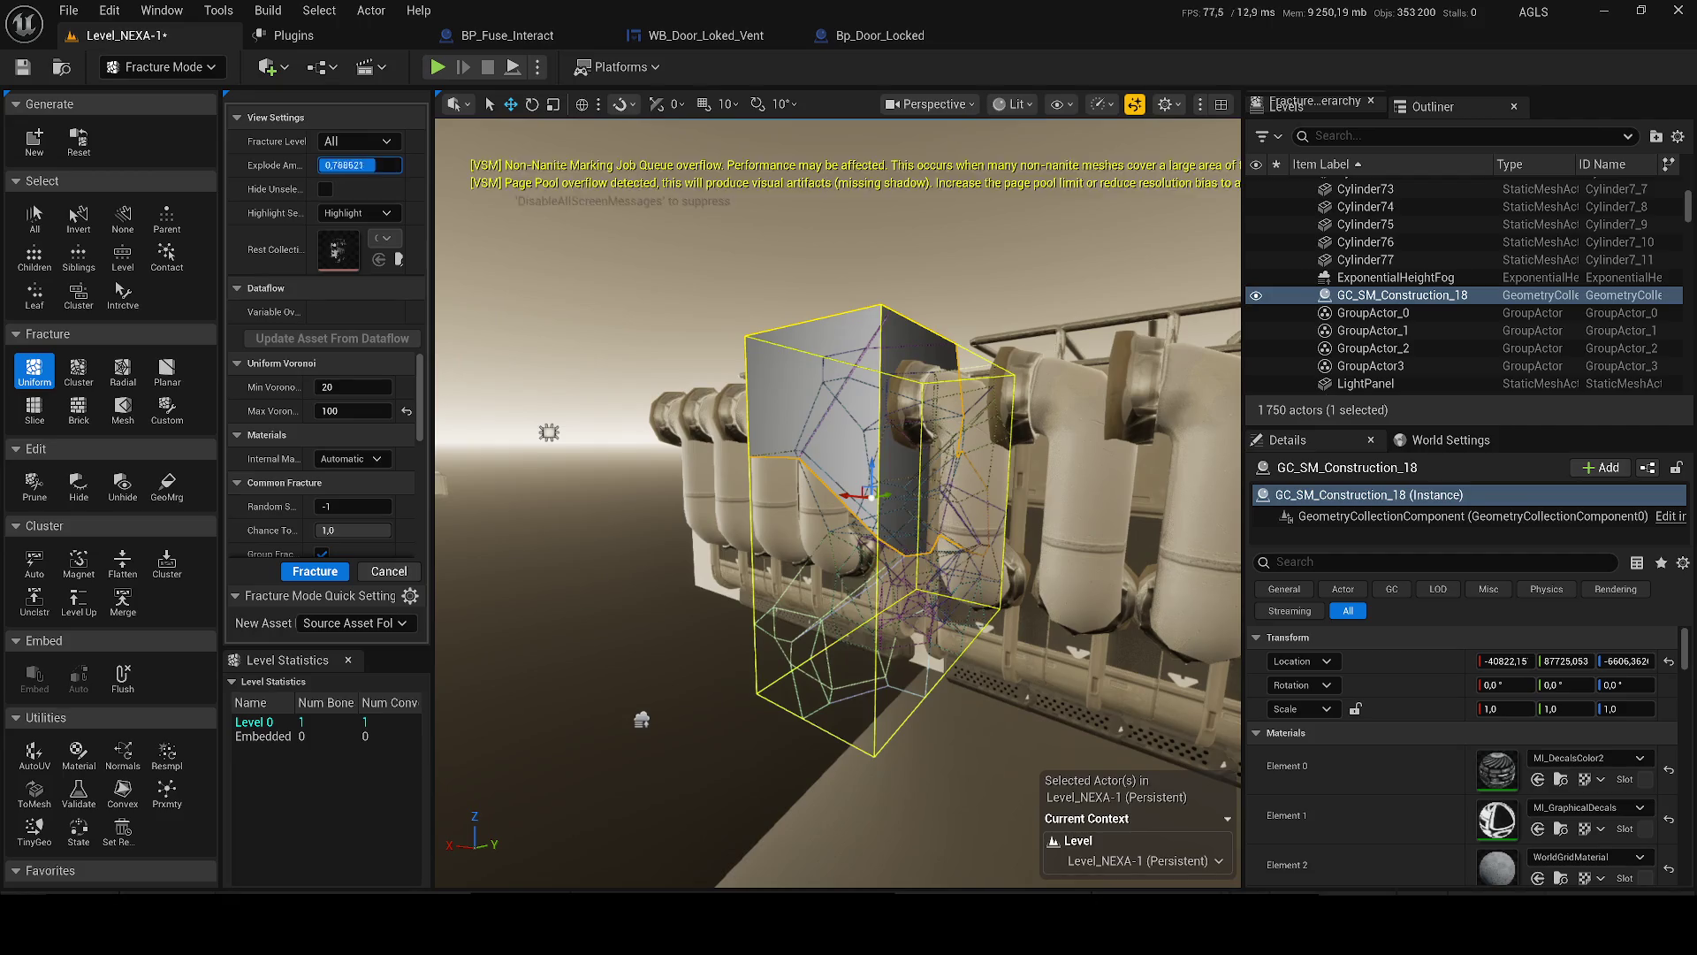
{"action": "left_click", "coordinate": [353, 165]}
{"action": "type", "text": "0"}
{"action": "key", "text": "Return"}
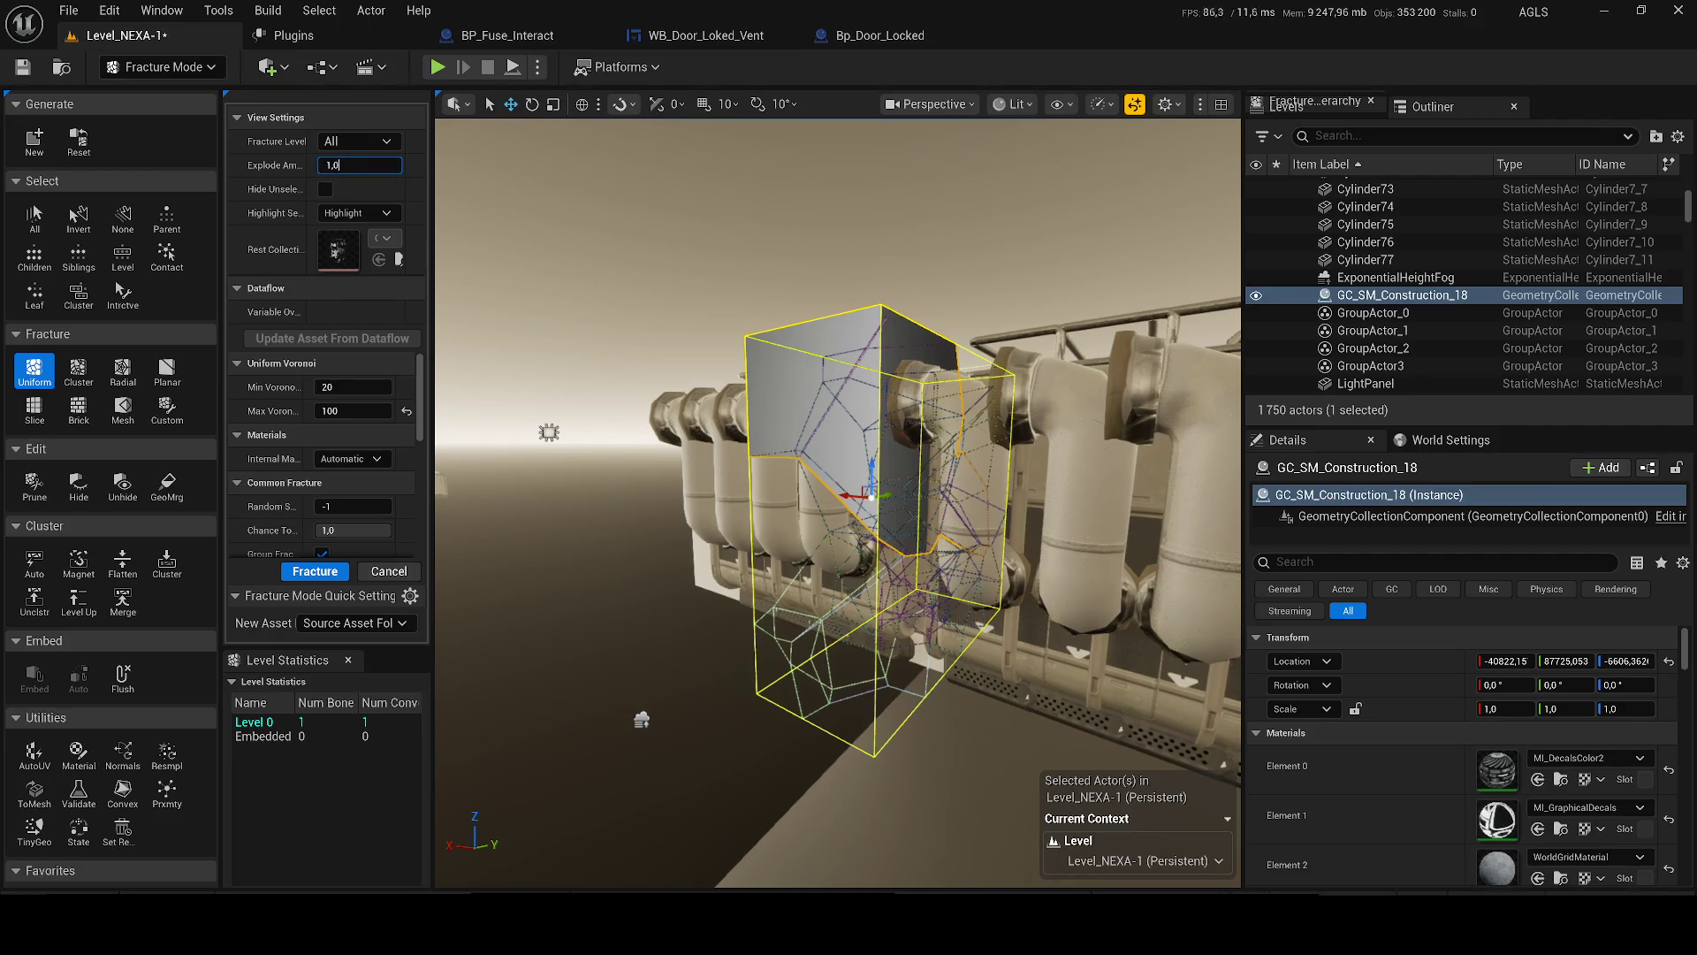
{"action": "left_click", "coordinate": [321, 575]}
- Set explode amount to 0,8 and apply a Cluster fracture to create Level 2
{"action": "mouse_move", "coordinate": [358, 165]}
{"action": "left_mouse_down"}
{"action": "mouse_move", "coordinate": [412, 165]}
{"action": "mouse_move", "coordinate": [358, 165]}
{"action": "left_mouse_up"}
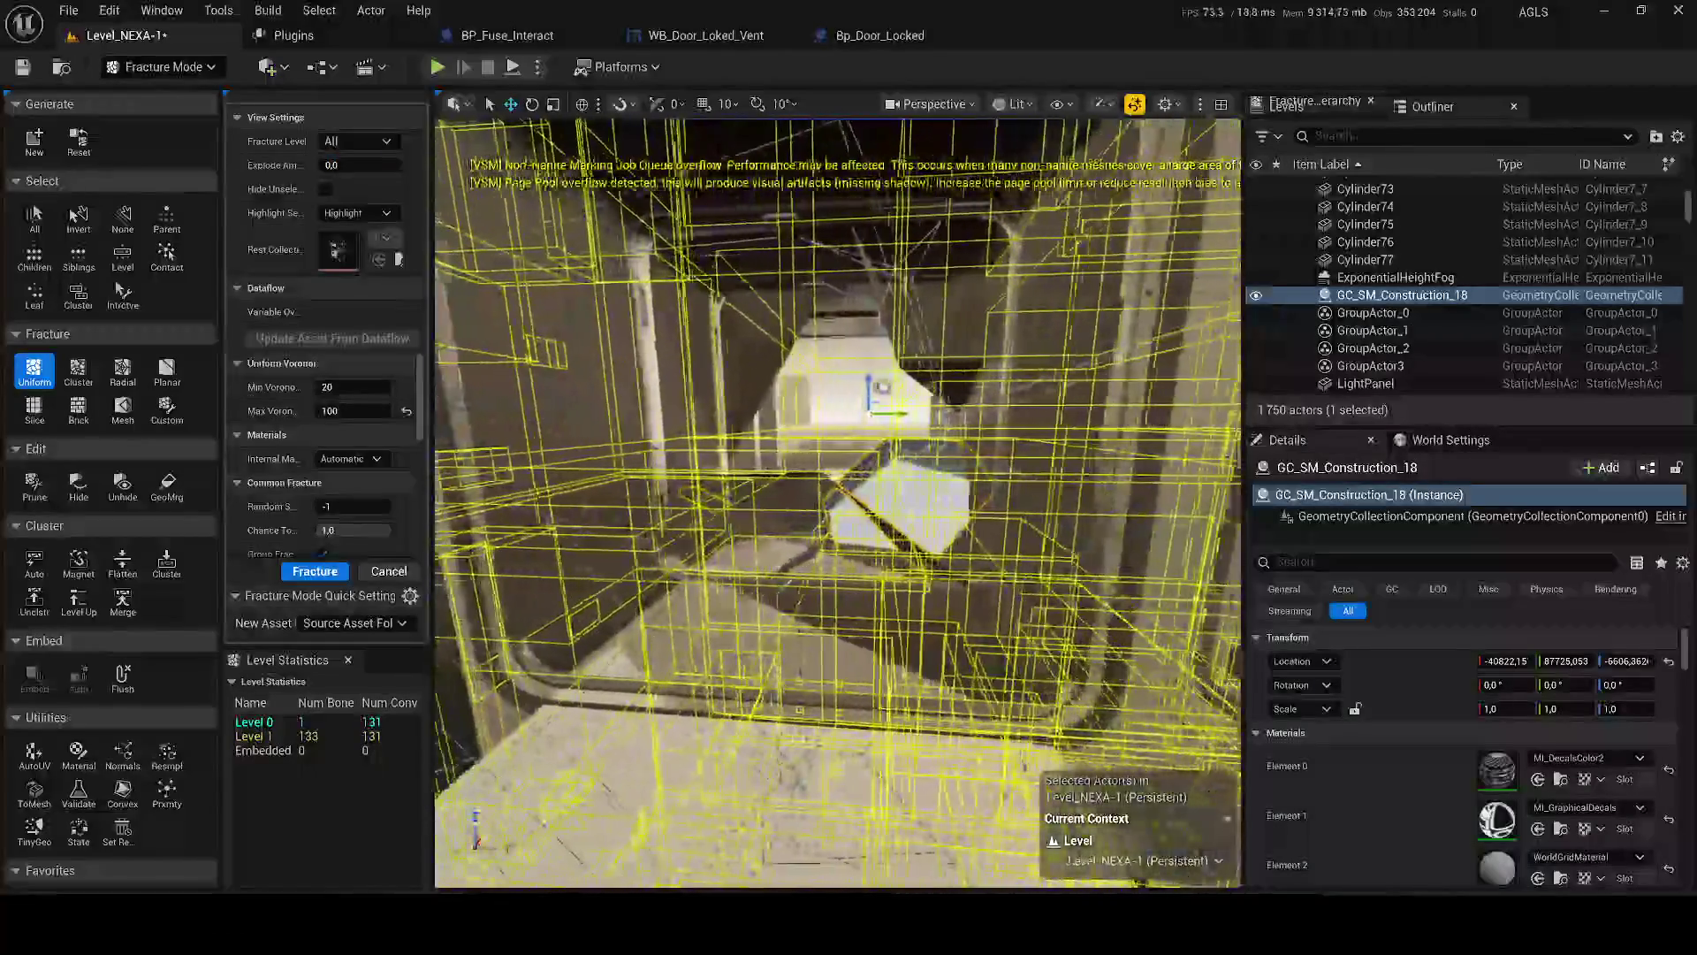
{"action": "left_click", "coordinate": [314, 166]}
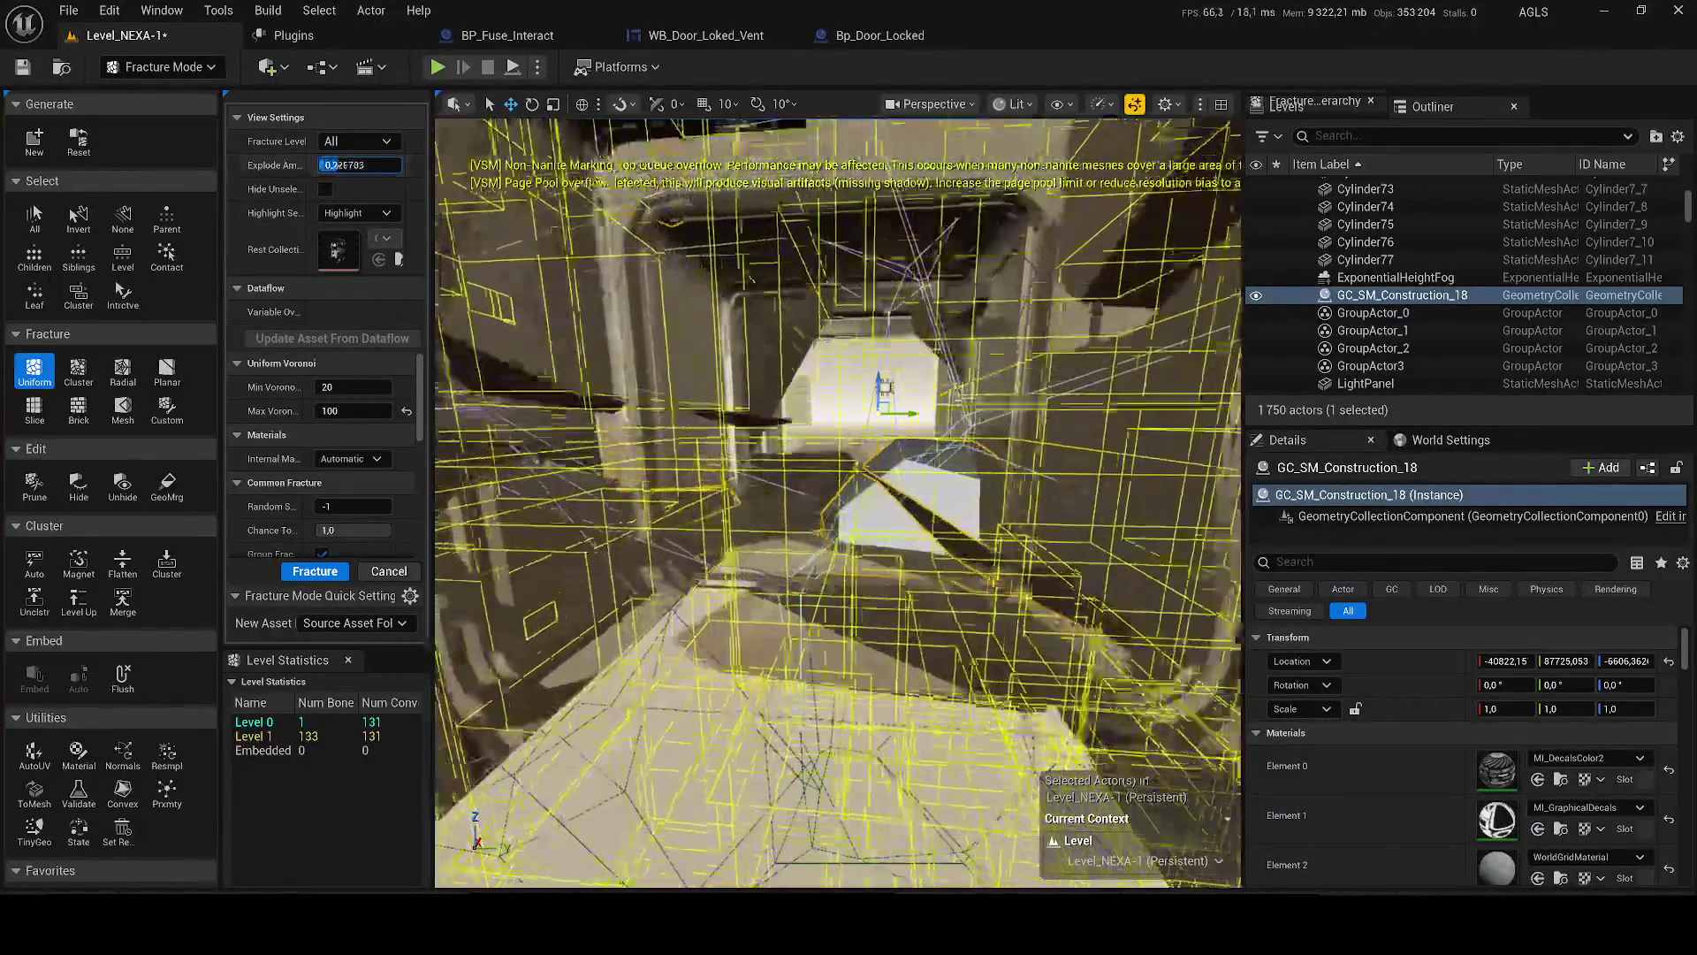
{"action": "type", "text": "0,8"}
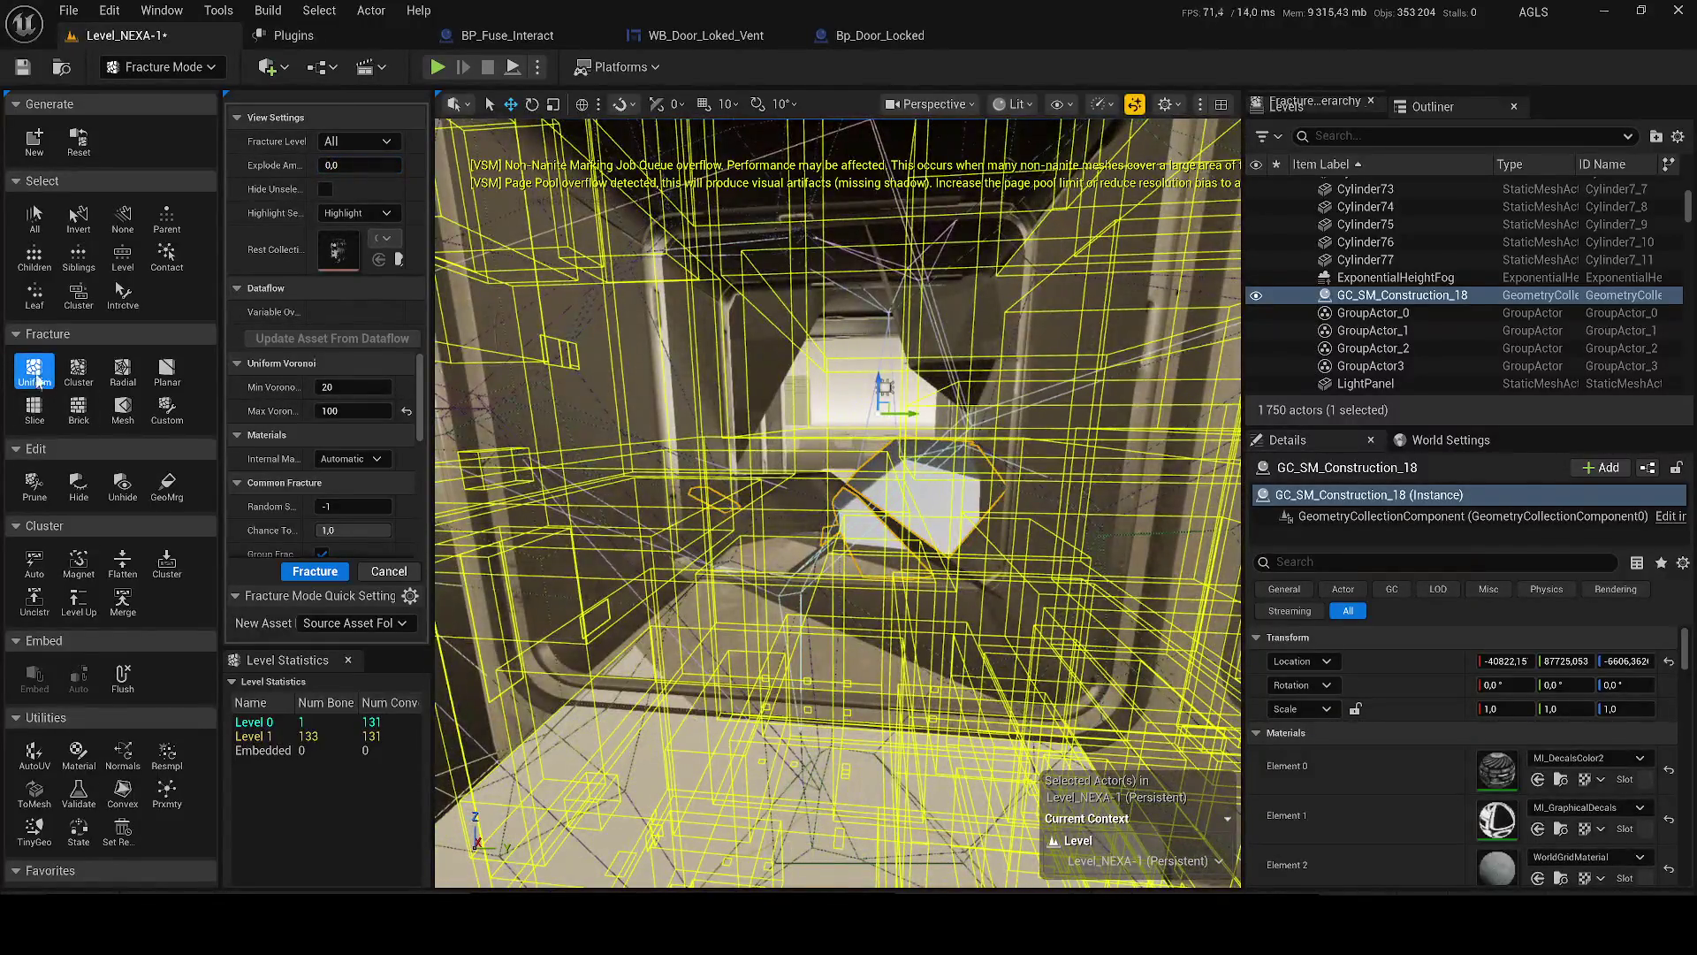
{"action": "left_click", "coordinate": [78, 372]}
{"action": "left_click", "coordinate": [310, 594]}
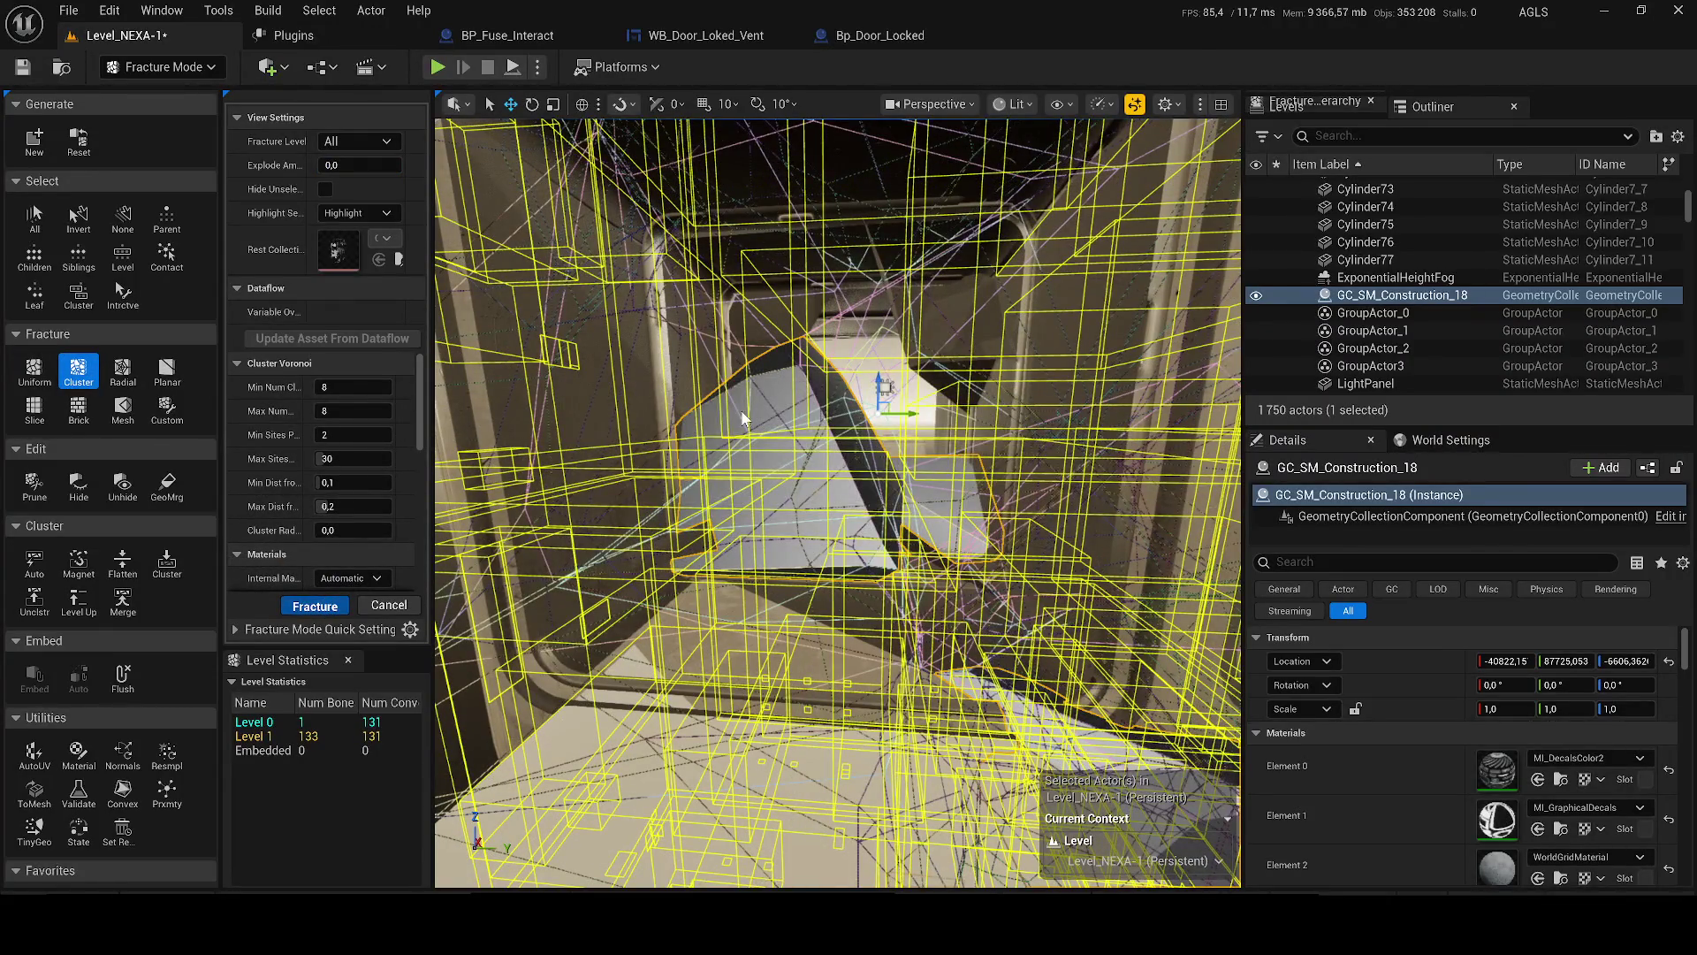
{"action": "left_click", "coordinate": [315, 606]}
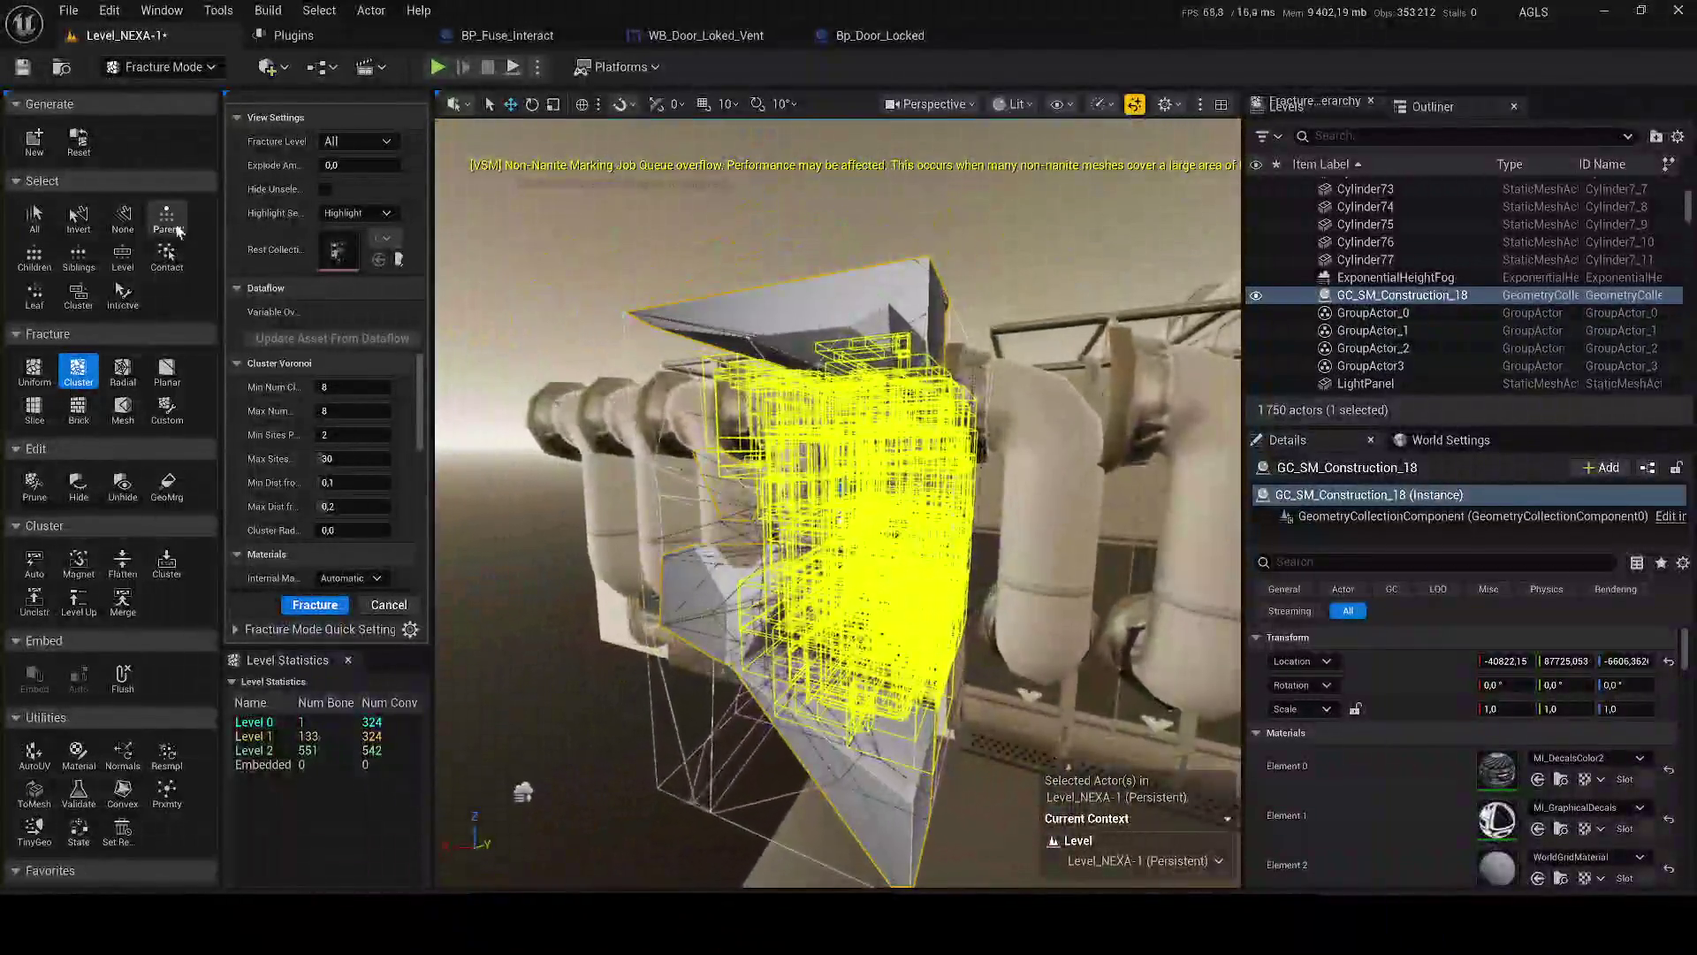
- Set the Explode Amount to 1 to spread the pieces fully apart
{"action": "left_click_drag", "start_coordinate": [353, 166], "coordinate": [380, 165]}
{"action": "type", "text": "1"}
{"action": "key", "text": "Return"}
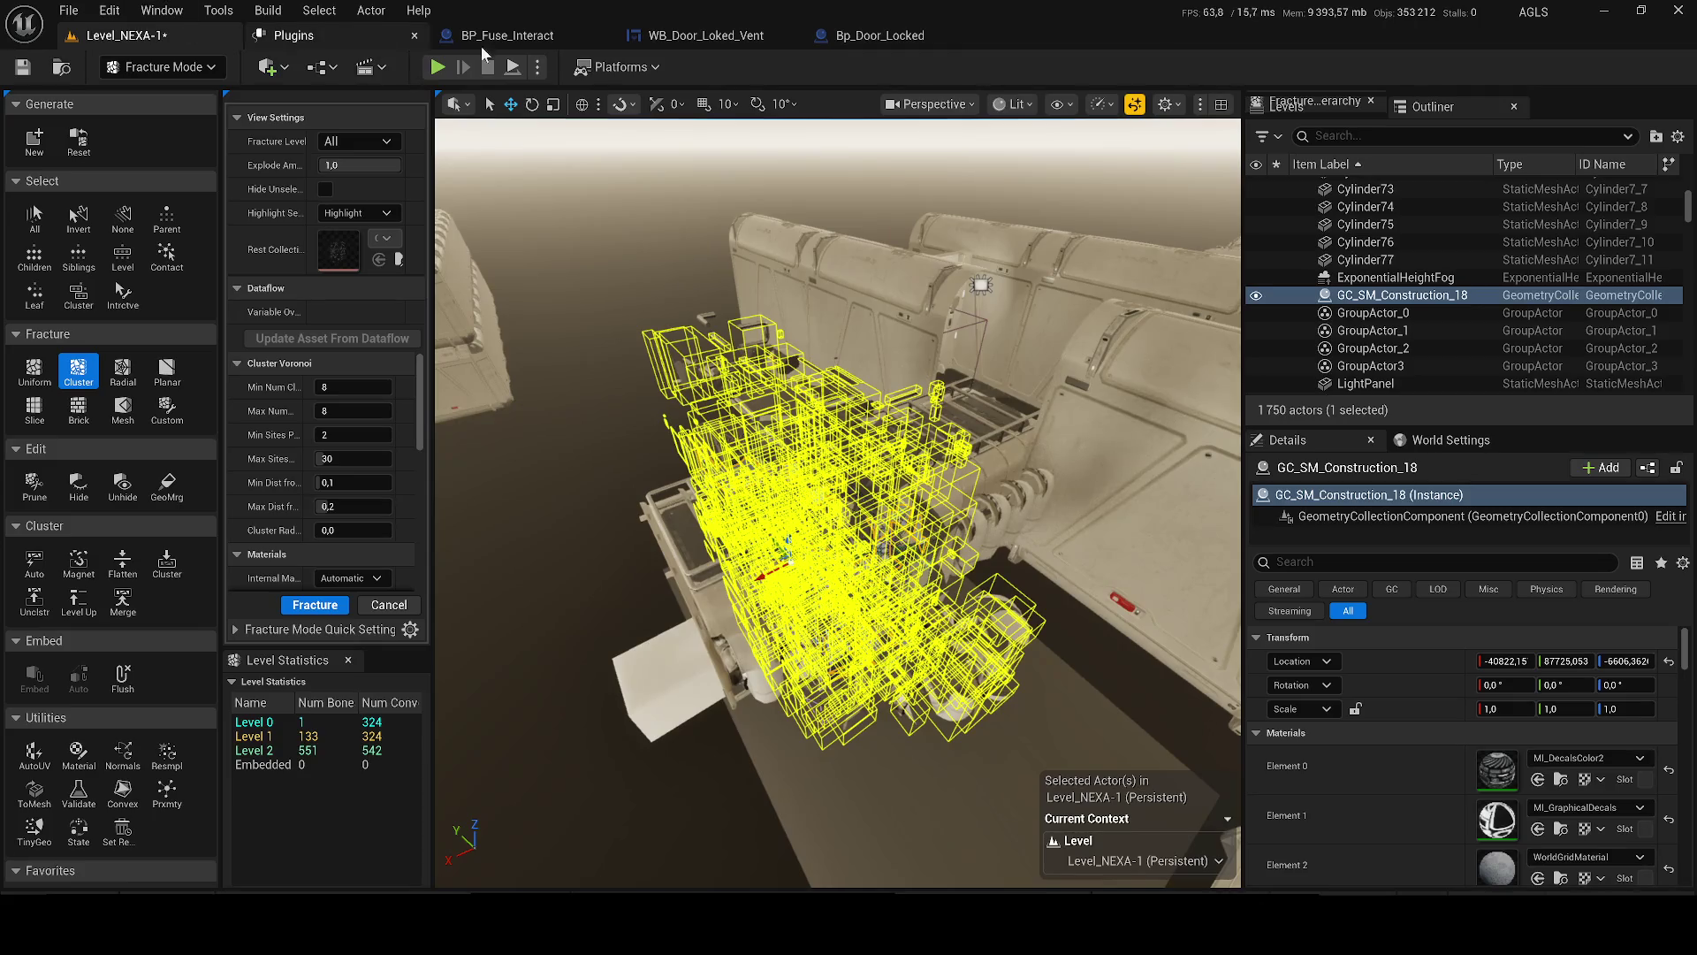
- Start a Play-In-Editor session of Level_NEXA-1
{"action": "left_click", "coordinate": [537, 67]}
{"action": "left_click", "coordinate": [581, 244]}
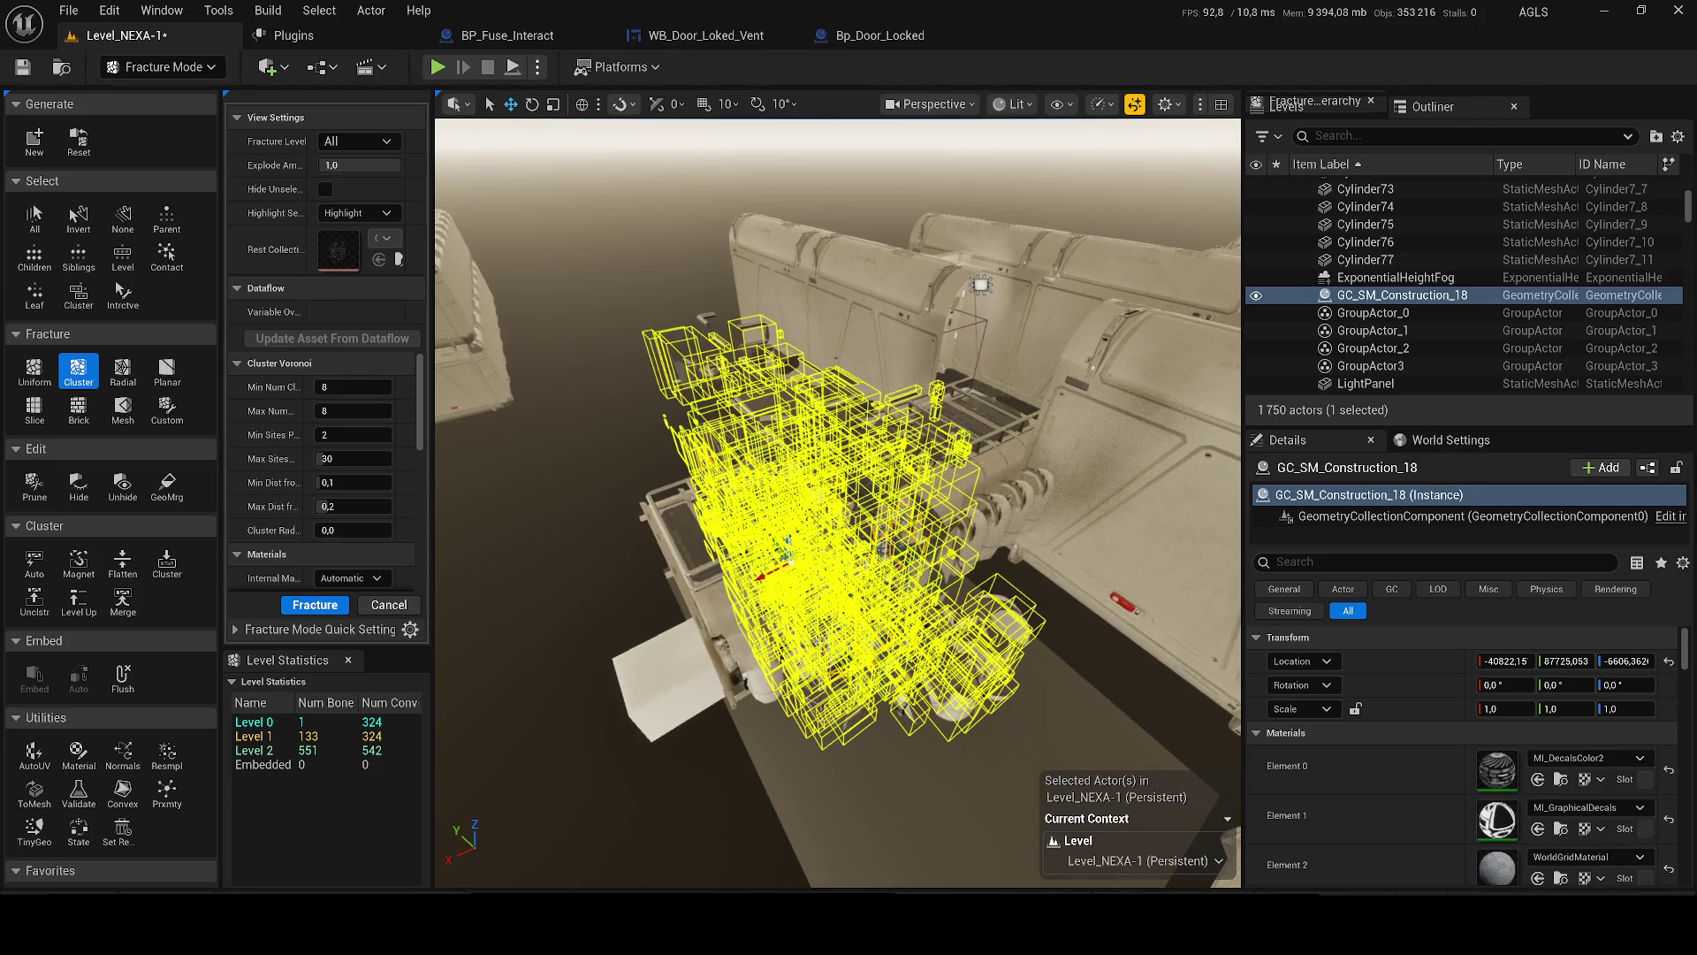
{"action": "key", "text": "alt+p"}
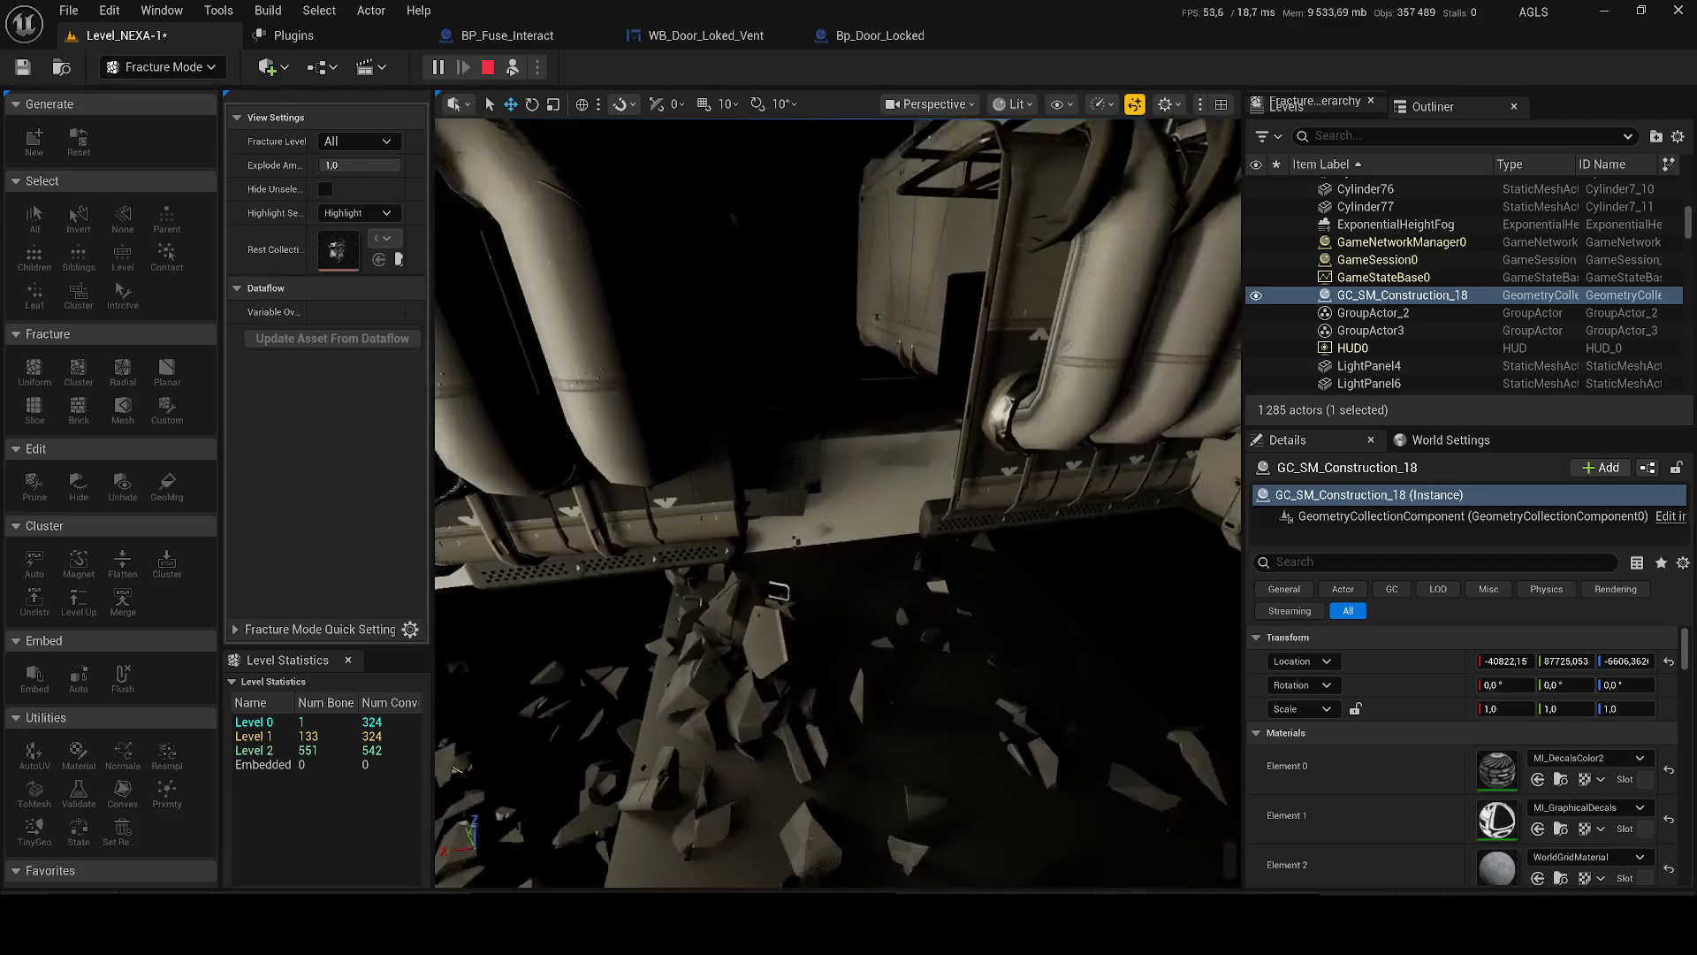
- Stop the play session and simulate the level to watch the pipes collapse
{"action": "left_click", "coordinate": [487, 68]}
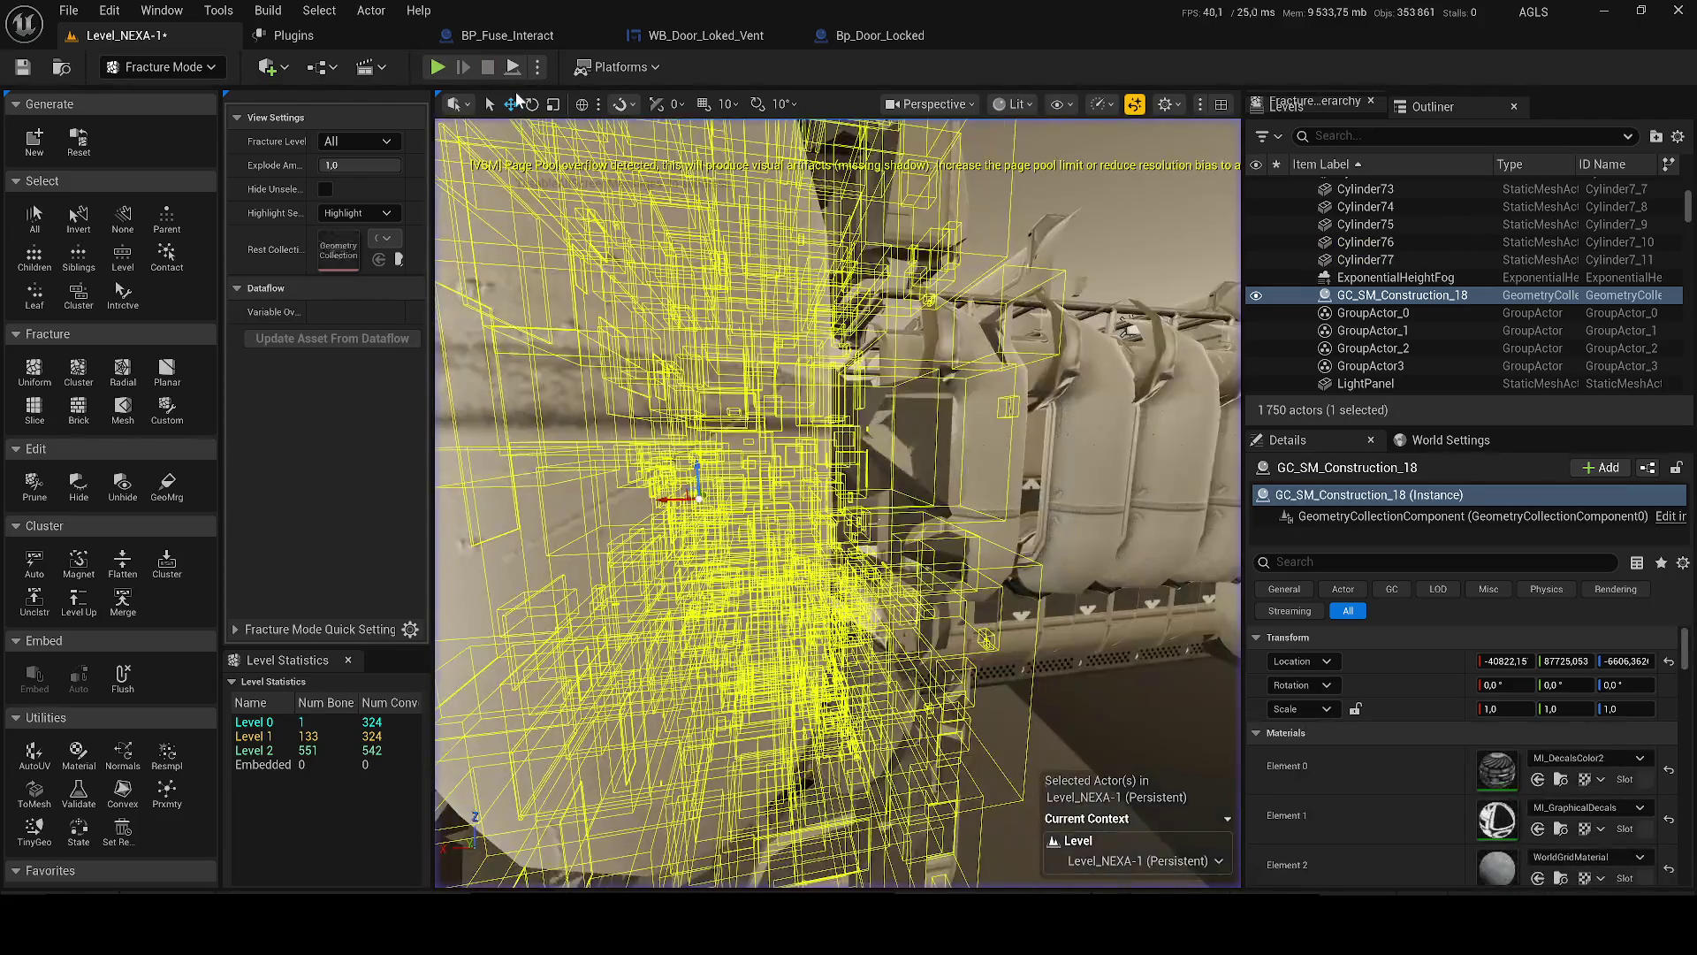
{"action": "left_click", "coordinate": [162, 68]}
{"action": "left_click", "coordinate": [146, 121]}
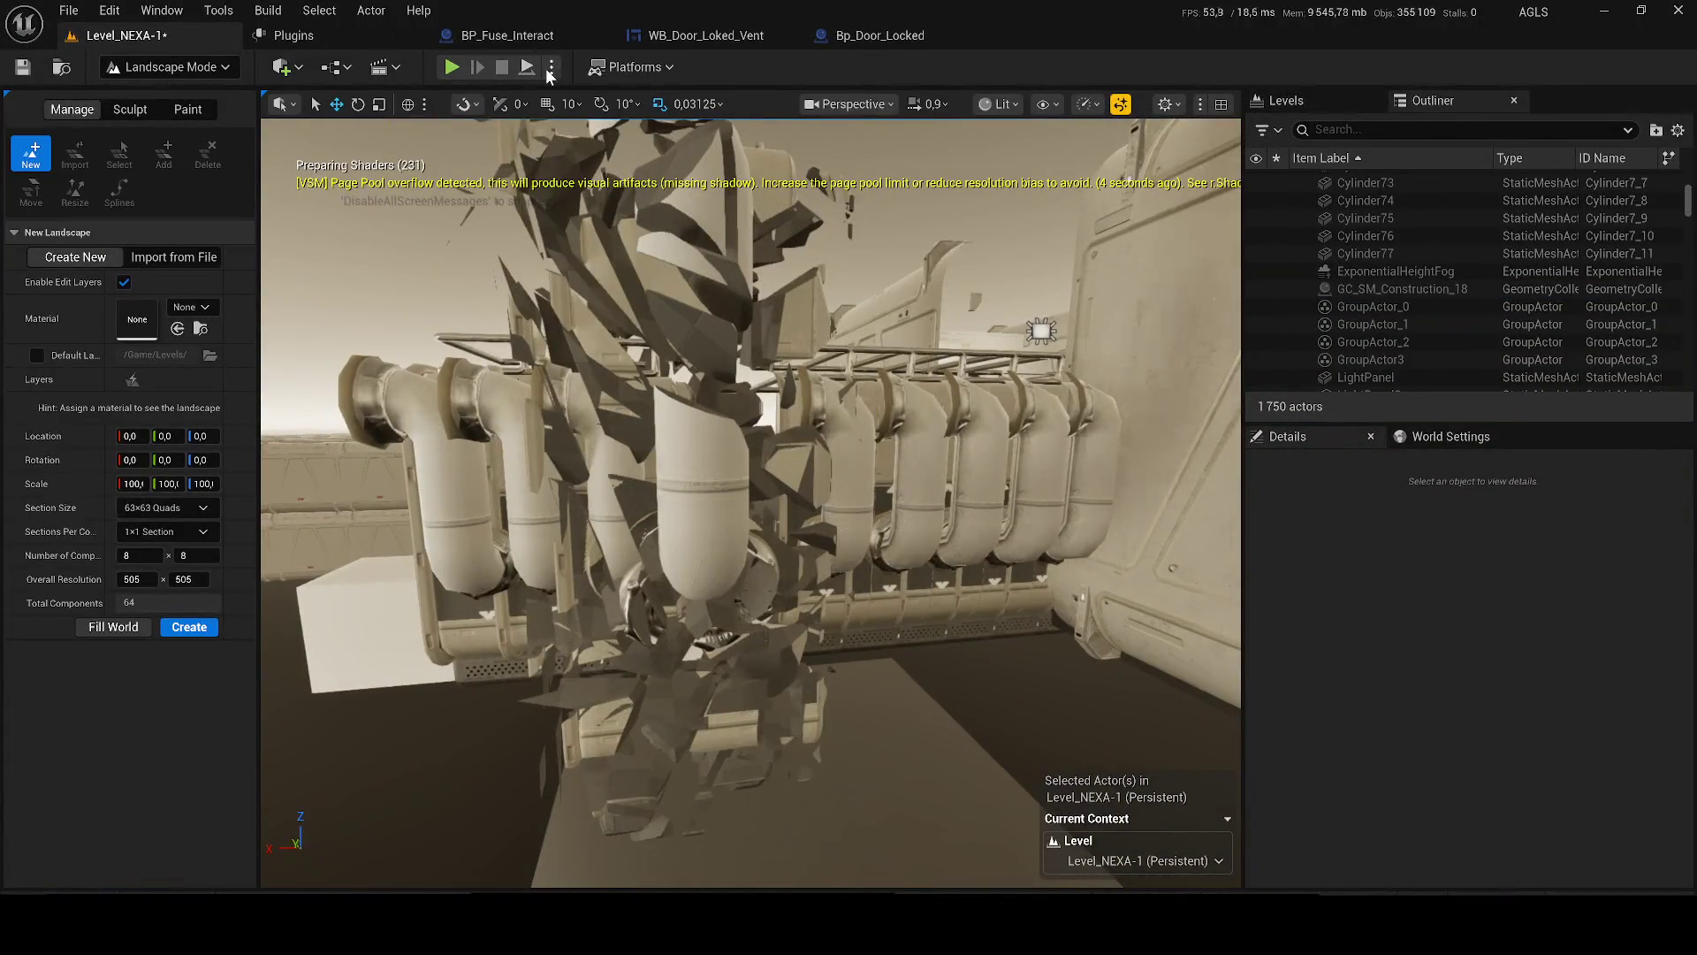
{"action": "left_click", "coordinate": [552, 68]}
{"action": "left_click", "coordinate": [634, 247]}
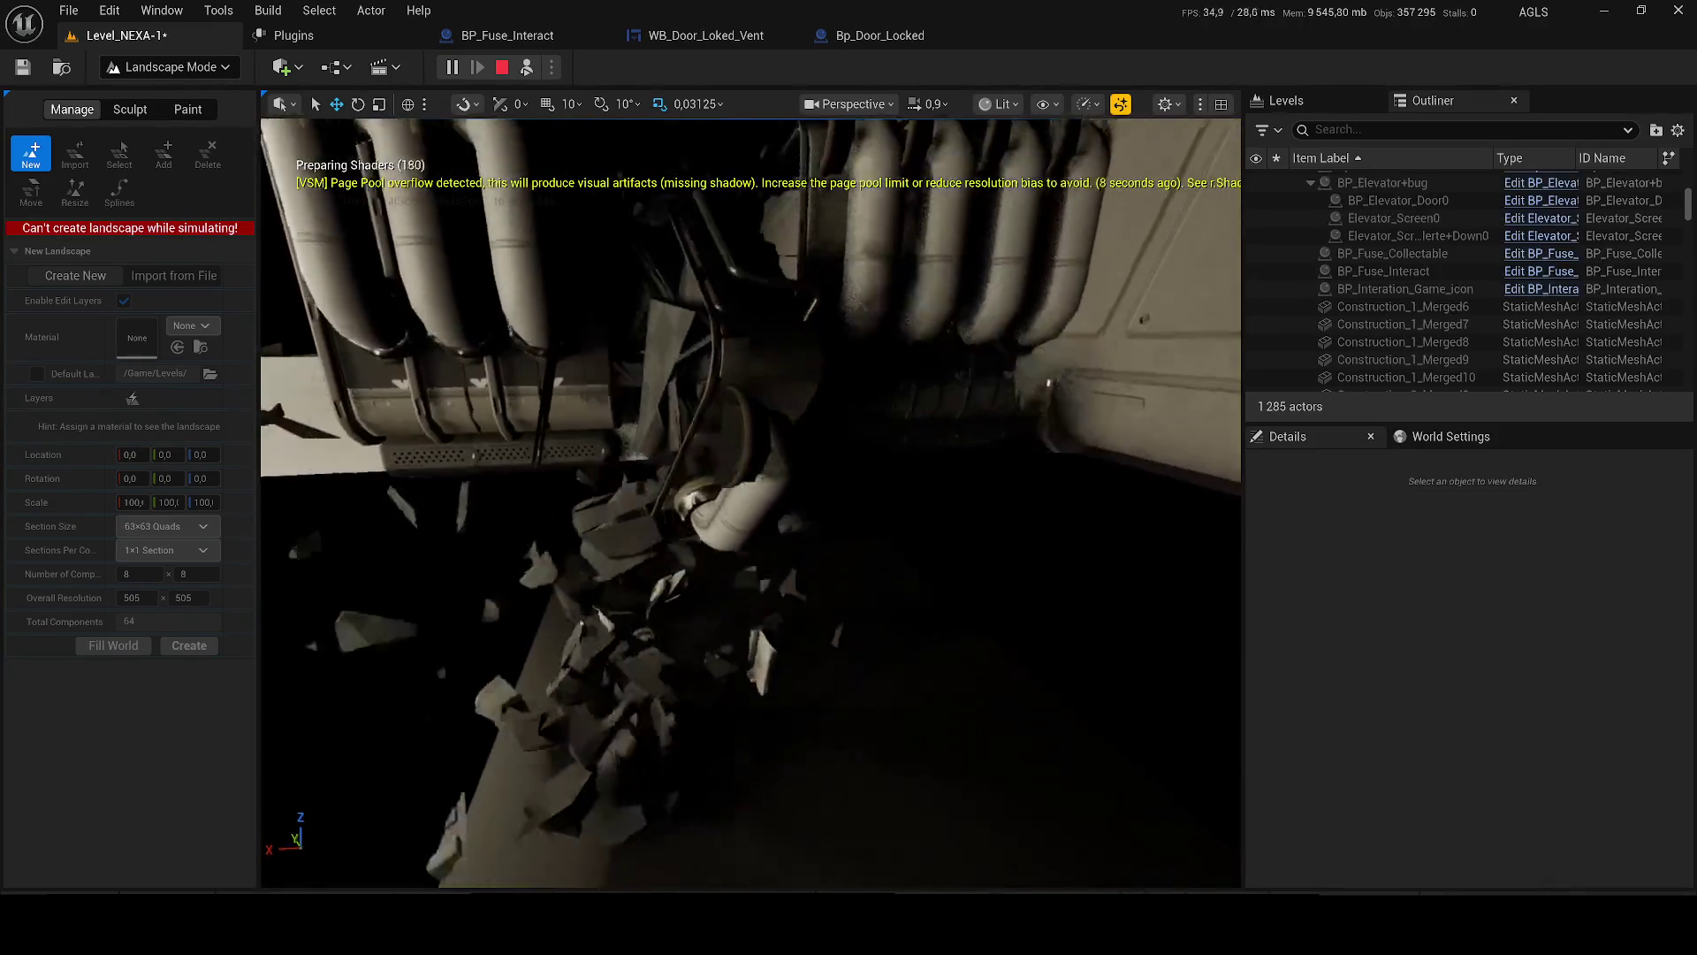
{"action": "left_click_drag", "start_coordinate": [304, 175], "coordinate": [304, 129]}
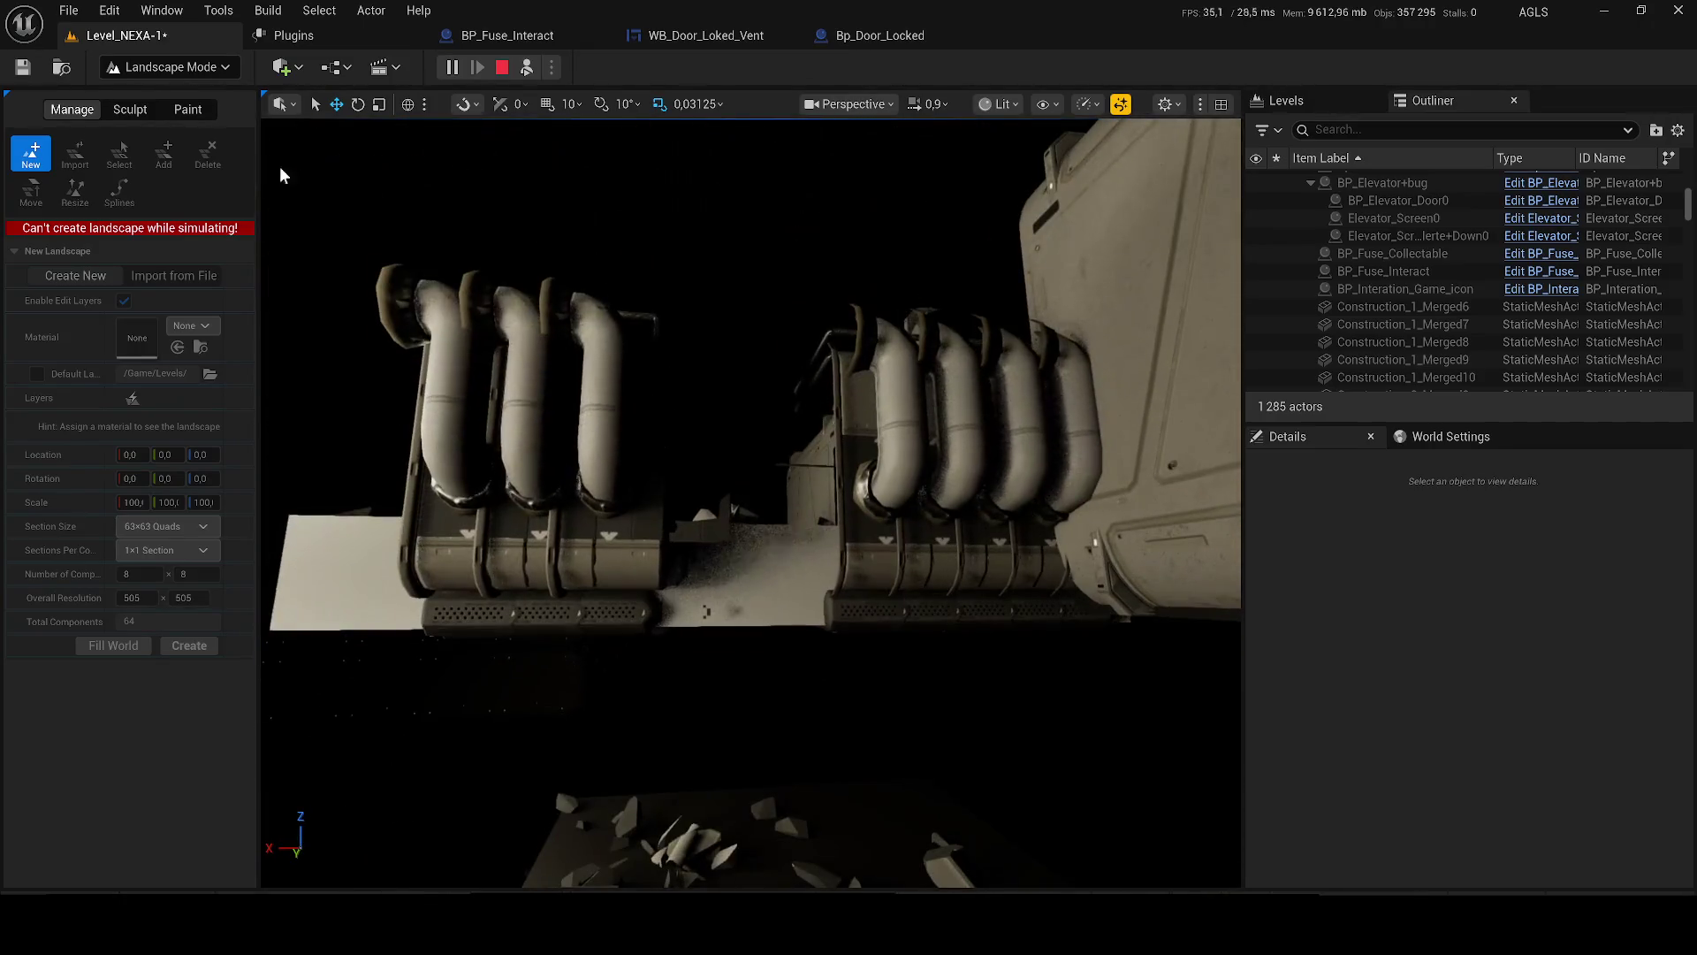
{"action": "key", "text": "Escape"}
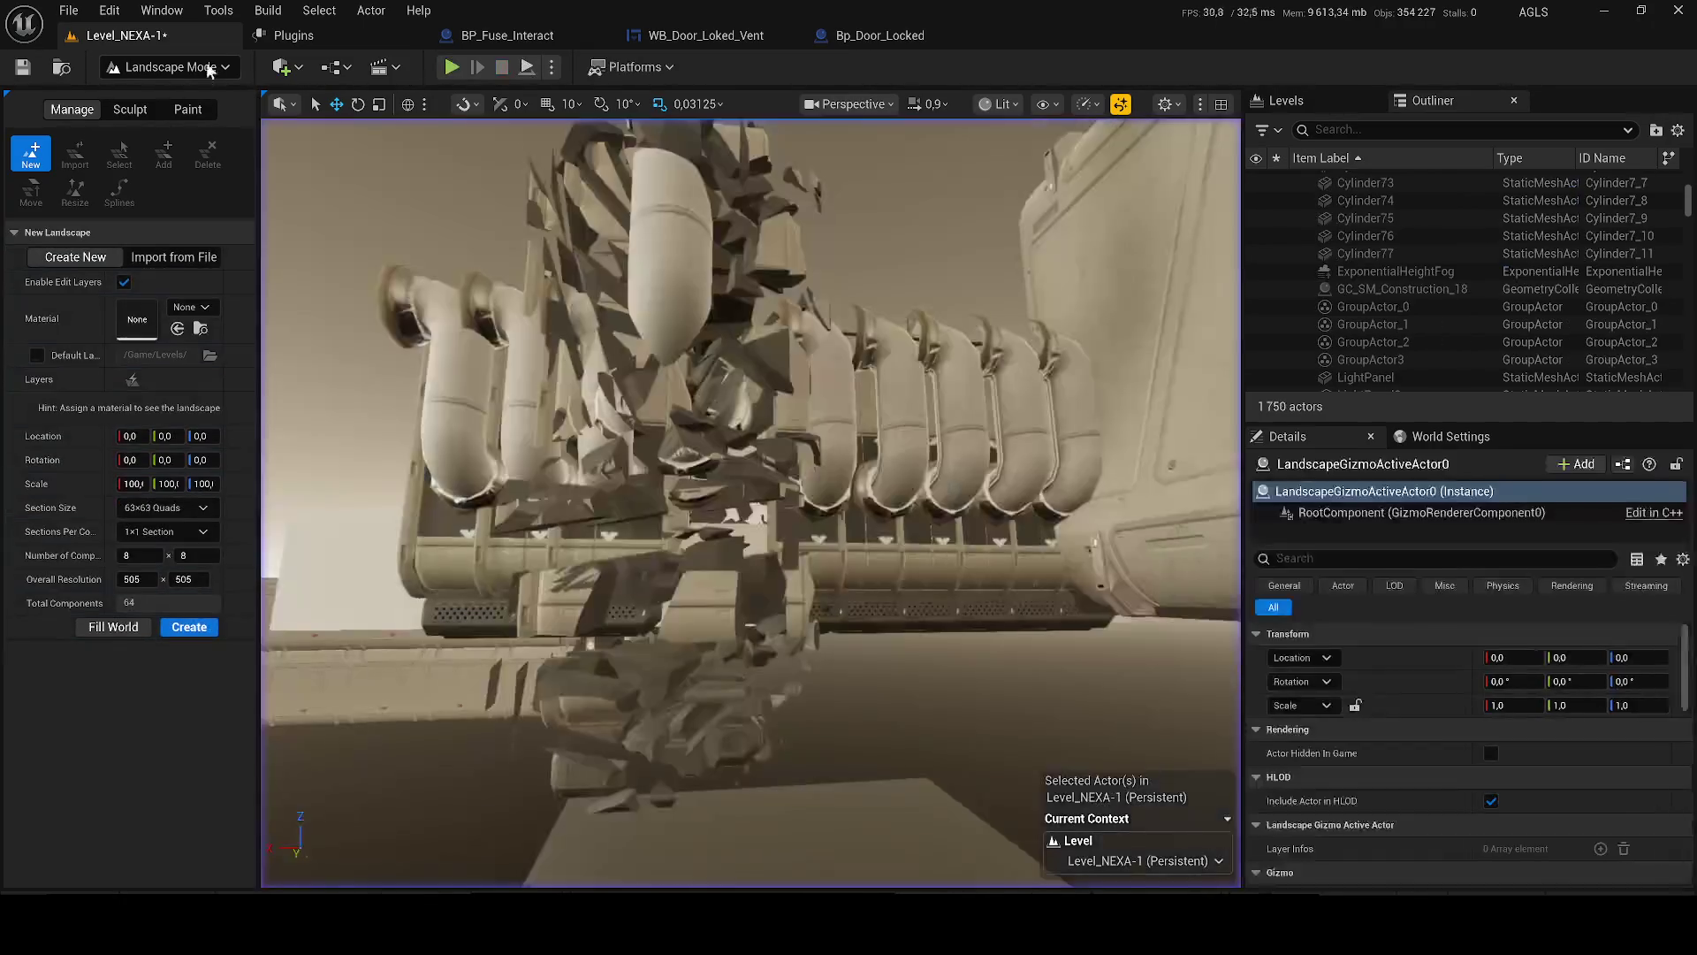
- Simulate the level a second time, then switch back to Fracture mode
{"action": "left_click", "coordinate": [555, 67]}
{"action": "left_click", "coordinate": [624, 247]}
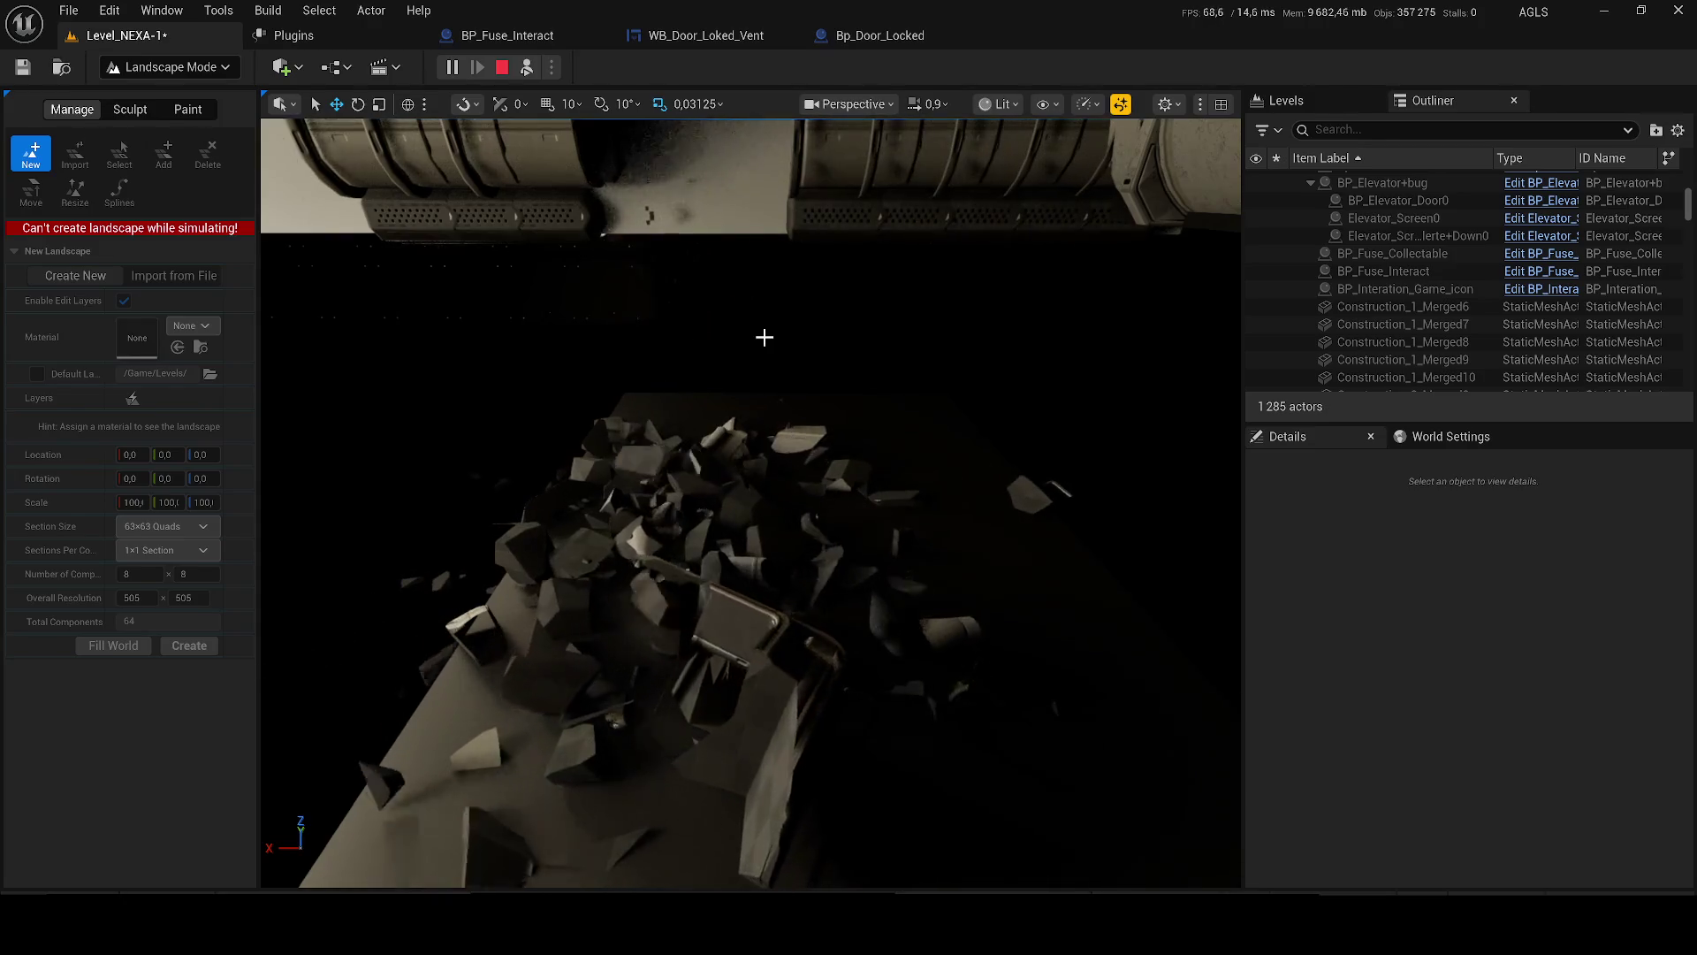
{"action": "key", "text": "Escape"}
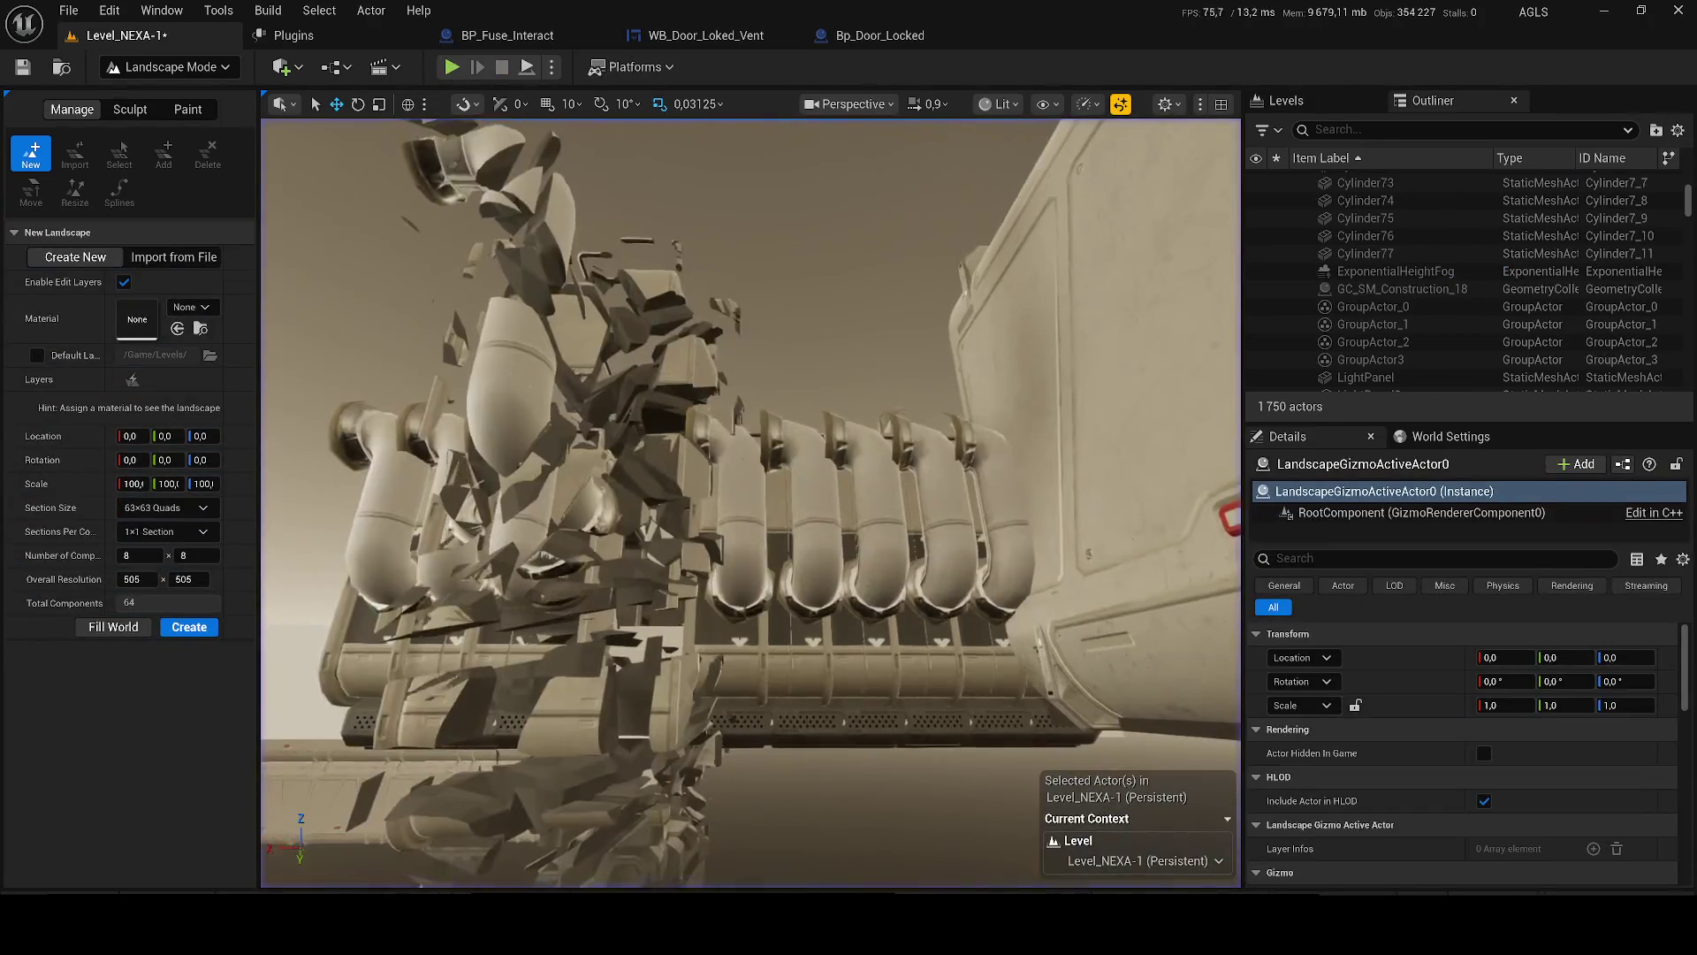
{"action": "left_click", "coordinate": [146, 67]}
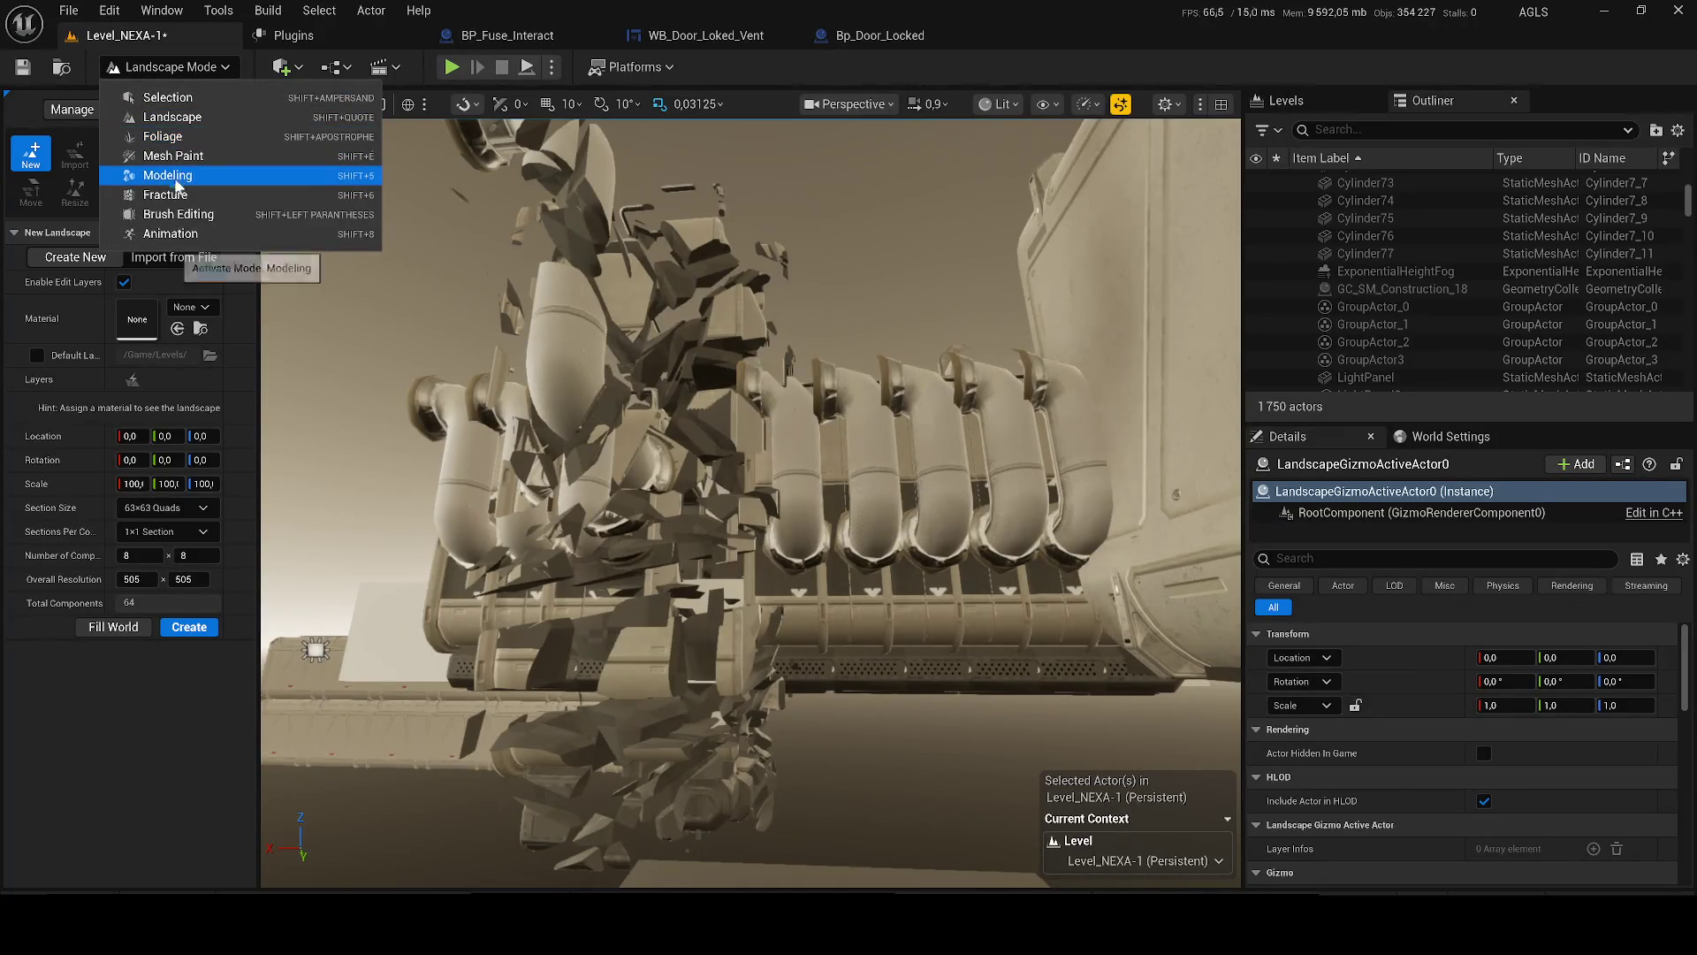
{"action": "left_click", "coordinate": [192, 200]}
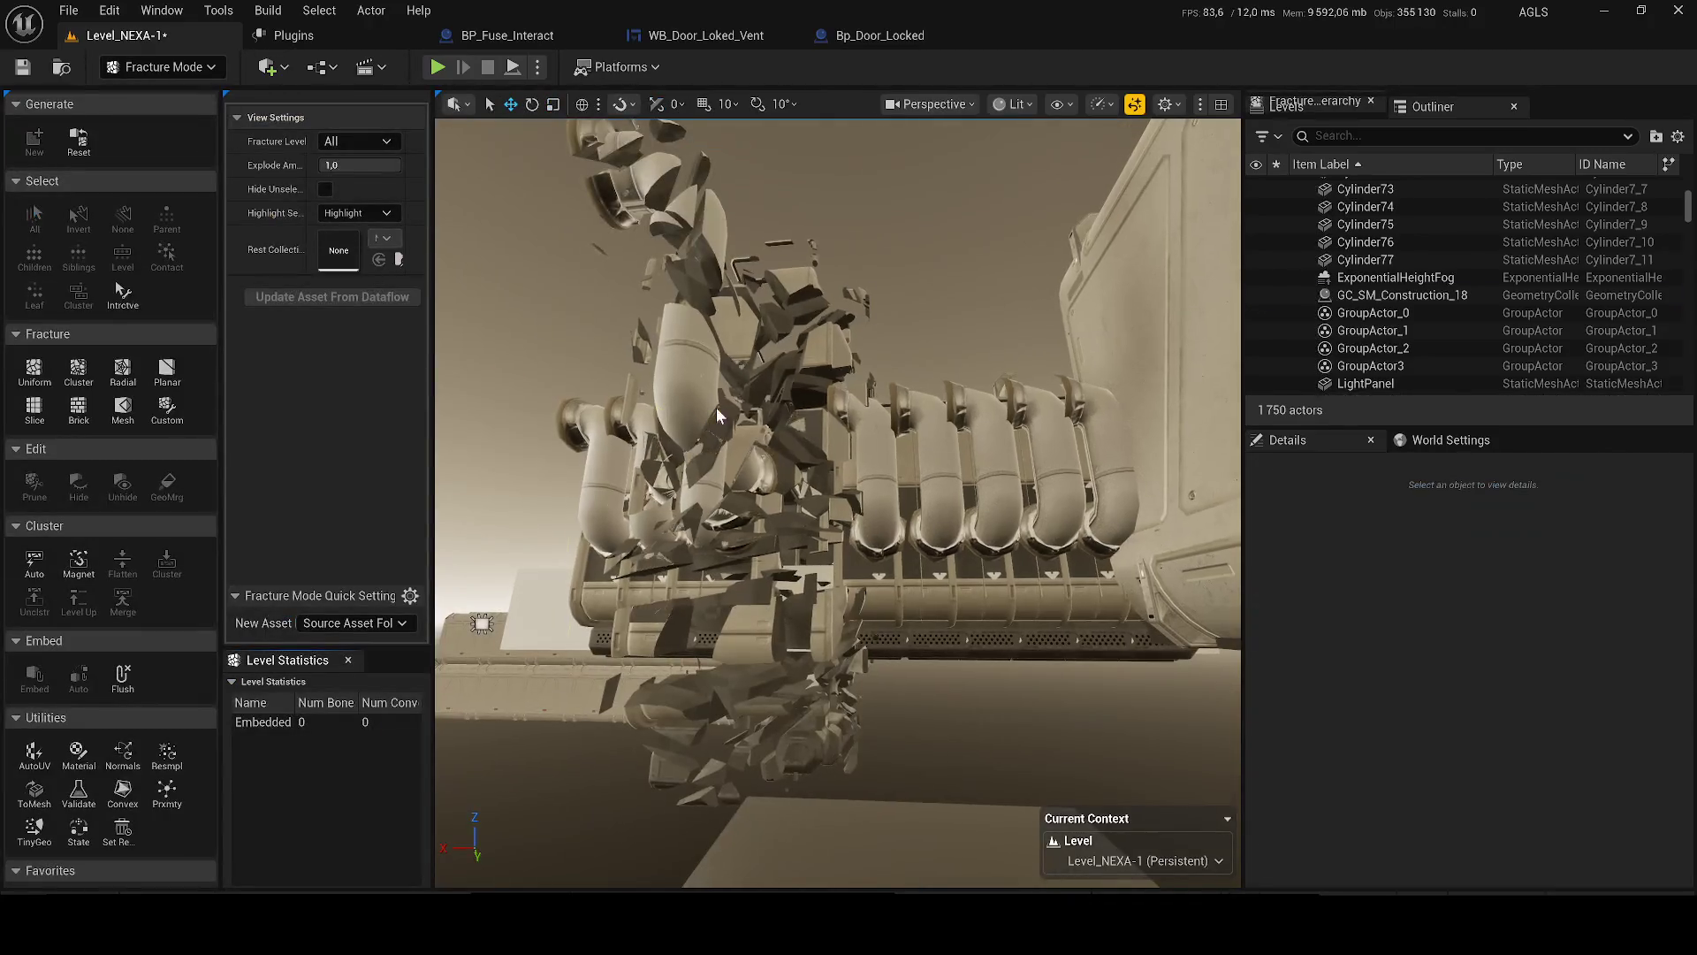
- Set the pipe collection's Explode Amount back to 0 and save the level
{"action": "left_click", "coordinate": [536, 320]}
{"action": "left_click", "coordinate": [338, 166]}
{"action": "type", "text": "0"}
{"action": "key", "text": "Return"}
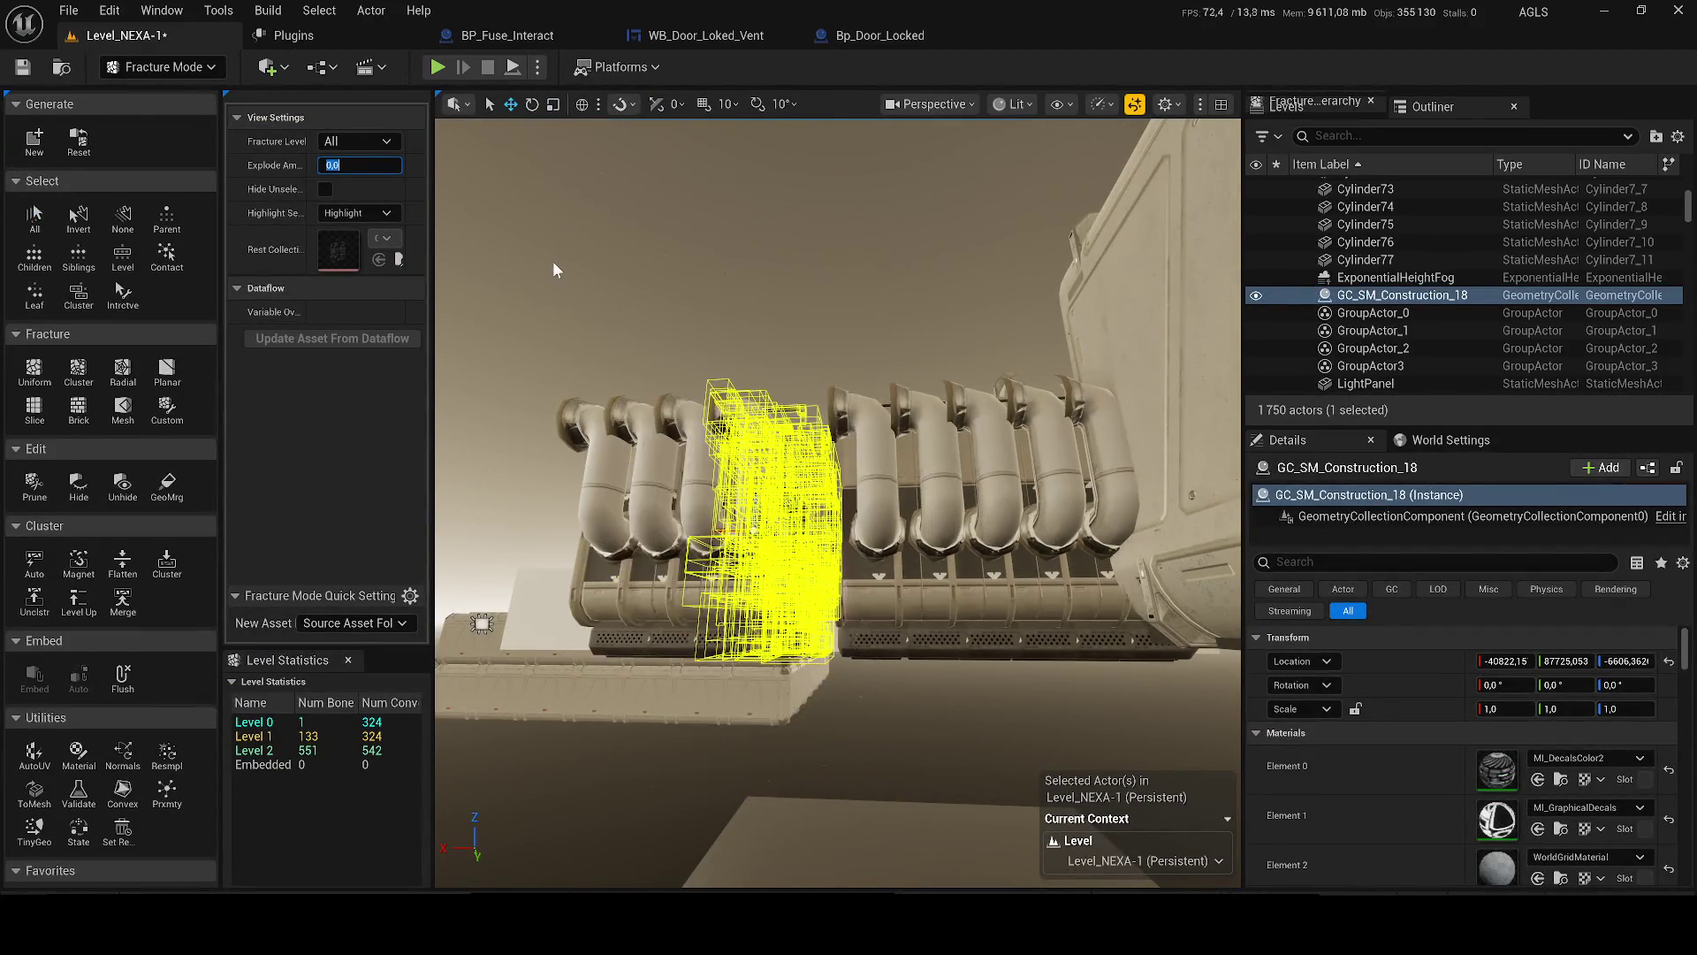
{"action": "key", "text": "ctrl+s"}
- Switch to Selection Mode and simulate the pipe shattering once more, then stop
{"action": "left_click", "coordinate": [177, 74]}
{"action": "left_click", "coordinate": [189, 105]}
{"action": "left_click", "coordinate": [543, 67]}
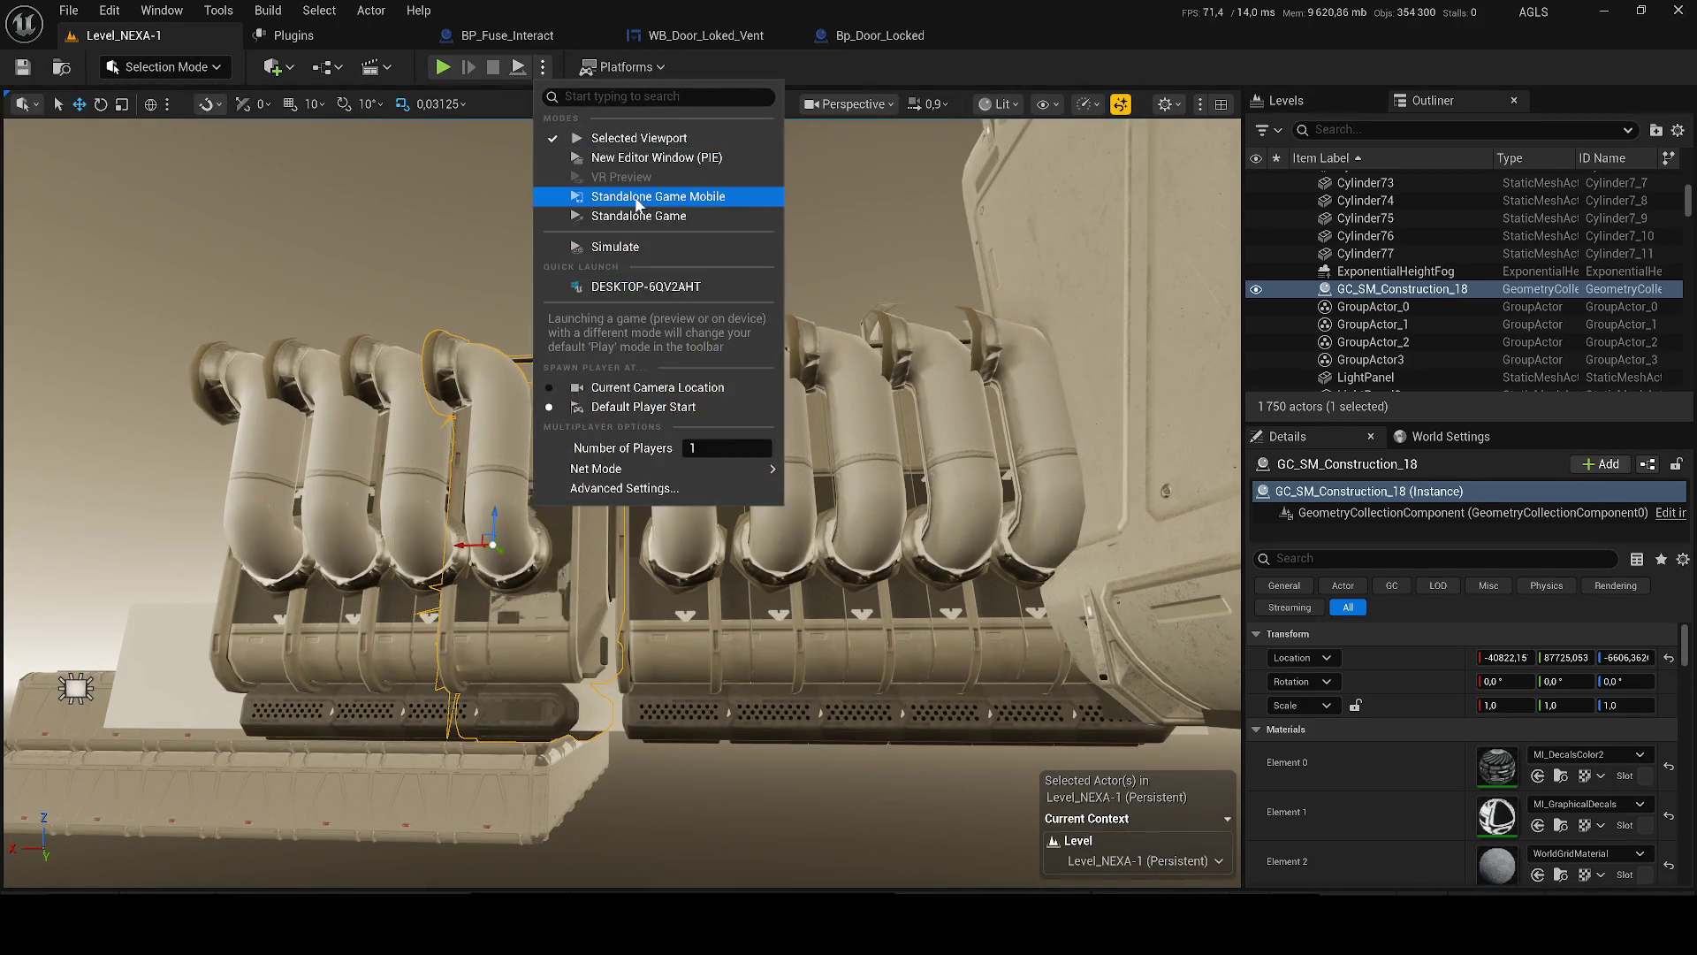
{"action": "left_click", "coordinate": [634, 247]}
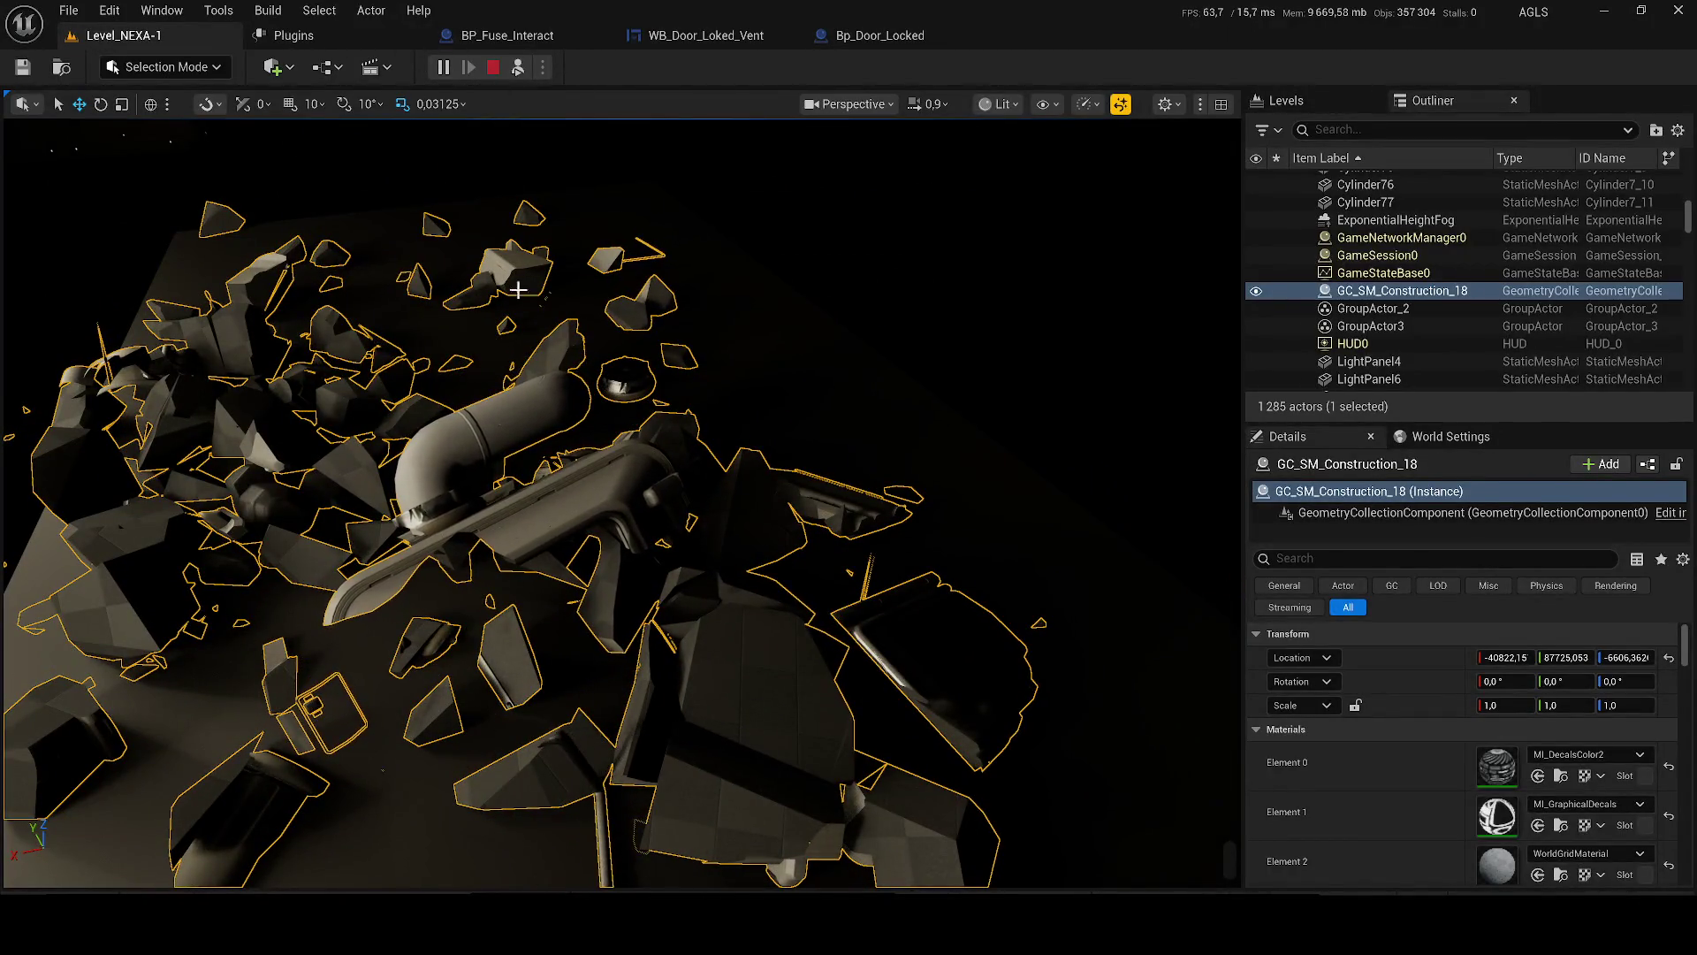
{"action": "left_click", "coordinate": [493, 68]}
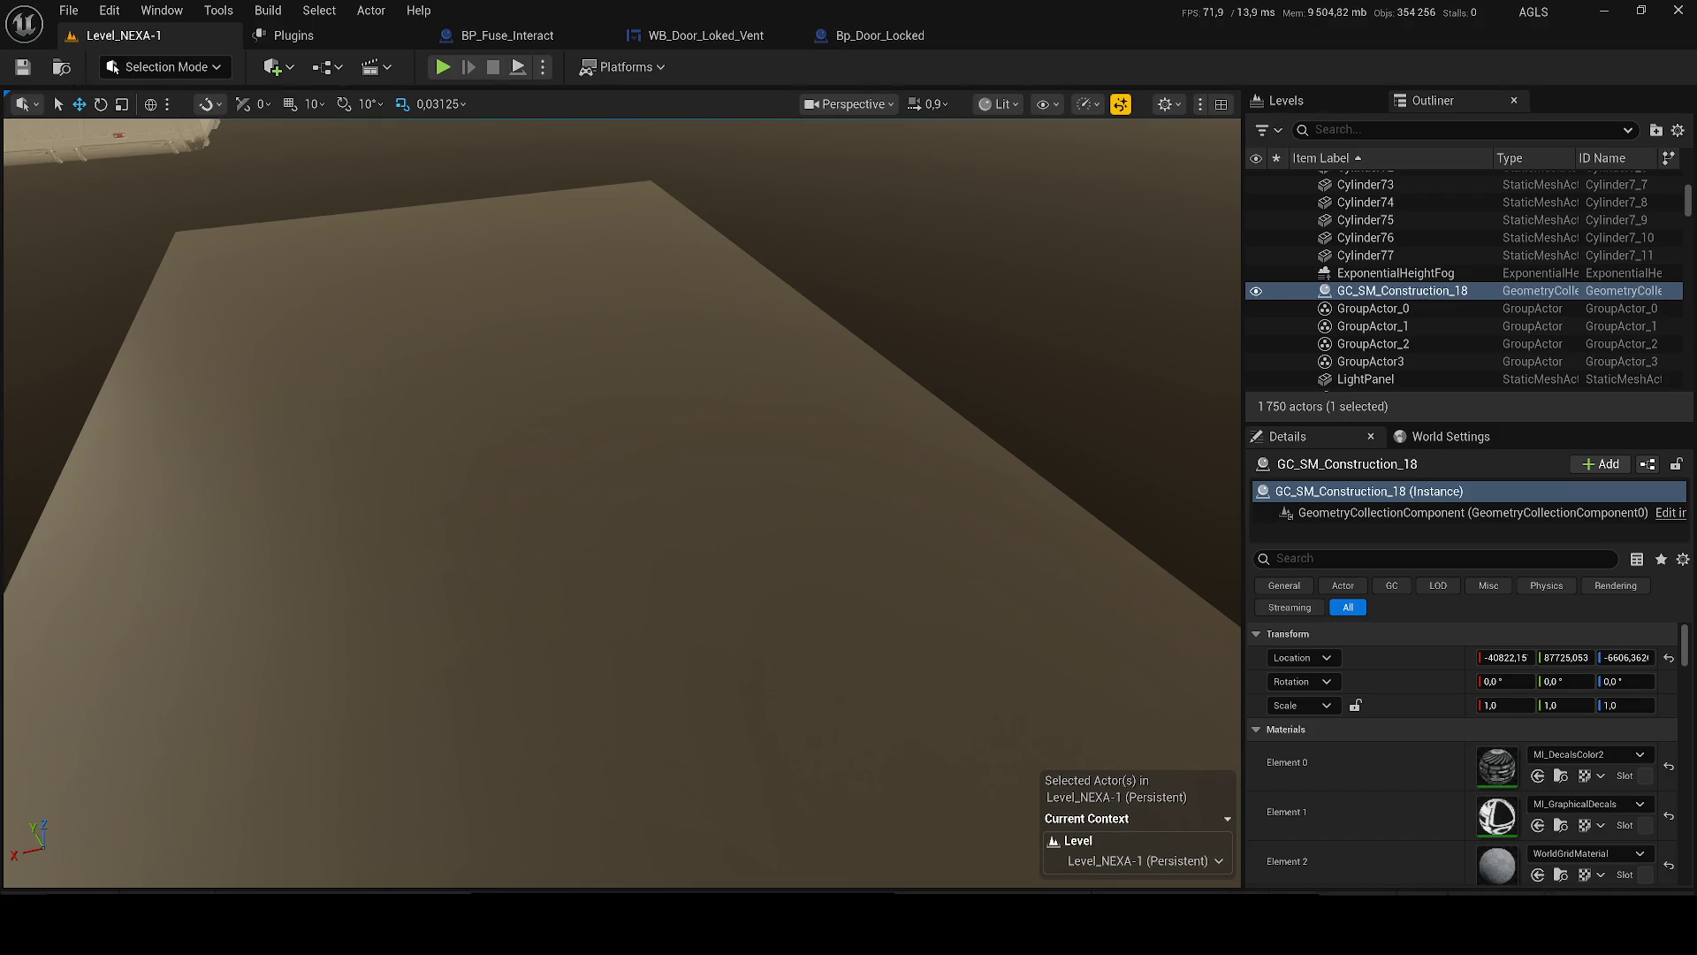
{"action": "left_click", "coordinate": [97, 902]}
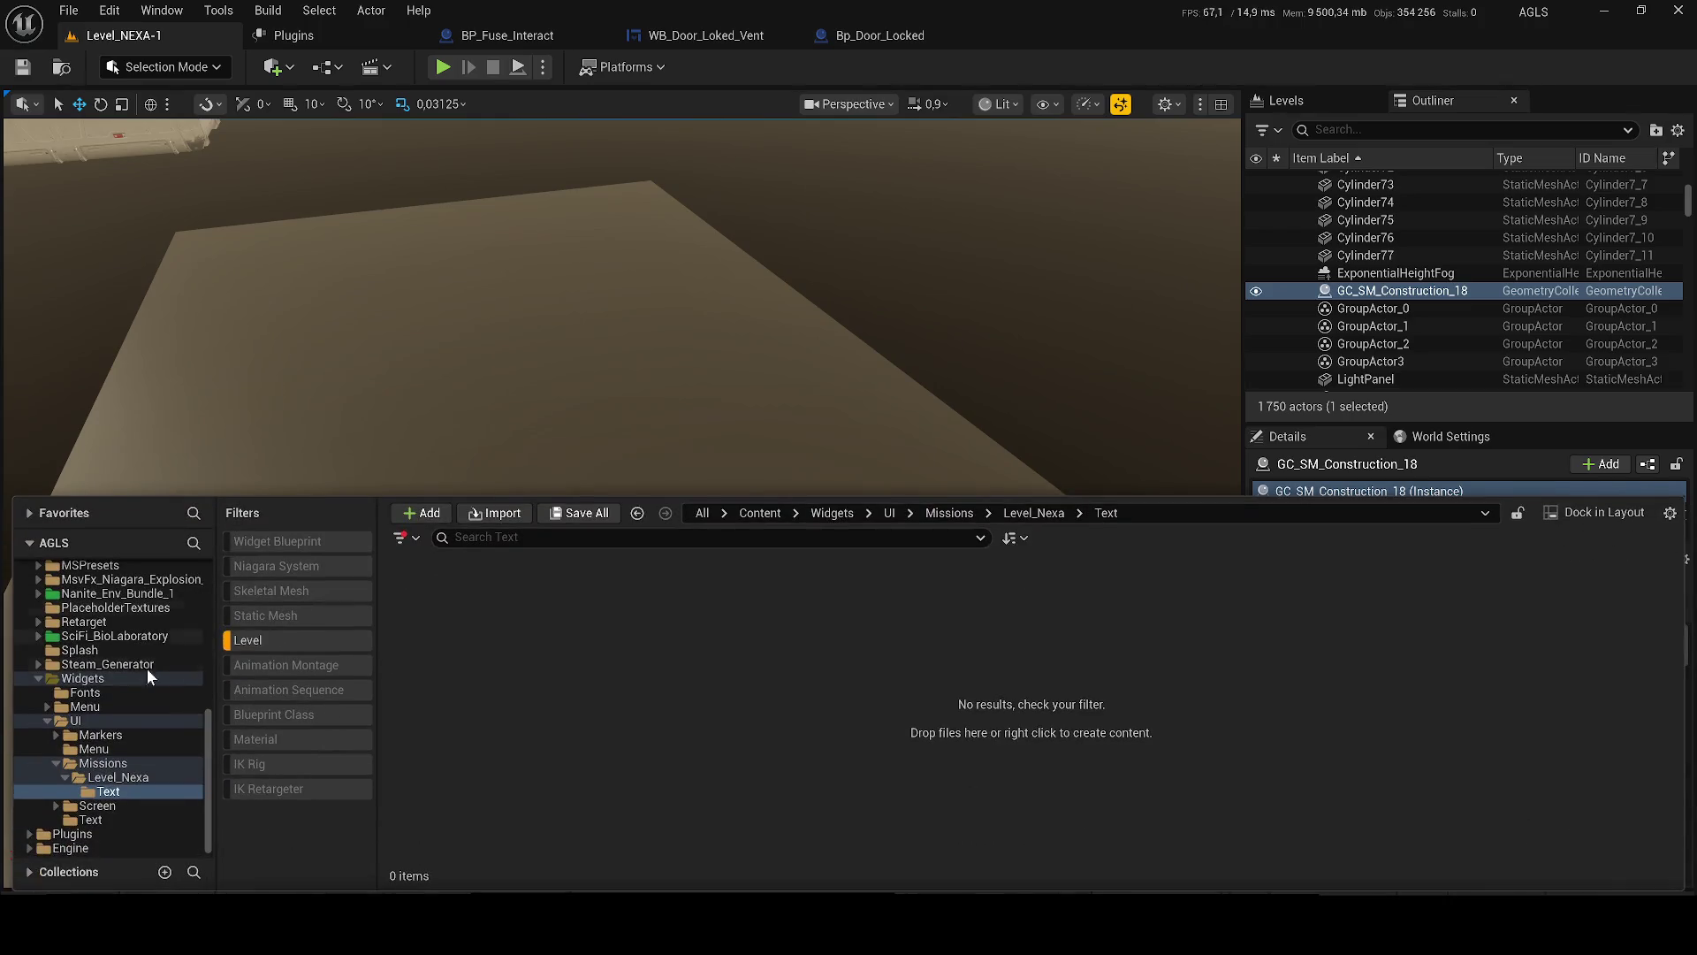
{"action": "scroll", "coordinate": [197, 760], "scroll_direction": "up", "scroll_amount": 3}
{"action": "scroll", "coordinate": [159, 583], "scroll_direction": "up", "scroll_amount": 3}
{"action": "left_click", "coordinate": [79, 563]}
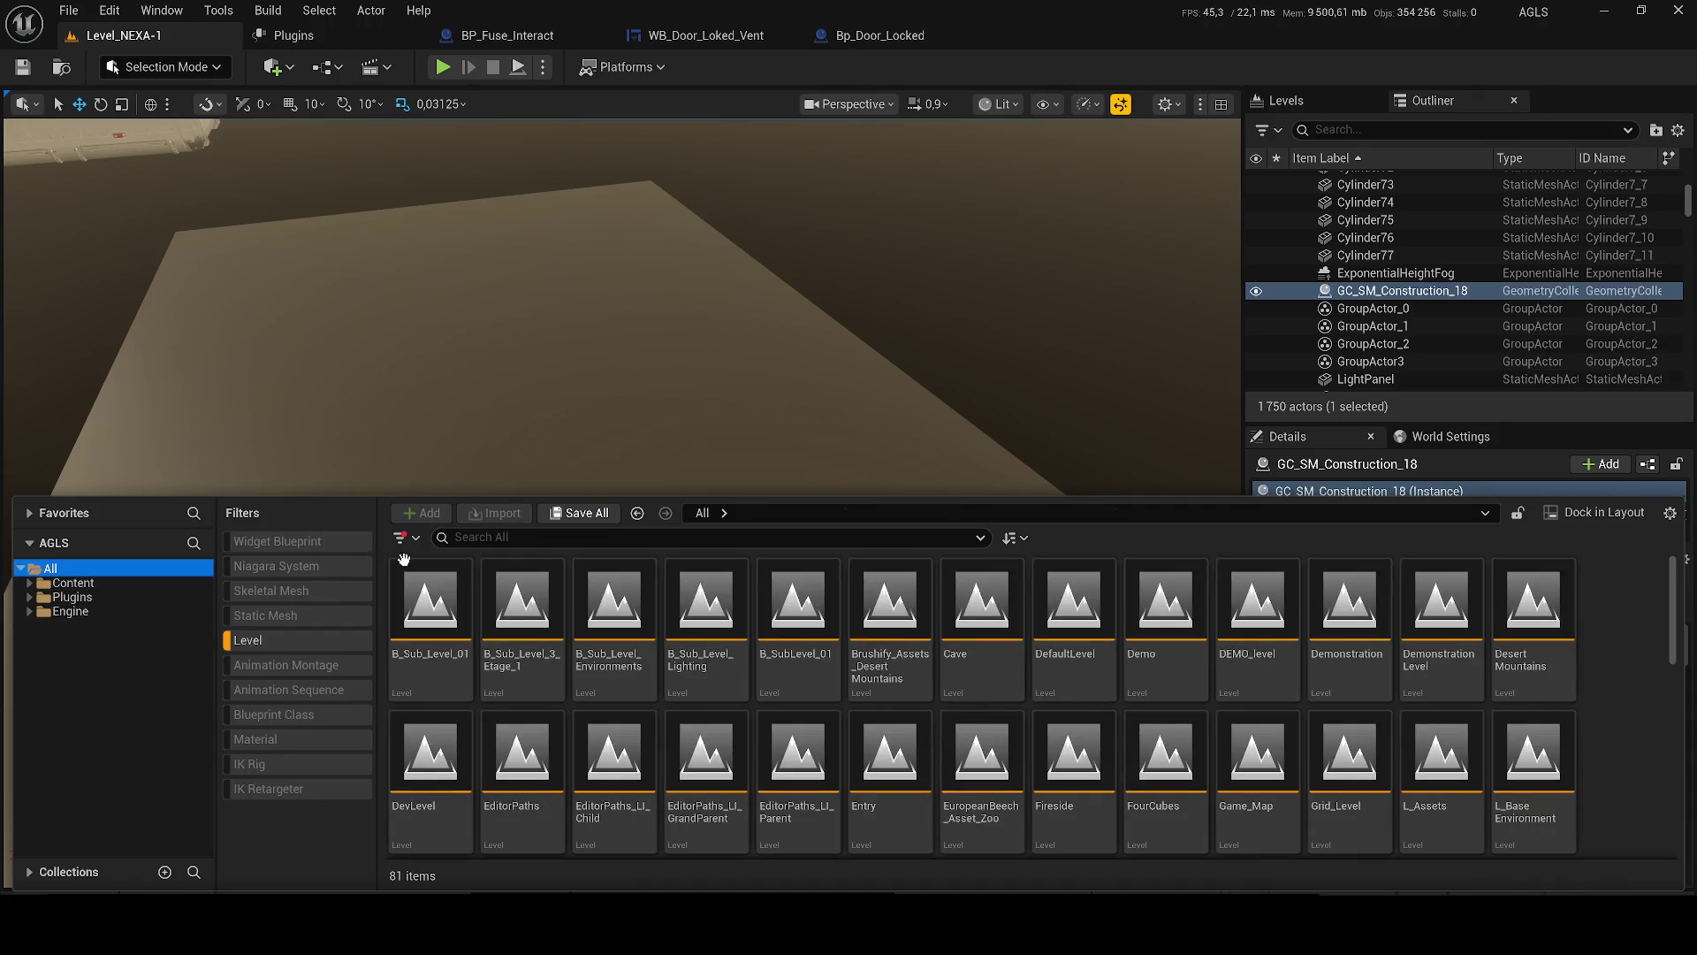
{"action": "left_click", "coordinate": [309, 639]}
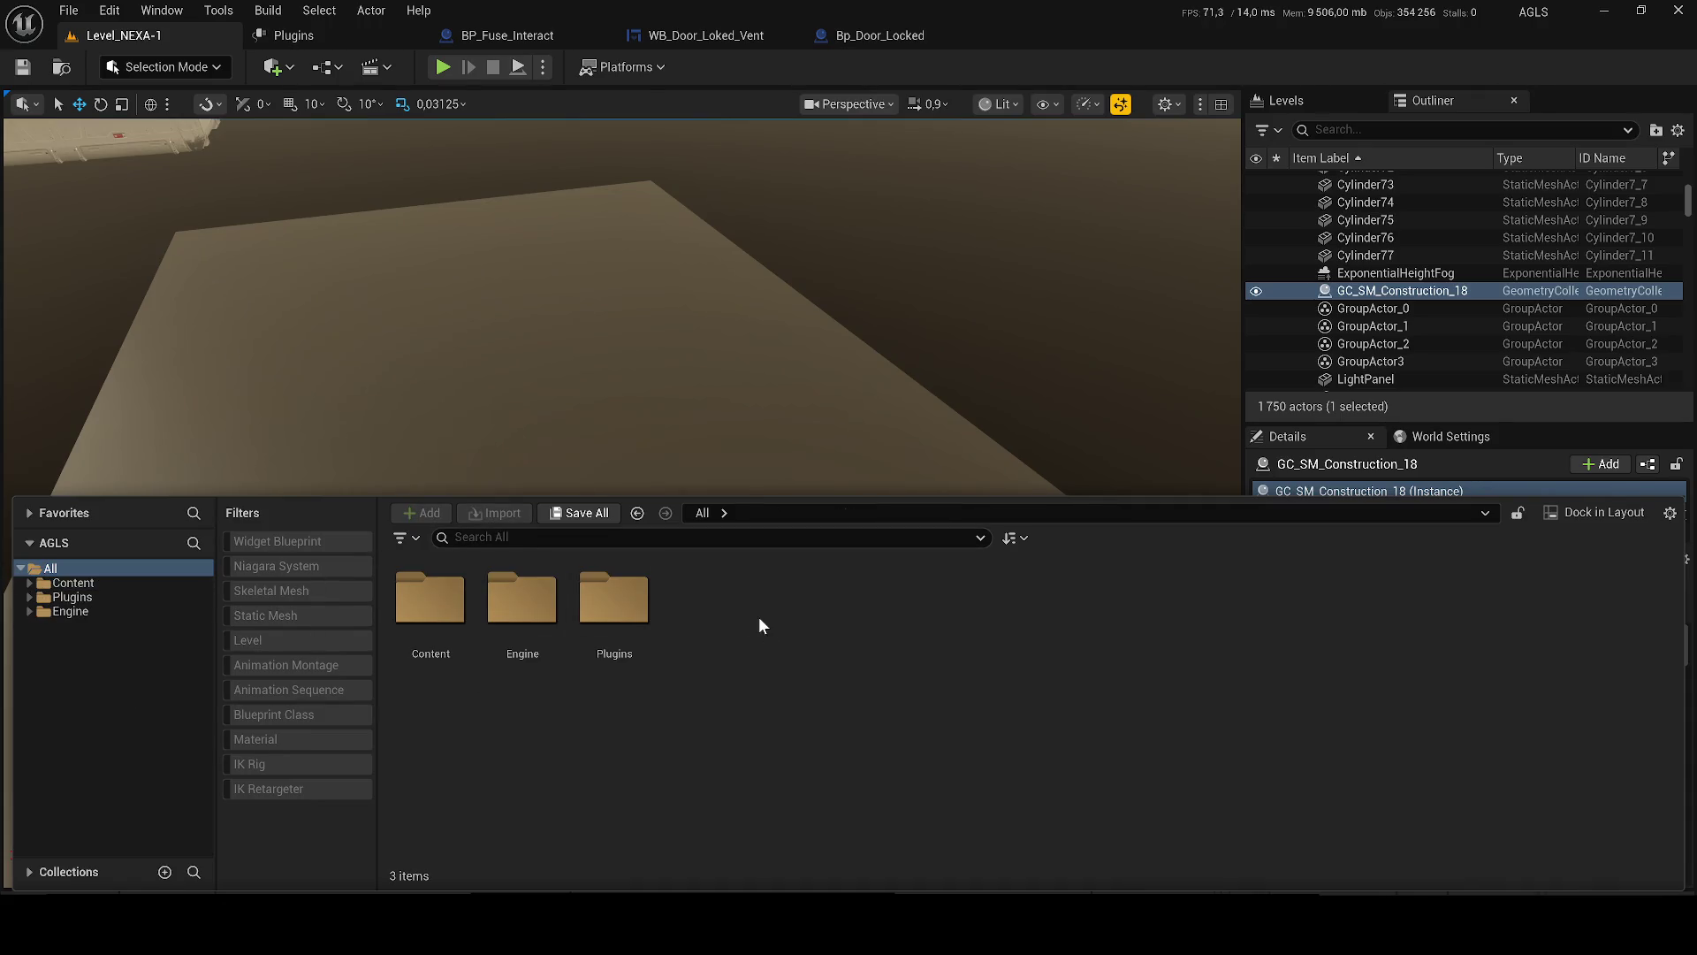
{"action": "double_click", "coordinate": [543, 627]}
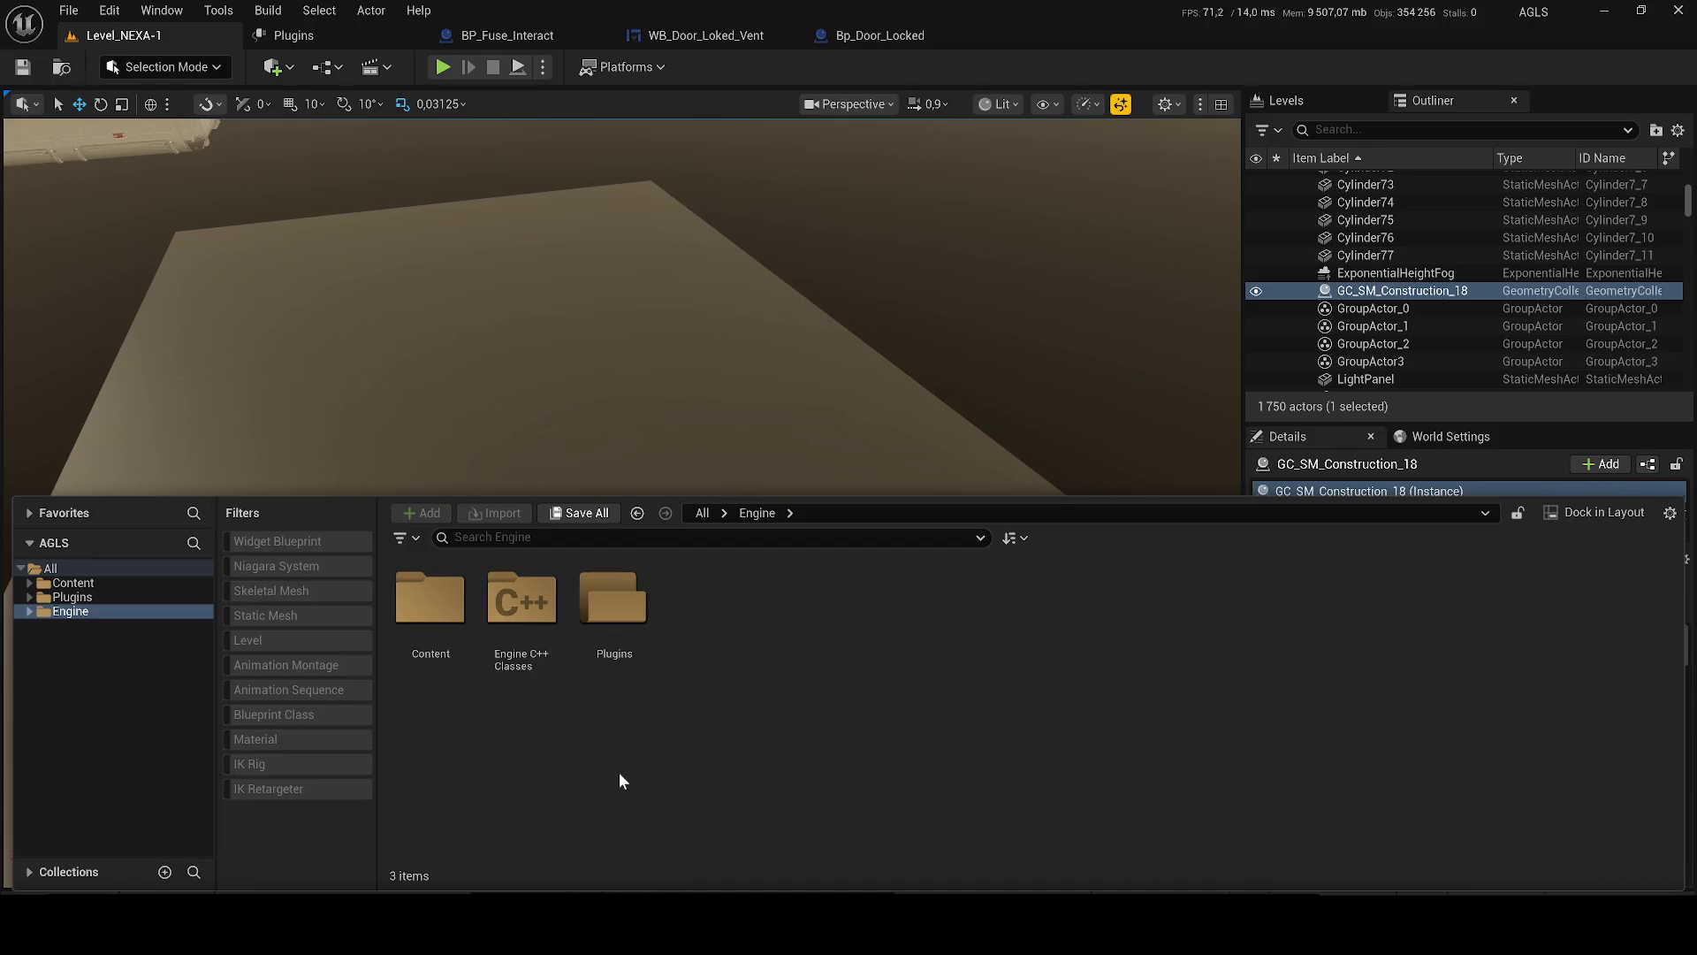
{"action": "key", "text": "ctrl+f"}
{"action": "type", "text": "anchor"}
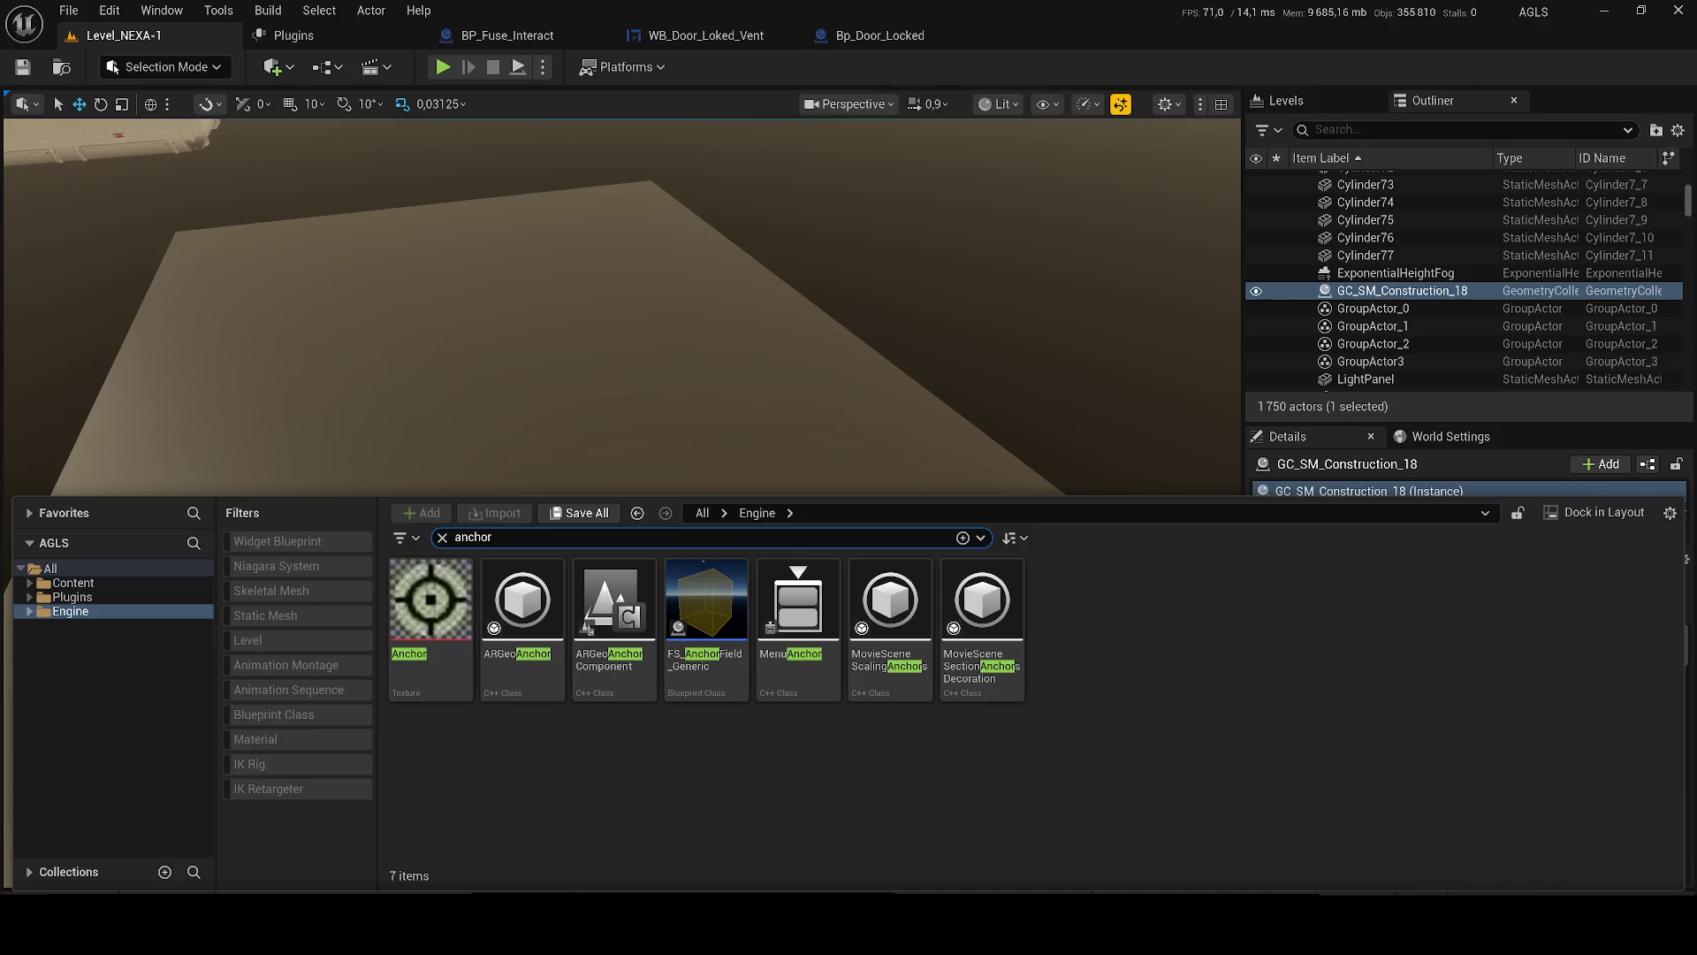
{"action": "type", "text": "f"}
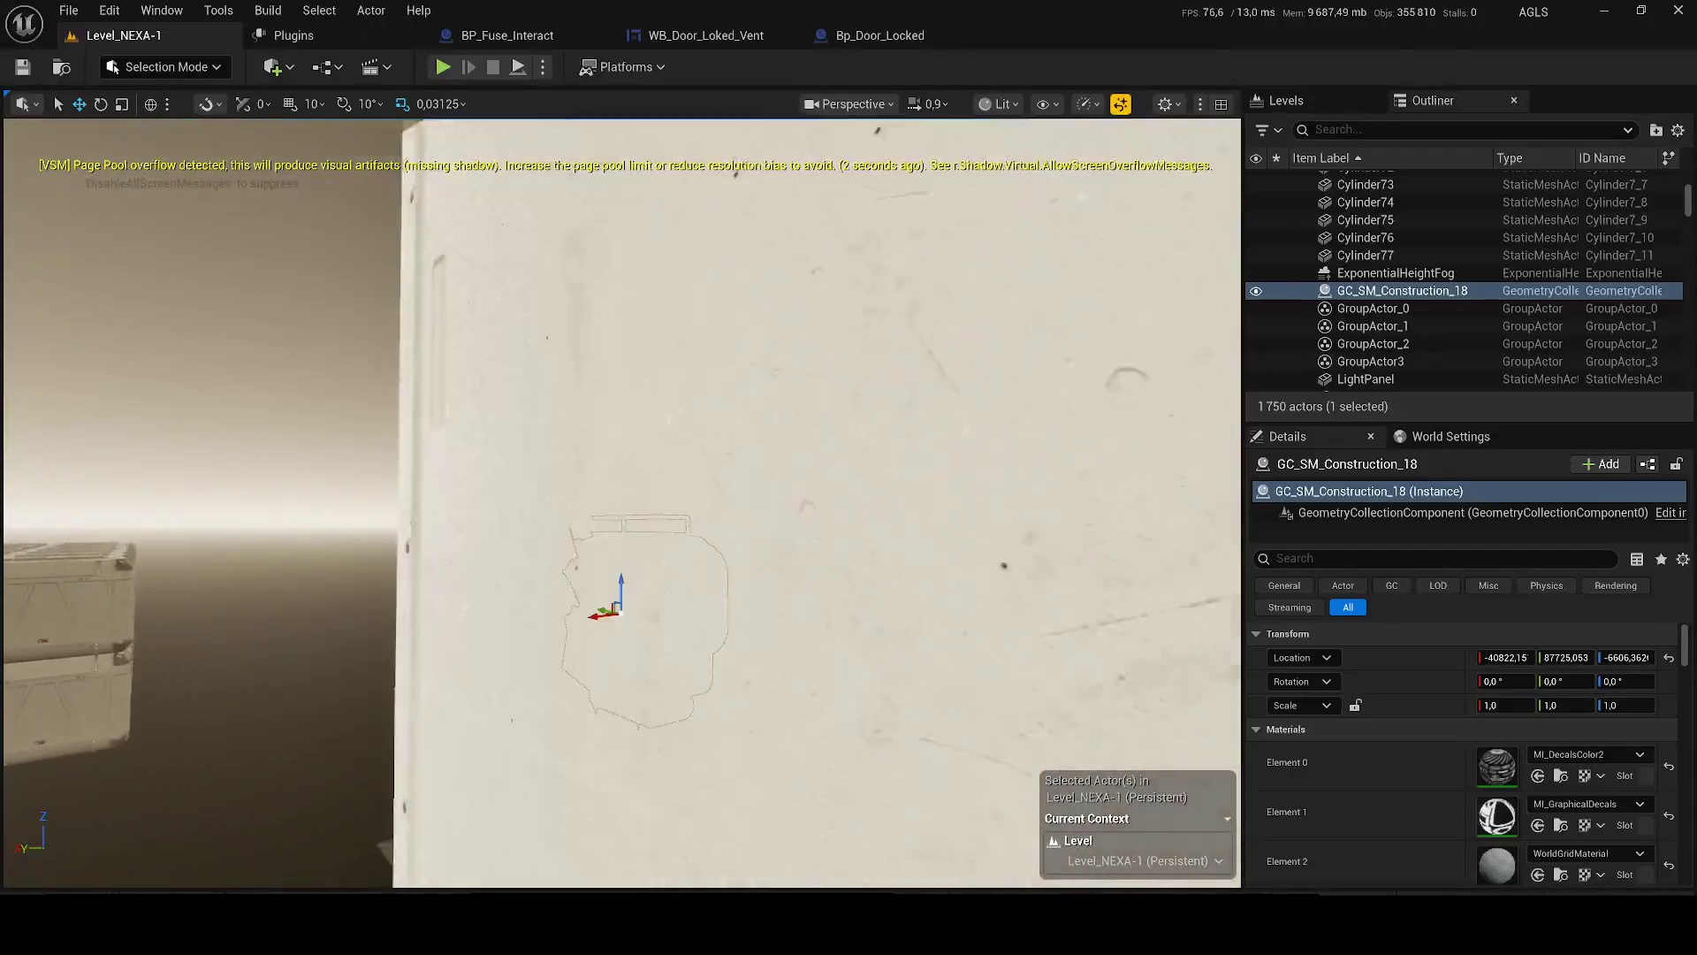
{"action": "key", "text": "f"}
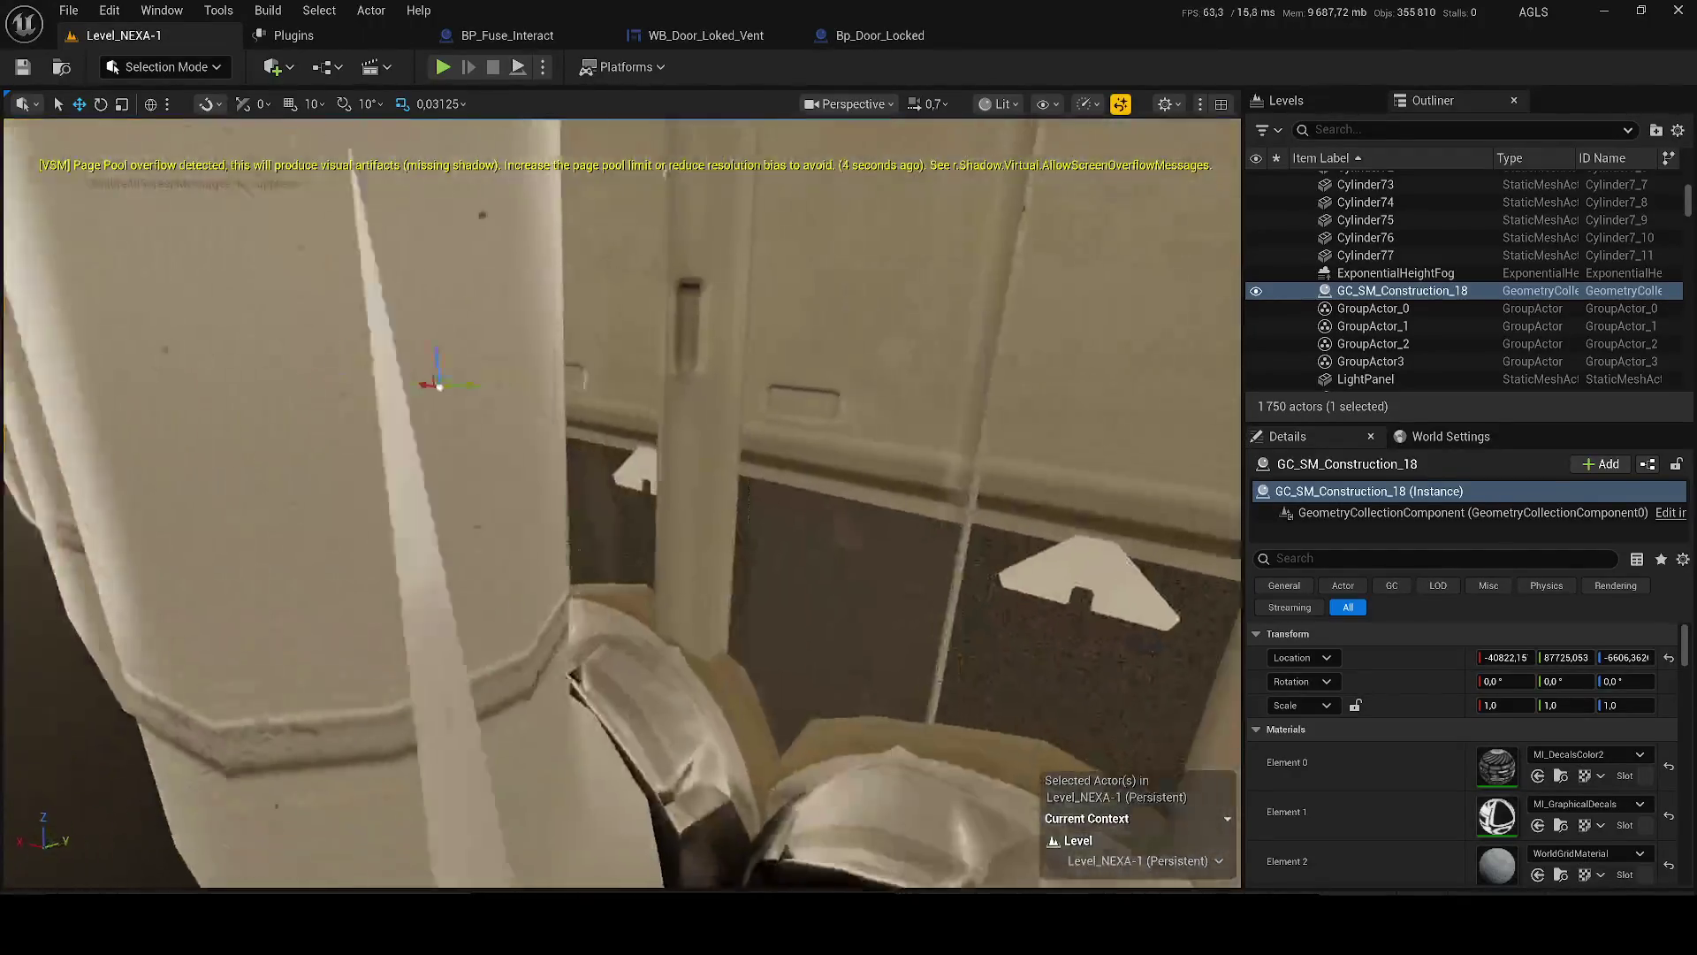
{"action": "left_click_drag", "start_coordinate": [619, 495], "coordinate": [831, 495]}
{"action": "left_click_drag", "start_coordinate": [603, 336], "coordinate": [592, 336]}
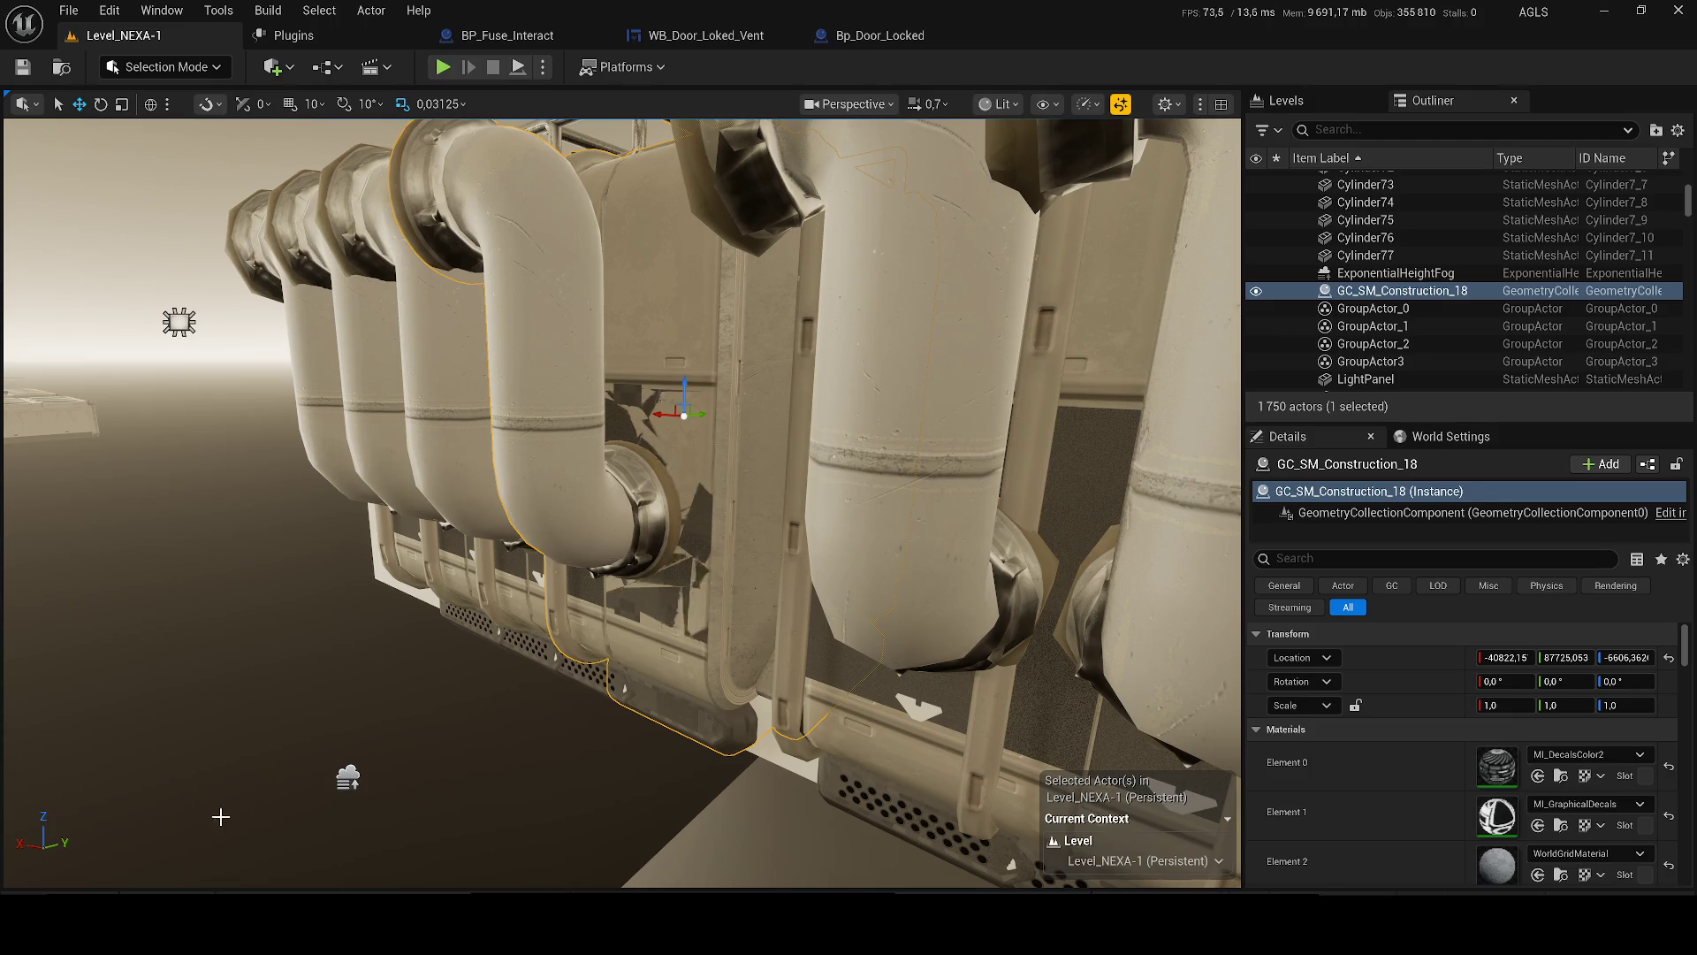
{"action": "key", "text": "ctrl+space"}
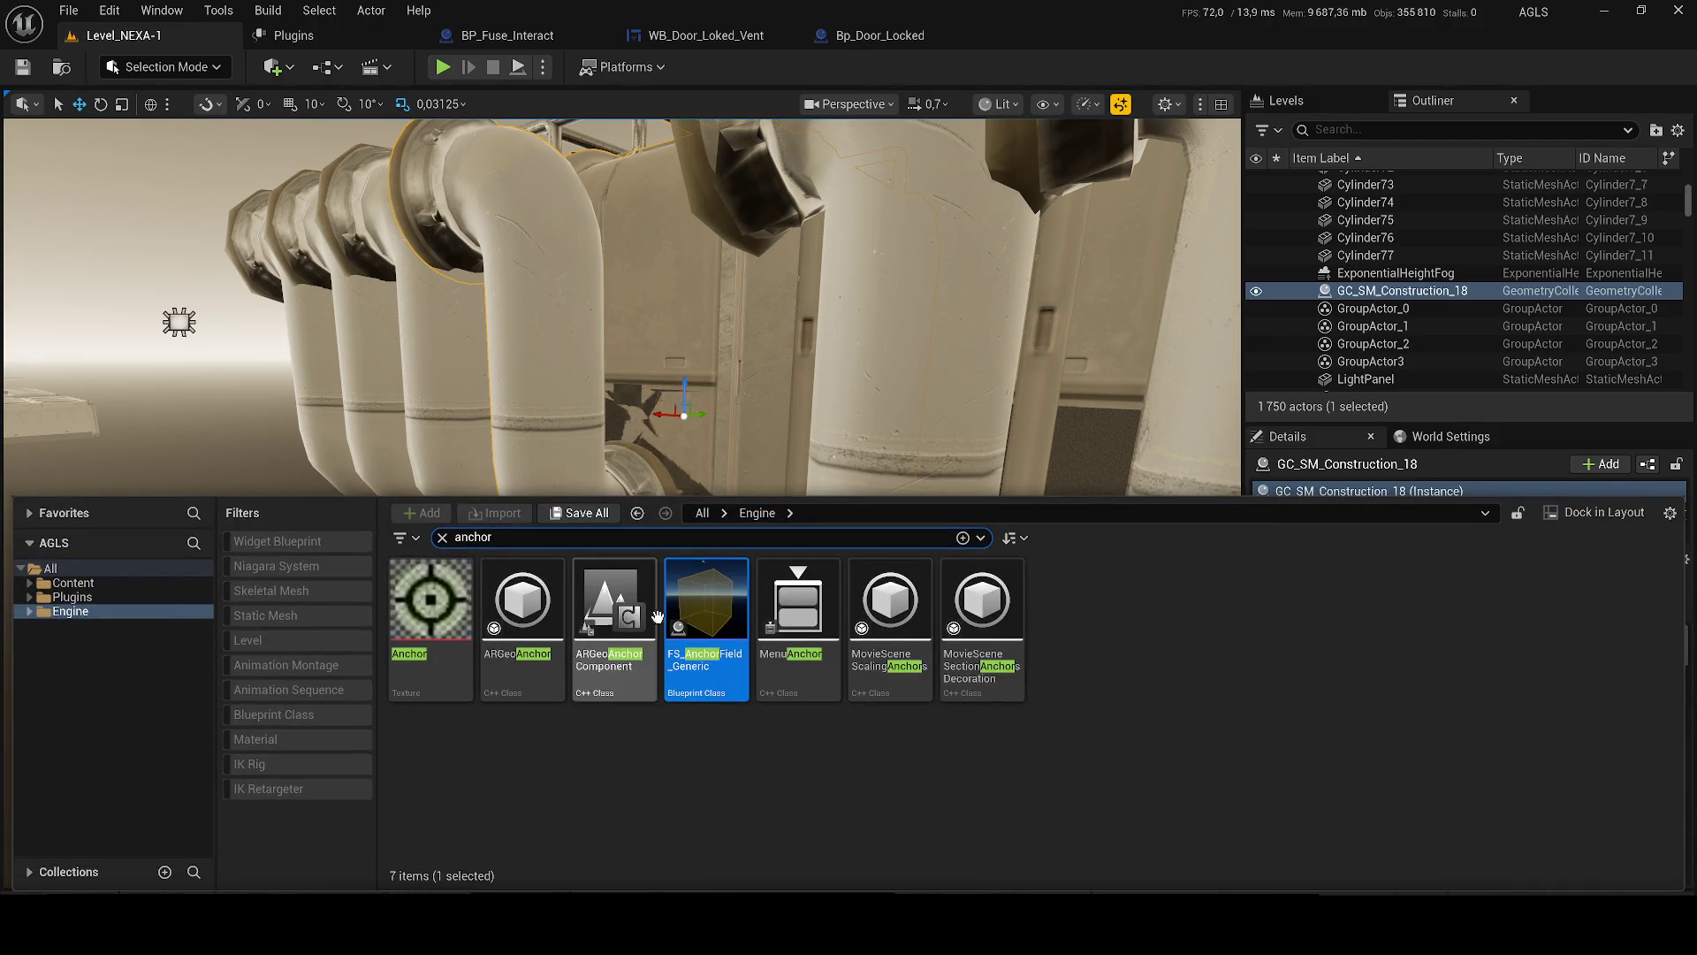
- Copy FS_AnchorField_Generic from Engine into Content, then search Engine content for 'master'
{"action": "left_click", "coordinate": [29, 612]}
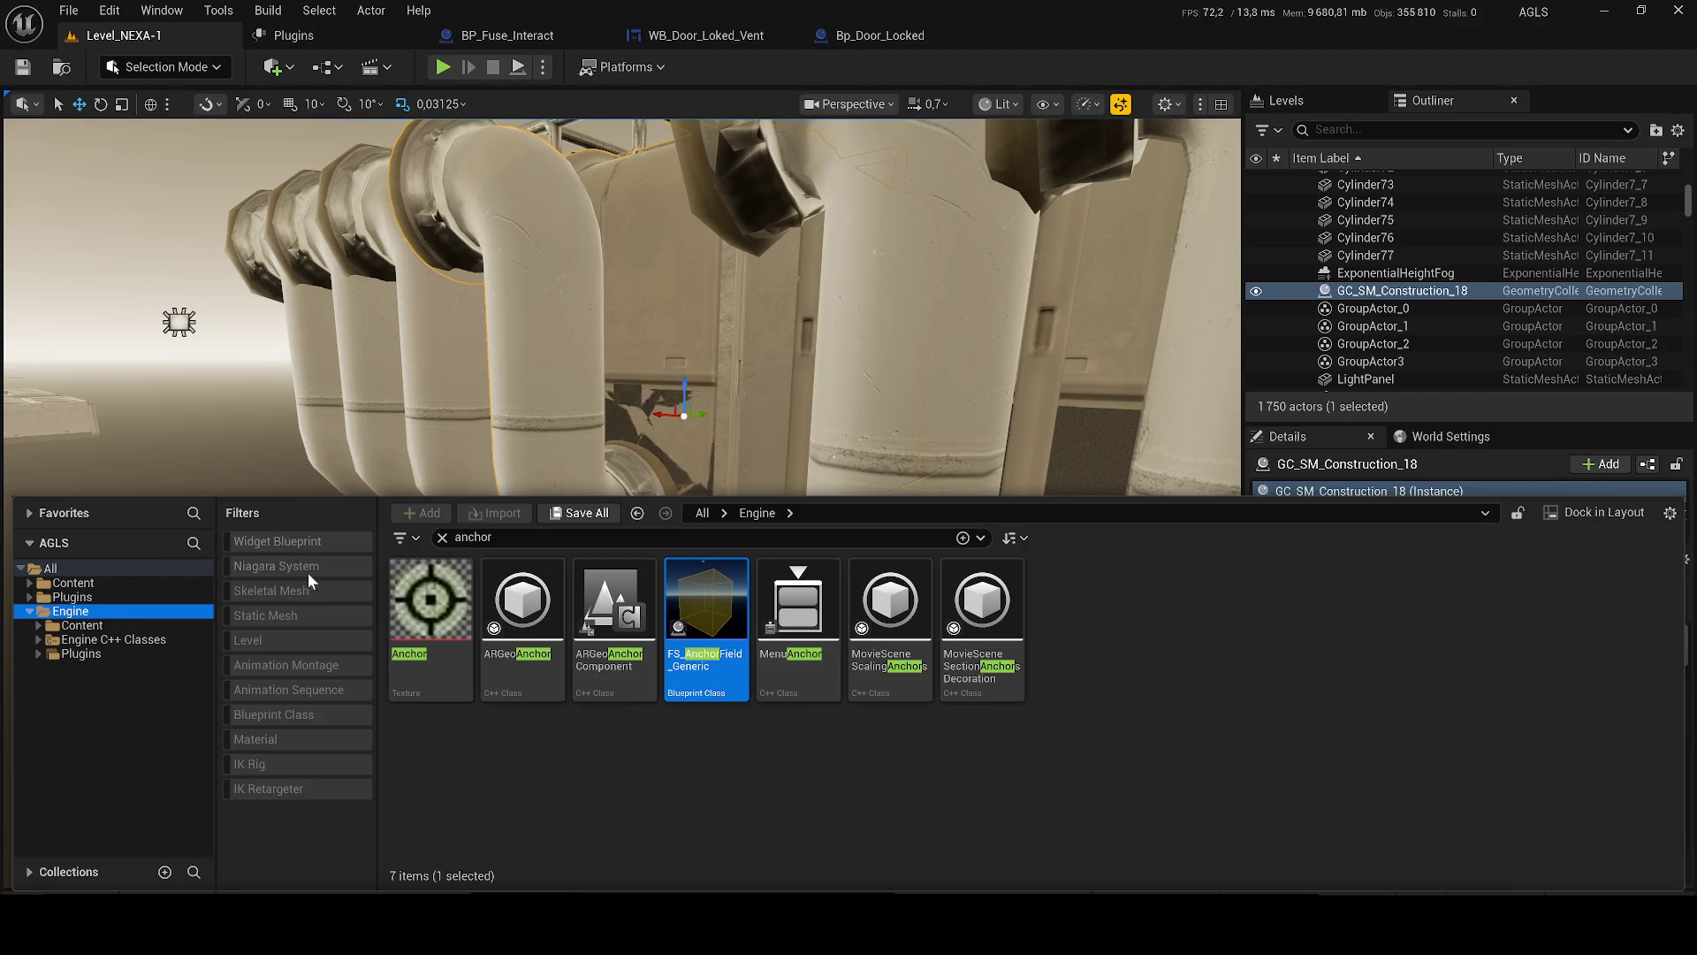
{"action": "mouse_move", "coordinate": [705, 610]}
{"action": "left_mouse_down"}
{"action": "mouse_move", "coordinate": [110, 610]}
{"action": "mouse_move", "coordinate": [79, 583]}
{"action": "left_mouse_up"}
{"action": "left_click", "coordinate": [140, 639]}
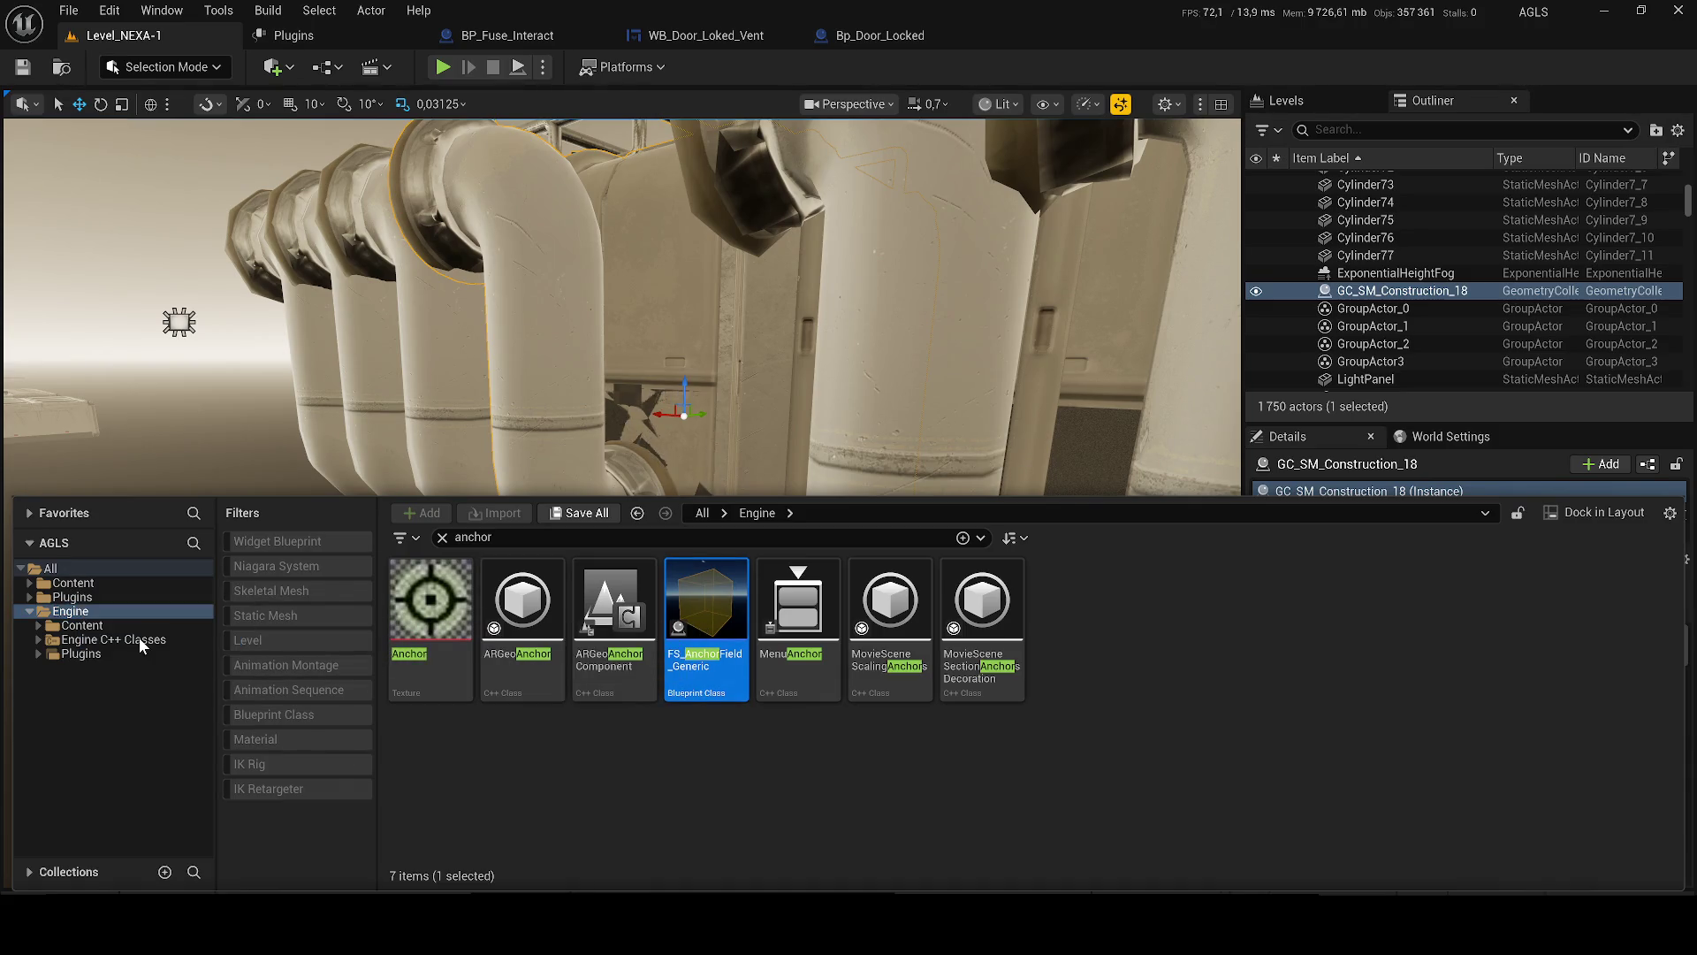
{"action": "left_click", "coordinate": [79, 583]}
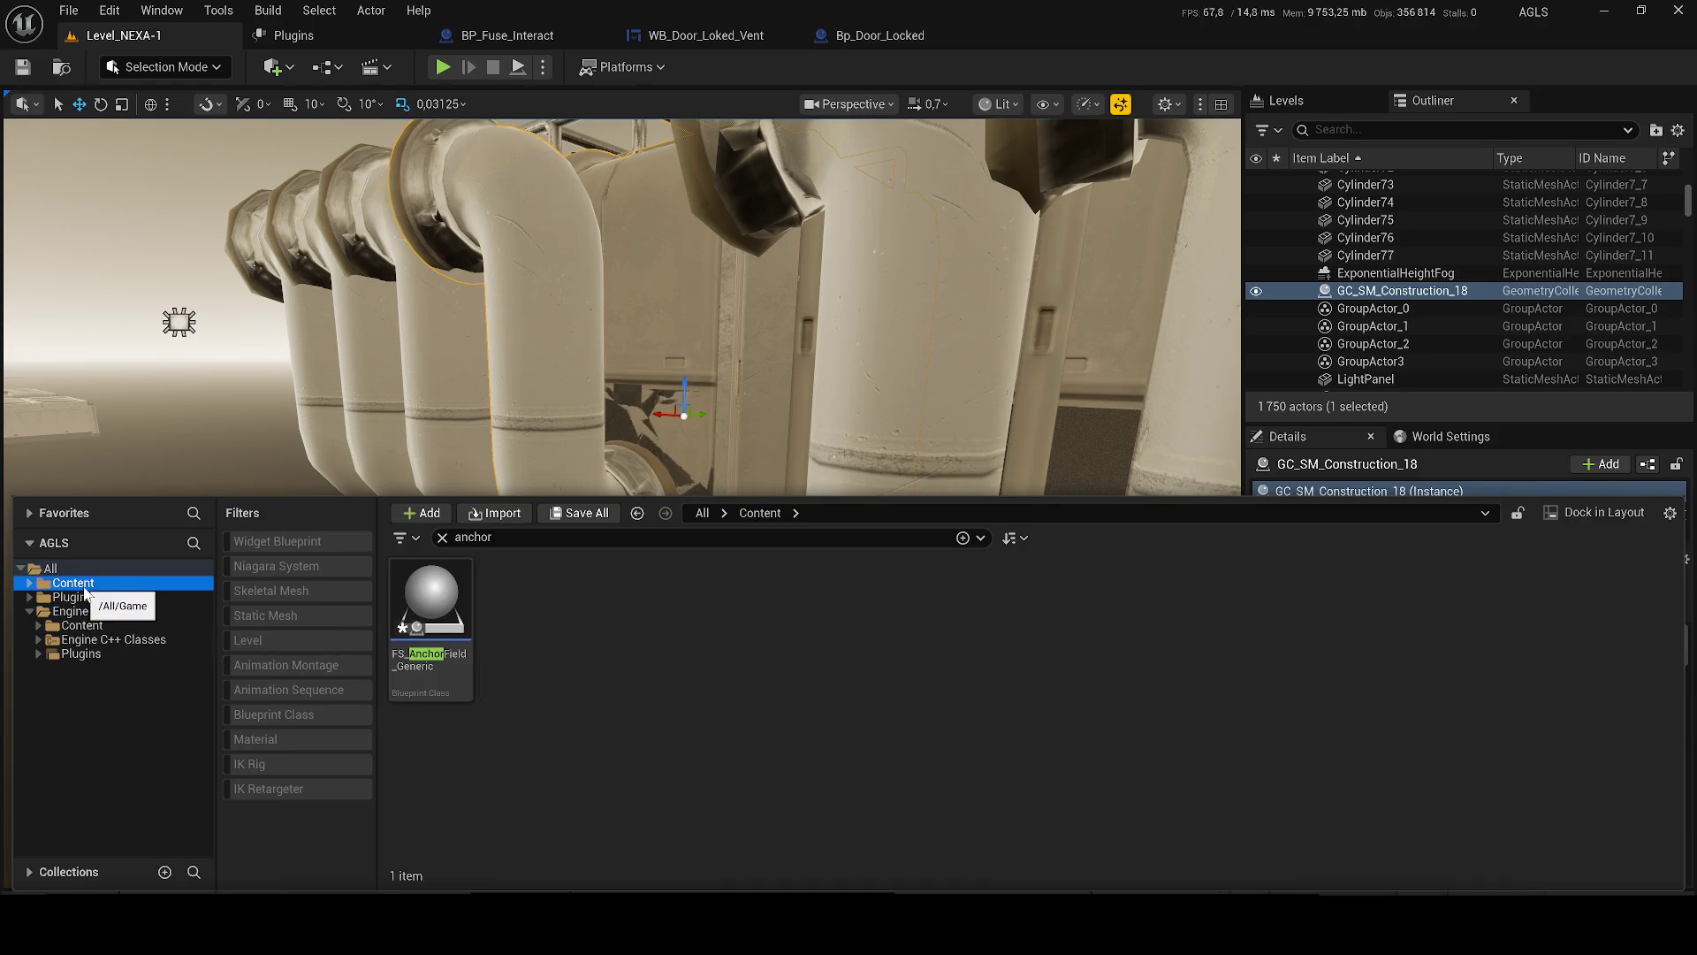
{"action": "left_click", "coordinate": [432, 610]}
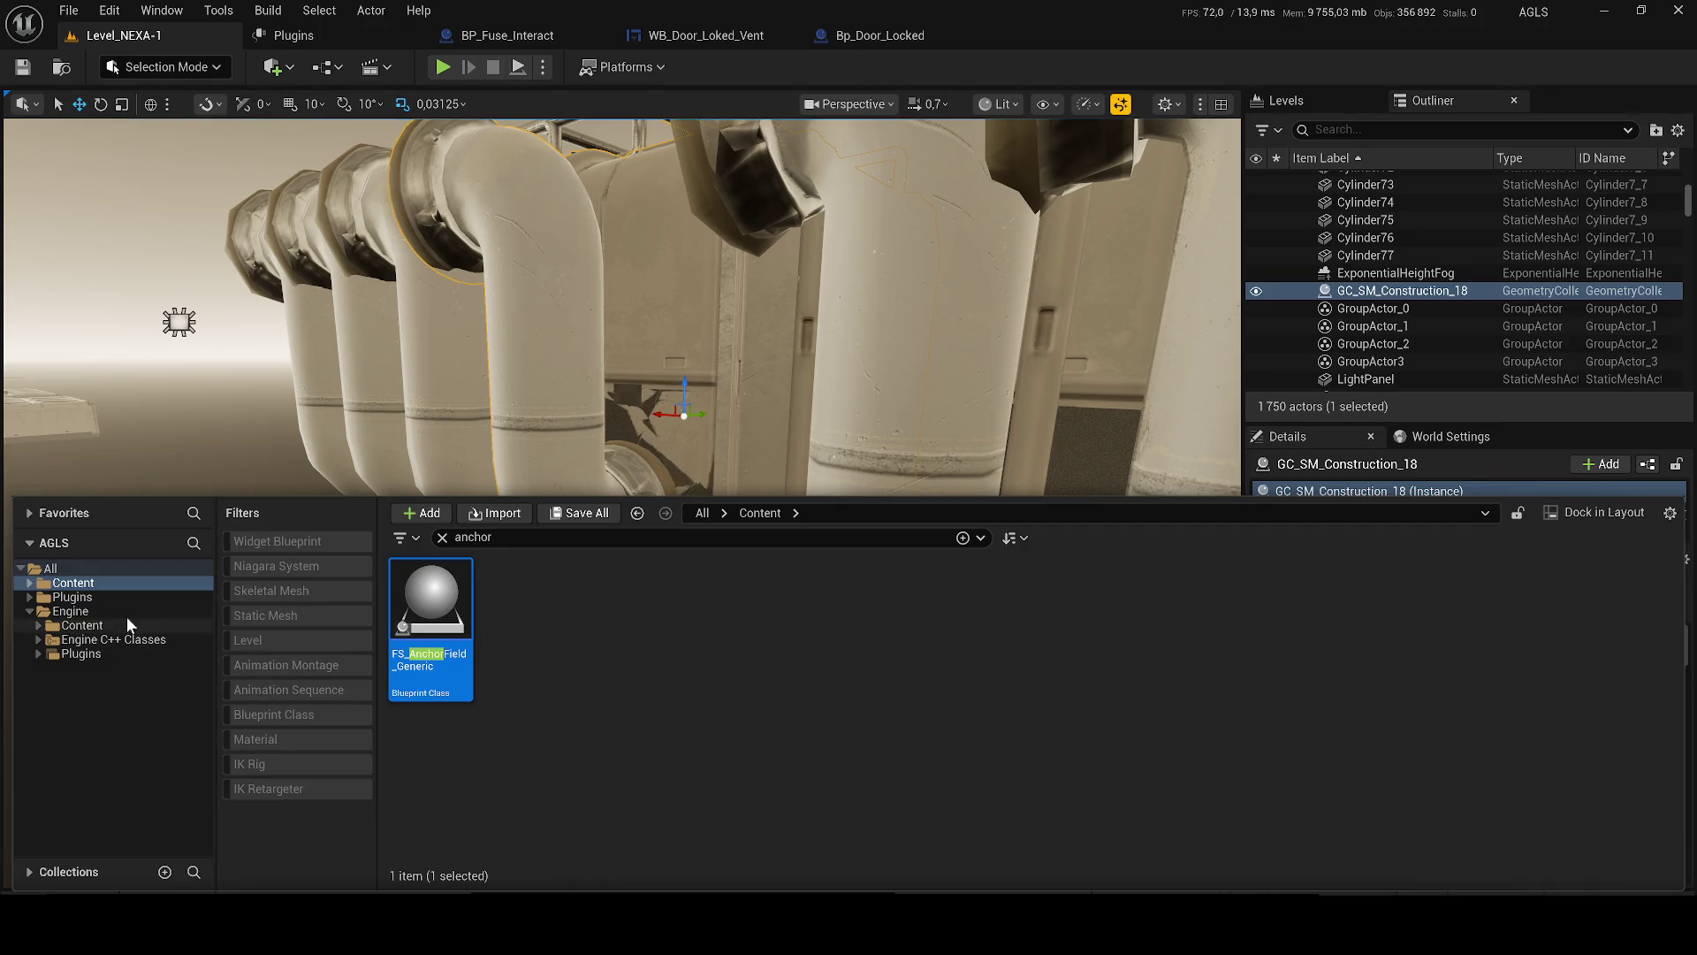
{"action": "left_click", "coordinate": [71, 611]}
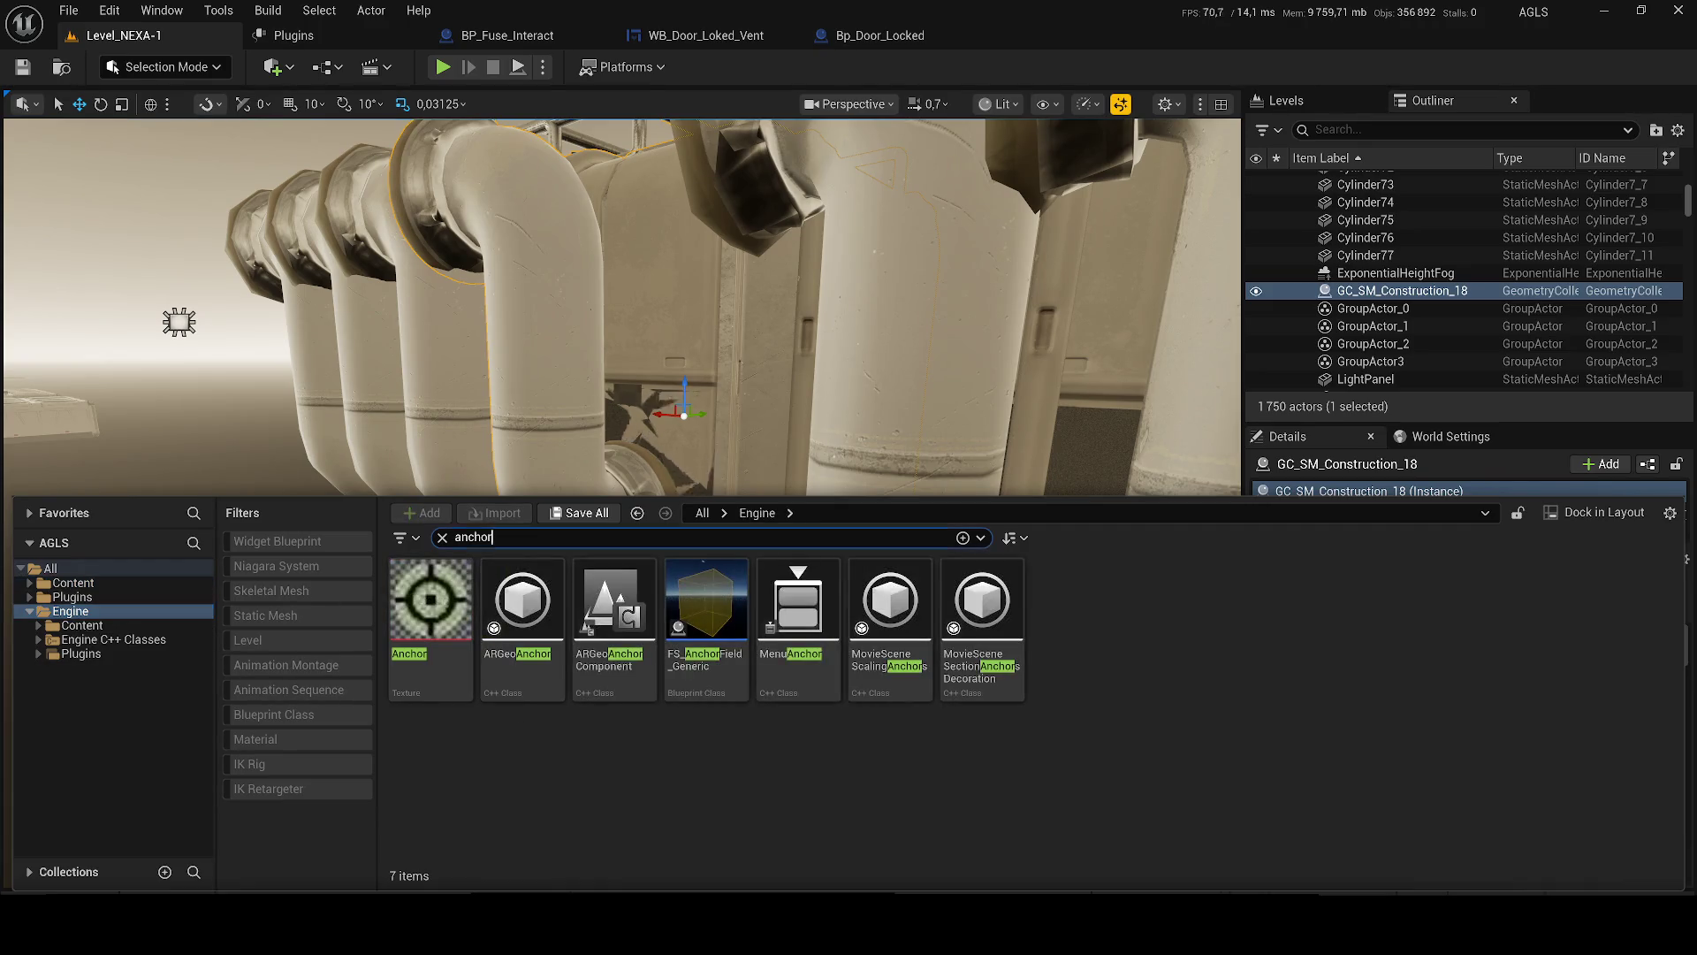
{"action": "type", "text": "master"}
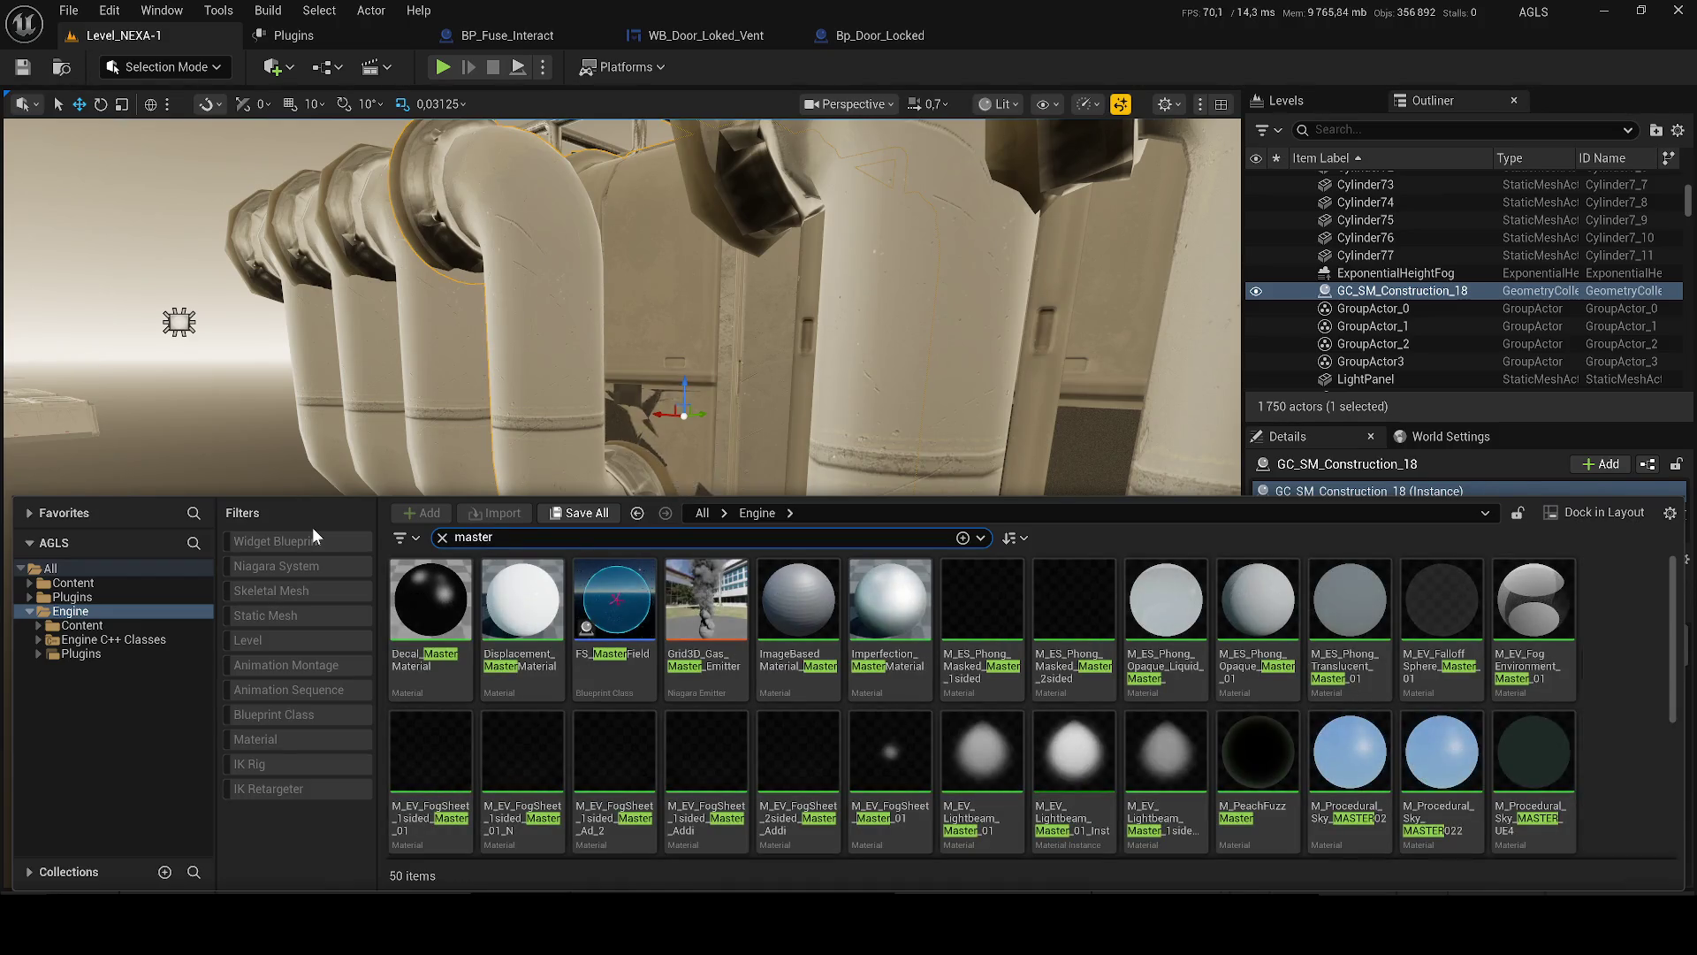
- Copy FS_MasterField from the Engine content into the project Content folder
{"action": "left_click", "coordinate": [588, 624]}
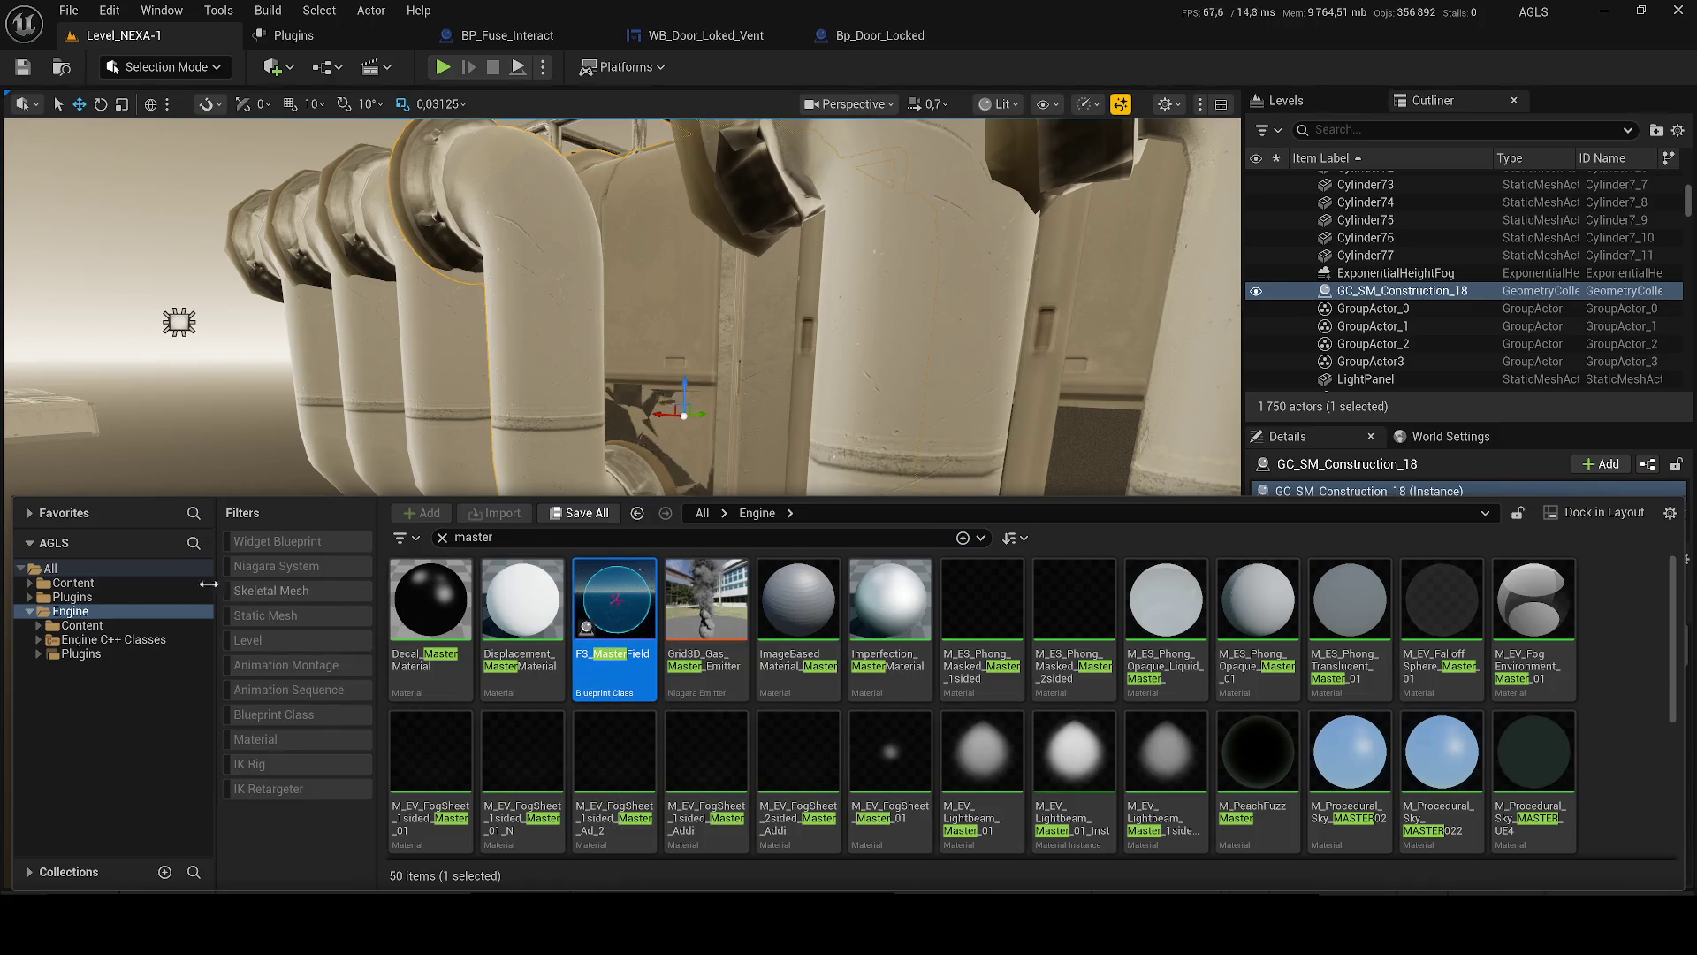
{"action": "right_click", "coordinate": [113, 582]}
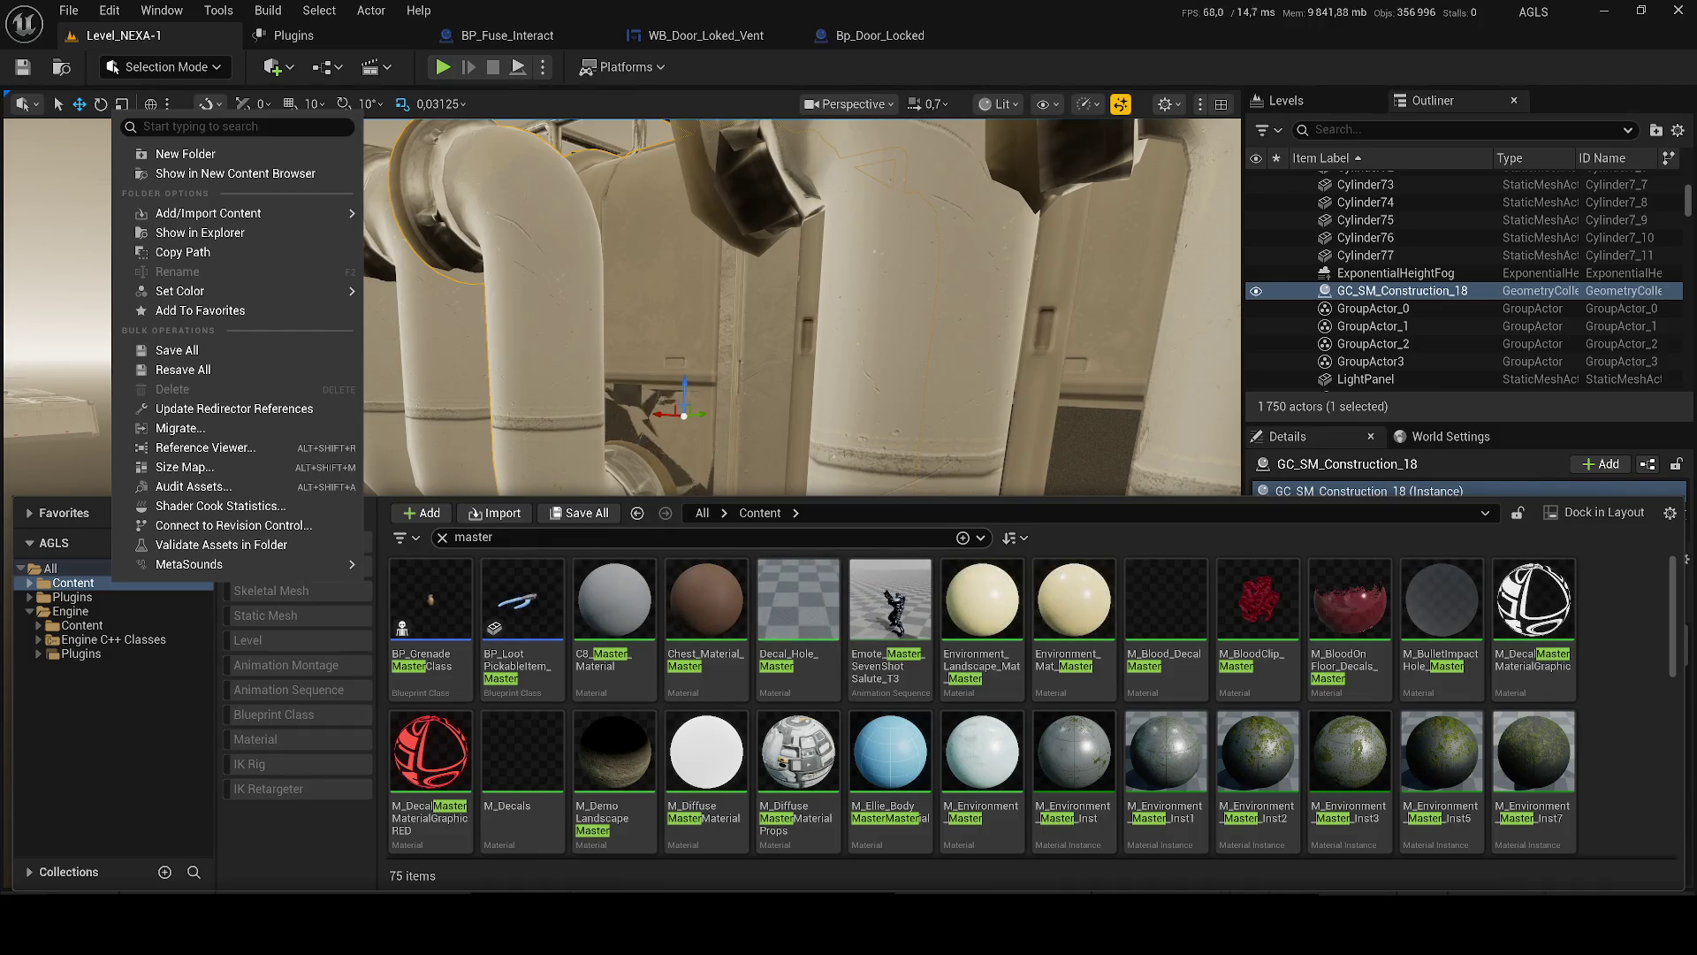
{"action": "left_click", "coordinate": [97, 613]}
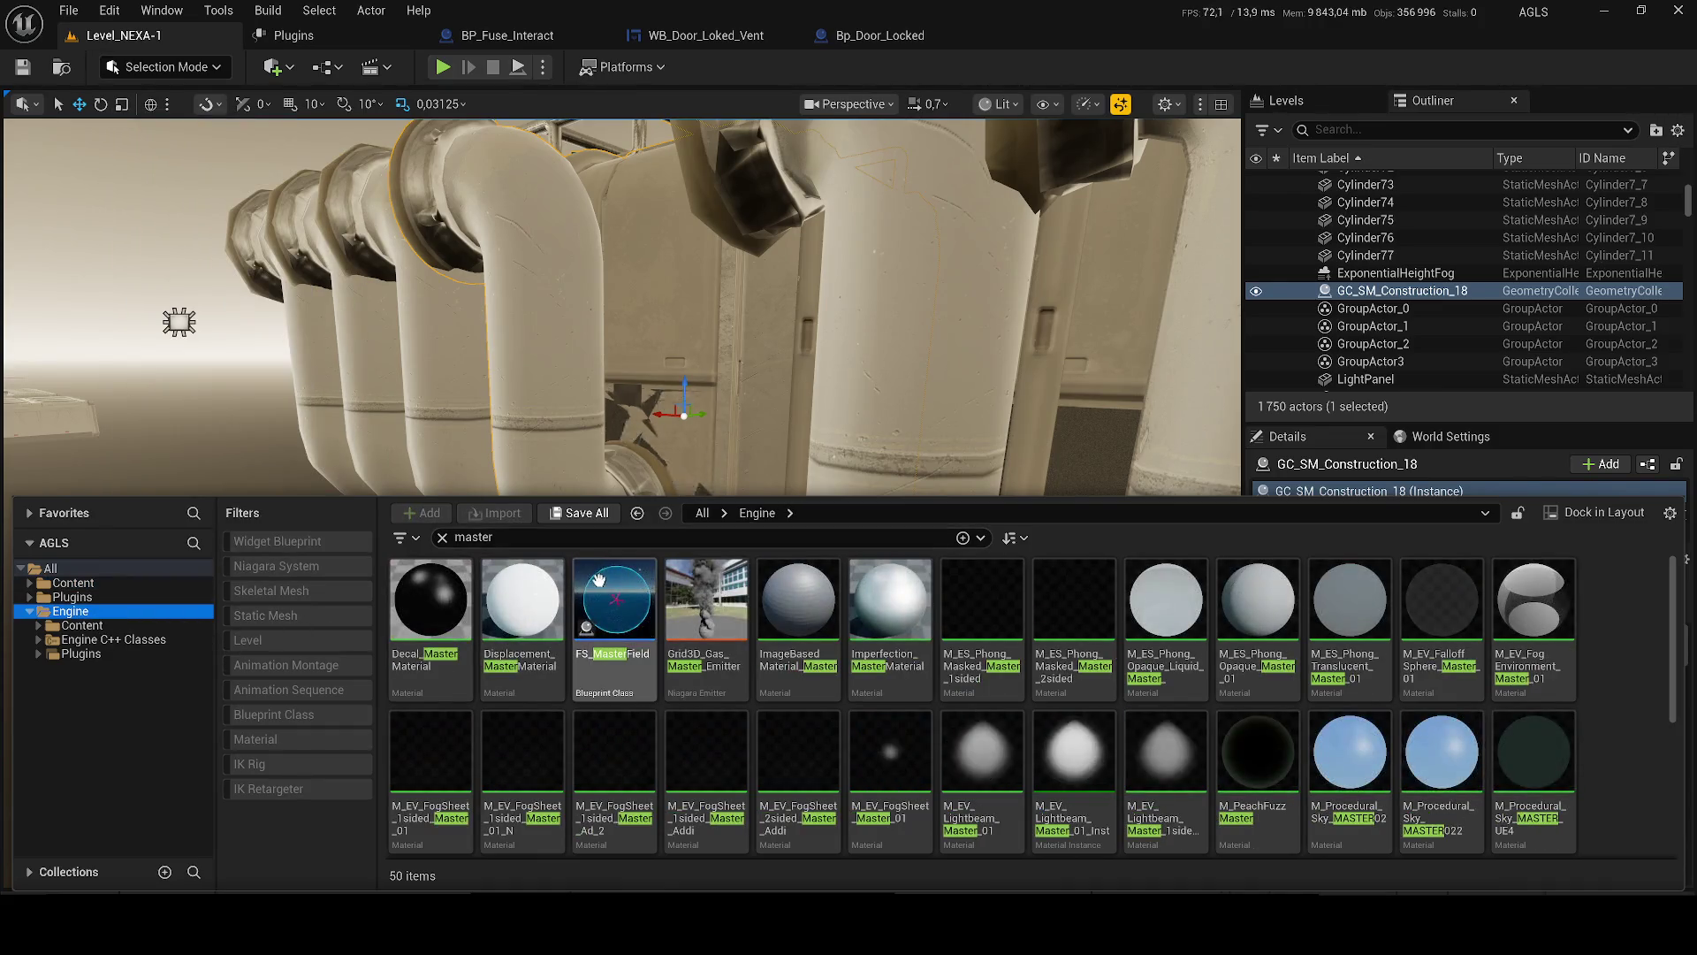
{"action": "left_click", "coordinate": [622, 608]}
{"action": "right_click", "coordinate": [622, 608]}
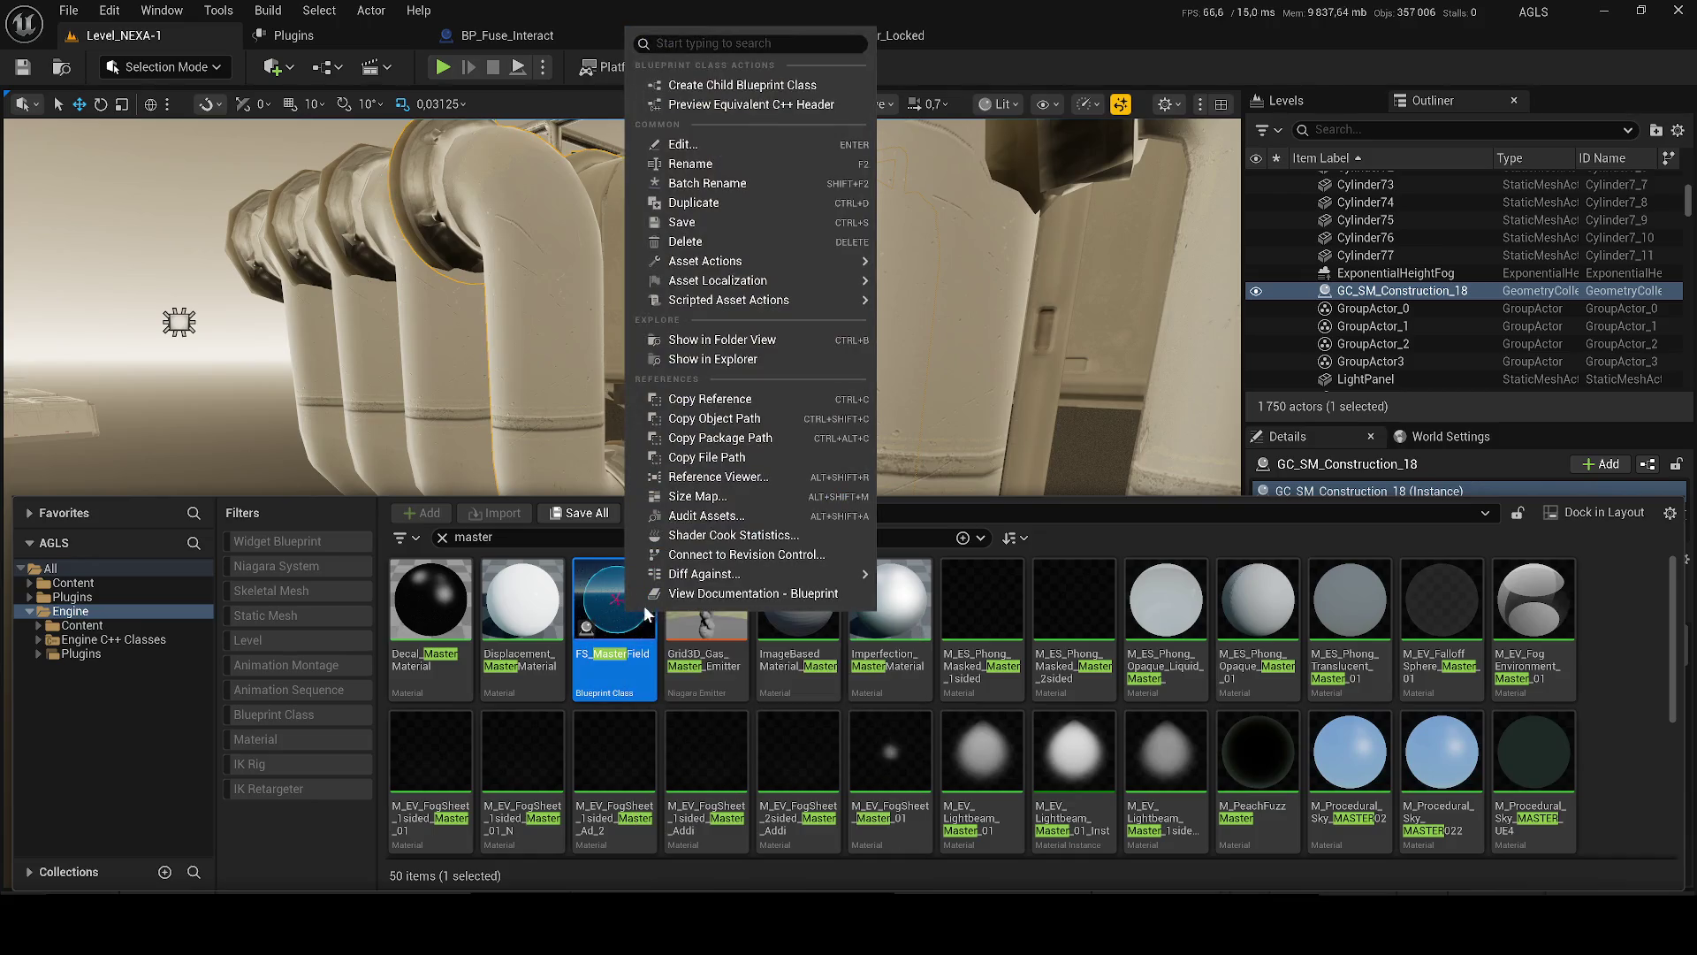
{"action": "left_click", "coordinate": [239, 626]}
{"action": "mouse_move", "coordinate": [239, 626]}
{"action": "left_mouse_down"}
{"action": "mouse_move", "coordinate": [97, 618]}
{"action": "mouse_move", "coordinate": [81, 586]}
{"action": "left_mouse_up"}
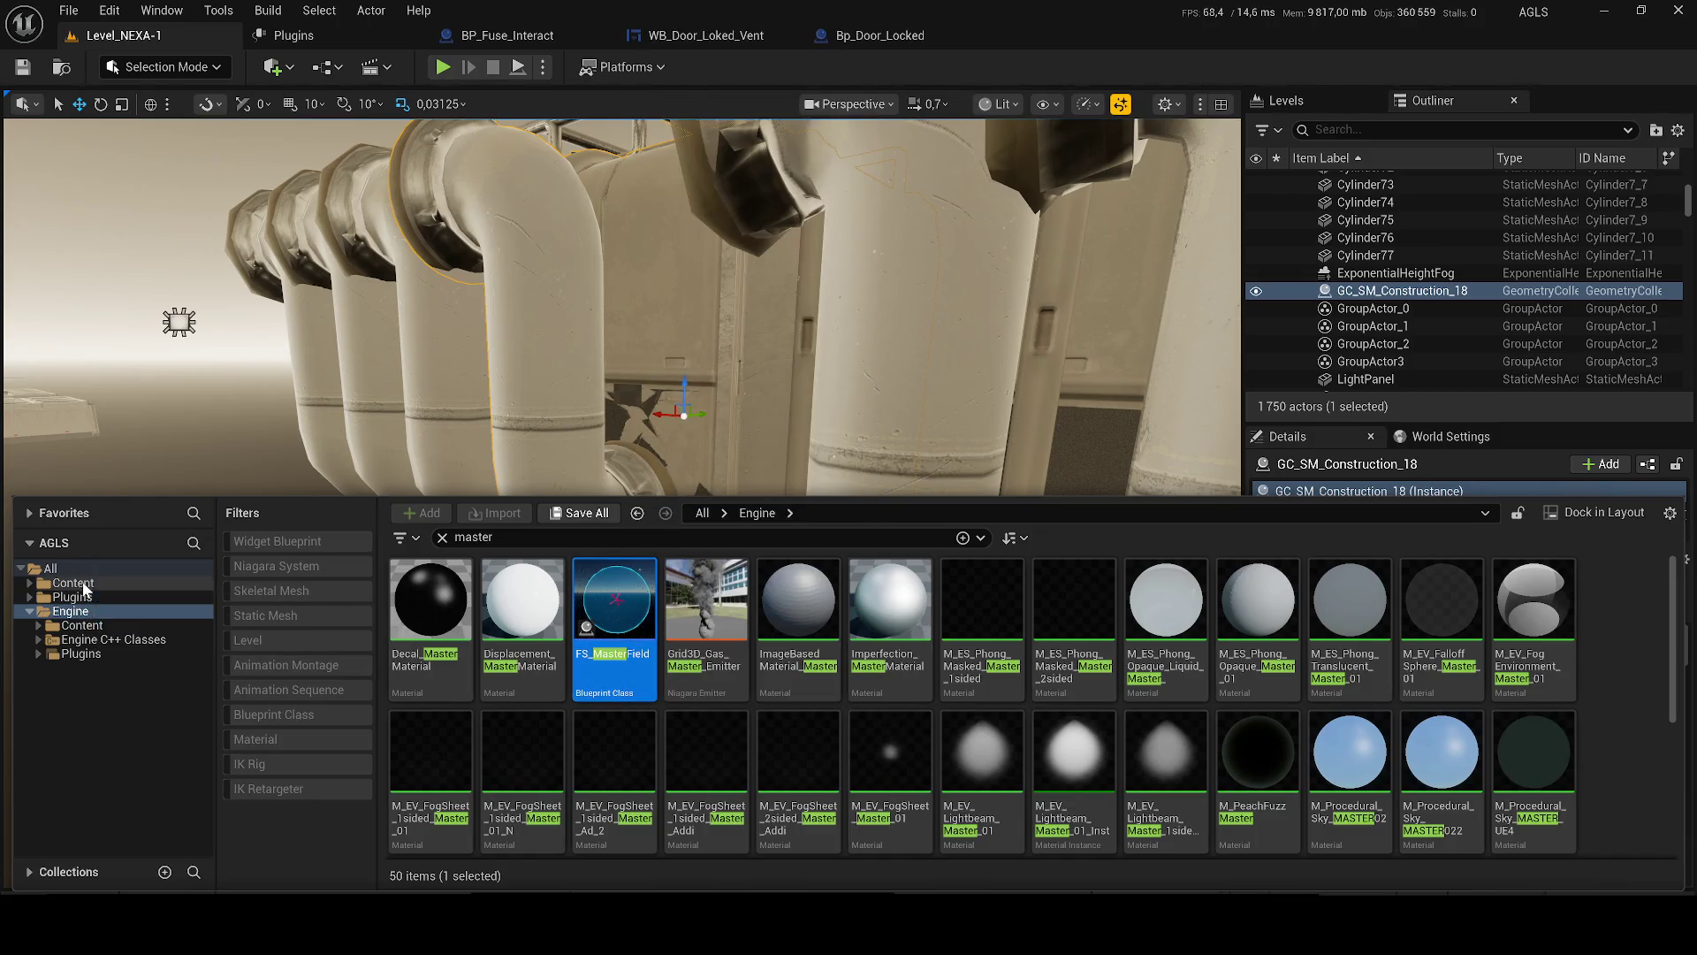
{"action": "left_click", "coordinate": [143, 645]}
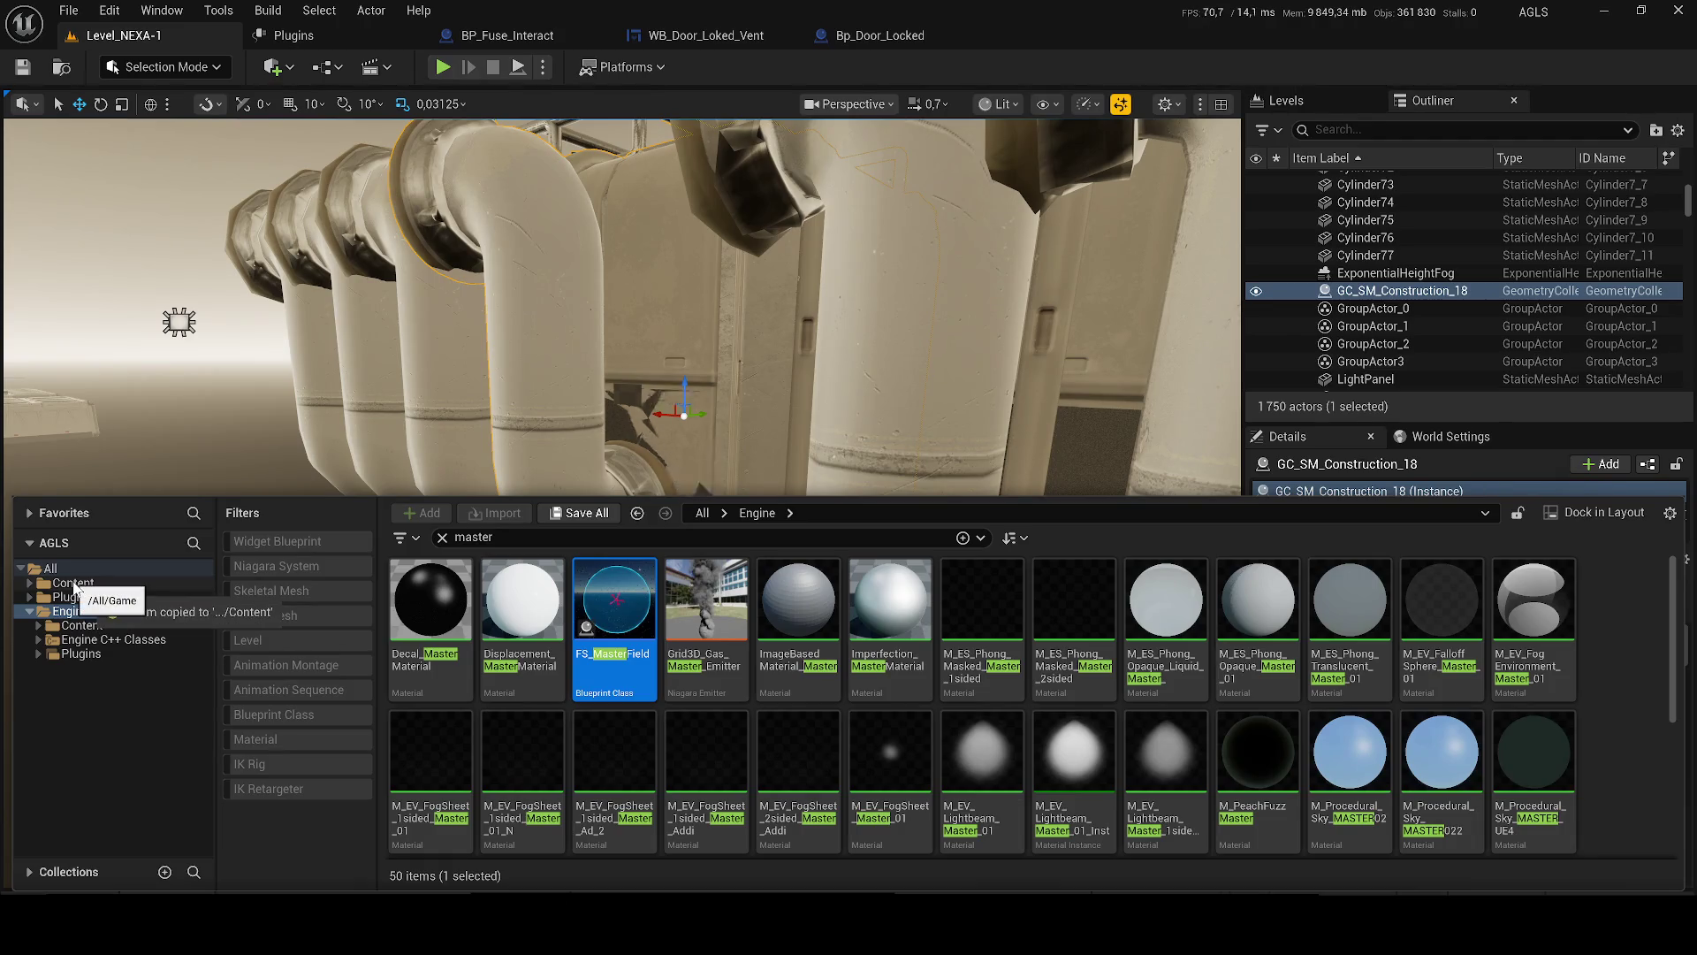
- In Content with the search cleared, place an FS_AnchorField_Generic actor at the pipes' base
{"action": "left_click", "coordinate": [74, 583]}
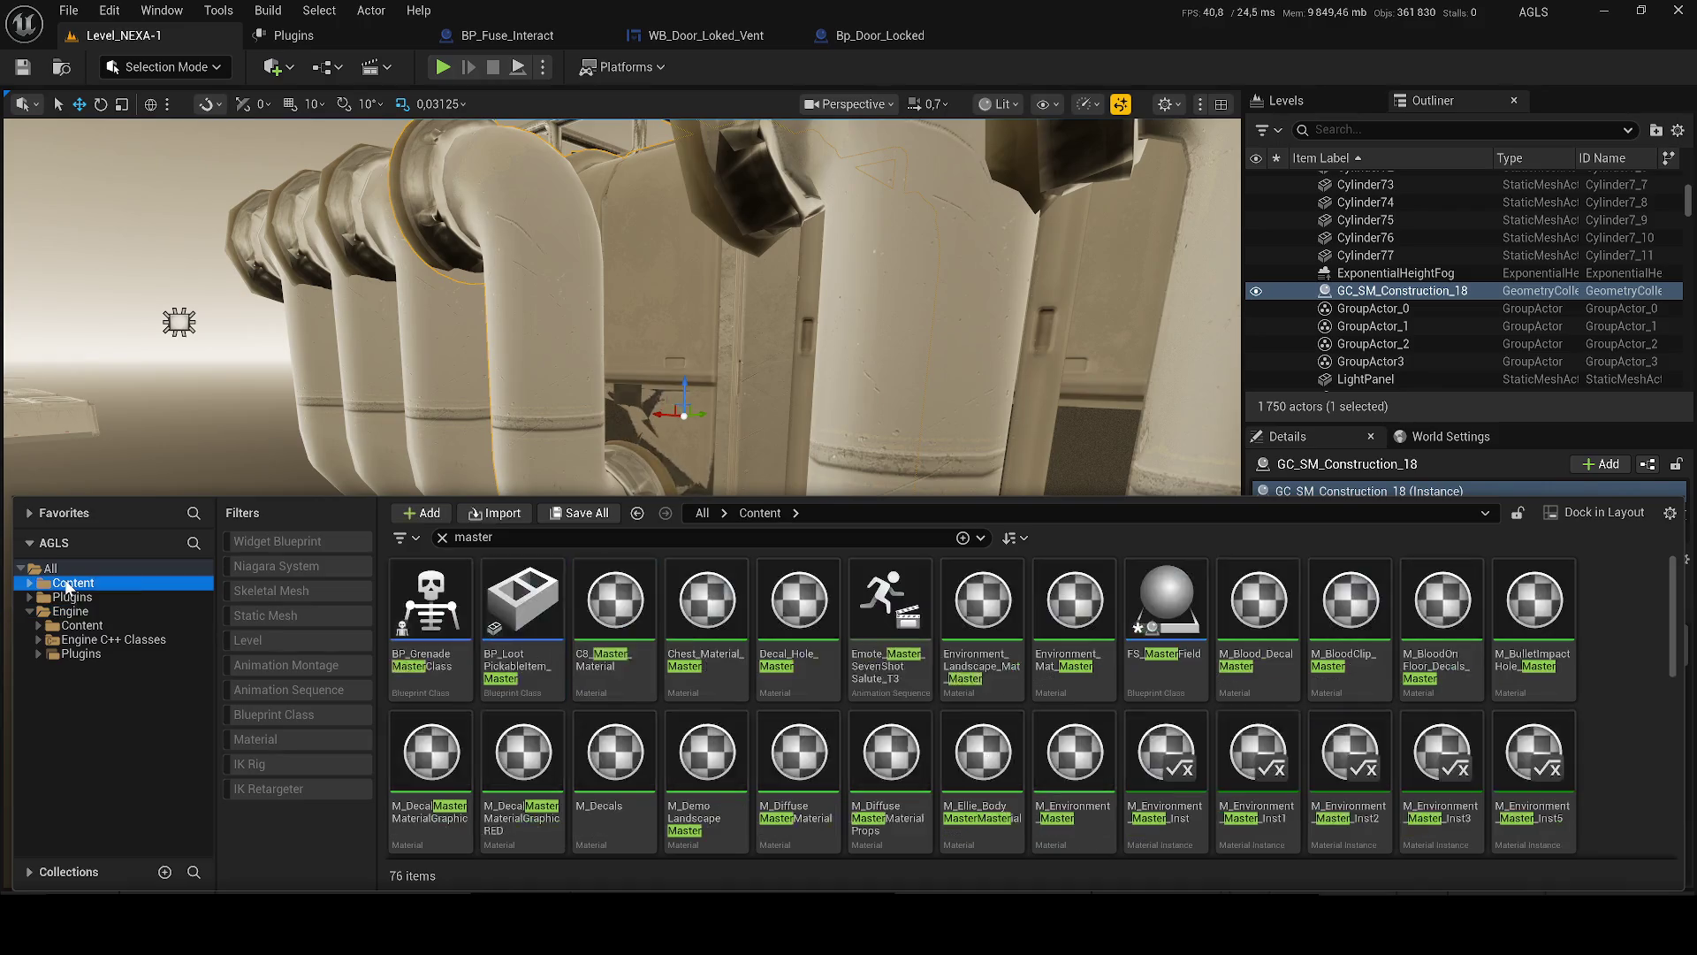
{"action": "scroll", "coordinate": [407, 739], "scroll_direction": "down", "scroll_amount": 1}
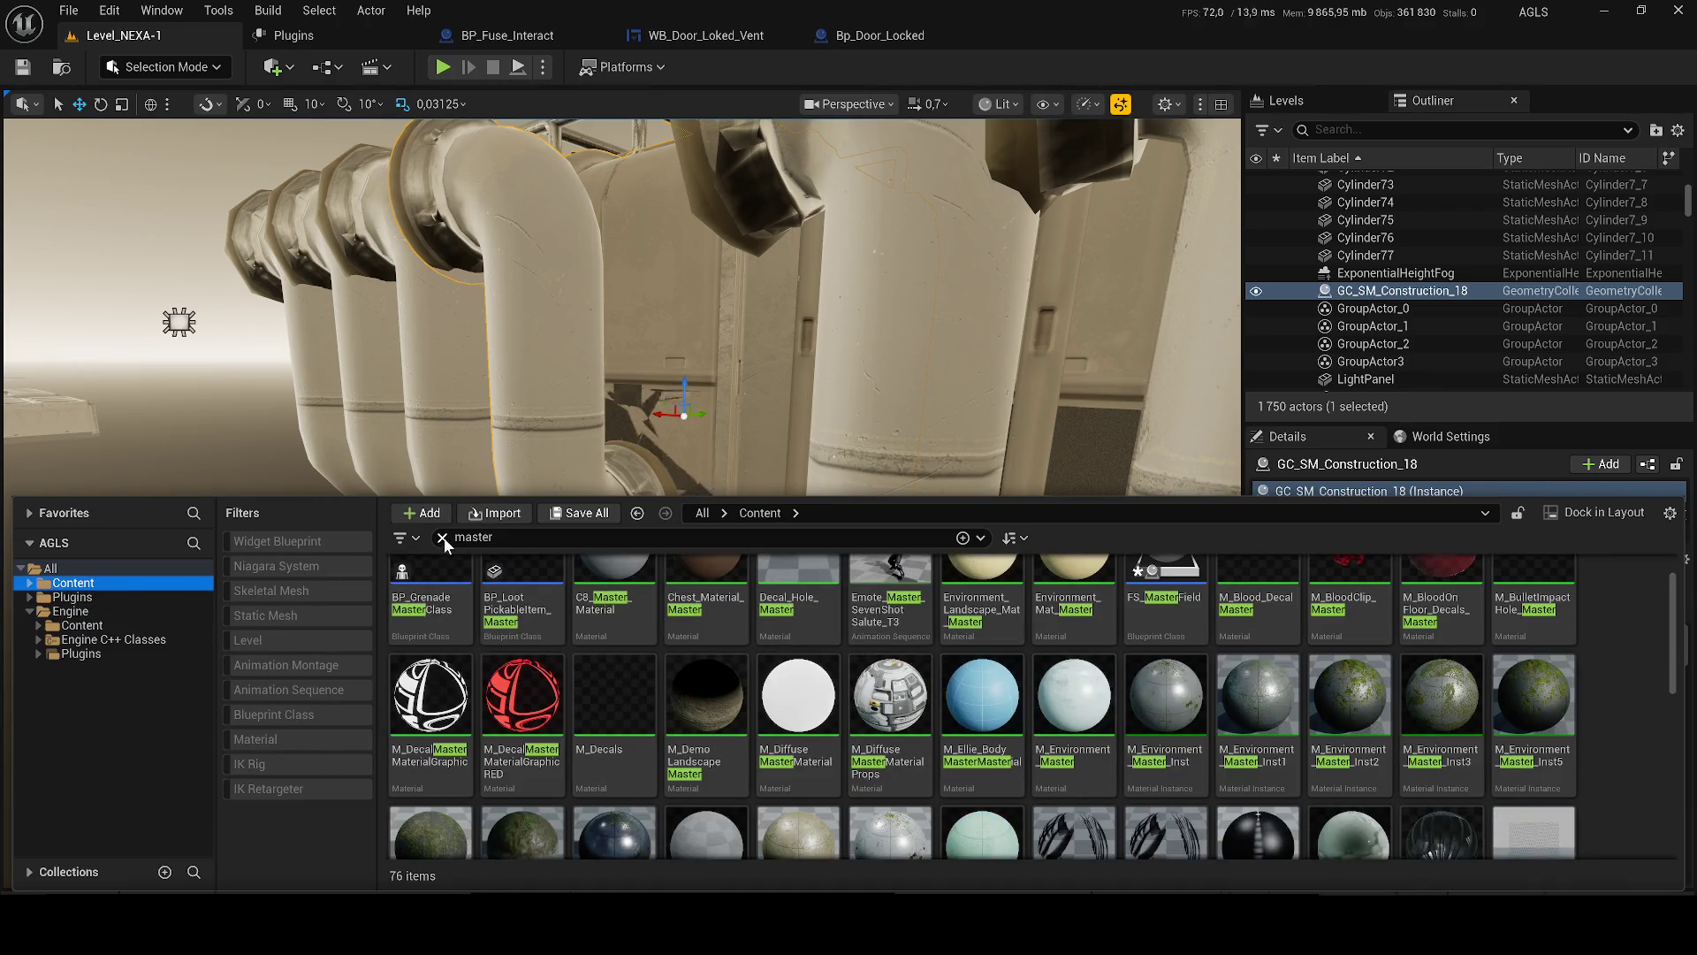
{"action": "left_click", "coordinate": [442, 536]}
{"action": "scroll", "coordinate": [1307, 797], "scroll_direction": "down", "scroll_amount": 2}
{"action": "left_click", "coordinate": [1257, 758]}
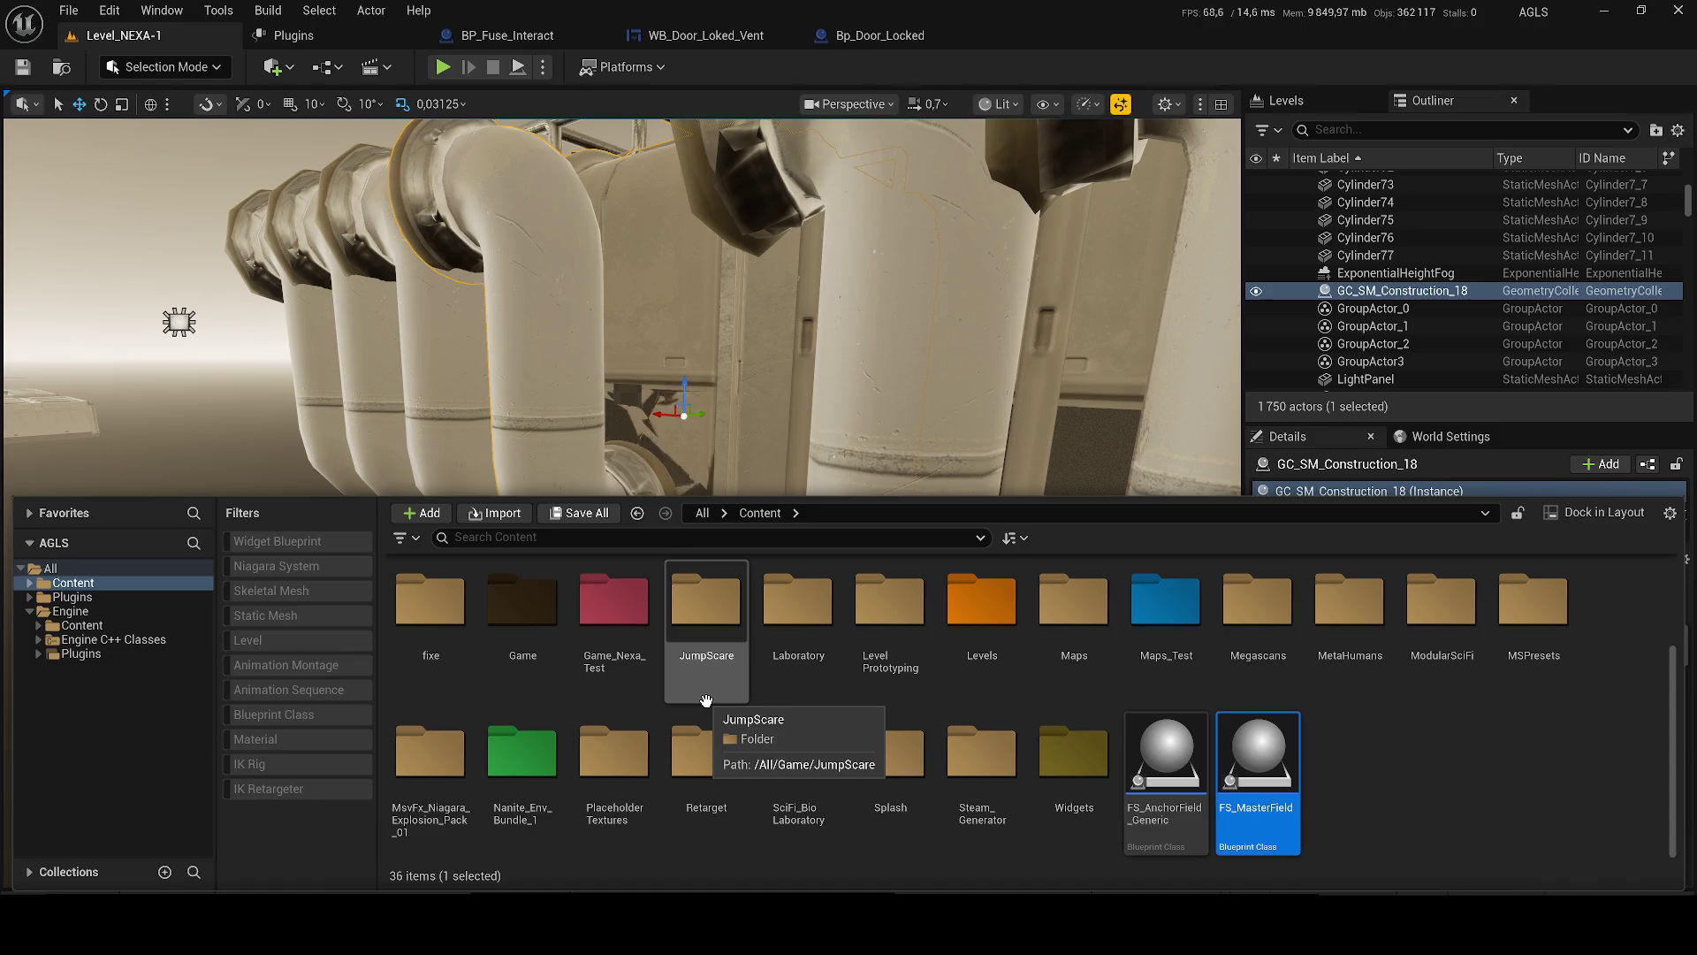
{"action": "mouse_move", "coordinate": [1154, 760]}
{"action": "left_mouse_down"}
{"action": "mouse_move", "coordinate": [995, 573]}
{"action": "mouse_move", "coordinate": [650, 504]}
{"action": "mouse_move", "coordinate": [689, 721]}
{"action": "mouse_move", "coordinate": [716, 708]}
{"action": "mouse_move", "coordinate": [723, 738]}
{"action": "left_mouse_up"}
{"action": "left_click", "coordinate": [1165, 776]}
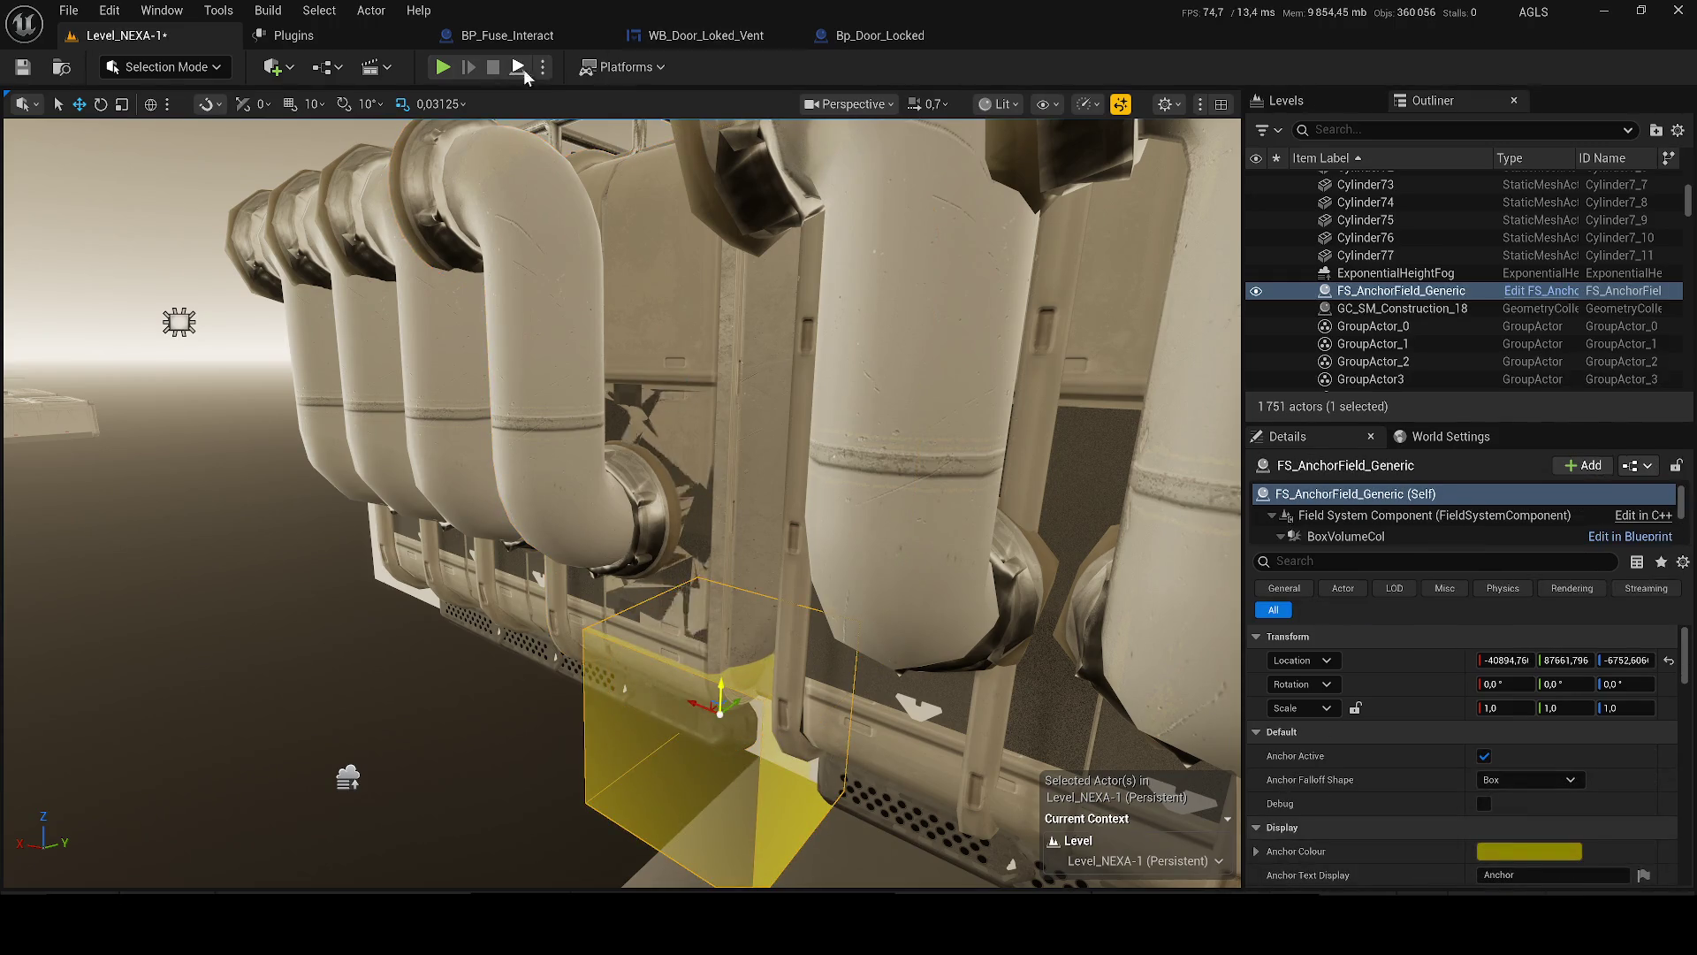
- Run a quick play test, then scale the anchor field box to 4.1875 × 6.75 × 6.09375
{"action": "left_click", "coordinate": [519, 67]}
{"action": "left_click", "coordinate": [620, 247]}
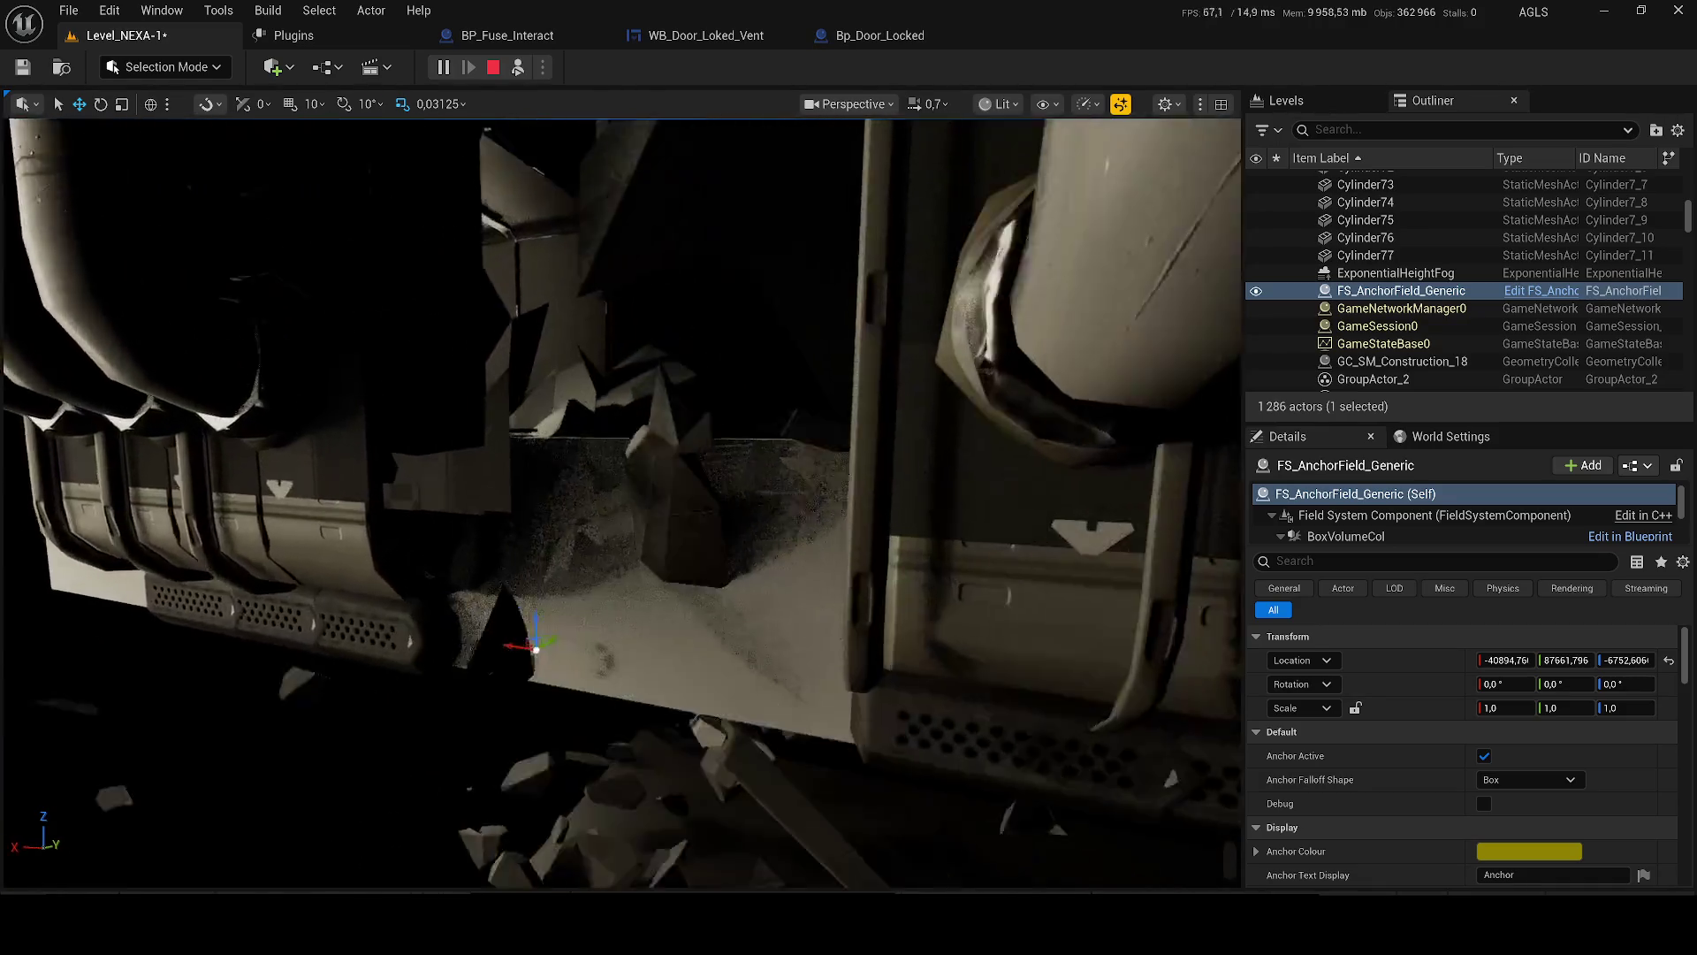
{"action": "key", "text": "Escape"}
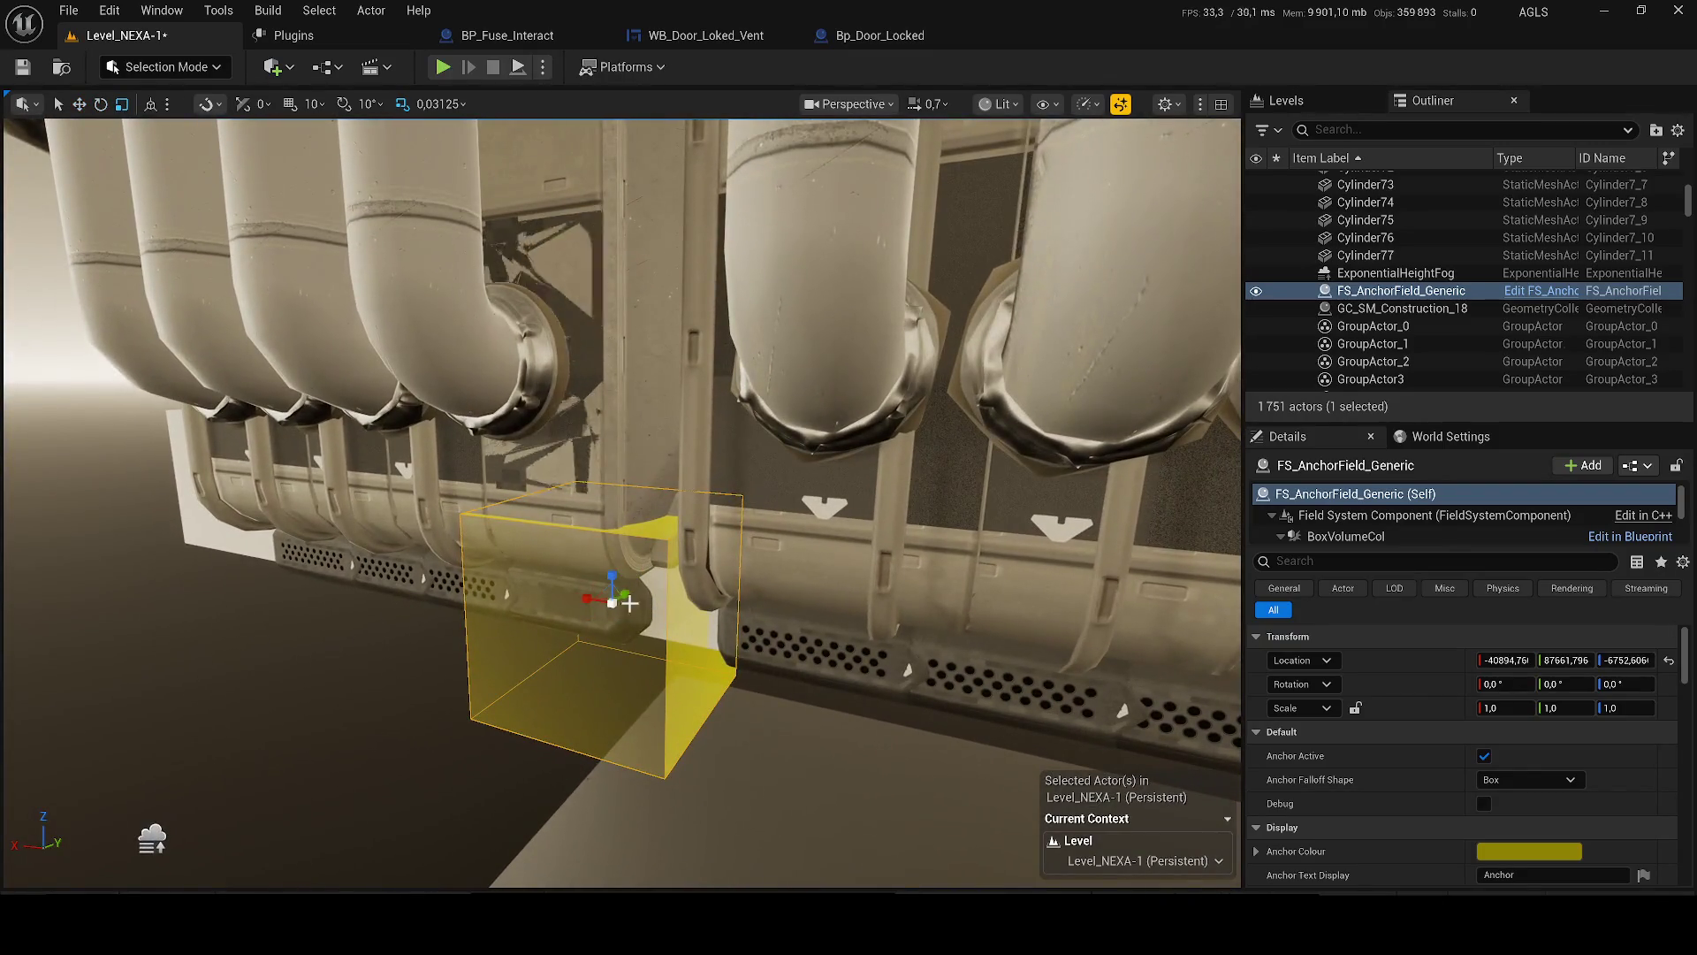
{"action": "mouse_move", "coordinate": [629, 603]}
{"action": "left_mouse_down"}
{"action": "mouse_move", "coordinate": [608, 588]}
{"action": "mouse_move", "coordinate": [610, 690]}
{"action": "mouse_move", "coordinate": [606, 517]}
{"action": "mouse_move", "coordinate": [650, 463]}
{"action": "left_mouse_up"}
- Simulate the level to test the fracture, then save the level
{"action": "left_click", "coordinate": [543, 67]}
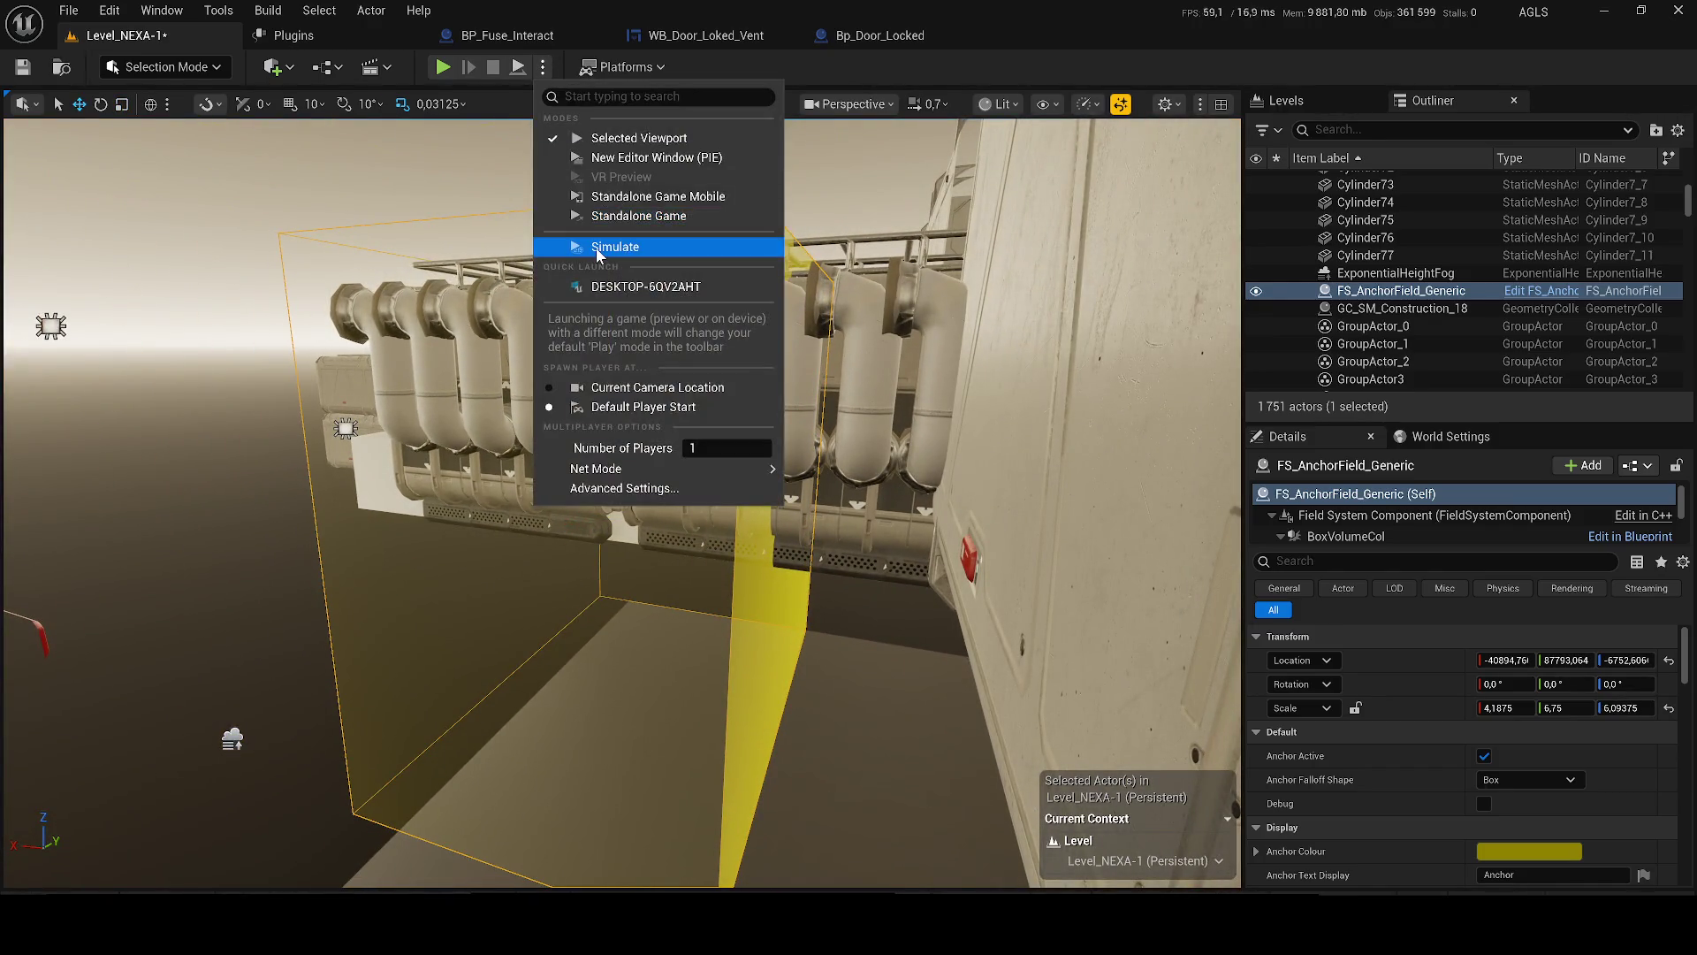
{"action": "left_click", "coordinate": [596, 250]}
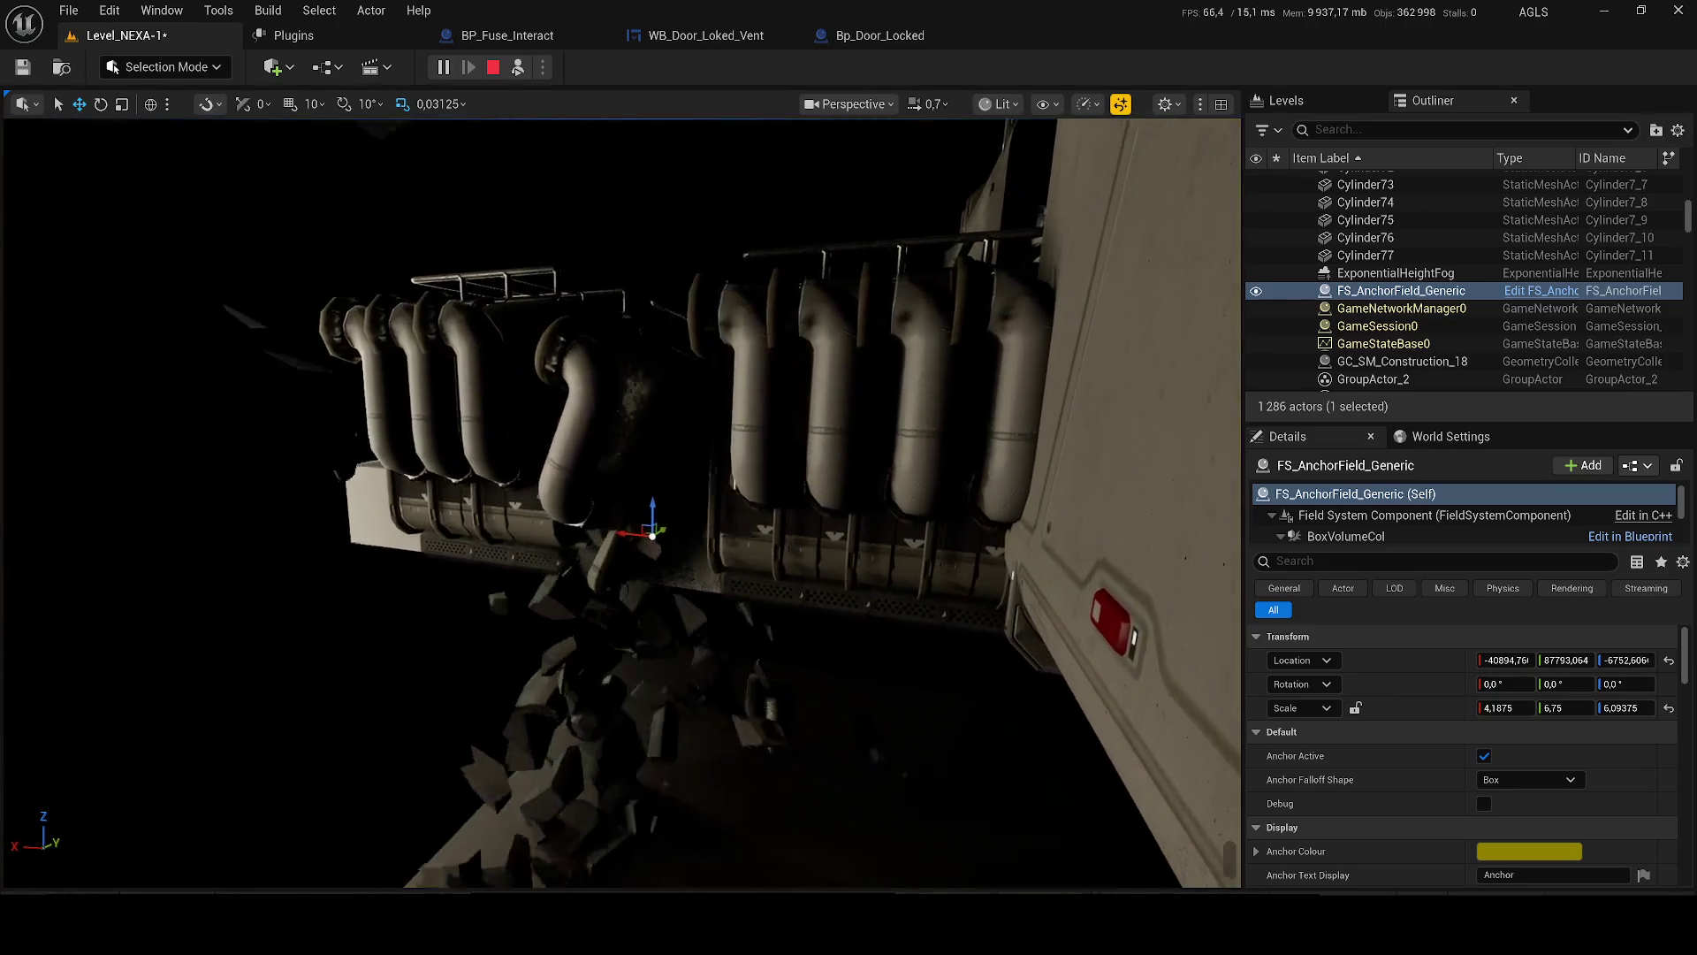
{"action": "key", "text": "Escape"}
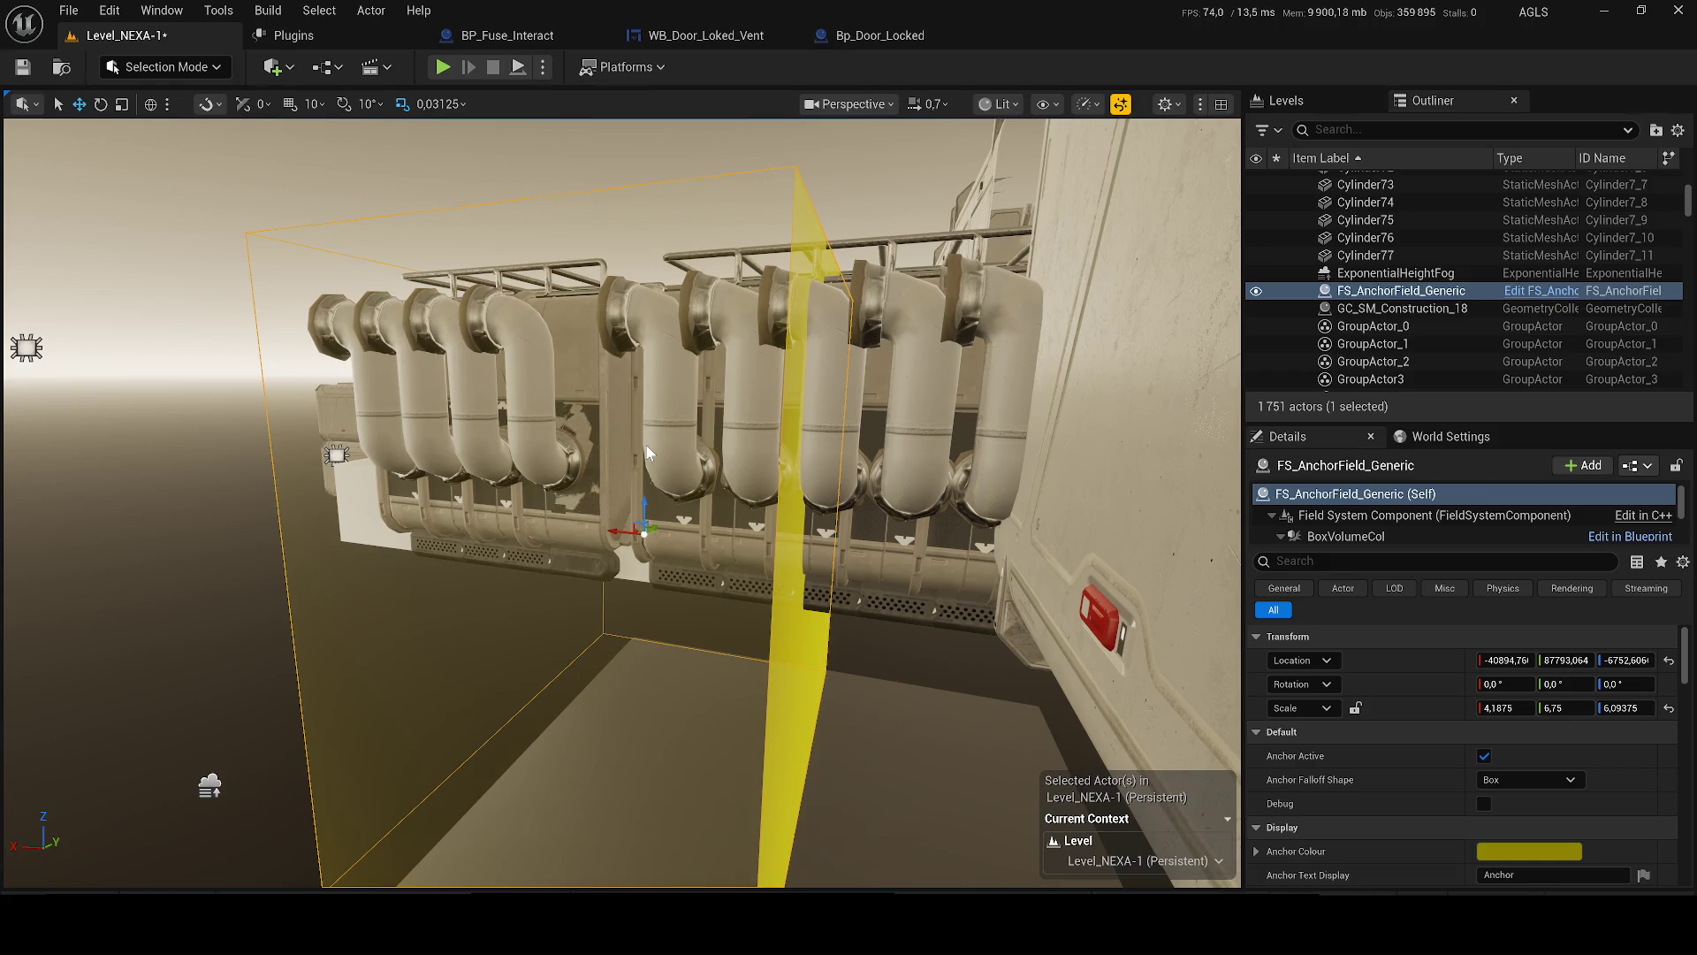
{"action": "scroll", "coordinate": [646, 453], "scroll_direction": "up", "scroll_amount": 3}
{"action": "key", "text": "ctrl+s"}
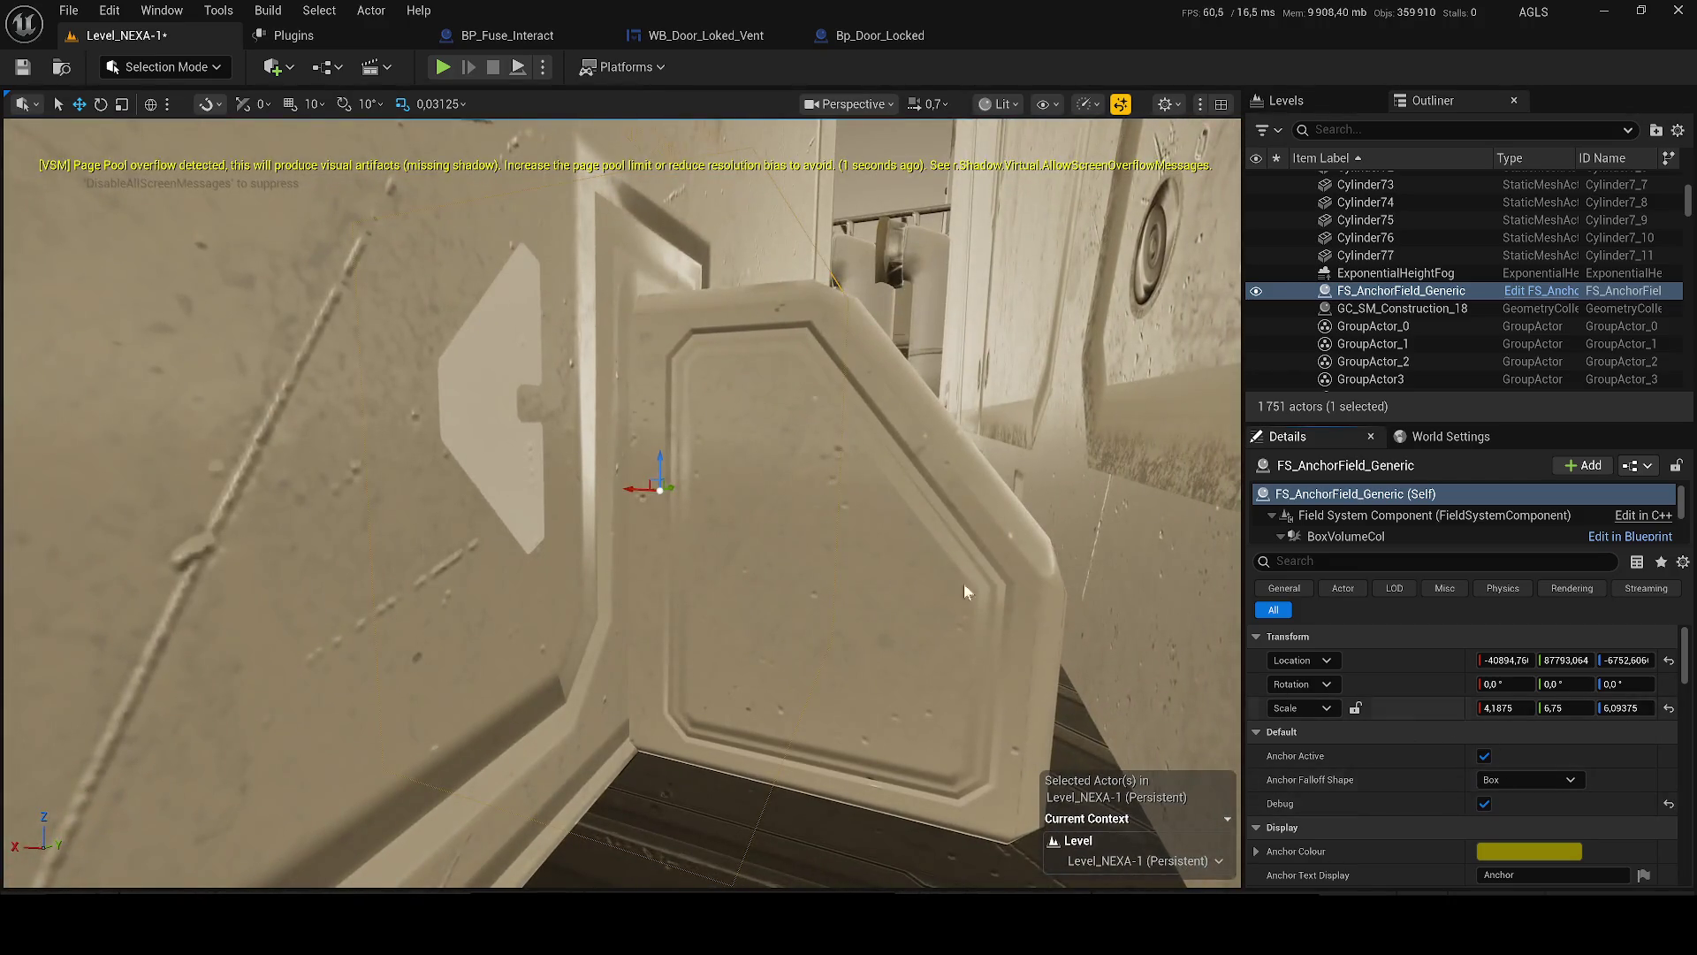
- Raise the anchor field box and shrink it to 1.0625 × 3.71875 × 3.21875
{"action": "left_click", "coordinate": [1484, 802]}
{"action": "left_click", "coordinate": [1484, 803]}
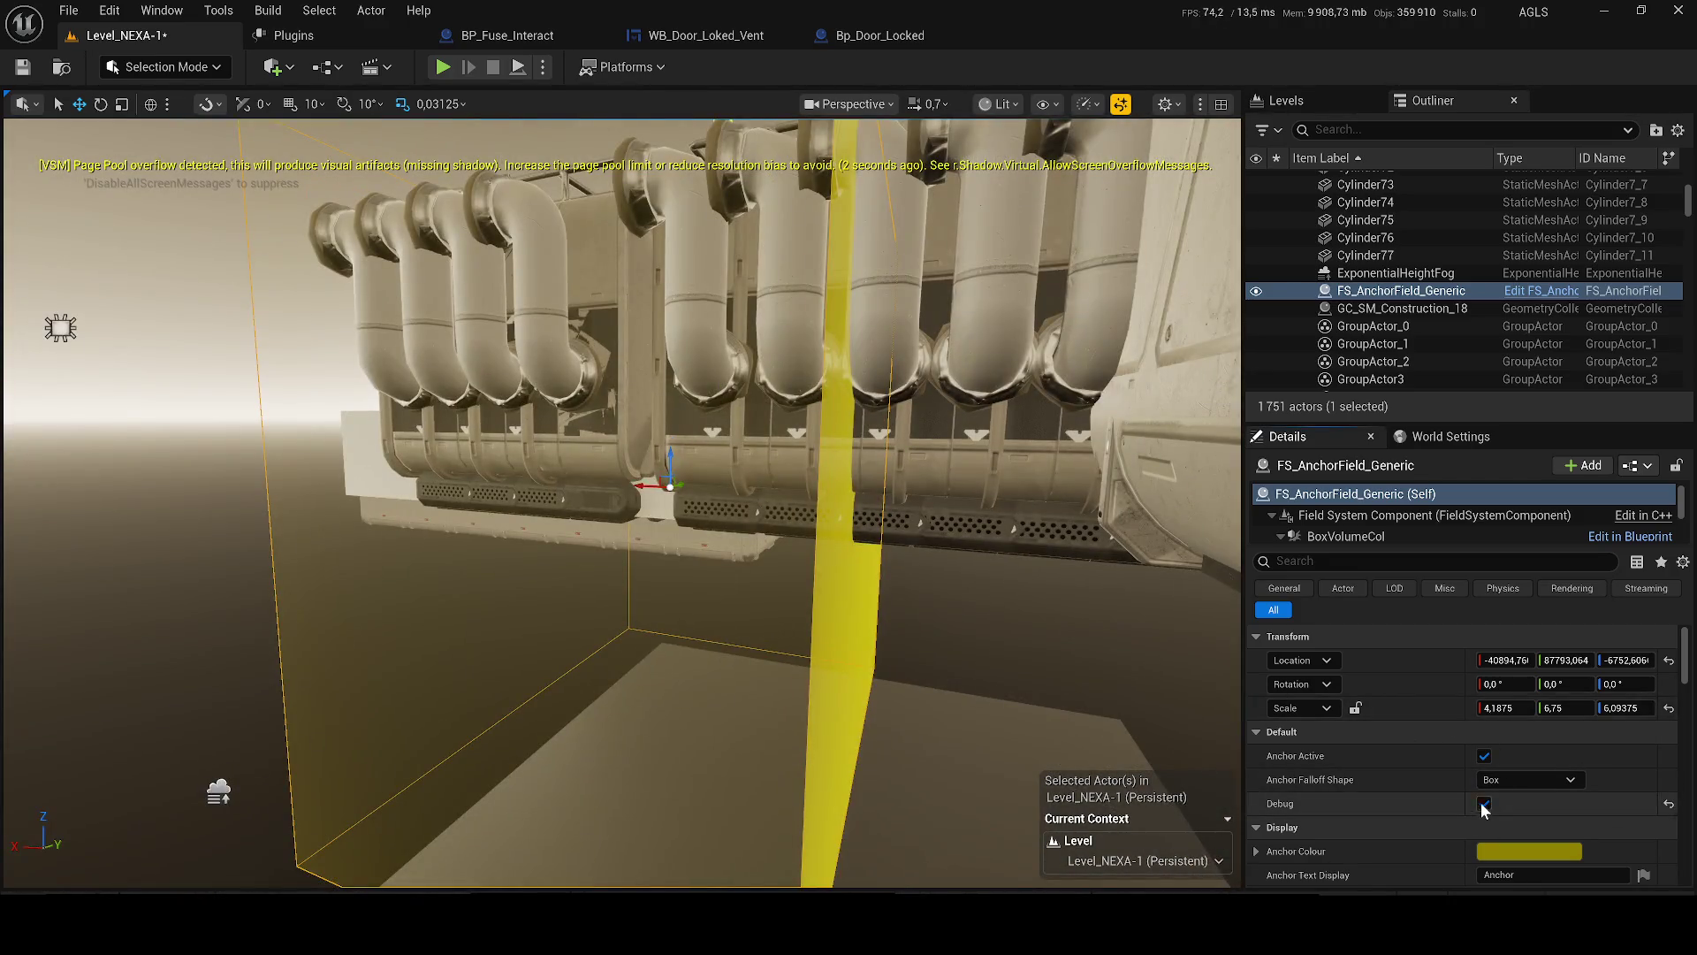
{"action": "scroll", "coordinate": [859, 539], "scroll_direction": "down", "scroll_amount": 4}
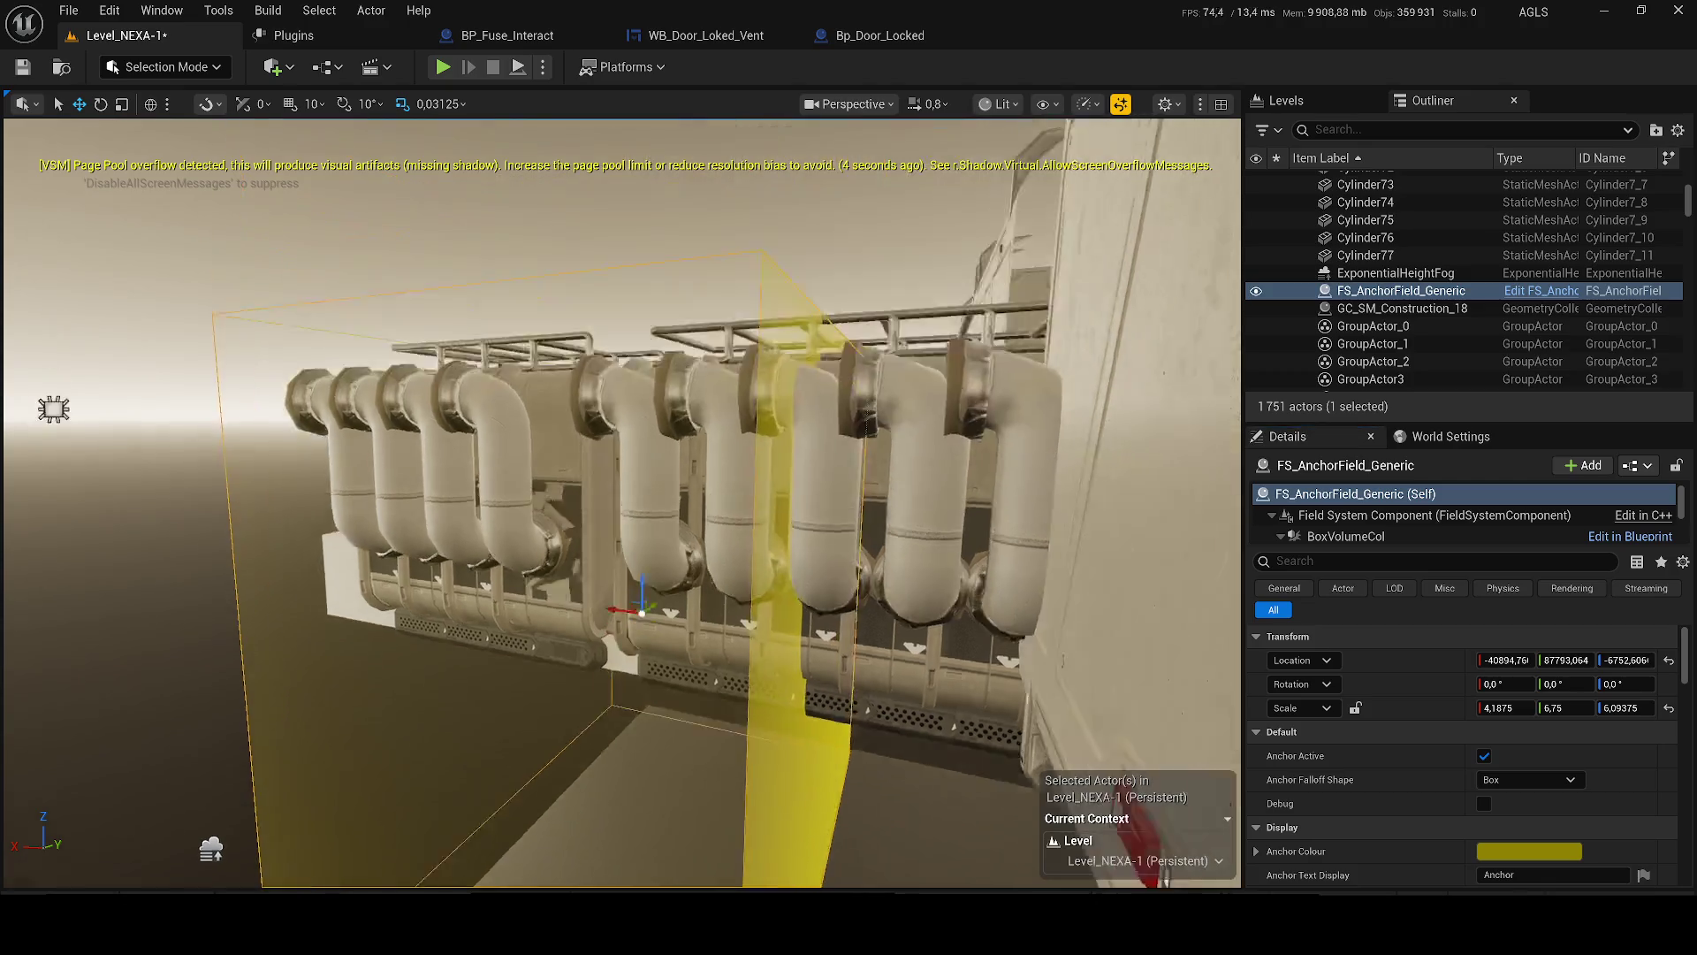
{"action": "scroll", "coordinate": [674, 629], "scroll_direction": "up", "scroll_amount": 4}
{"action": "mouse_move", "coordinate": [675, 677]}
{"action": "left_mouse_down"}
{"action": "mouse_move", "coordinate": [679, 557]}
{"action": "mouse_move", "coordinate": [677, 610]}
{"action": "mouse_move", "coordinate": [726, 517]}
{"action": "left_mouse_up"}
{"action": "left_click_drag", "start_coordinate": [656, 583], "coordinate": [672, 585]}
{"action": "left_click", "coordinate": [544, 67]}
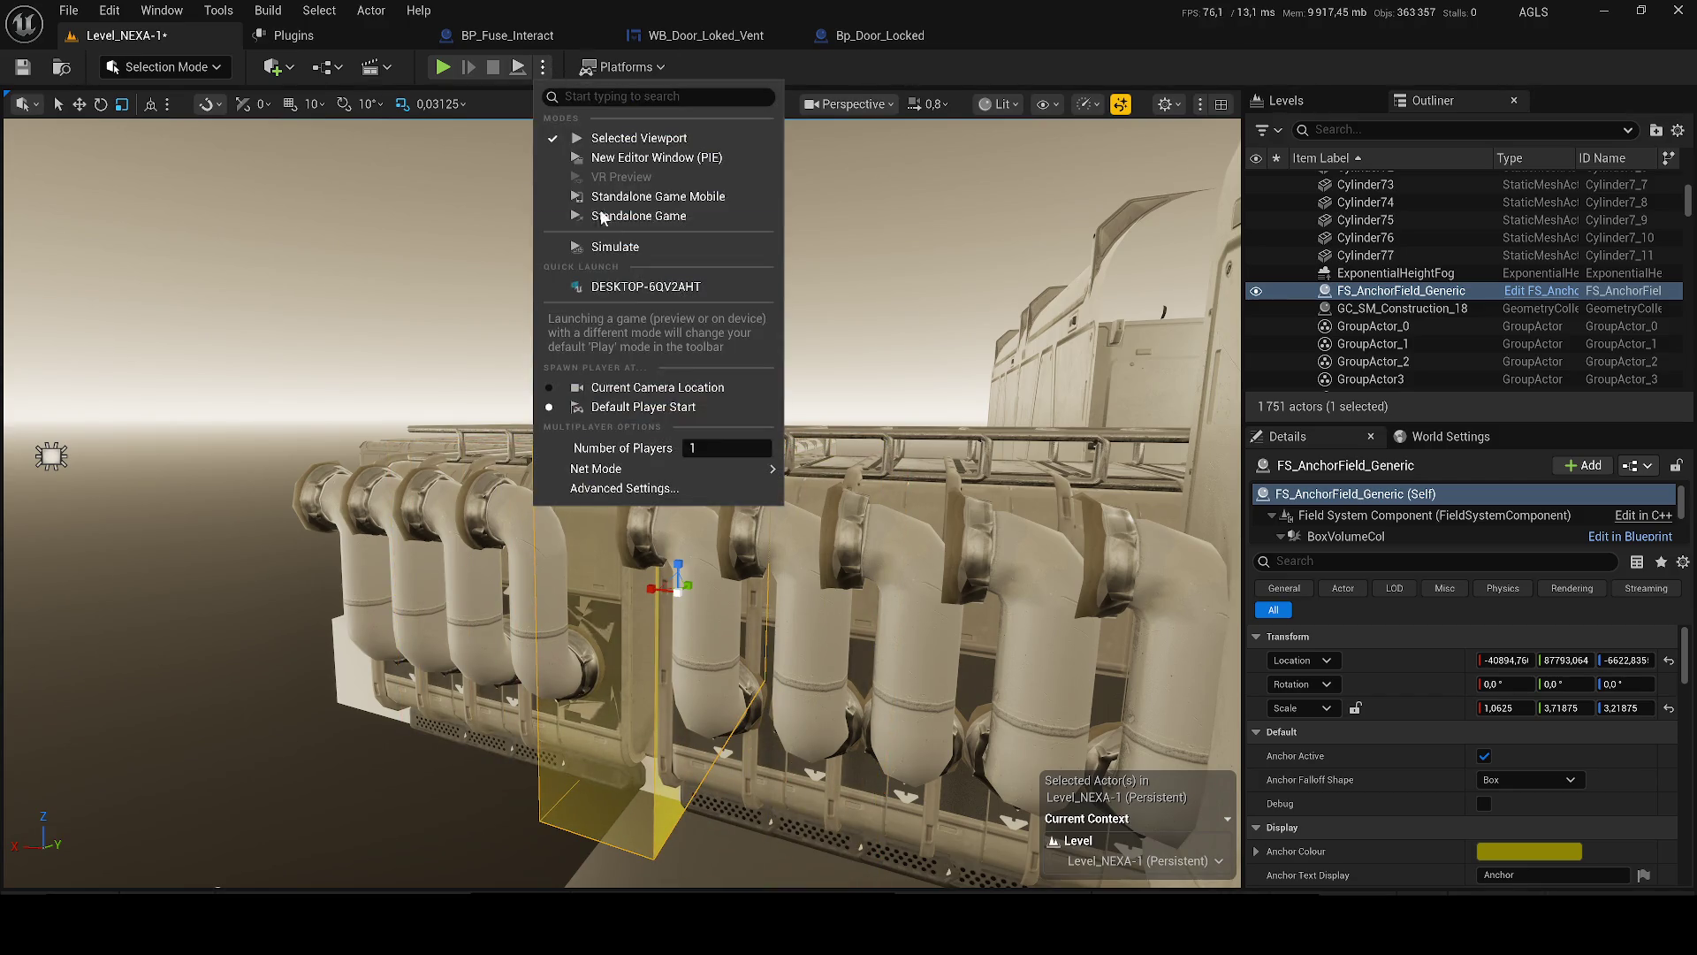
- After a quick simulation check, set Cube3's collision preset to NoCollision and save the level
{"action": "left_click", "coordinate": [604, 239]}
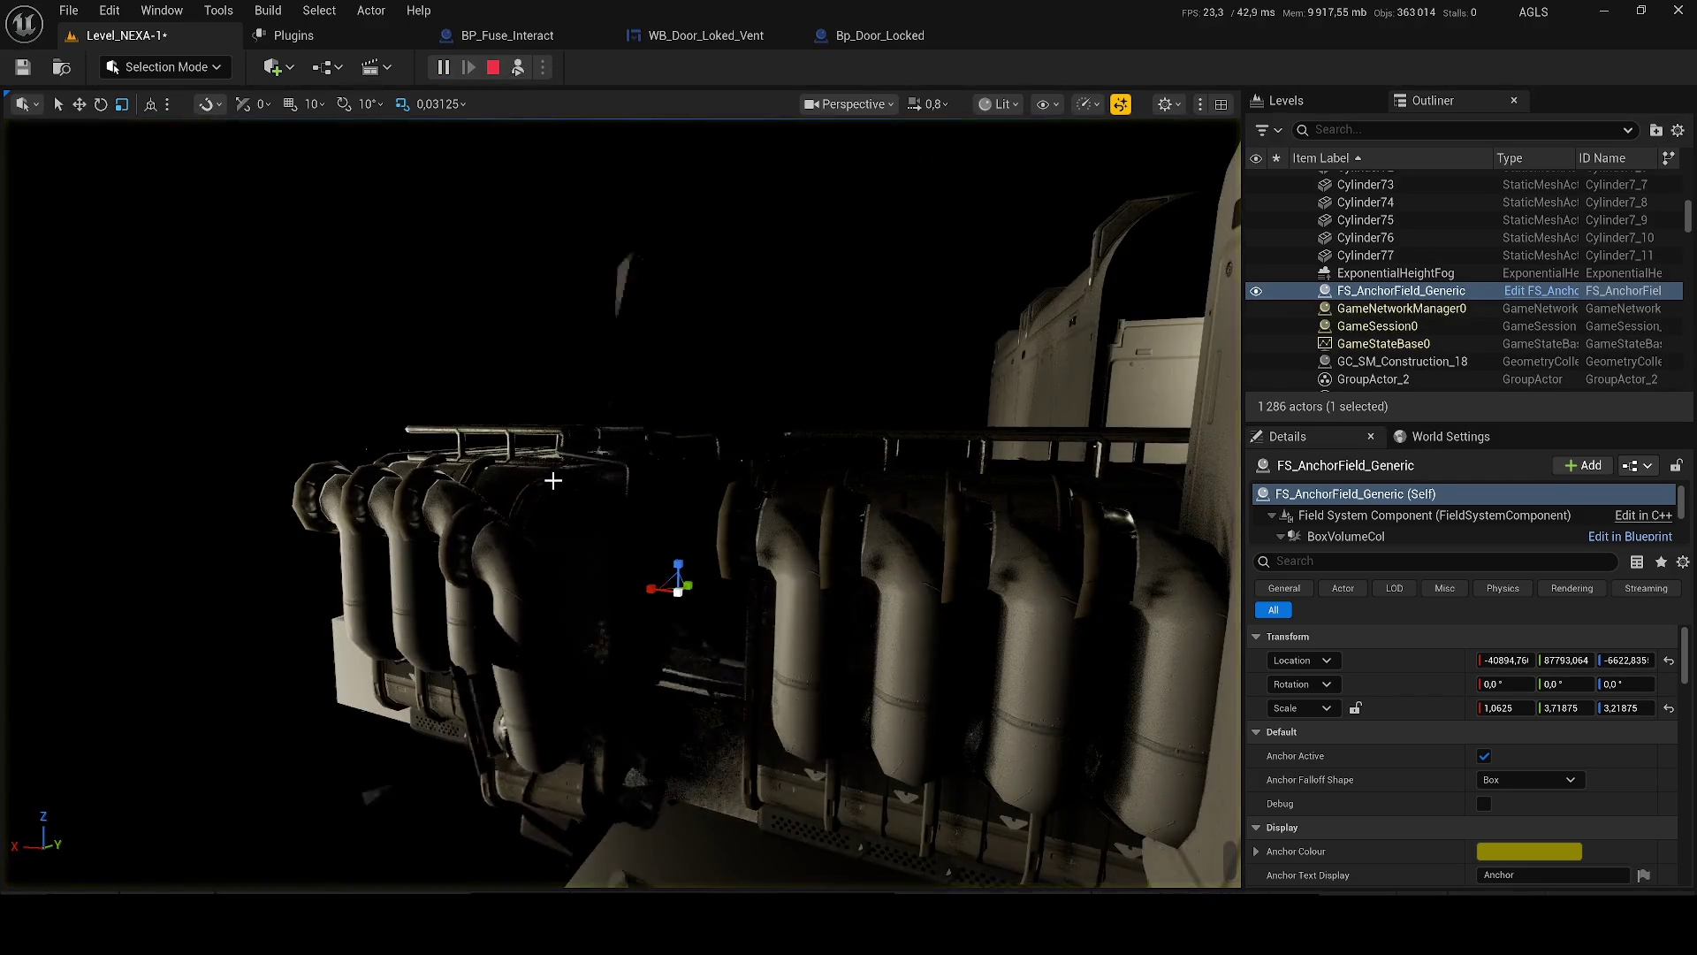
{"action": "key", "text": "Escape"}
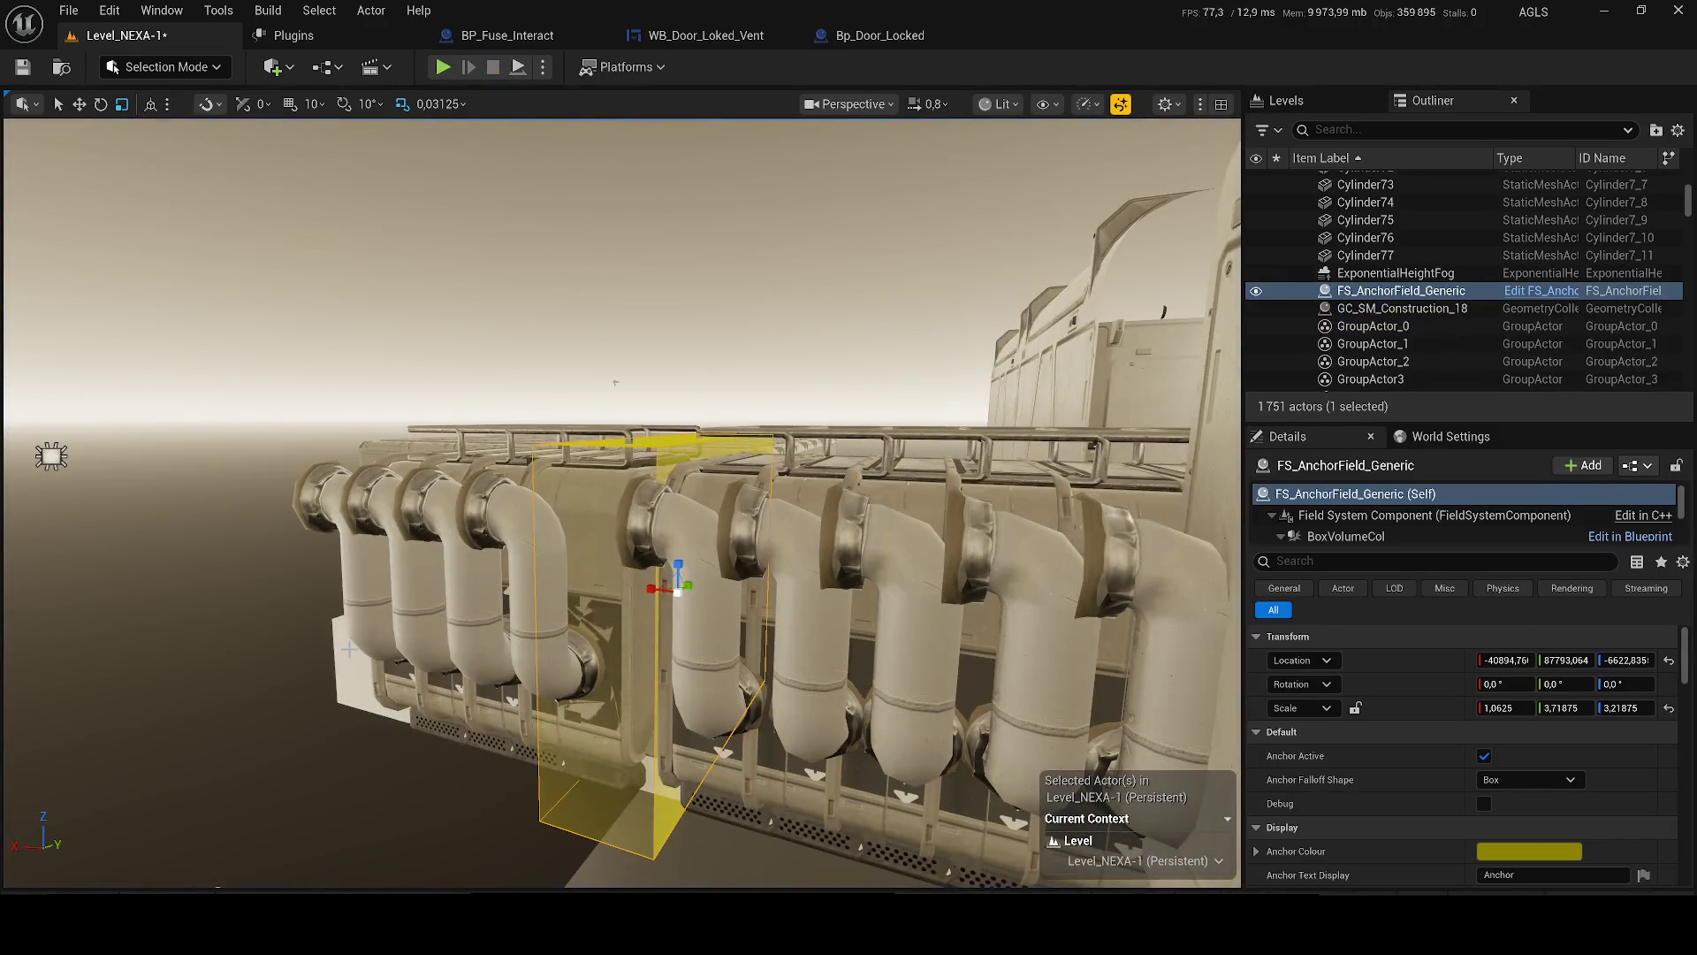
{"action": "left_click", "coordinate": [372, 663]}
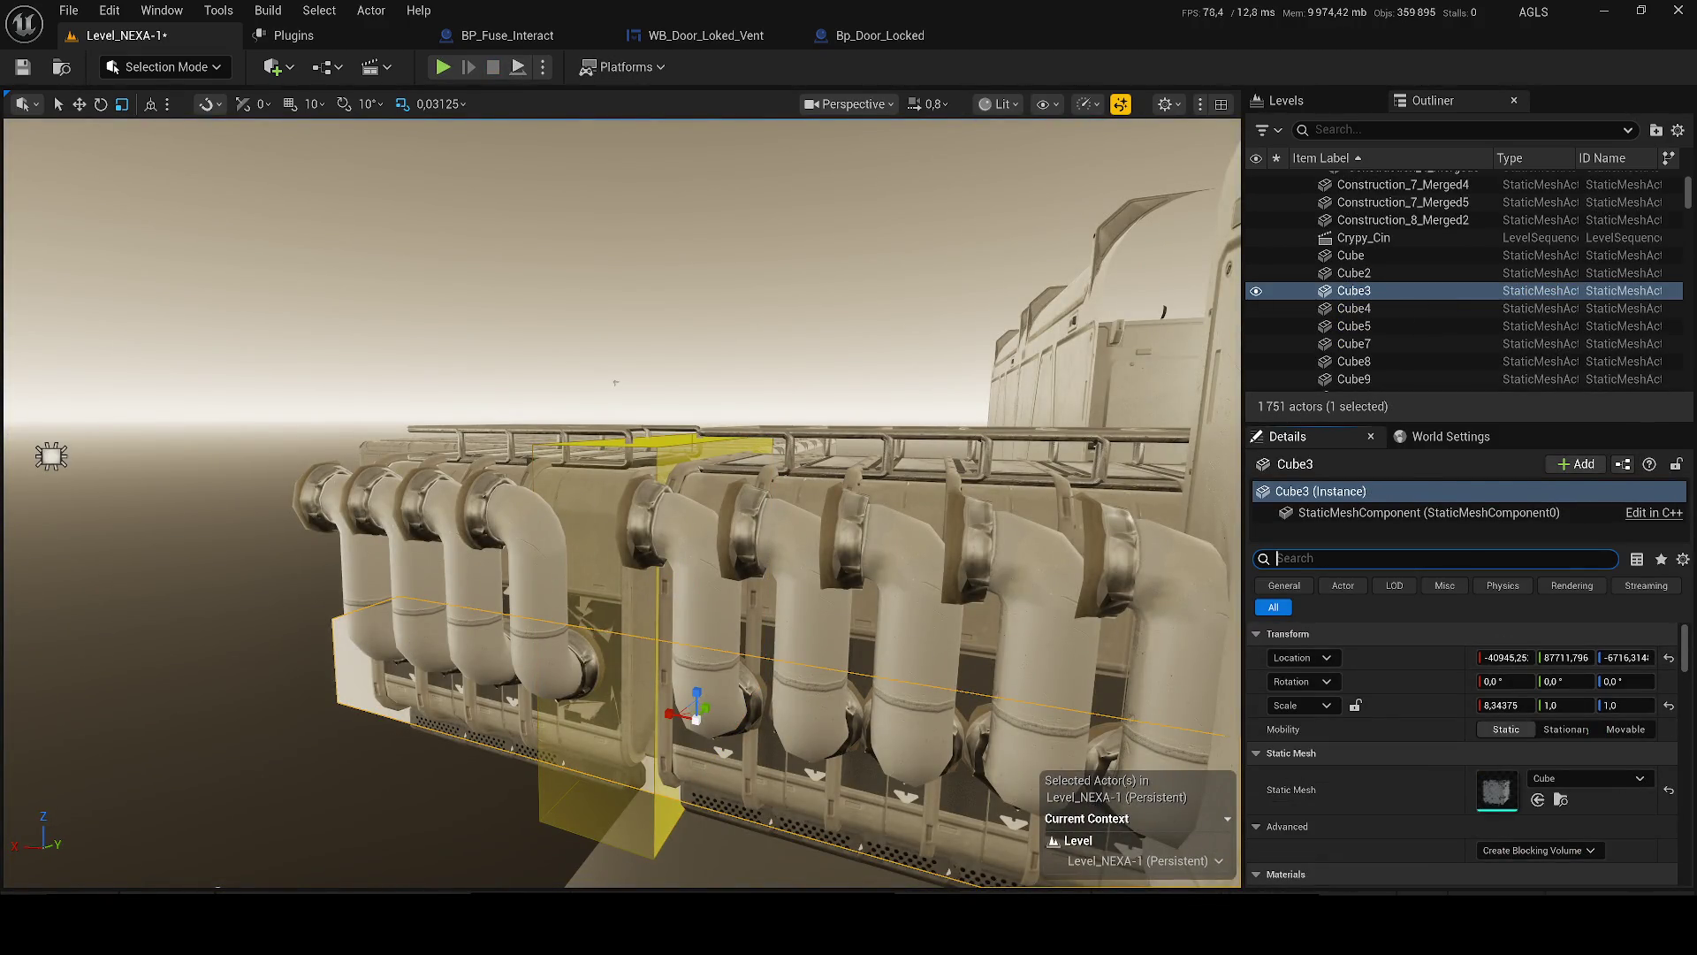
{"action": "type", "text": "coll"}
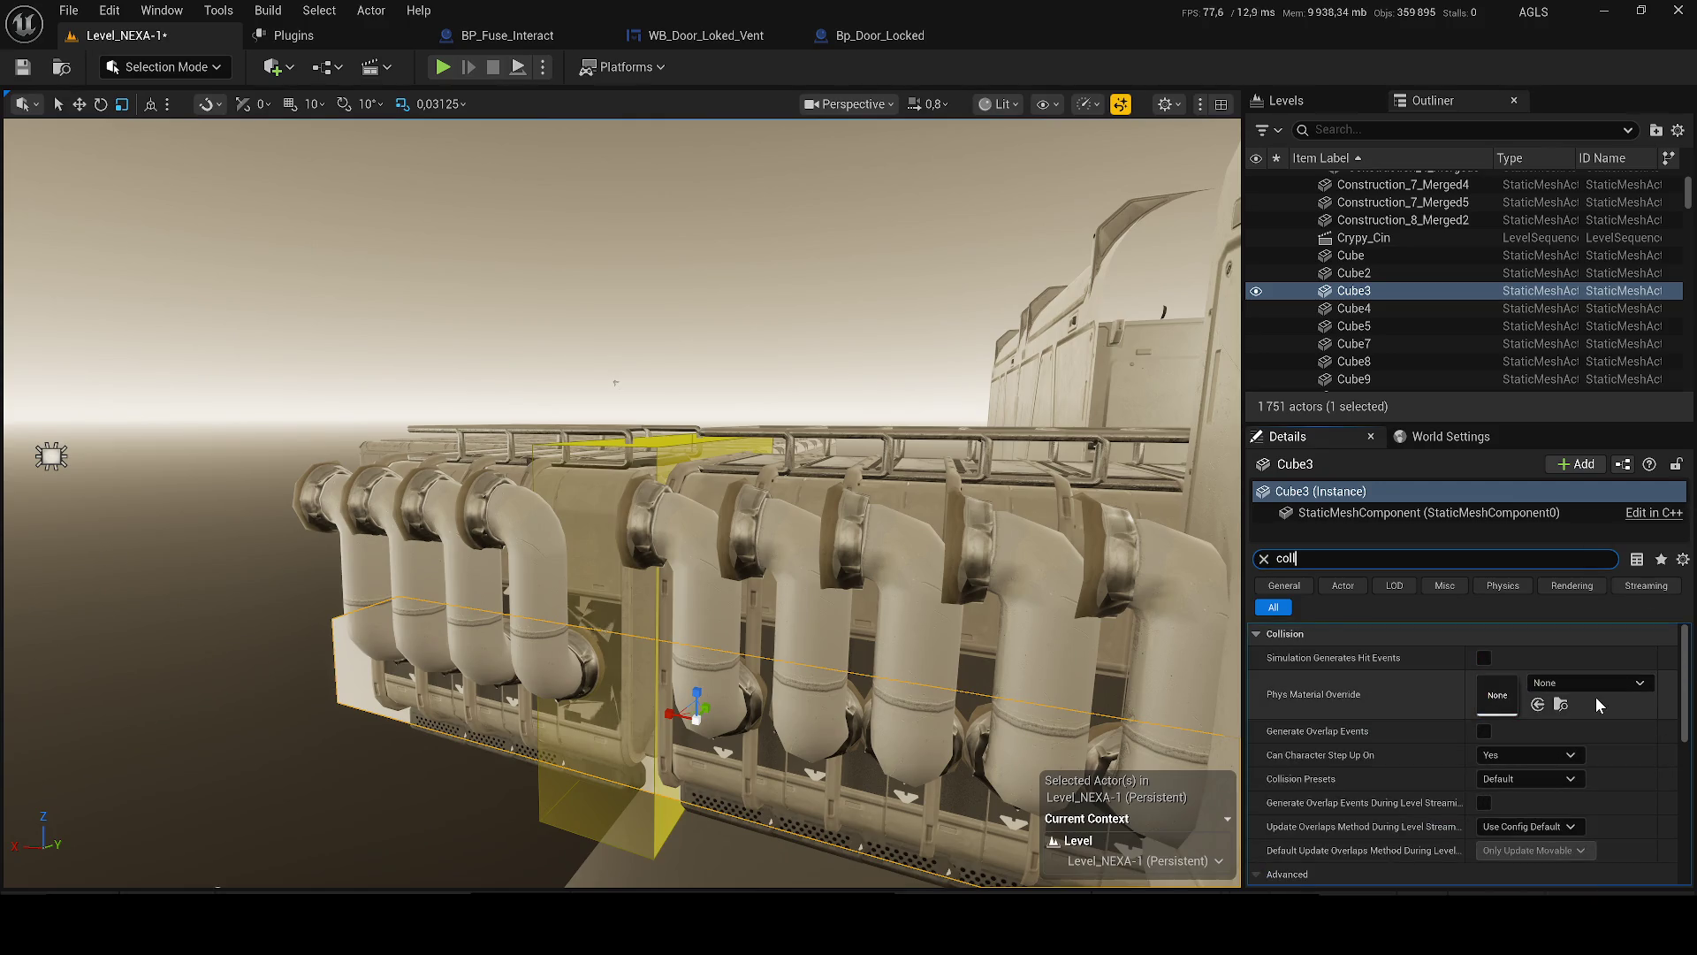
{"action": "scroll", "coordinate": [1503, 698], "scroll_direction": "down", "scroll_amount": 3}
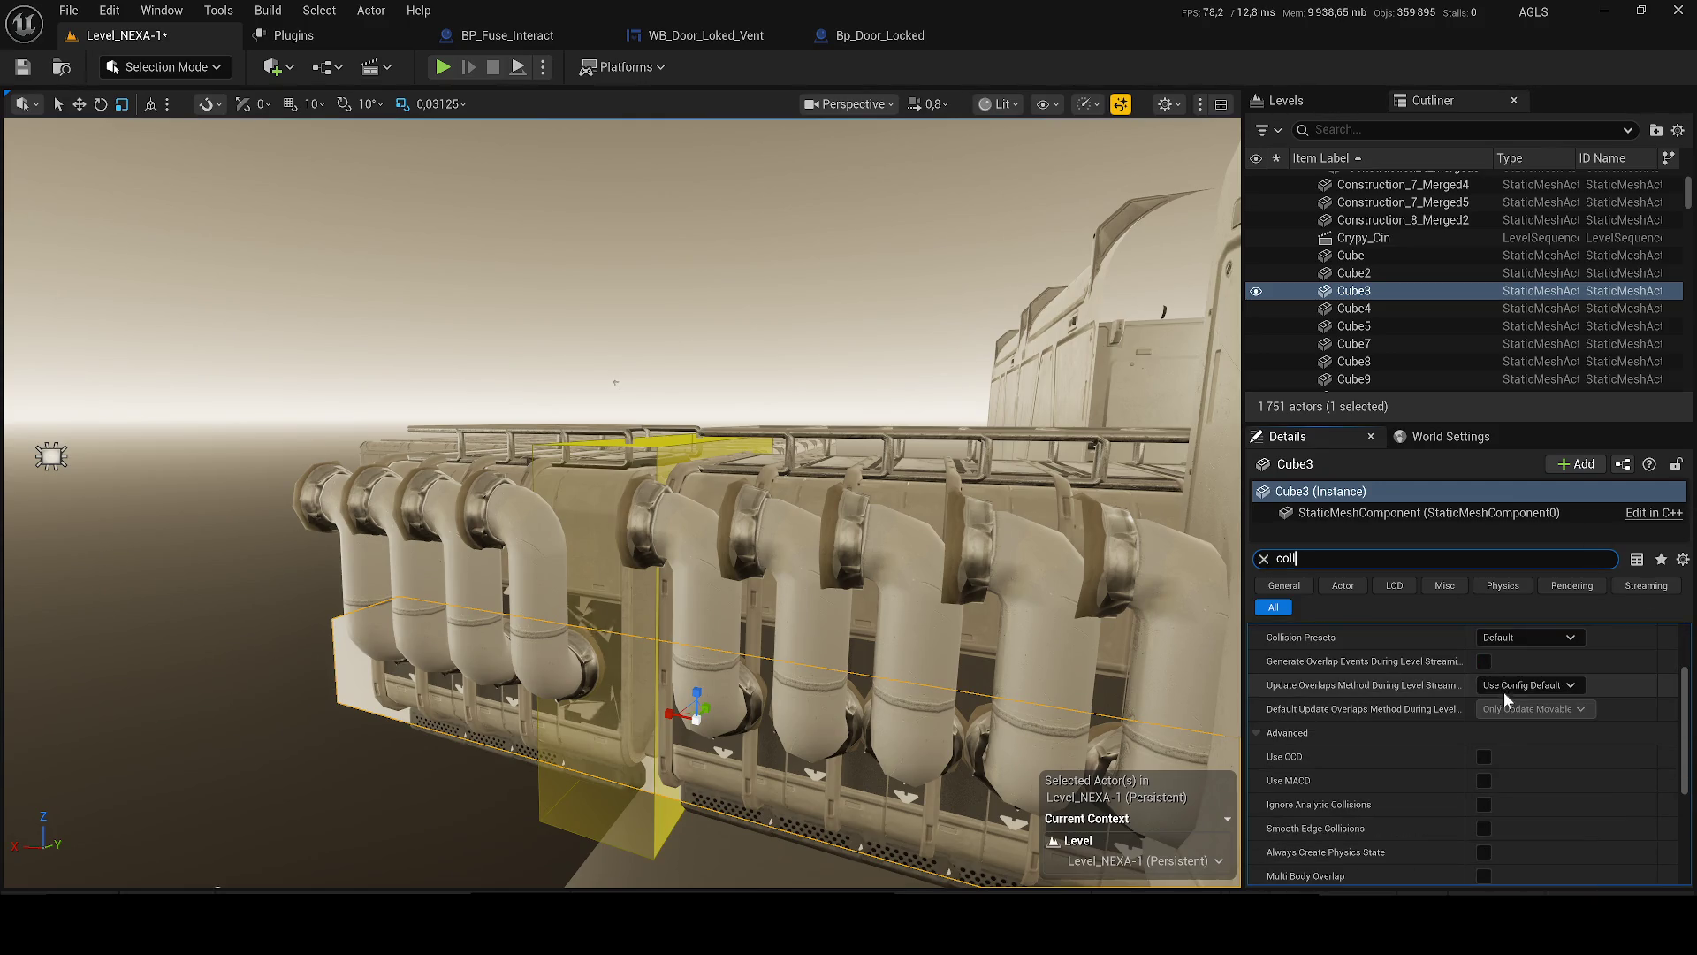
{"action": "left_click", "coordinate": [1492, 638]}
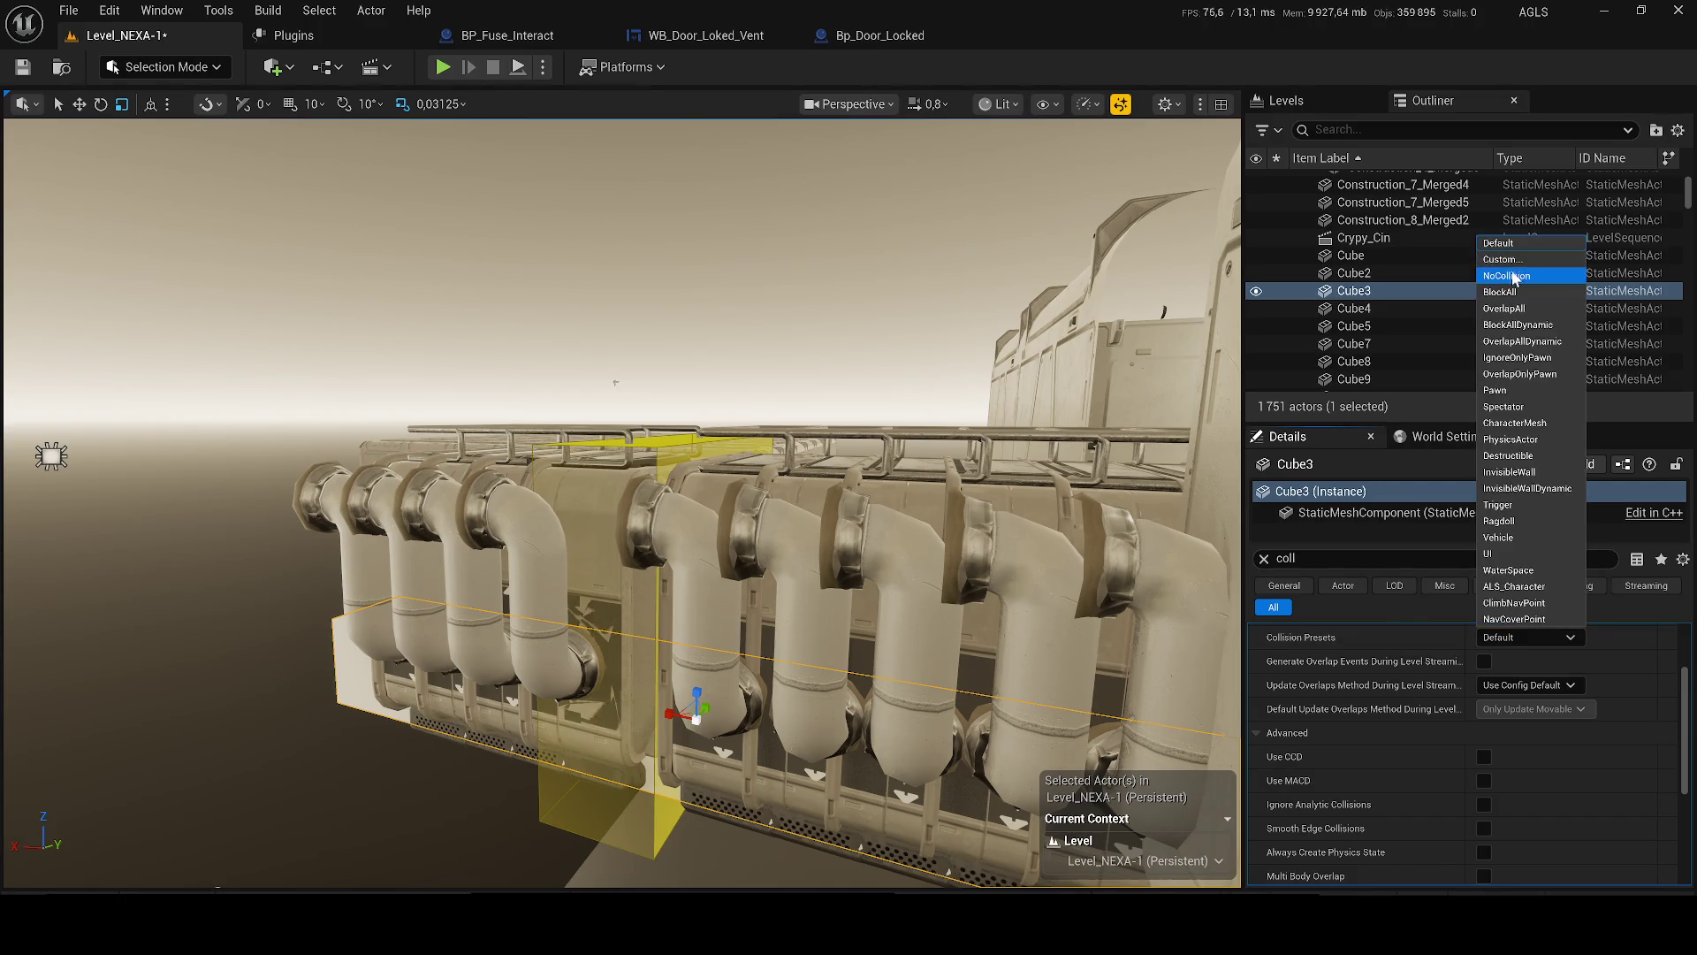
{"action": "left_click", "coordinate": [1514, 275]}
{"action": "key", "text": "ctrl+s"}
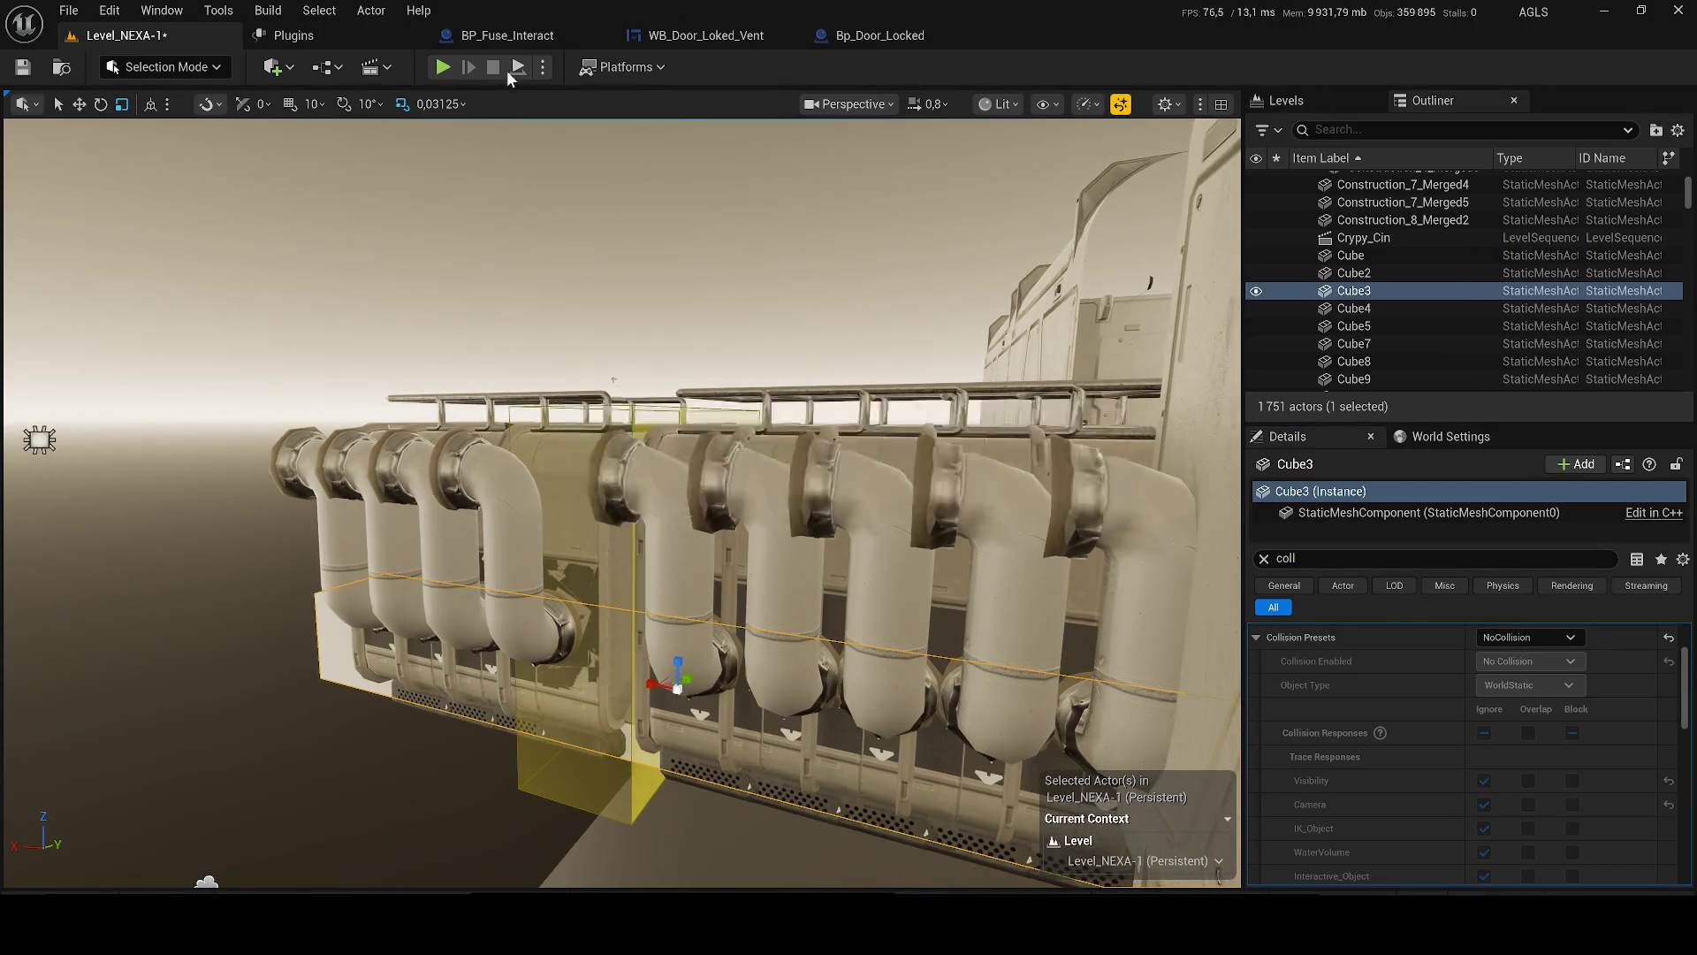
- Simulate the level again, viewing from under the pipes, then stop
{"action": "left_click", "coordinate": [543, 67]}
{"action": "left_click", "coordinate": [609, 246]}
{"action": "mouse_move", "coordinate": [614, 315]}
{"action": "left_mouse_down"}
{"action": "mouse_move", "coordinate": [624, 266]}
{"action": "mouse_move", "coordinate": [574, 254]}
{"action": "mouse_move", "coordinate": [601, 265]}
{"action": "left_mouse_up"}
{"action": "key", "text": "Escape"}
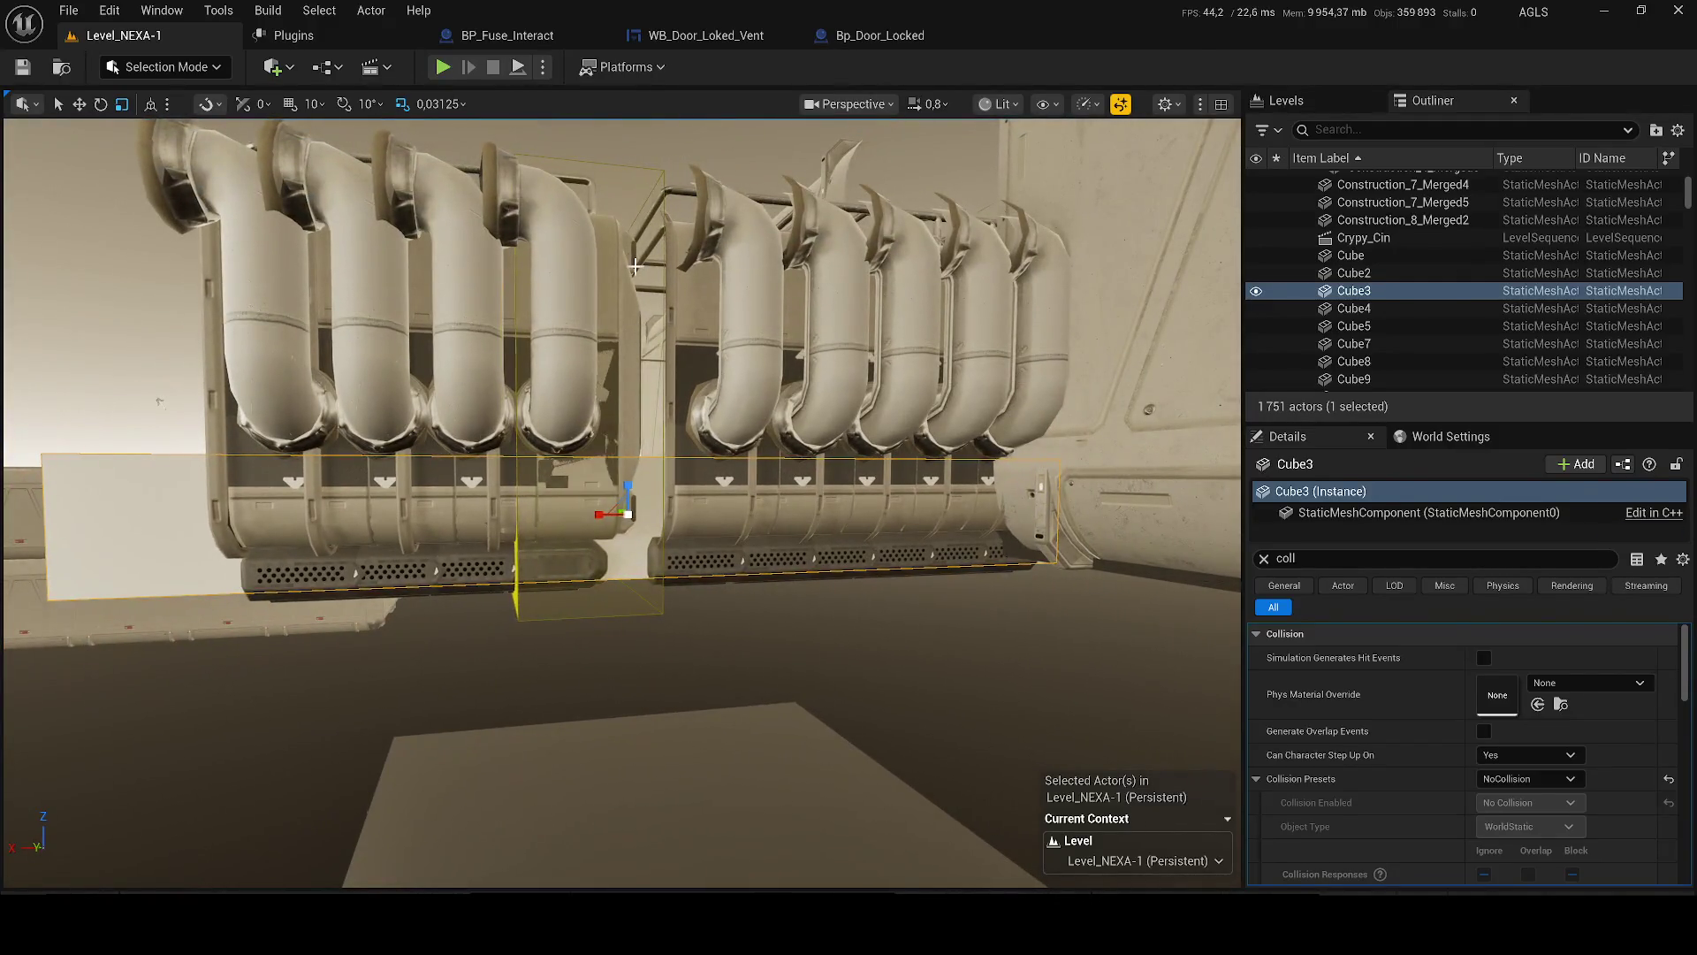
{"action": "left_click", "coordinate": [601, 265]}
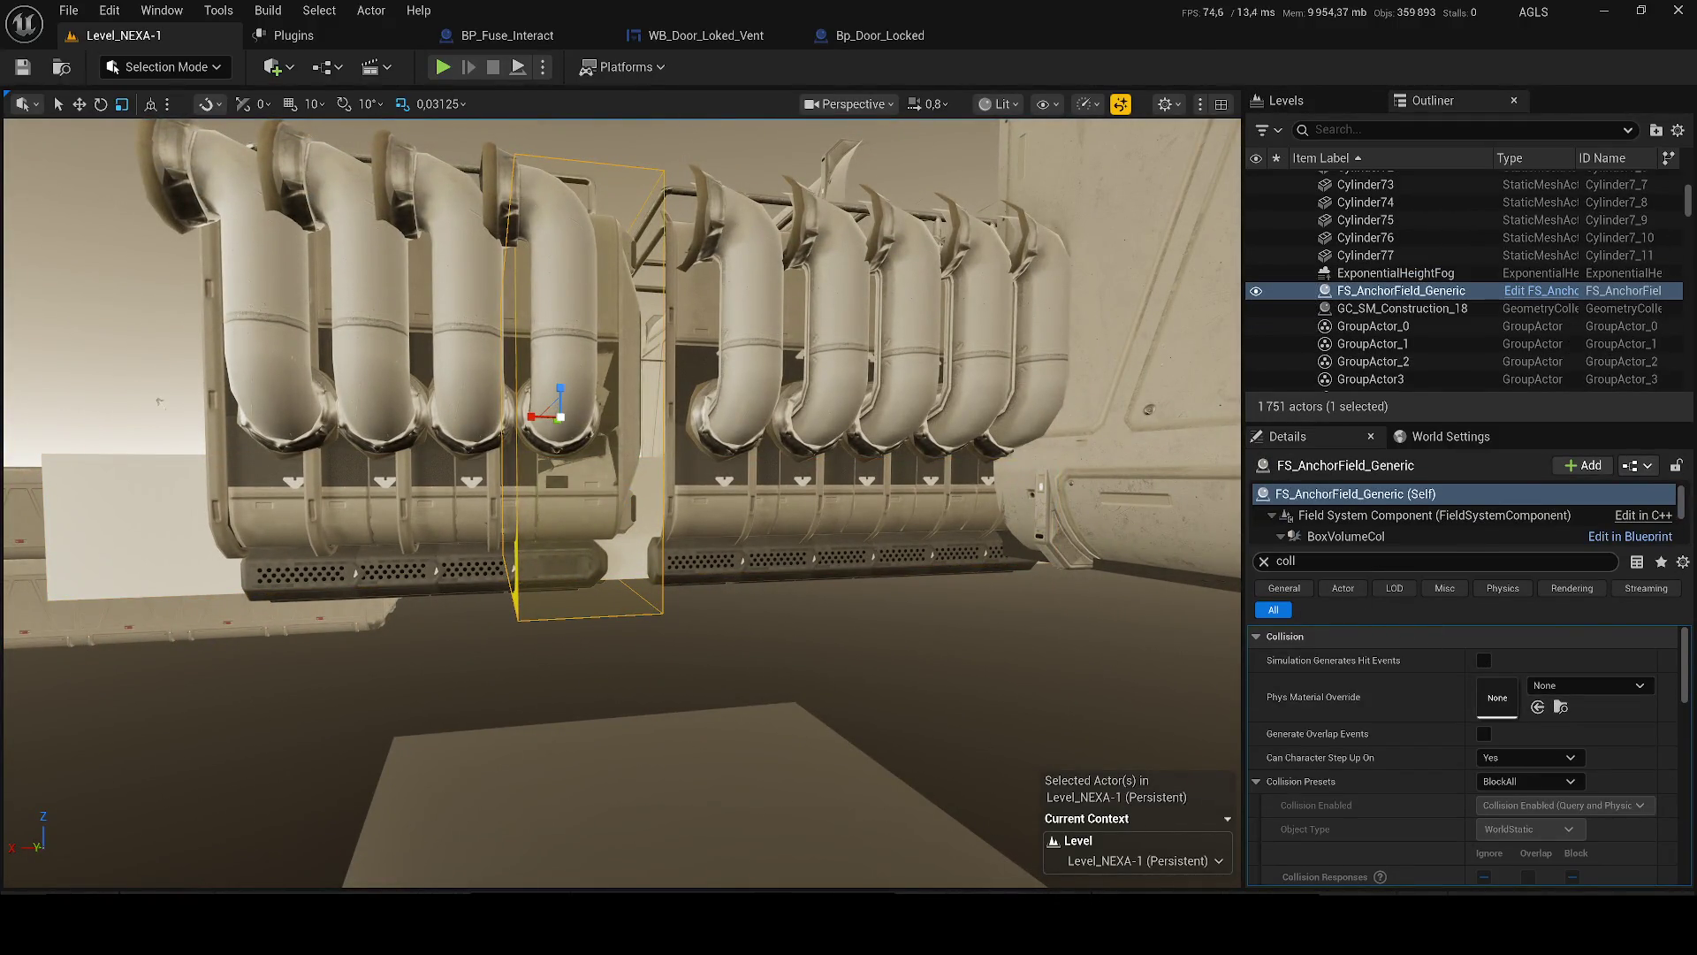
{"action": "left_click", "coordinate": [1521, 778]}
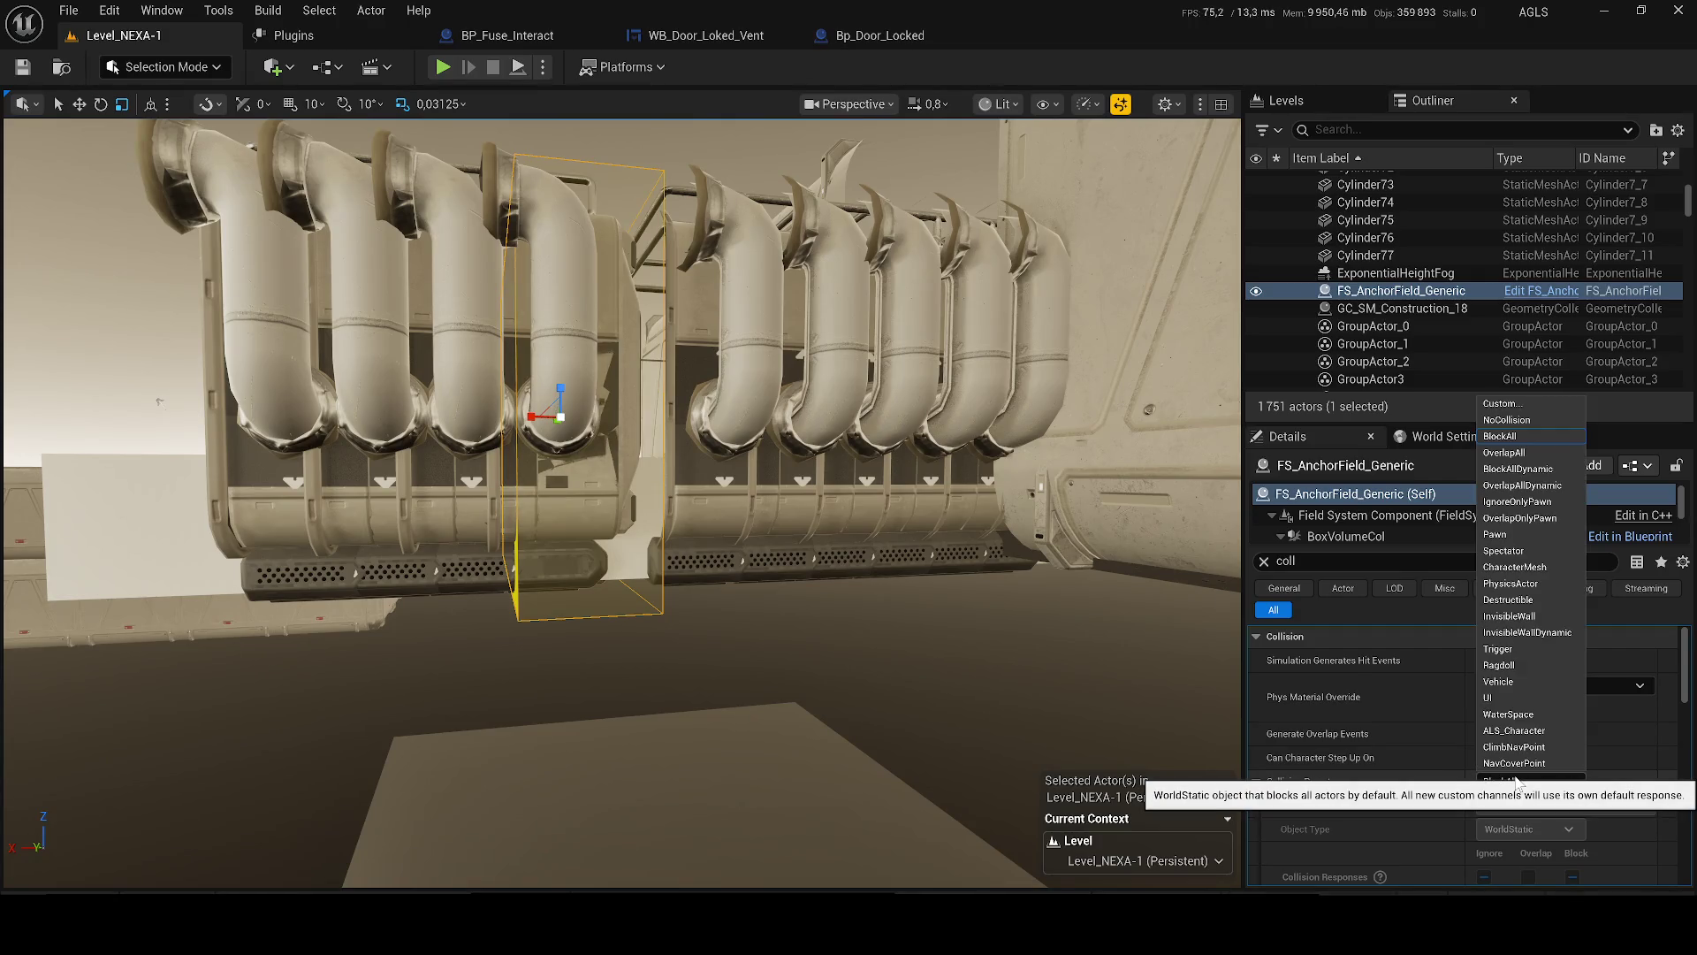
{"action": "left_click", "coordinate": [1518, 782]}
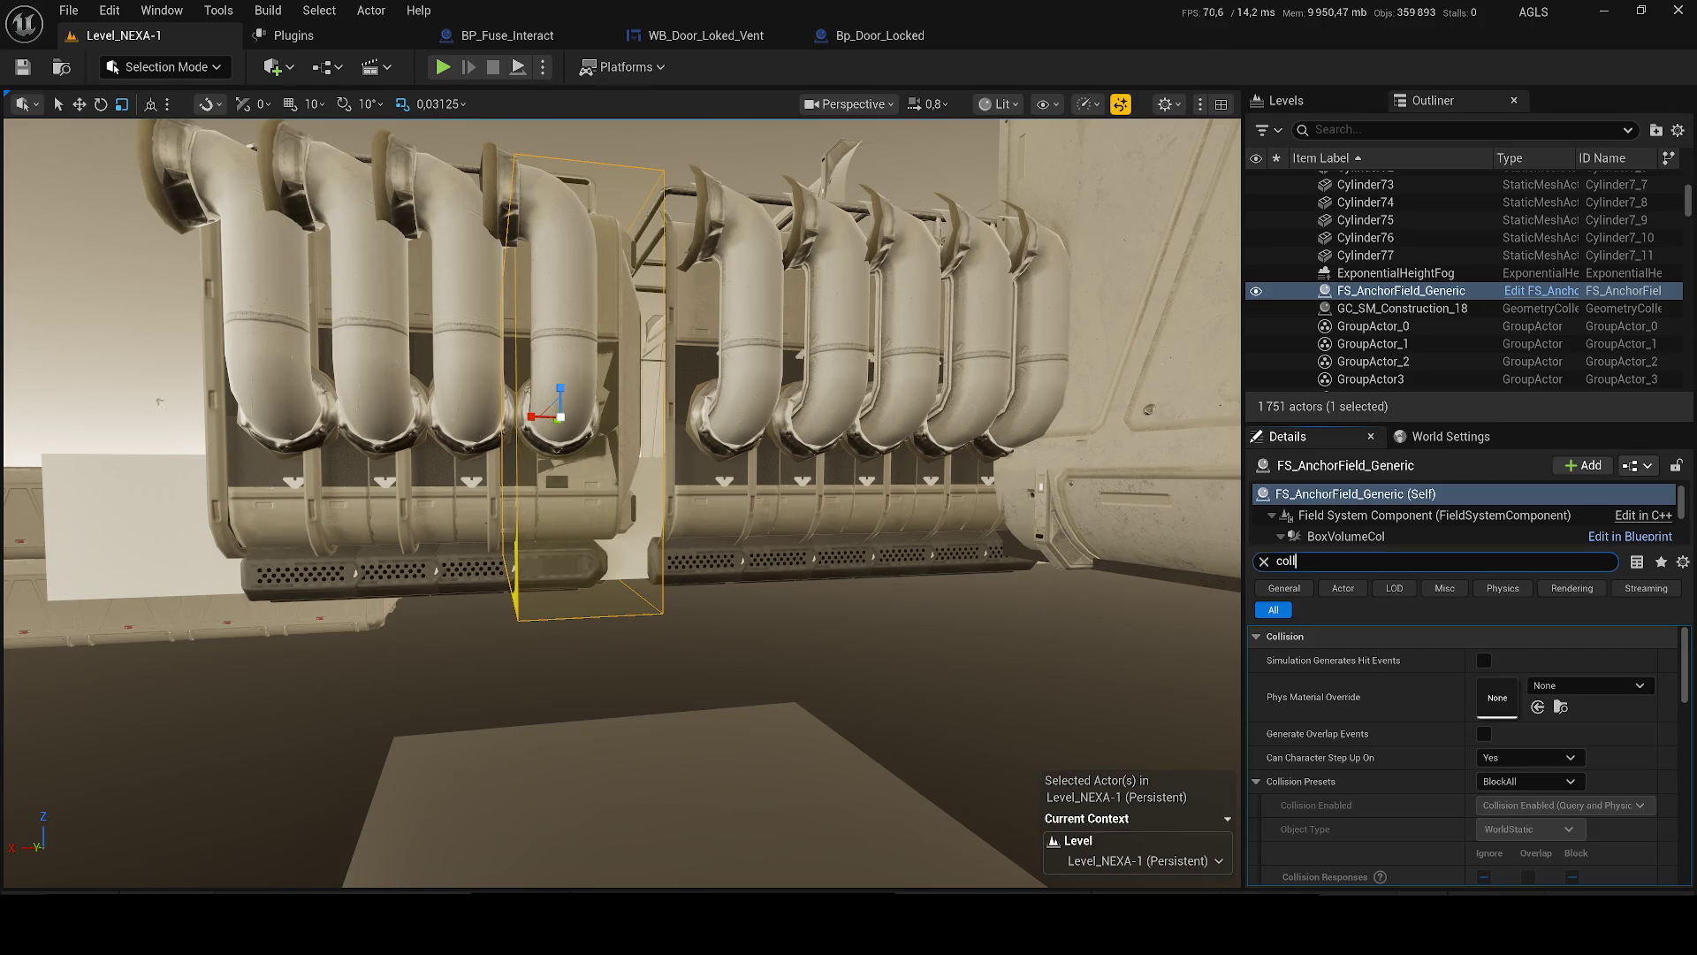
{"action": "scroll", "coordinate": [1688, 696], "scroll_direction": "down", "scroll_amount": 3}
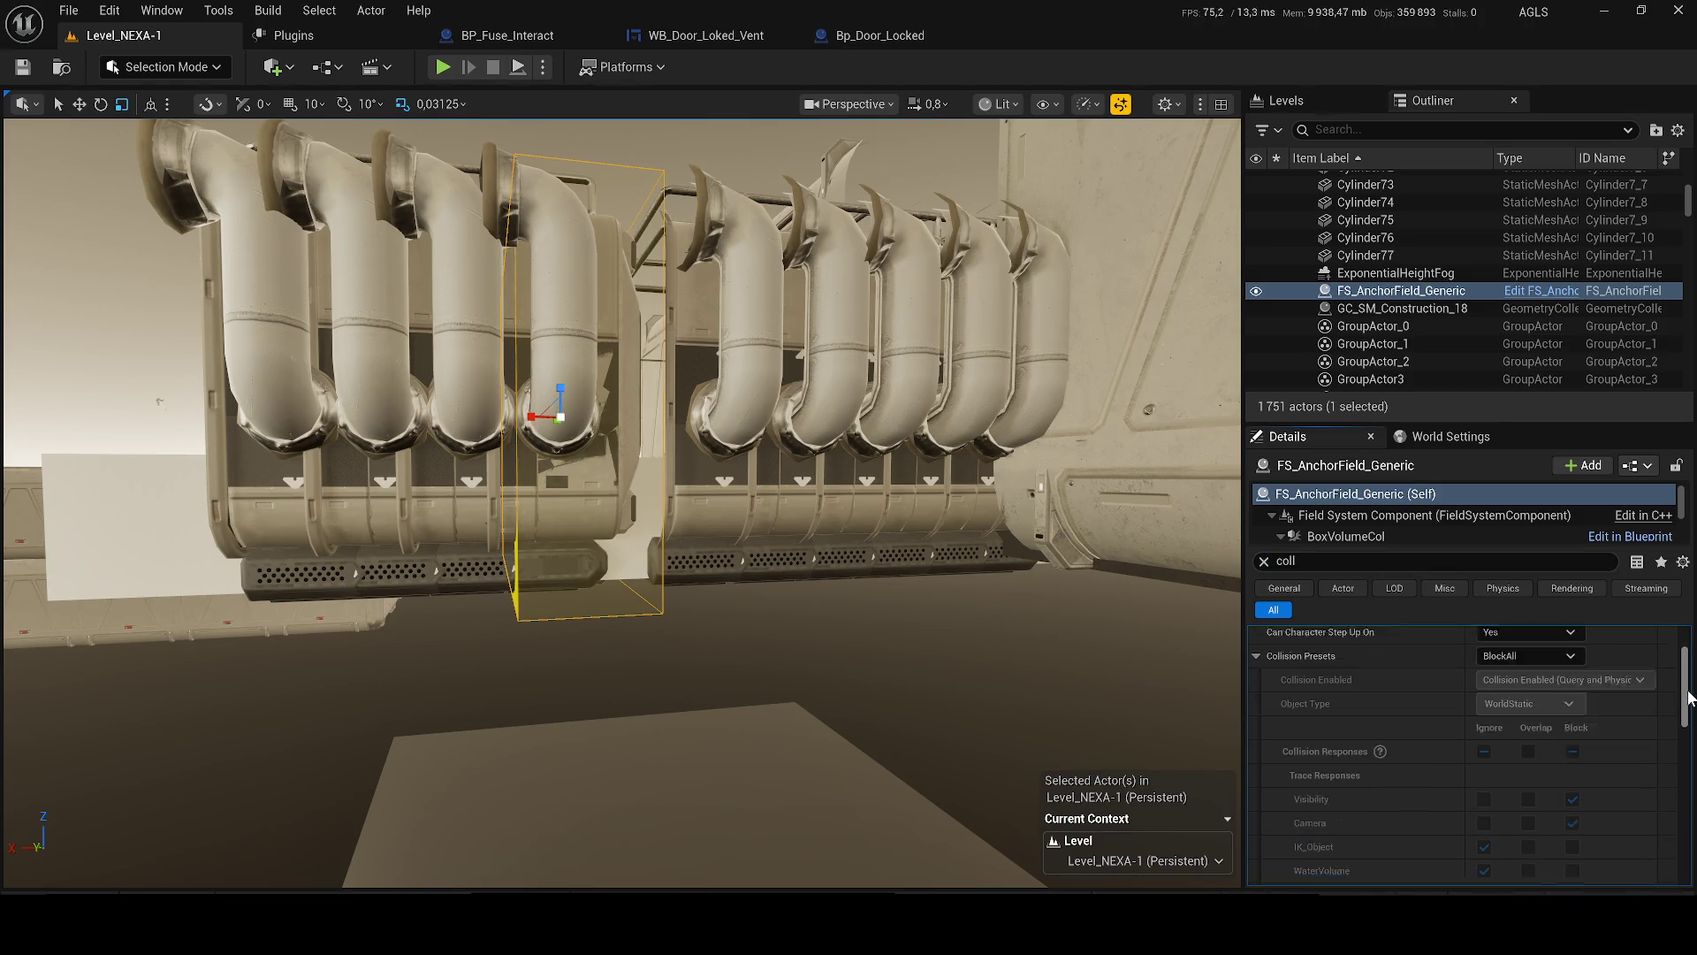
{"action": "scroll", "coordinate": [1684, 690], "scroll_direction": "up", "scroll_amount": 3}
{"action": "left_click_drag", "start_coordinate": [688, 406], "coordinate": [688, 406]}
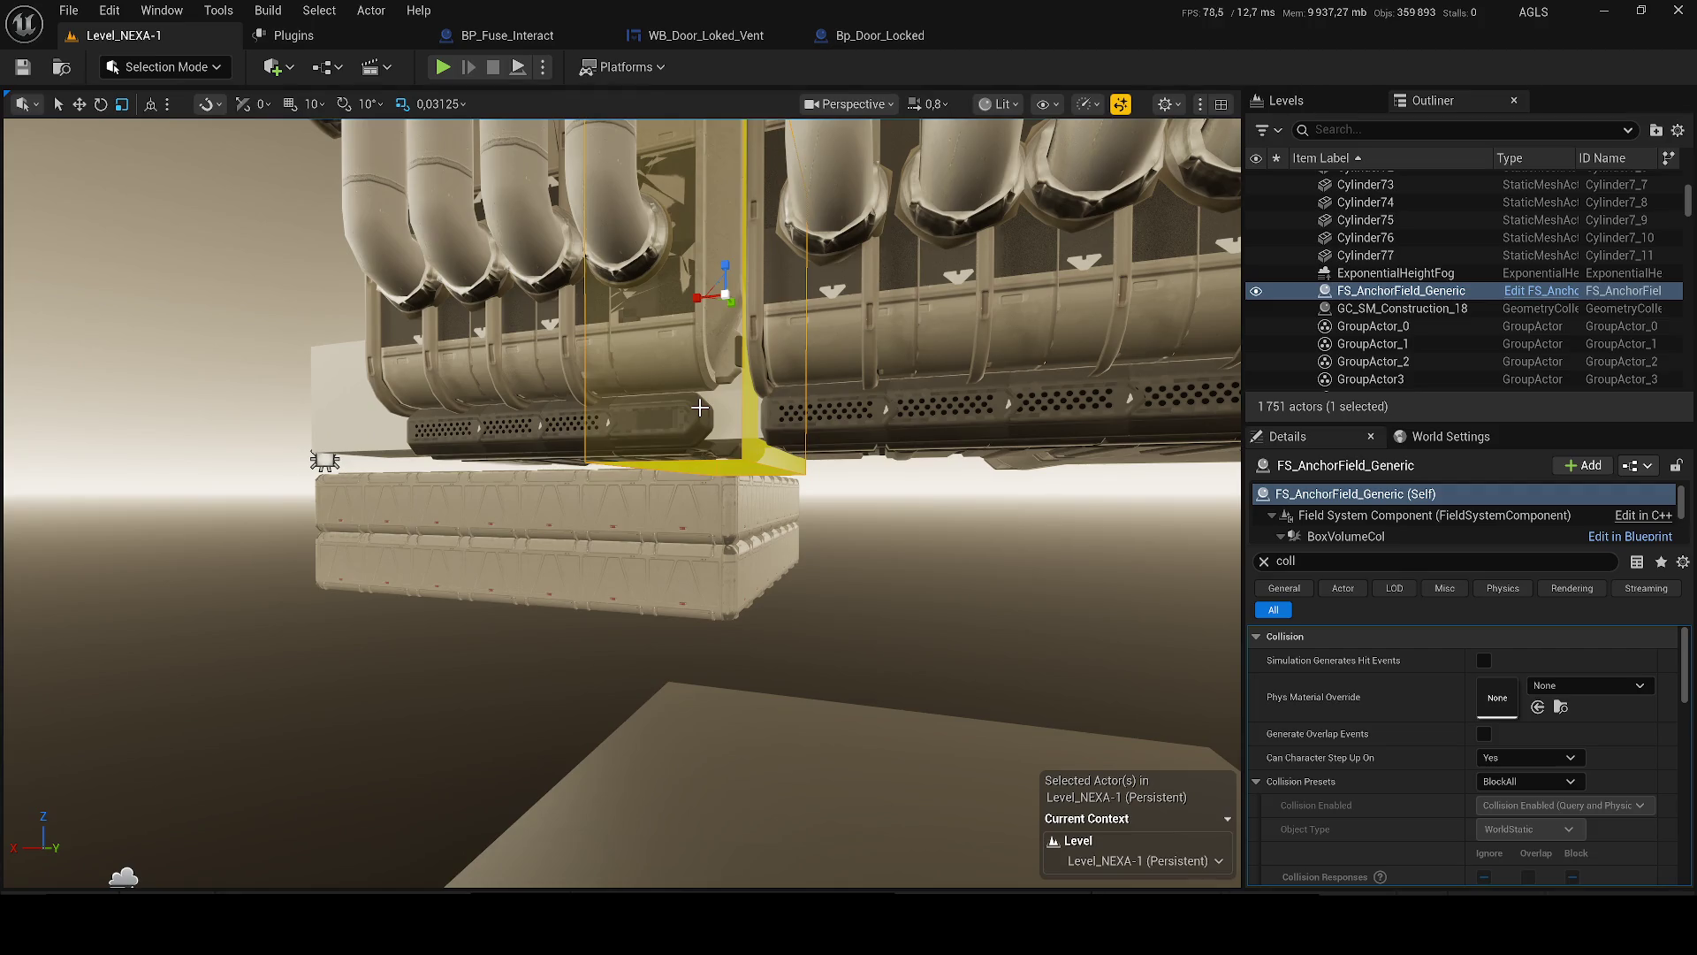
{"action": "left_click_drag", "start_coordinate": [688, 406], "coordinate": [688, 406]}
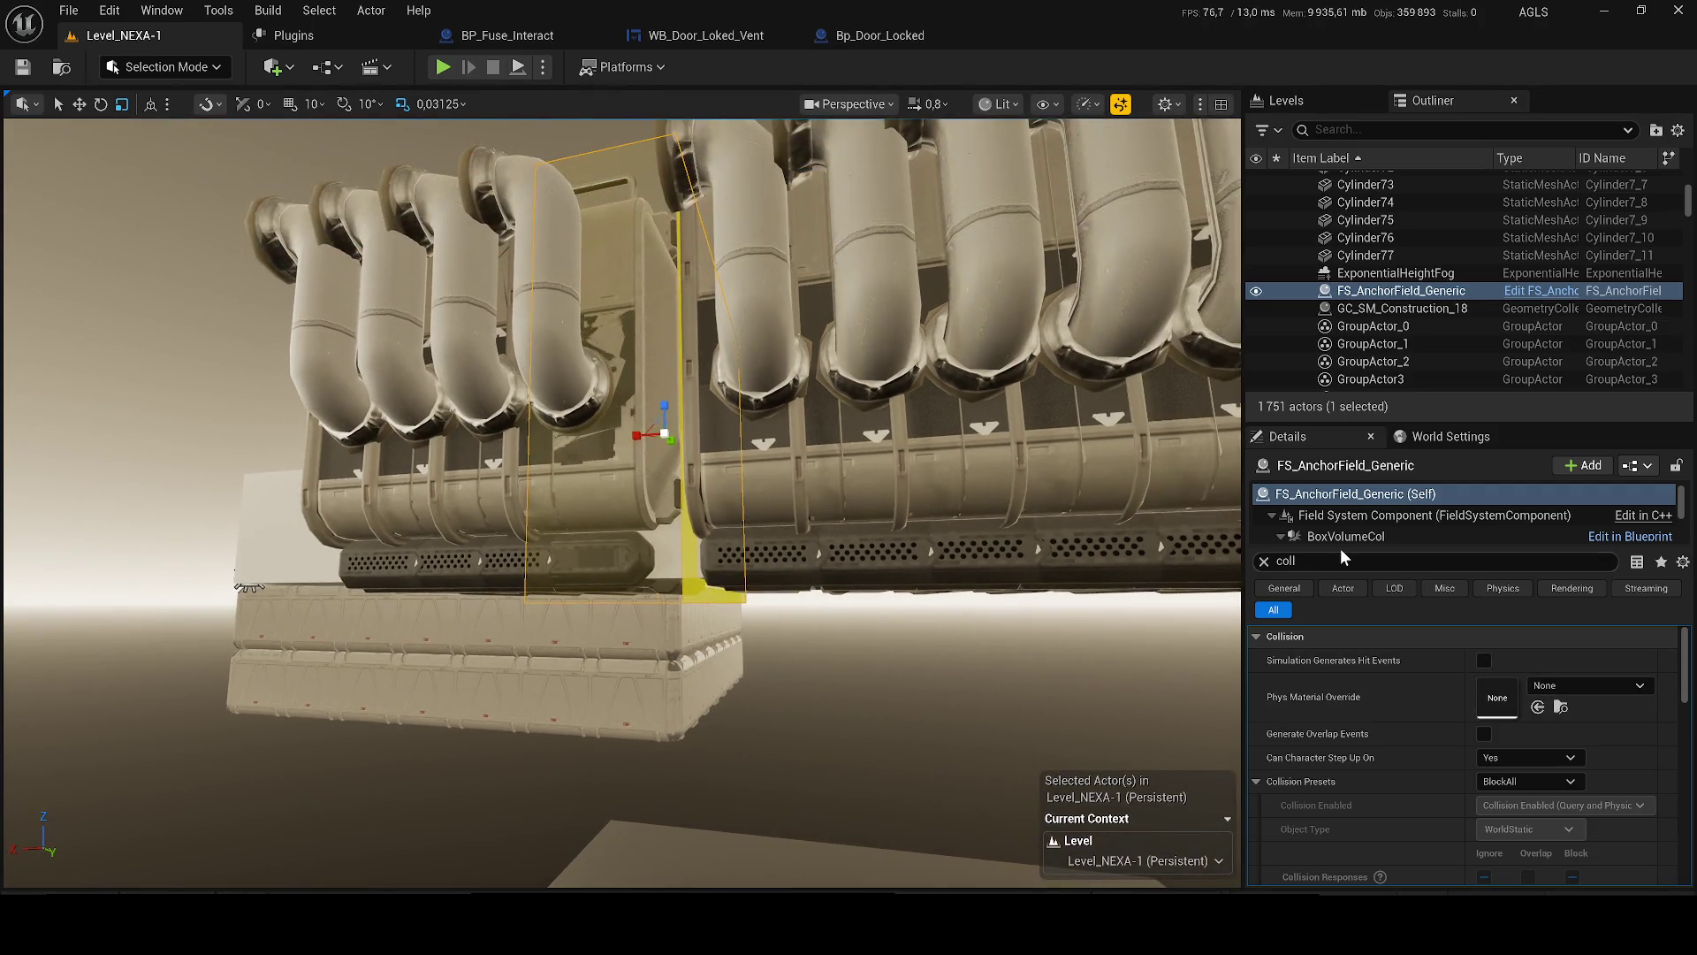
{"action": "type", "text": "simu"}
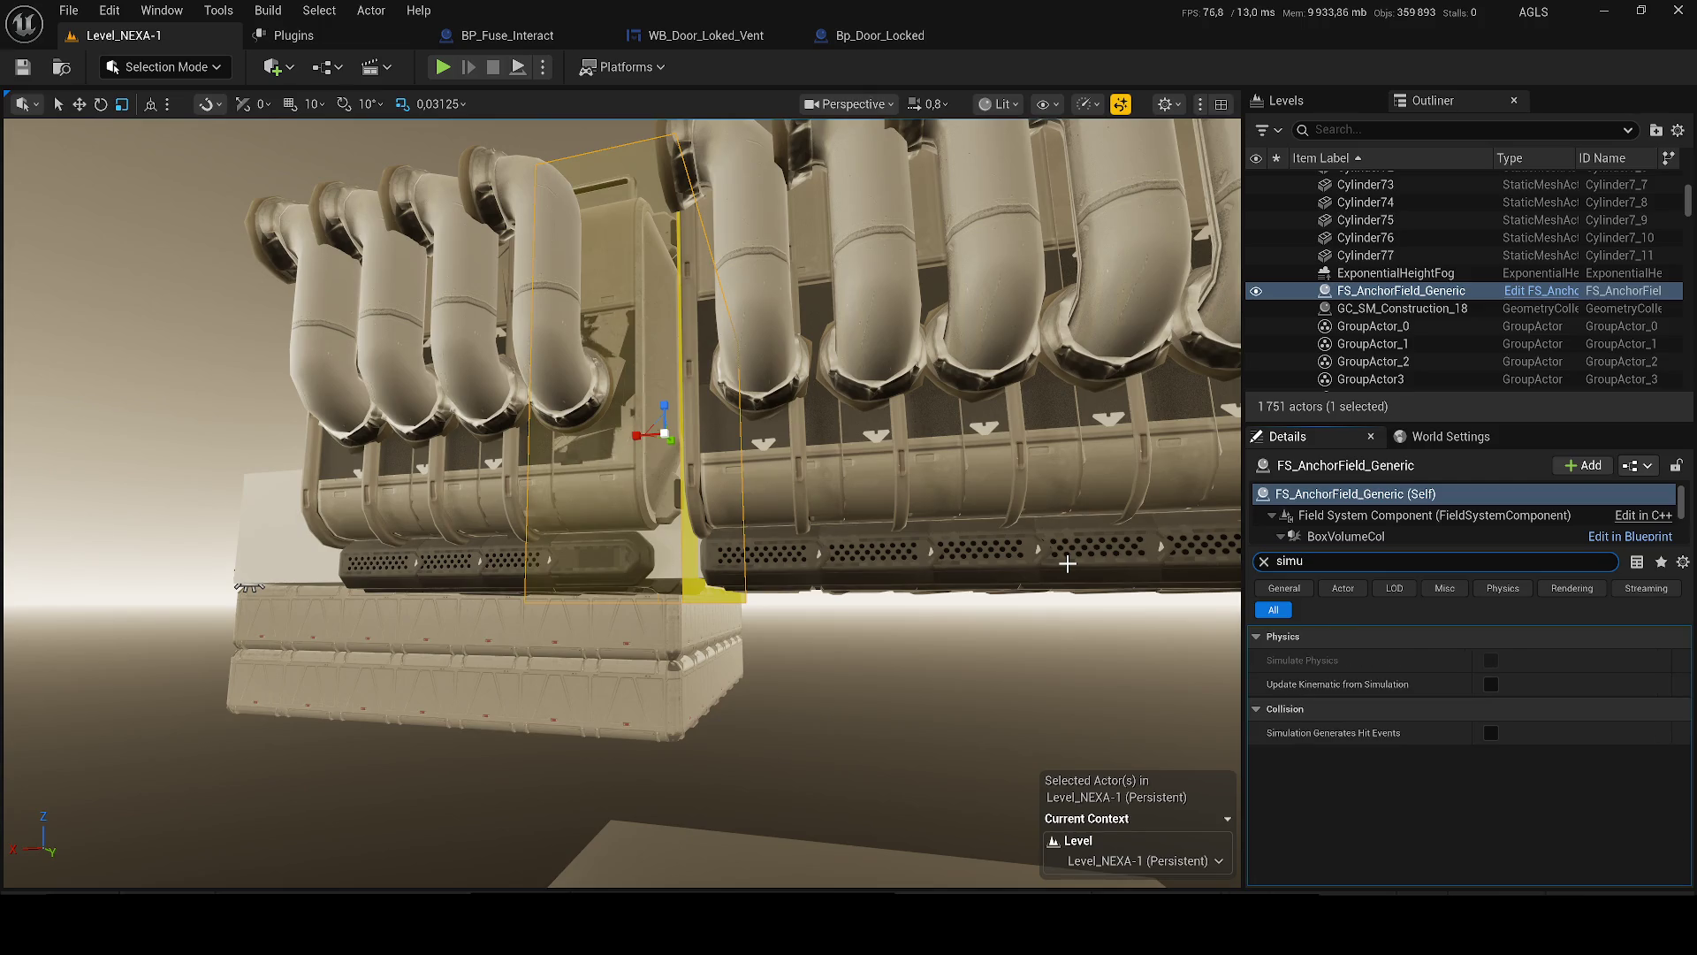
{"action": "left_click", "coordinate": [1264, 561]}
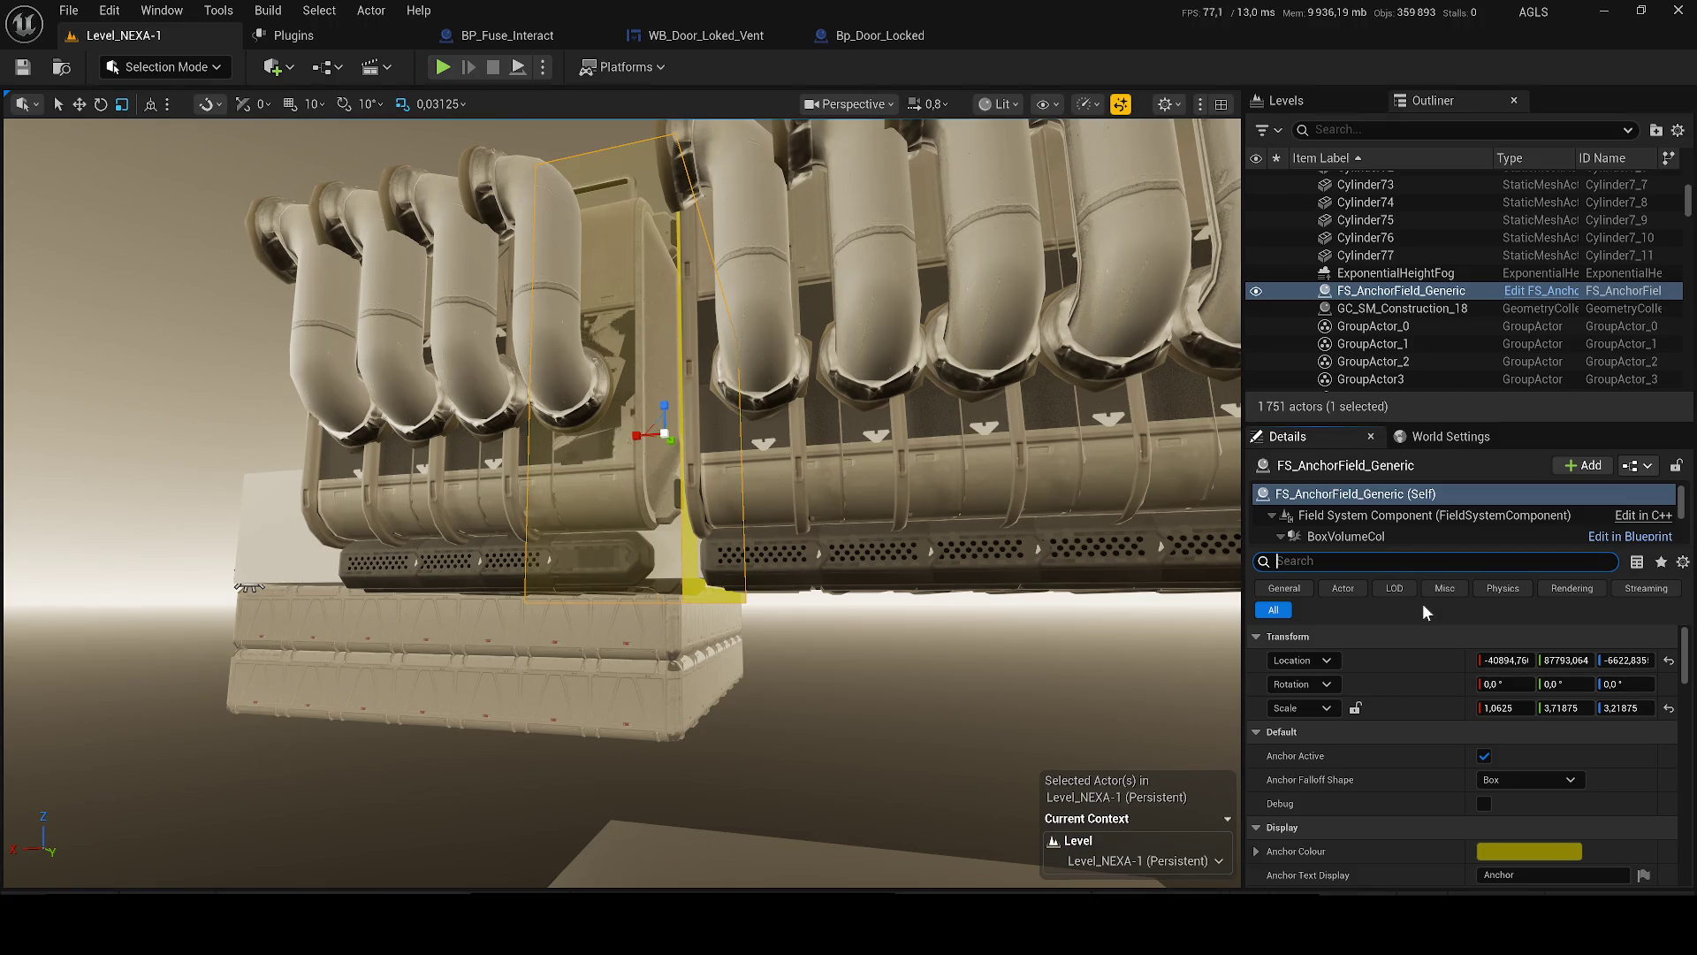
{"action": "scroll", "coordinate": [1439, 799], "scroll_direction": "down", "scroll_amount": 3}
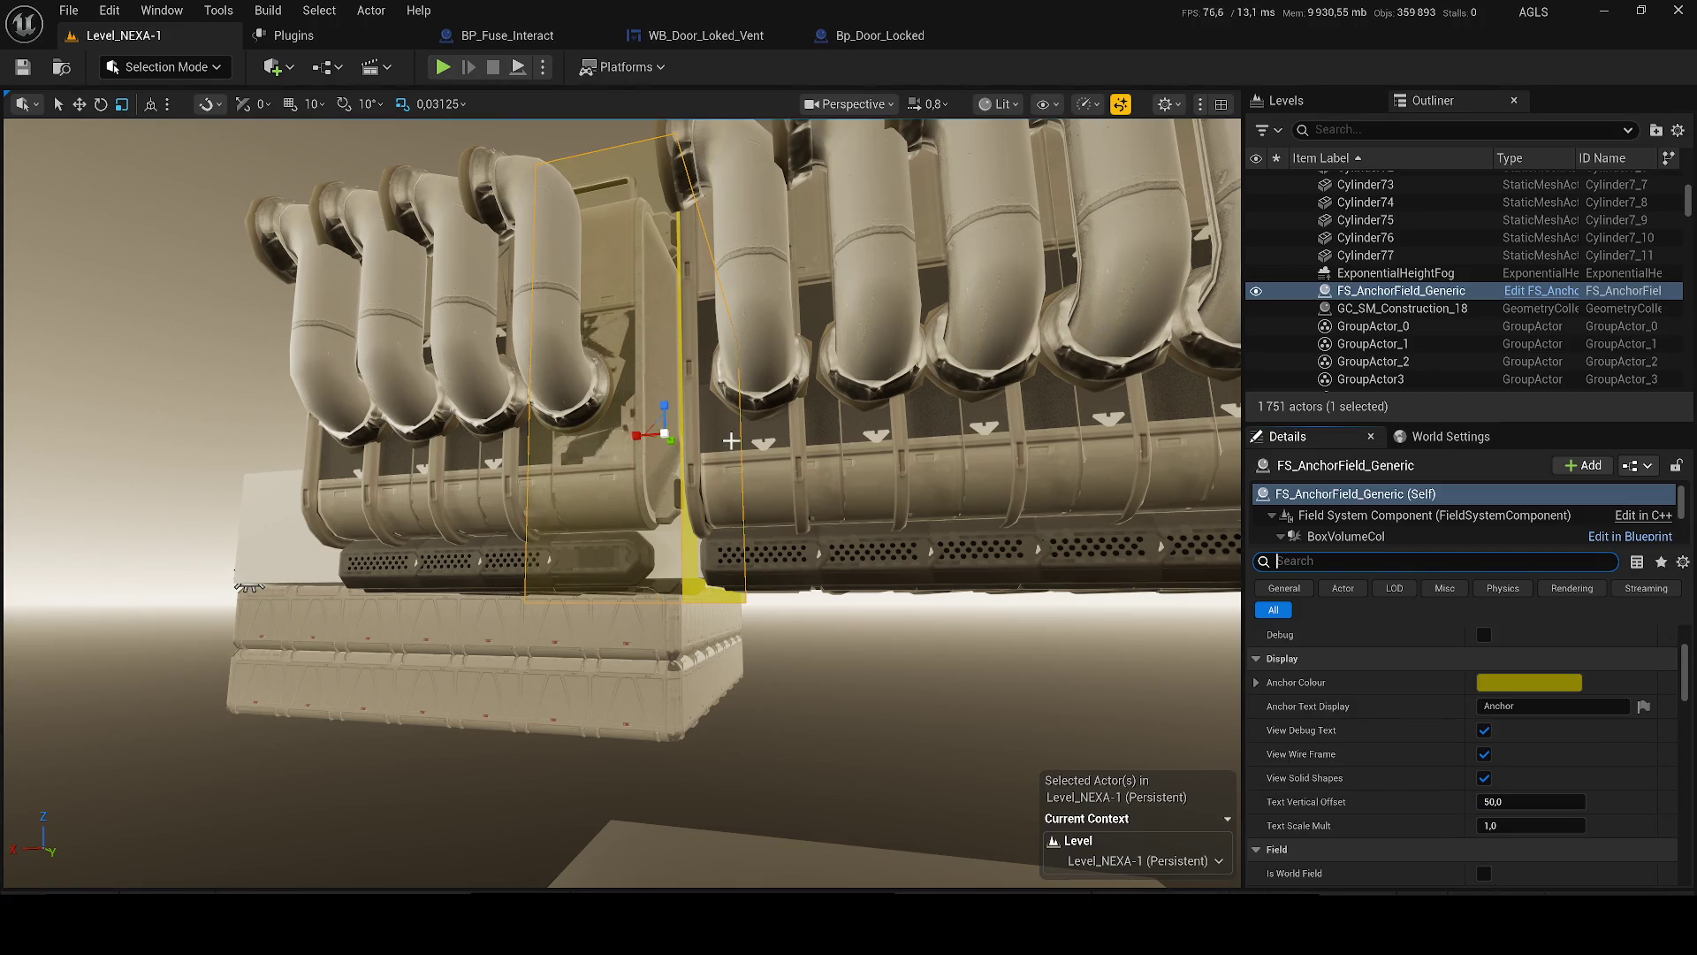
{"action": "left_click", "coordinate": [538, 328]}
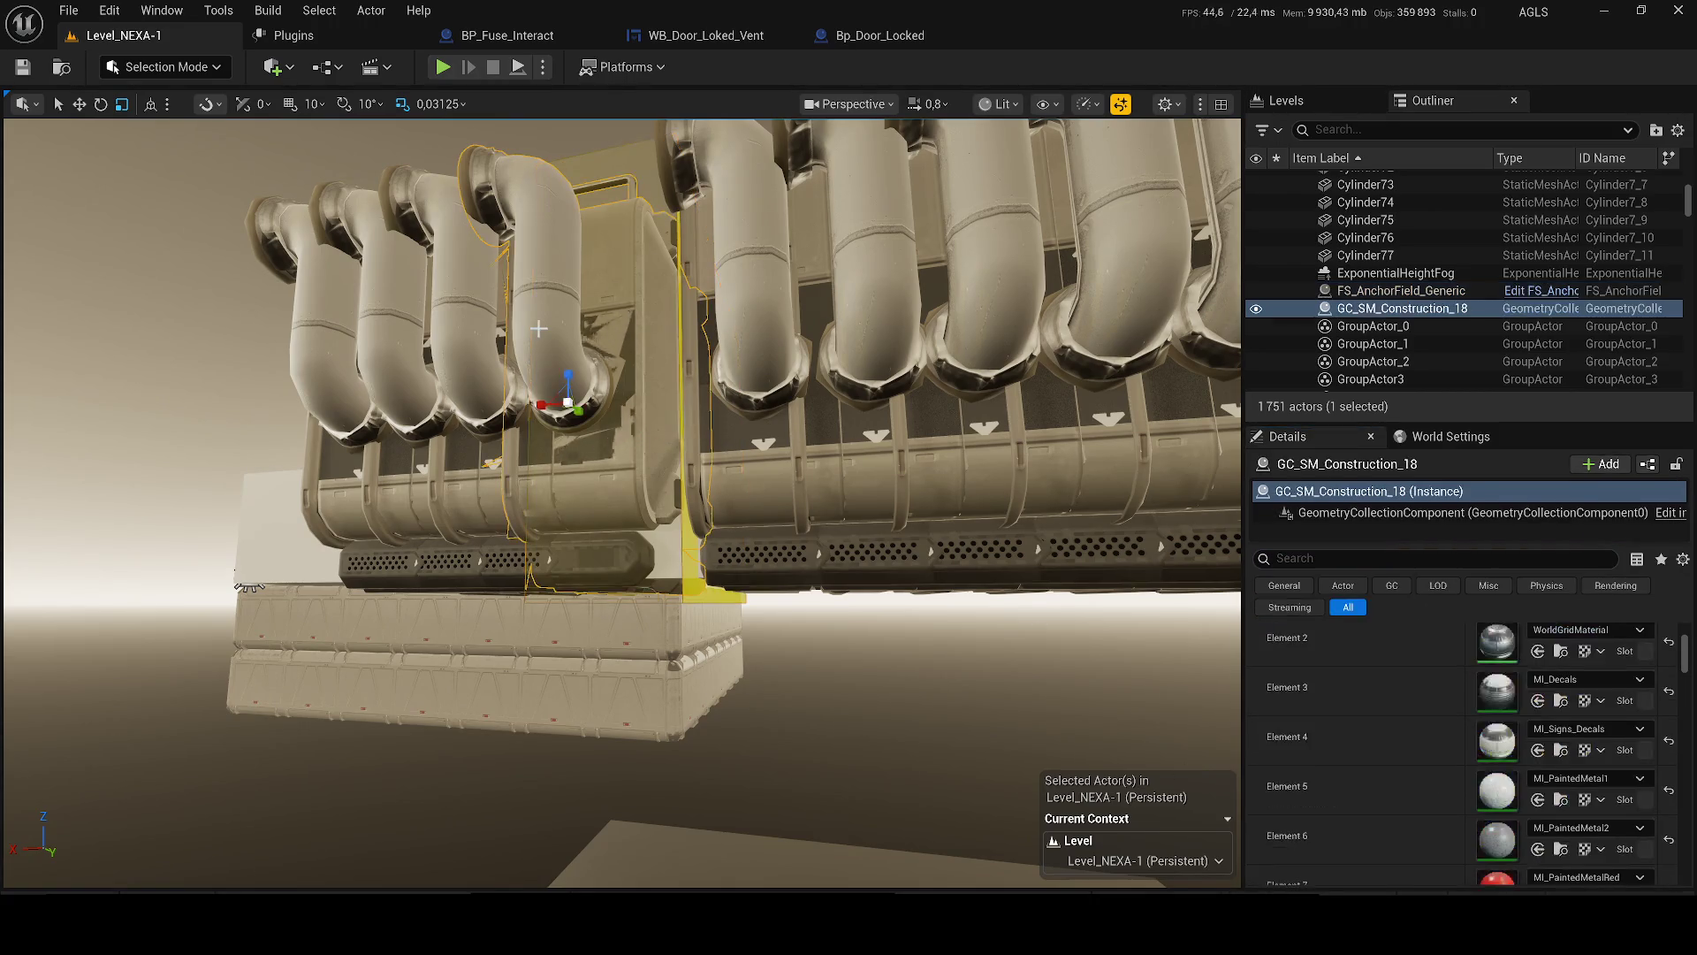
- Uncheck Simulate Physics on GC_SM_Construction_18, test in Simulate, then pick level sequence 3
{"action": "type", "text": "sim"}
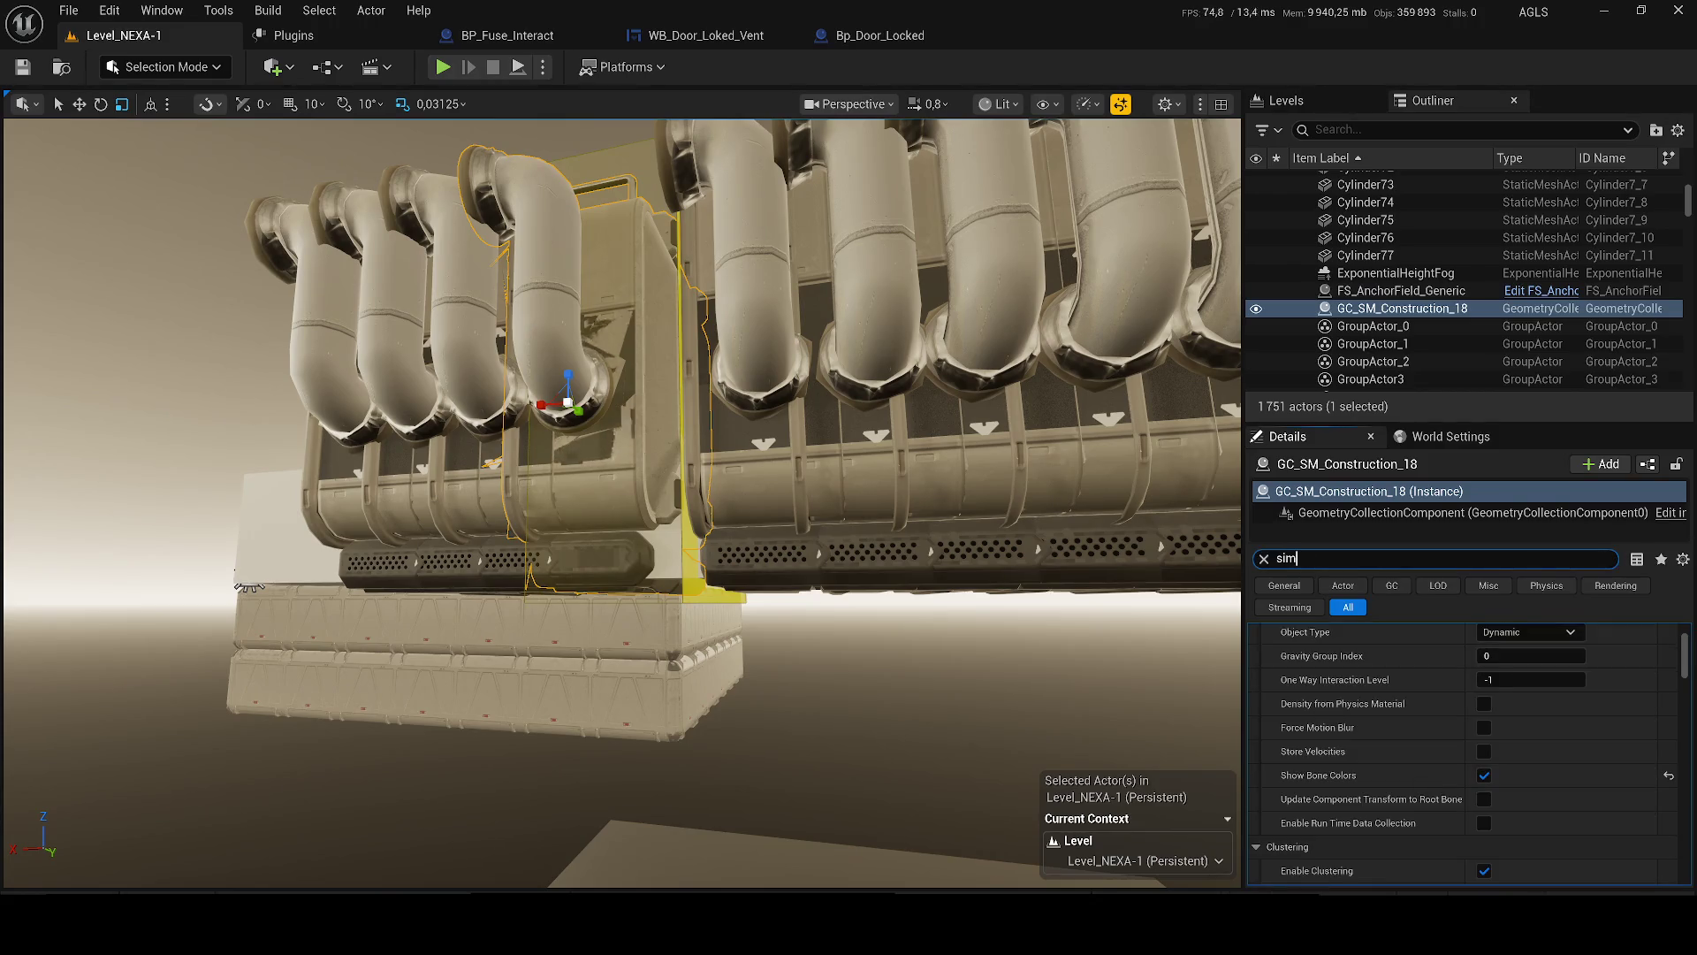
{"action": "left_click", "coordinate": [1485, 730]}
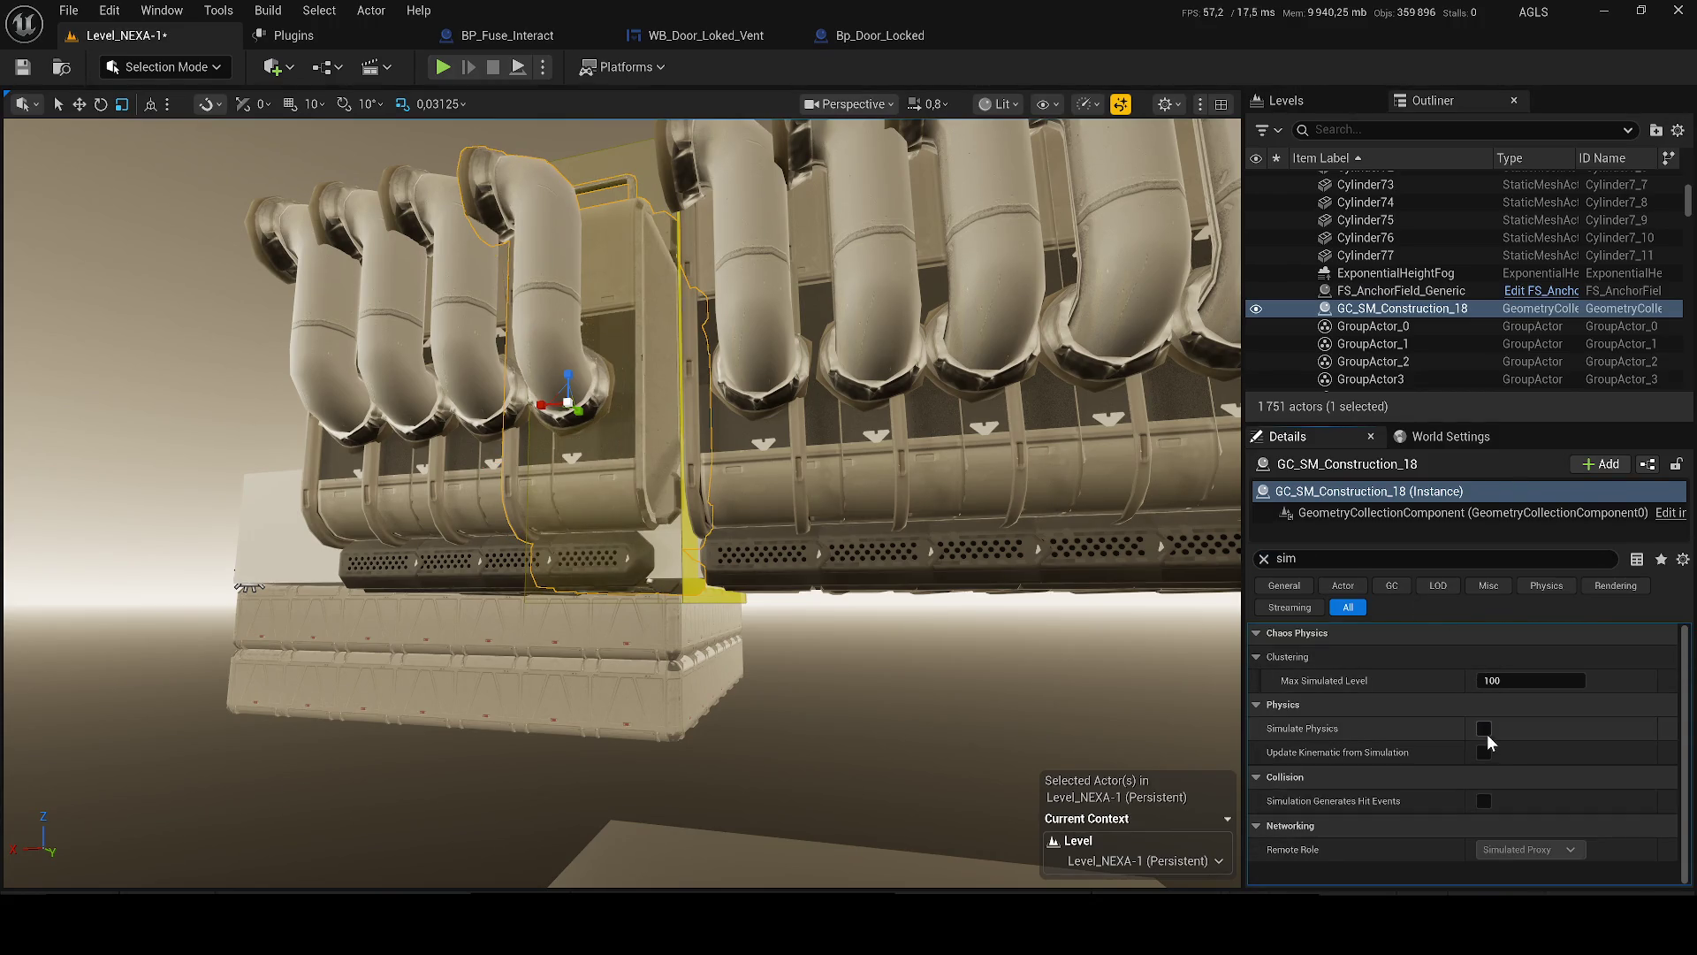
{"action": "left_click", "coordinate": [543, 67]}
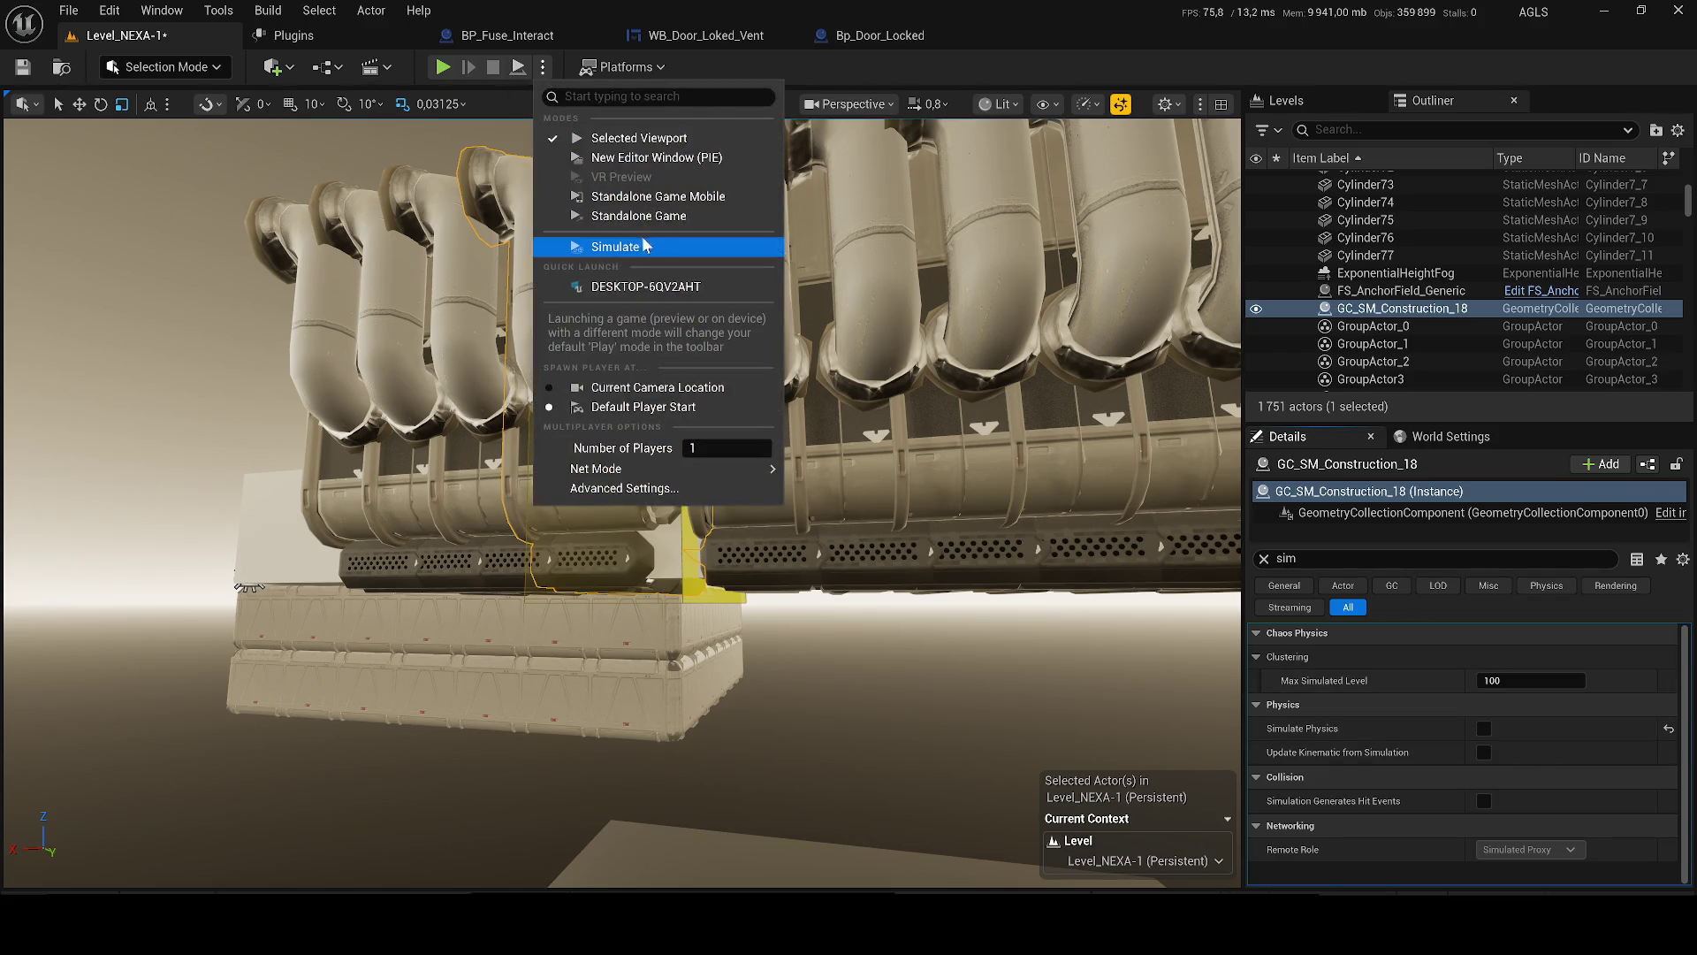
{"action": "left_click", "coordinate": [635, 236]}
{"action": "left_click_drag", "start_coordinate": [644, 342], "coordinate": [542, 163]}
{"action": "left_click", "coordinate": [492, 70]}
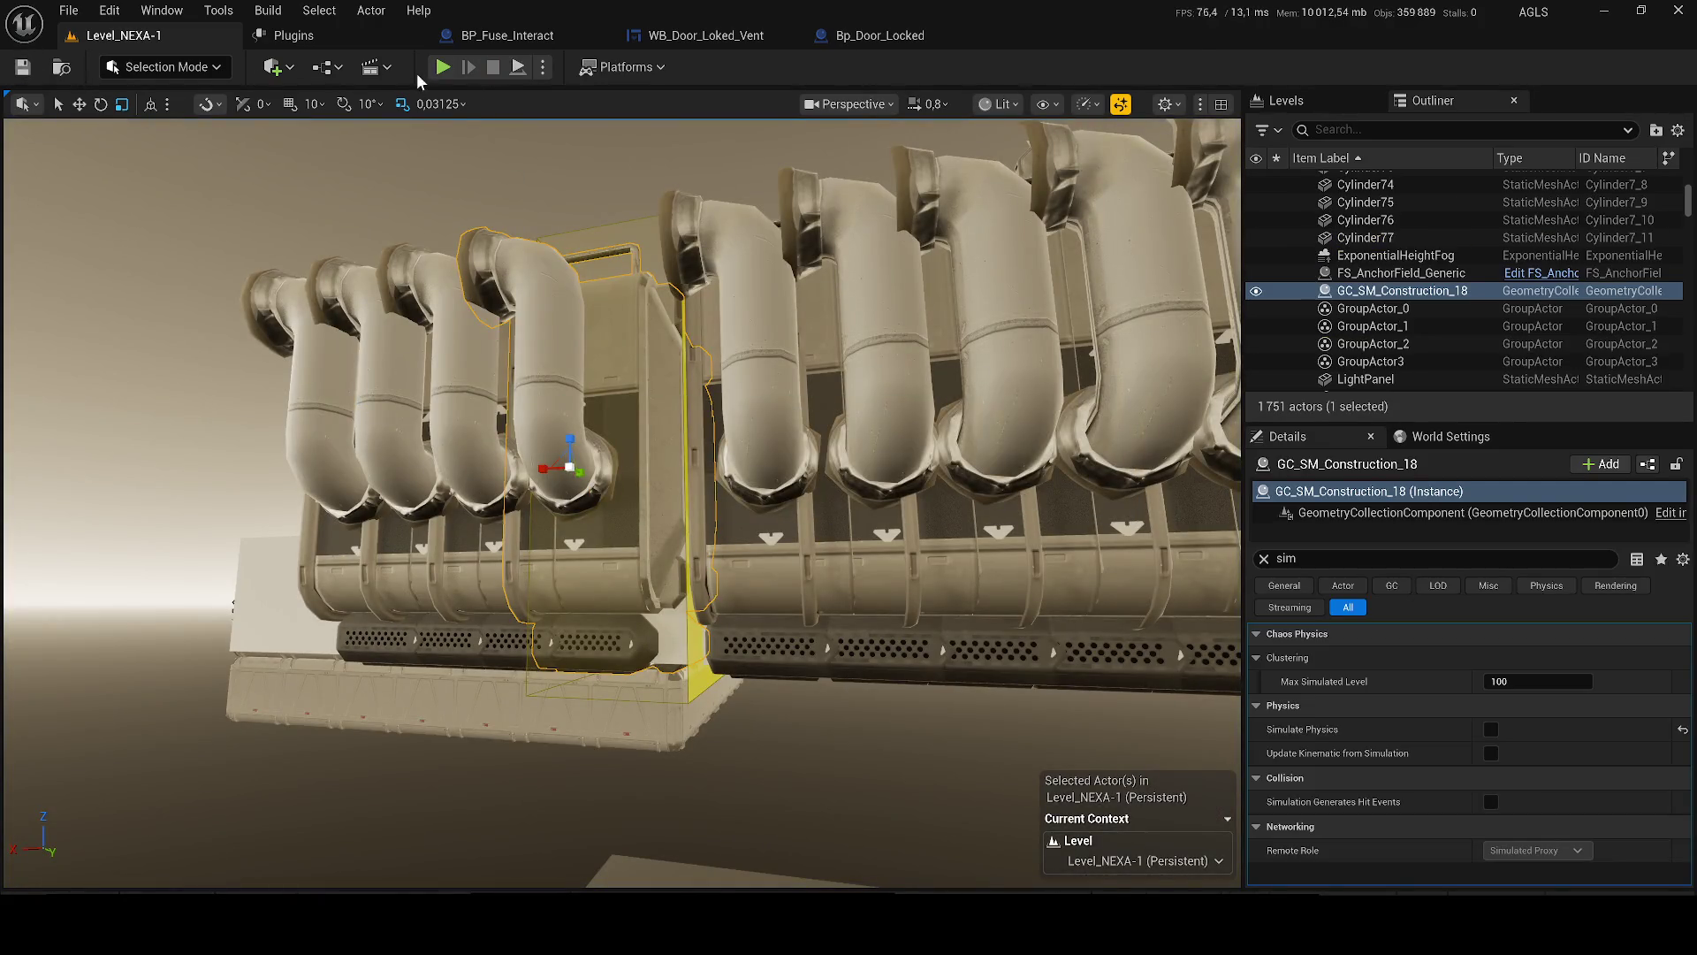
{"action": "left_click", "coordinate": [373, 67]}
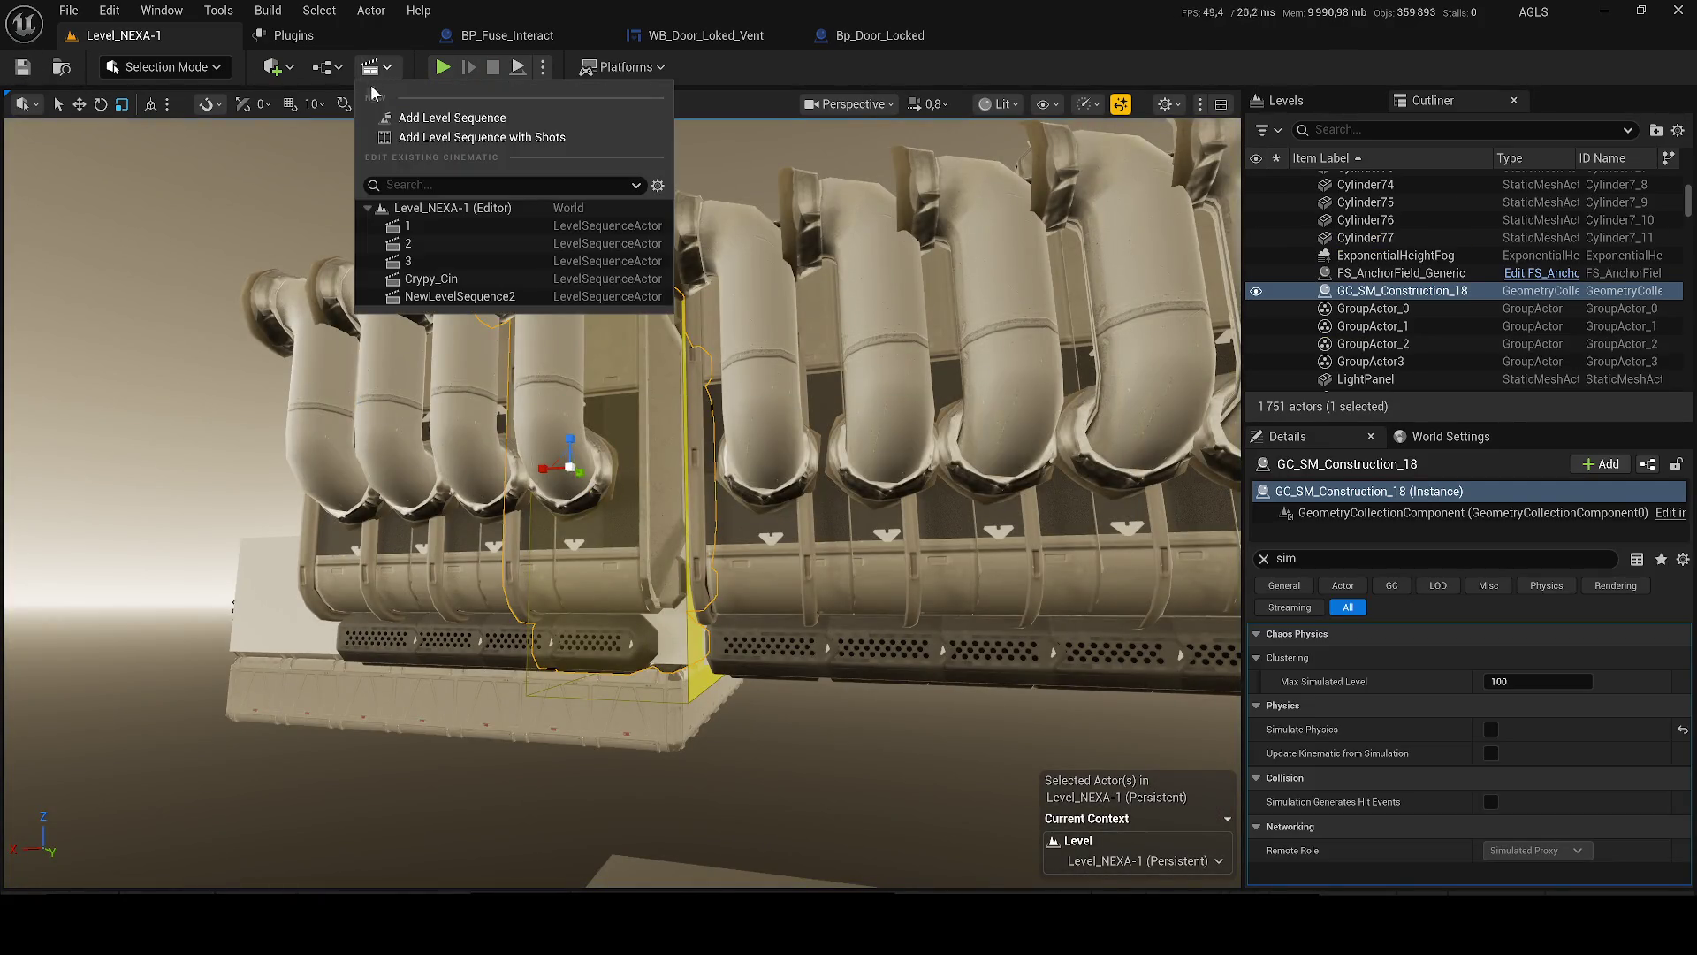
{"action": "left_click", "coordinate": [501, 258]}
{"action": "key", "text": "ctrl+space"}
{"action": "mouse_move", "coordinate": [1258, 760]}
{"action": "left_mouse_down"}
{"action": "mouse_move", "coordinate": [1265, 783]}
{"action": "mouse_move", "coordinate": [827, 504]}
{"action": "mouse_move", "coordinate": [619, 778]}
{"action": "mouse_move", "coordinate": [592, 782]}
{"action": "mouse_move", "coordinate": [577, 745]}
{"action": "left_mouse_up"}
{"action": "left_click_drag", "start_coordinate": [570, 821], "coordinate": [576, 628]}
{"action": "key", "text": "f"}
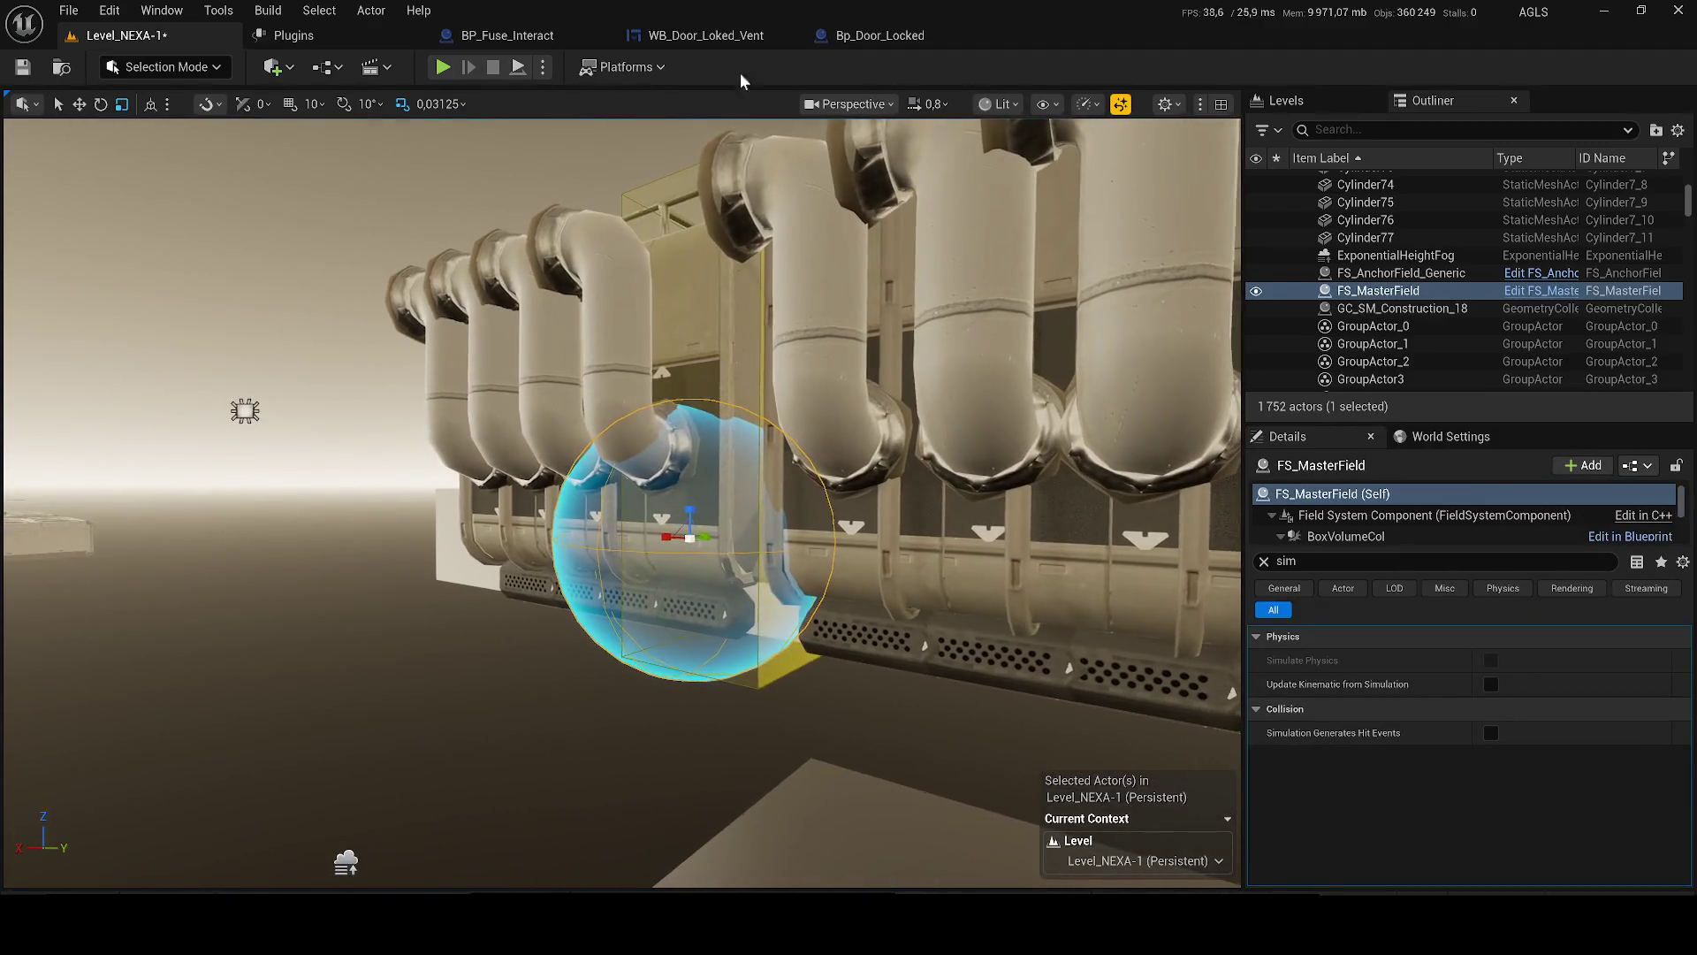
{"action": "left_click", "coordinate": [542, 67]}
{"action": "left_click", "coordinate": [730, 370]}
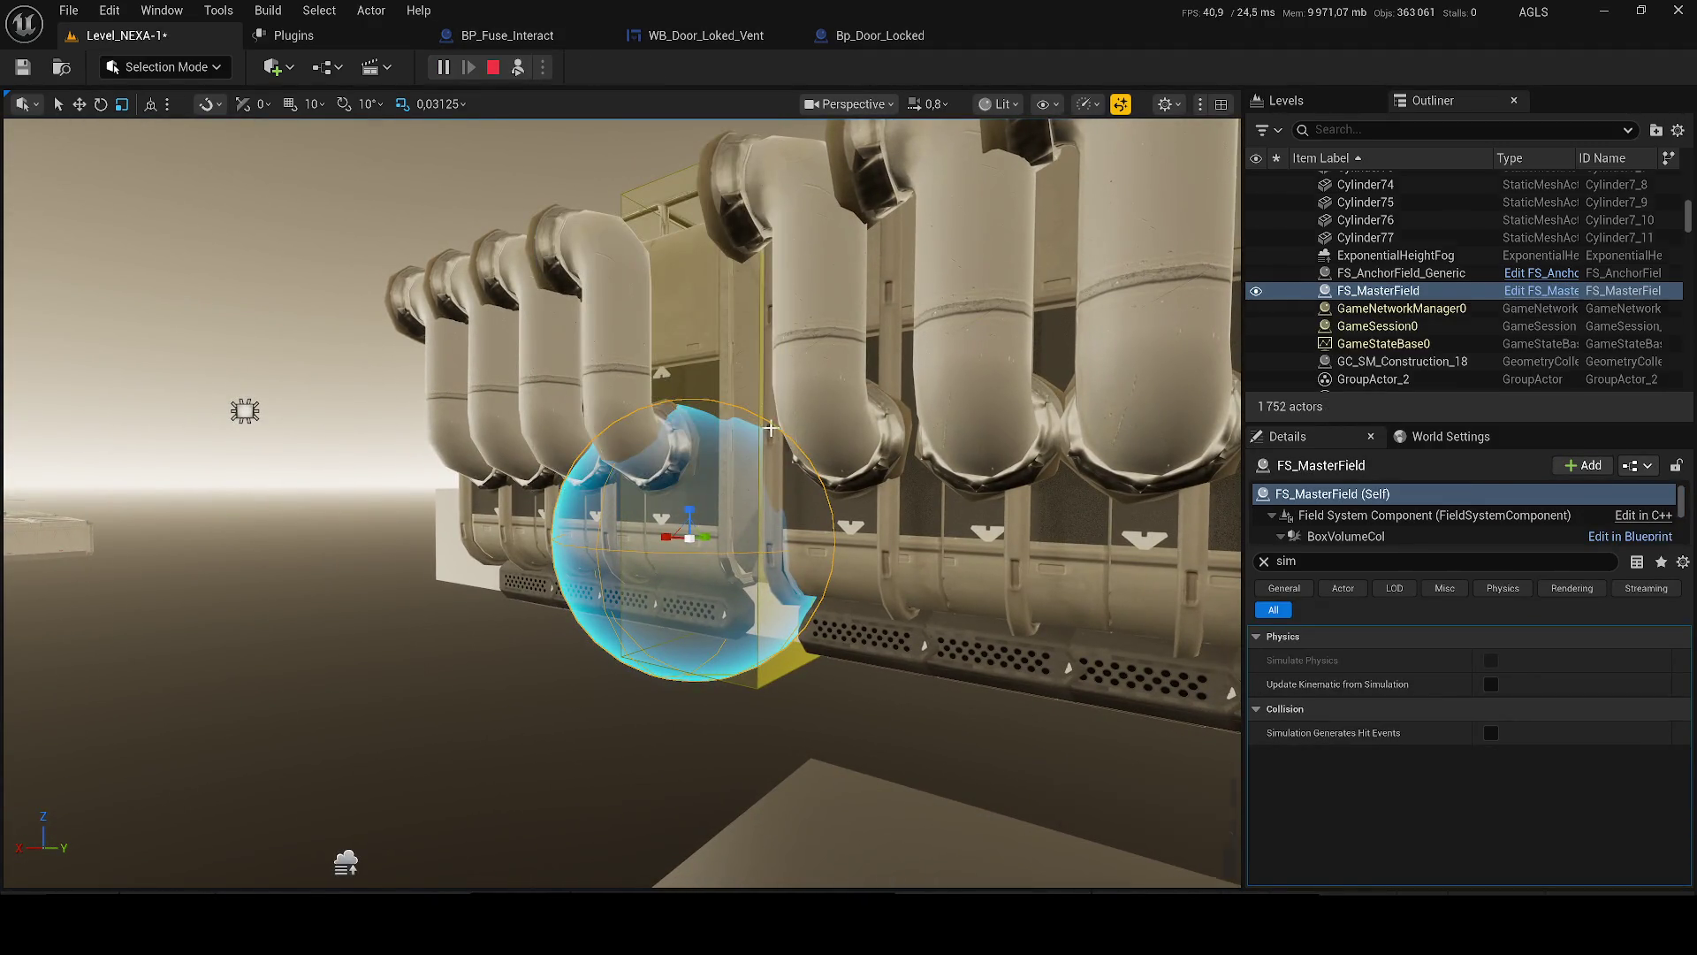
{"action": "scroll", "coordinate": [771, 429], "scroll_direction": "up", "scroll_amount": 3}
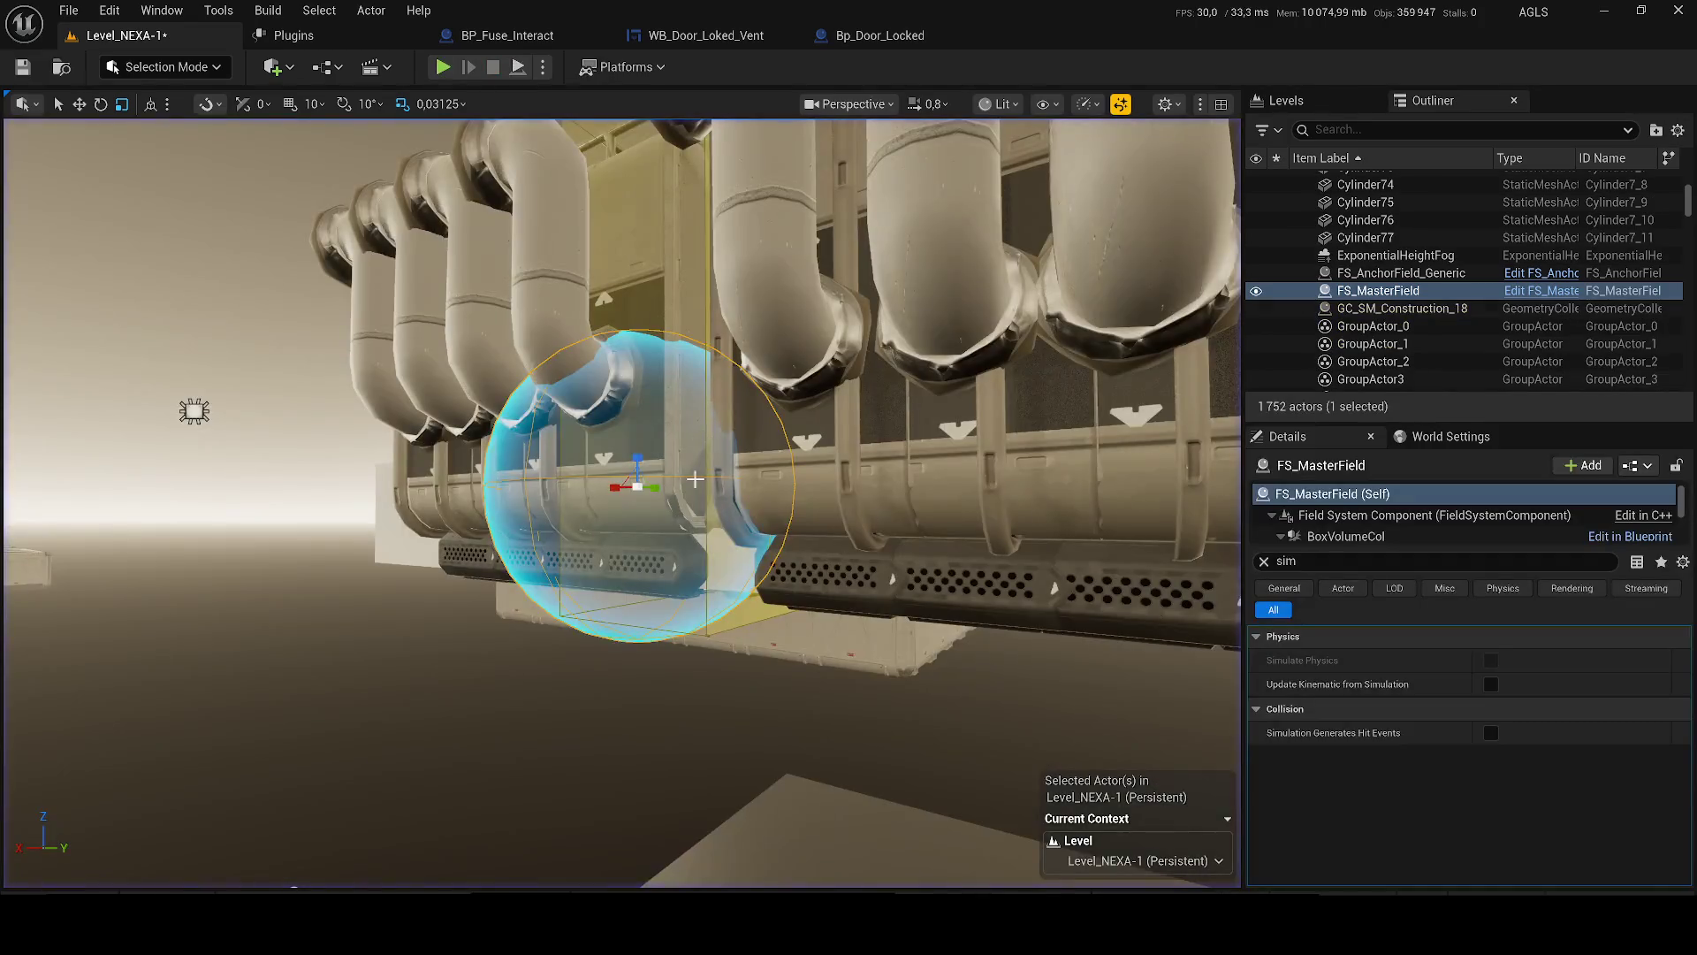
{"action": "left_click", "coordinate": [706, 287]}
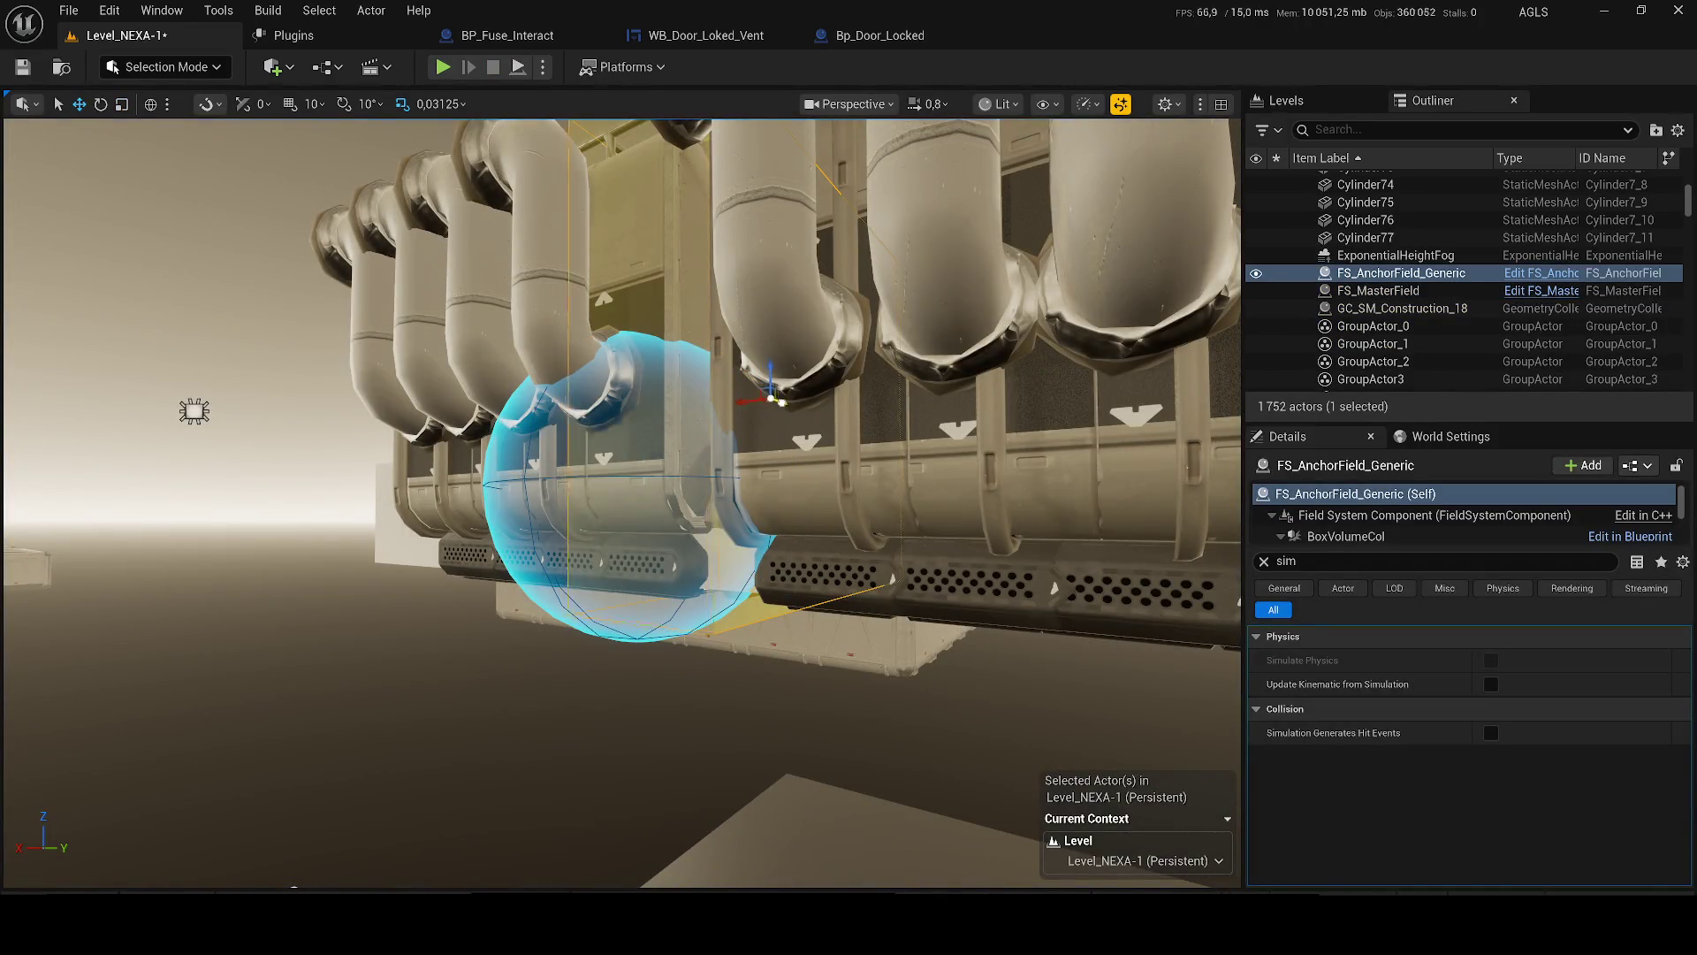
{"action": "left_click", "coordinate": [799, 391]}
{"action": "key", "text": "f"}
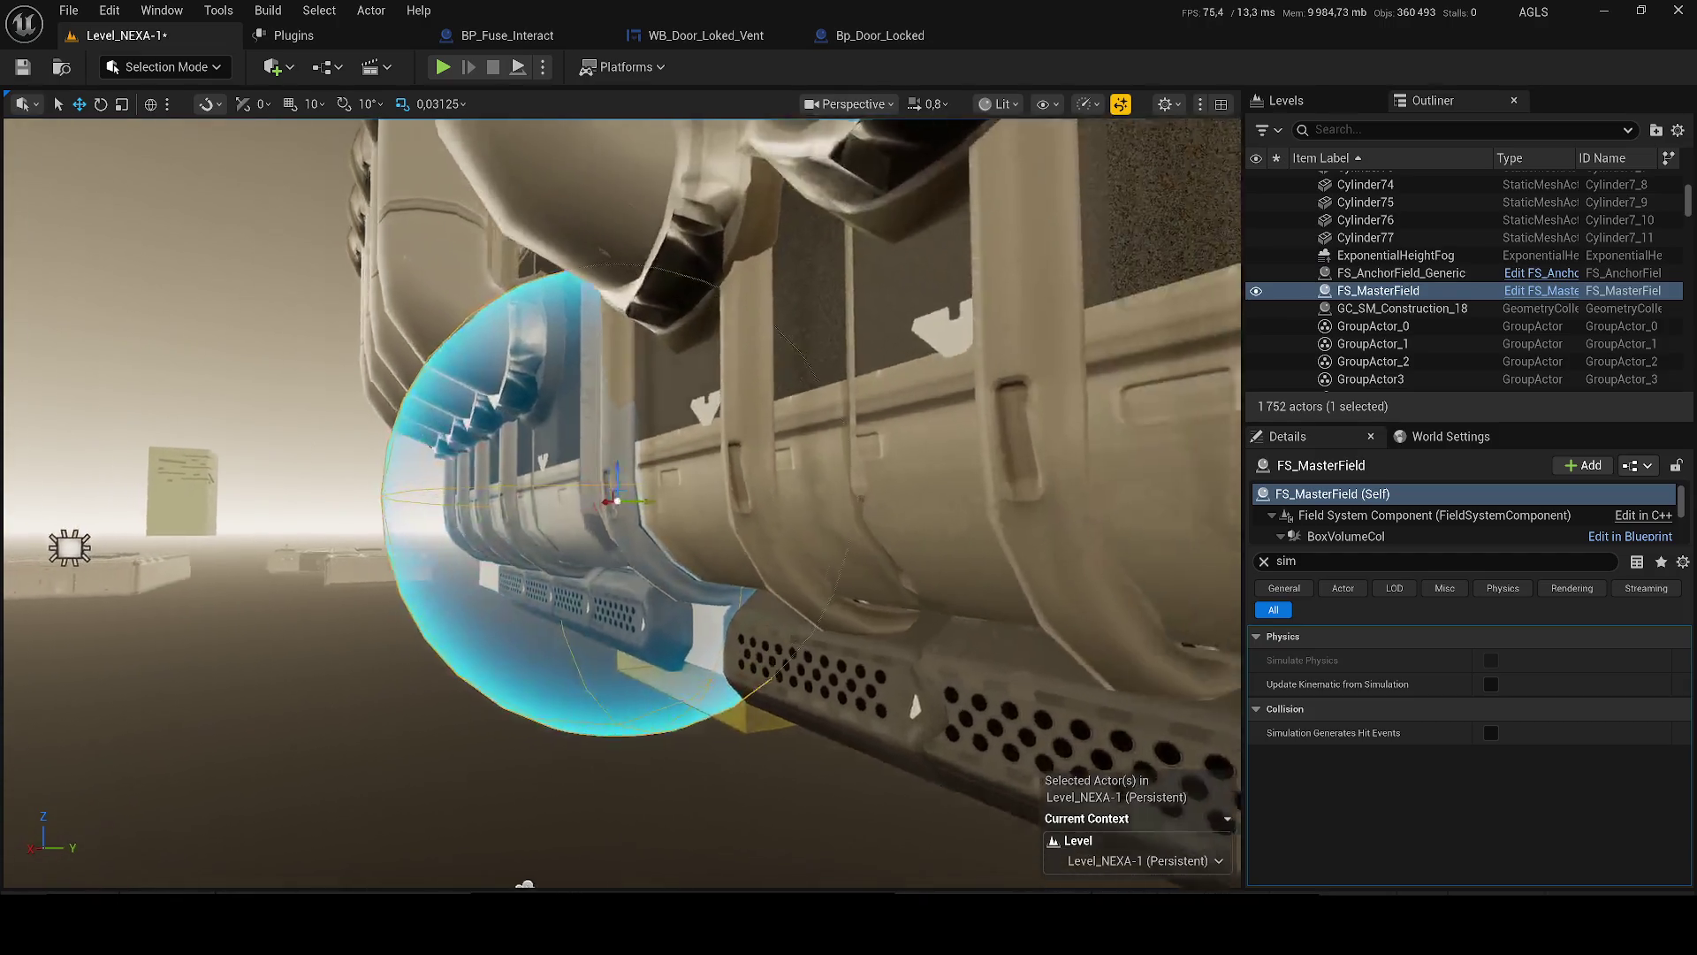
{"action": "left_click", "coordinate": [621, 256]}
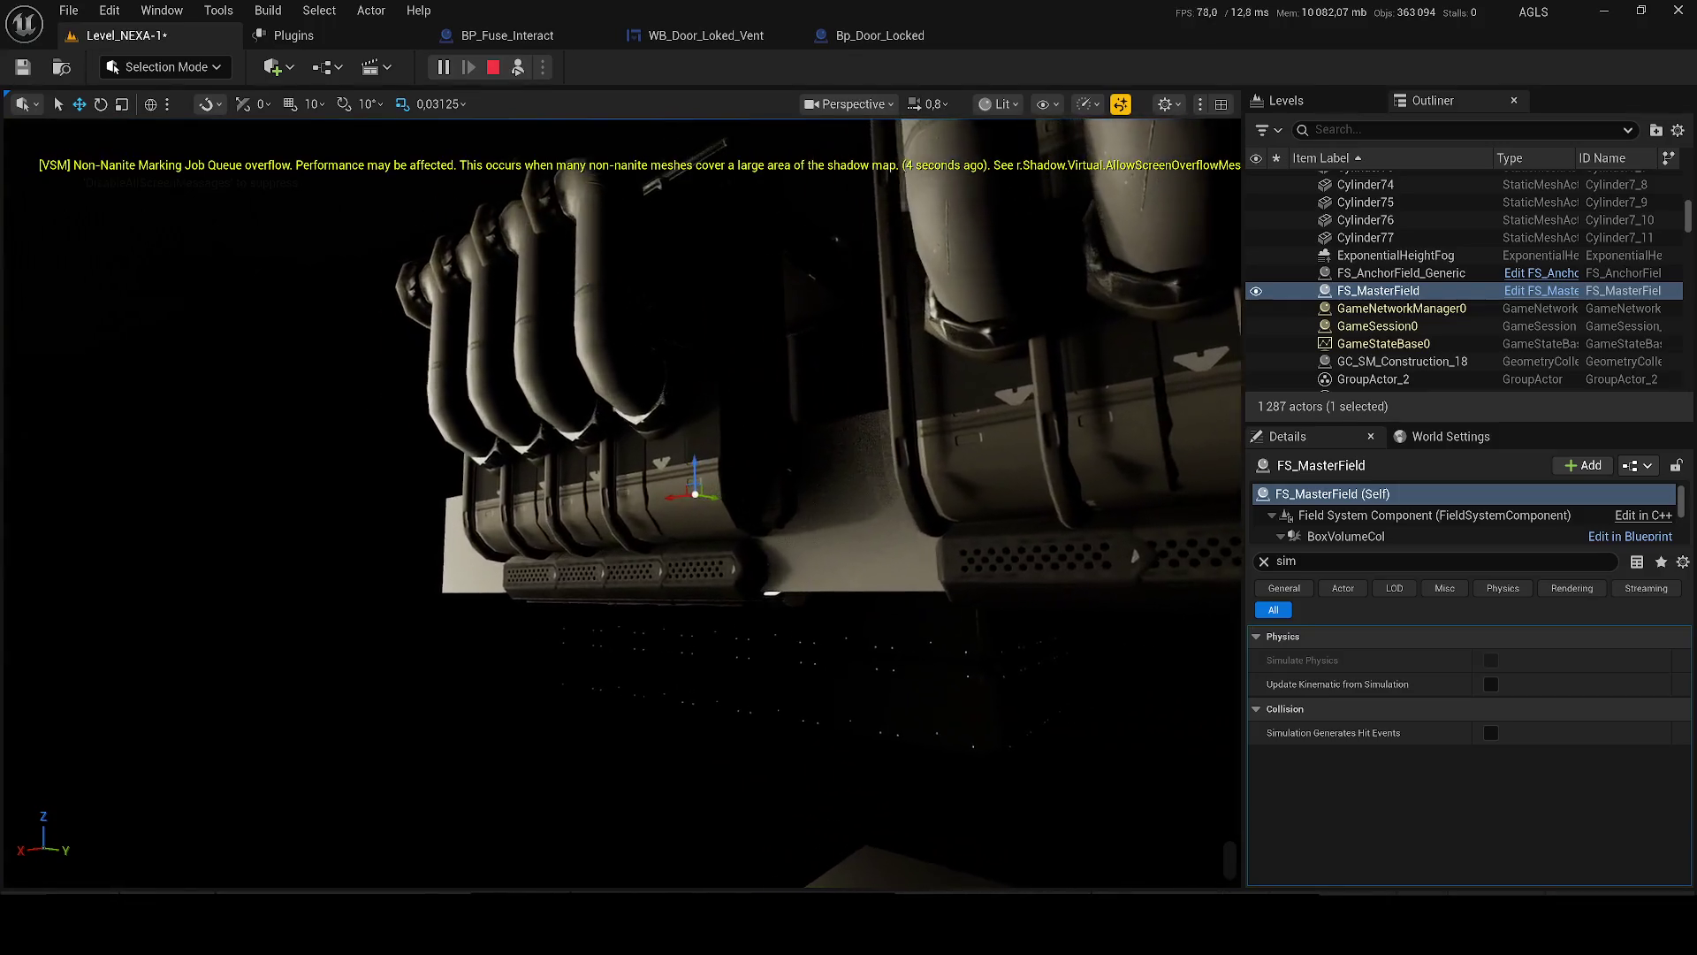
{"action": "key", "text": "Escape"}
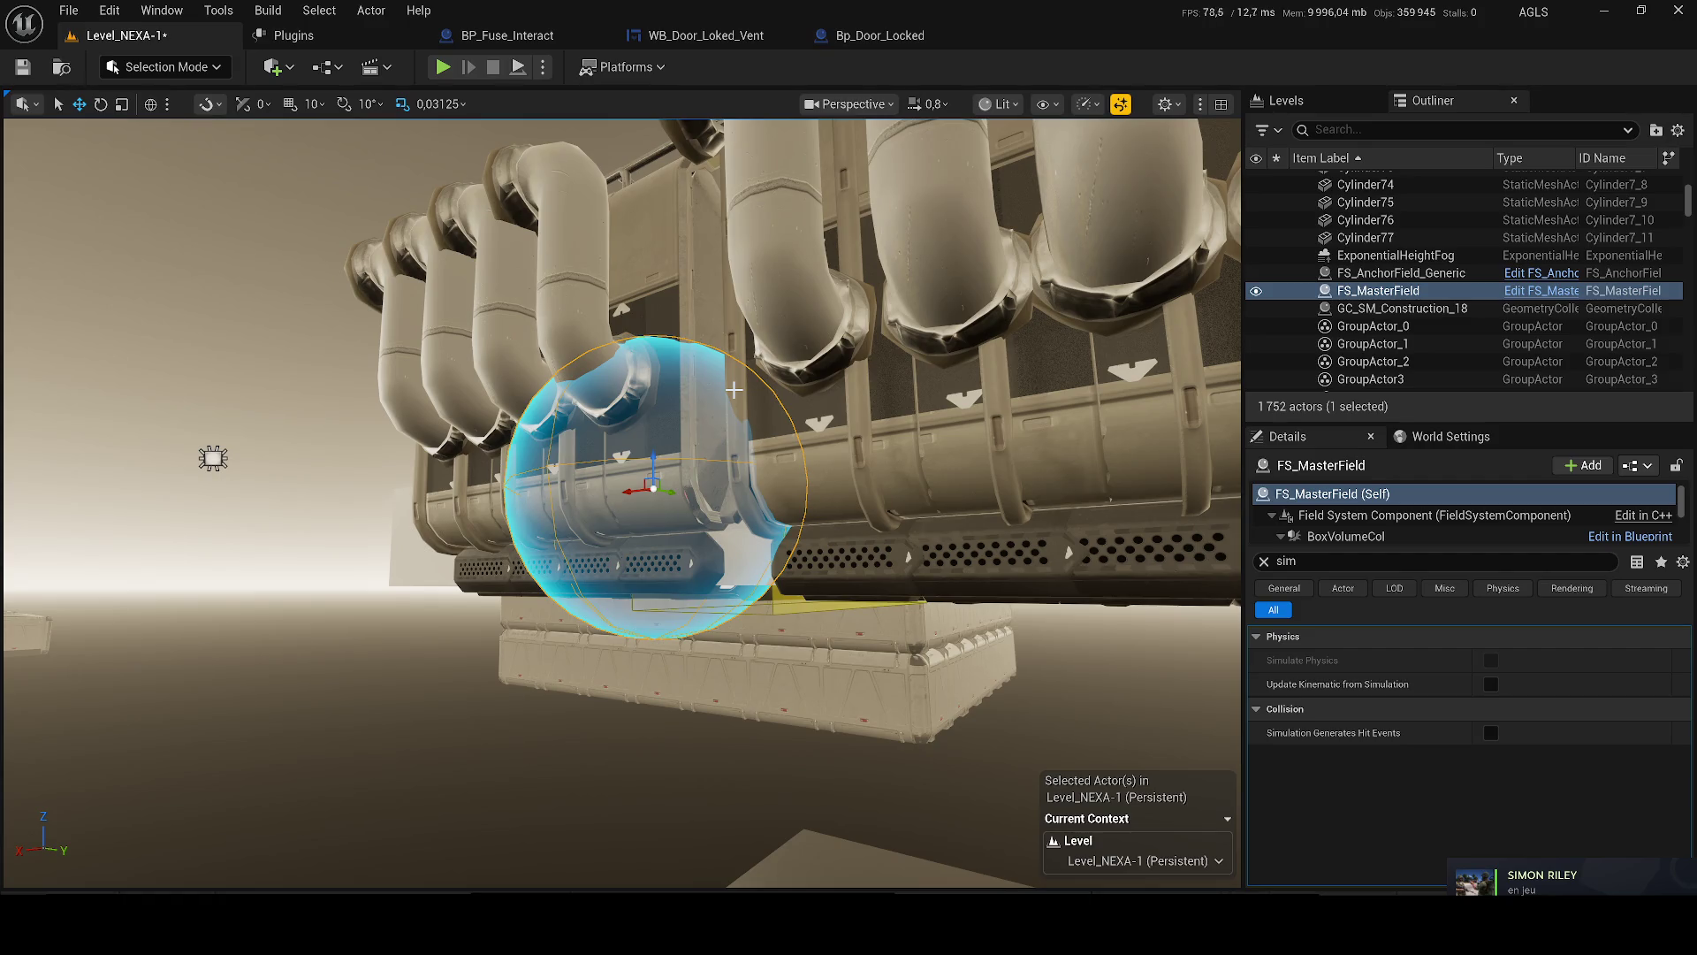
{"action": "left_click", "coordinate": [376, 68]}
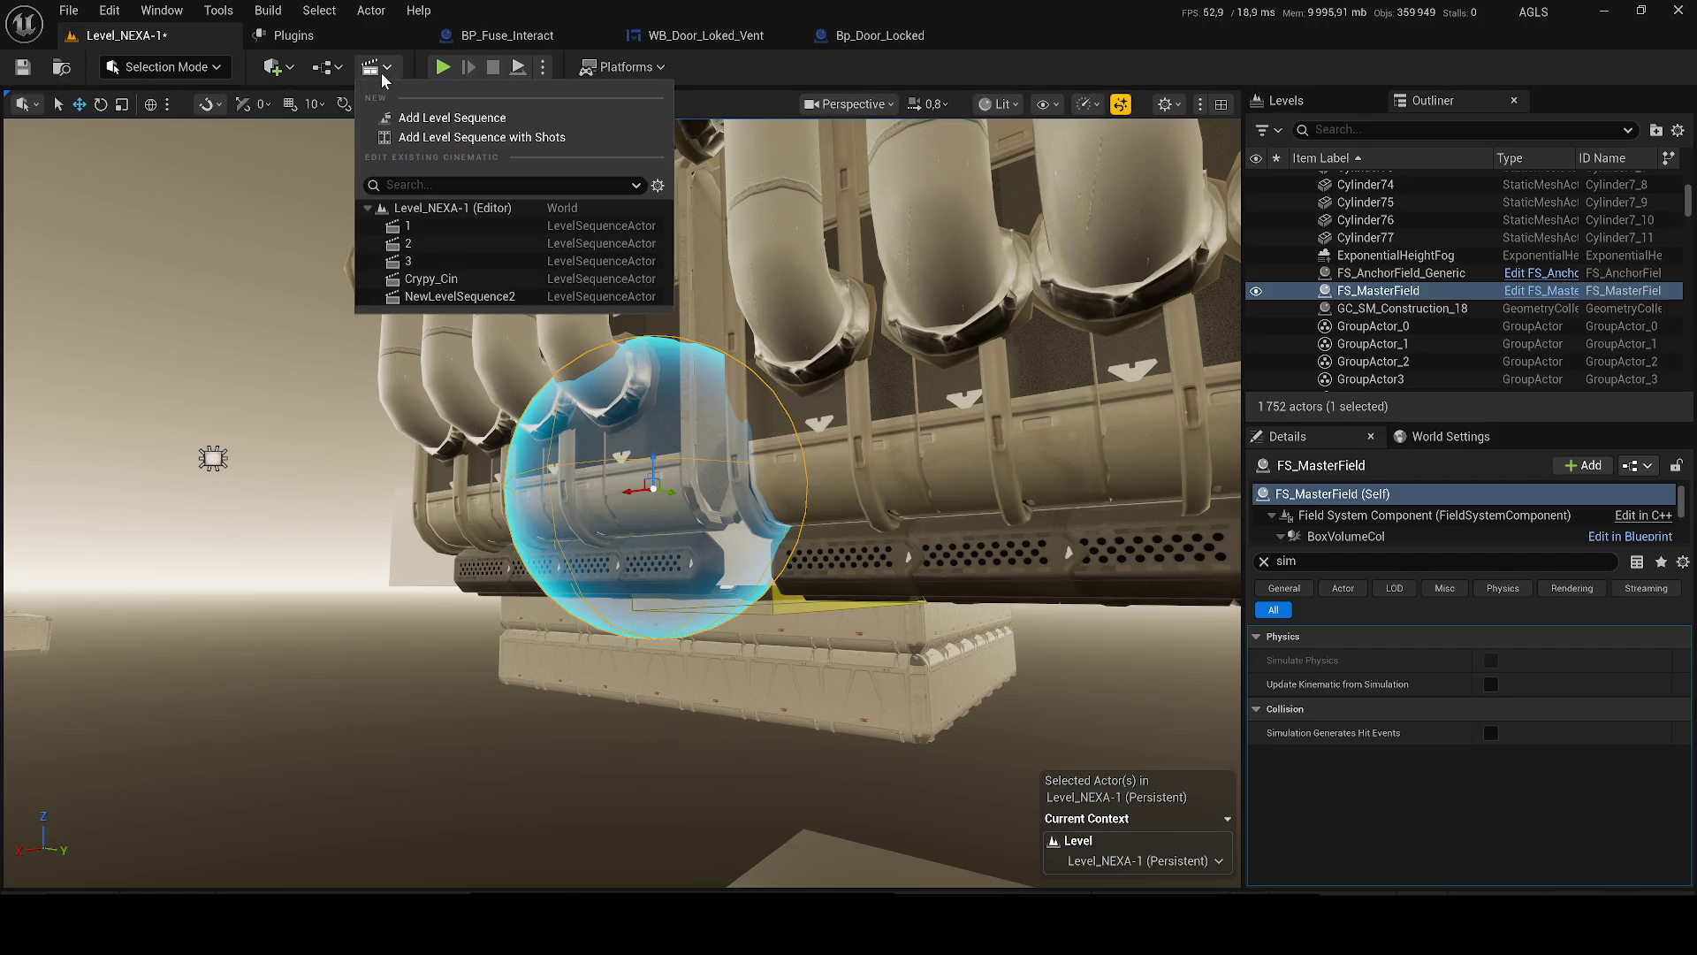
{"action": "left_click", "coordinate": [436, 261]}
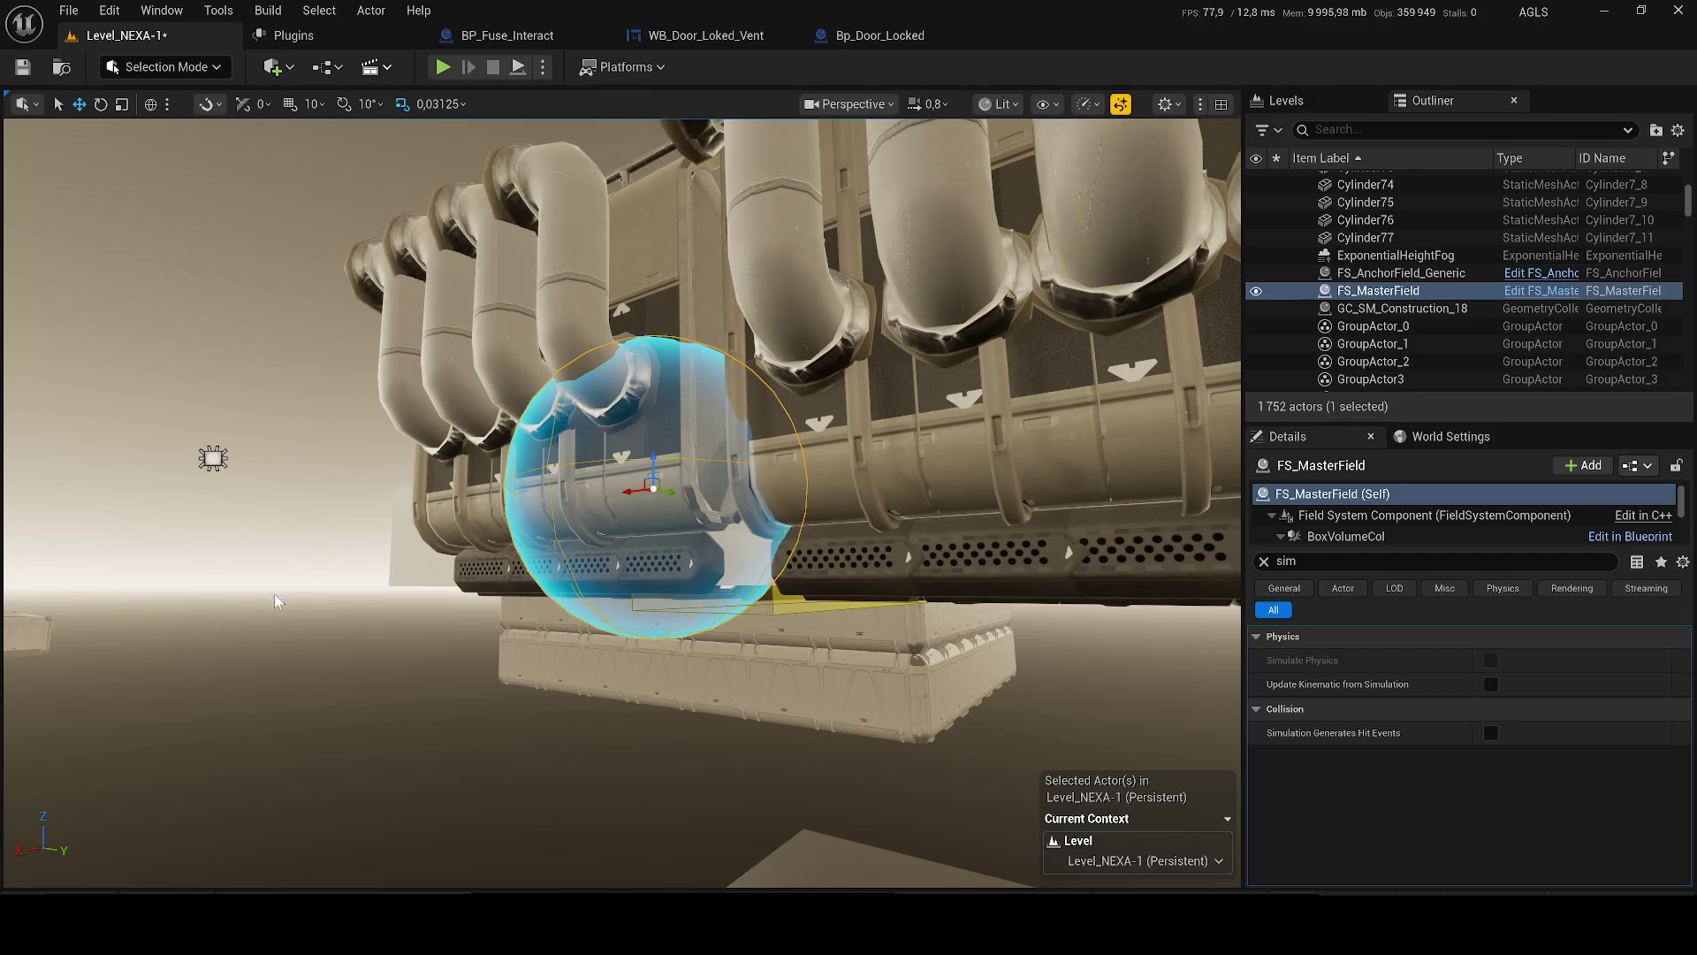
{"action": "key", "text": "space"}
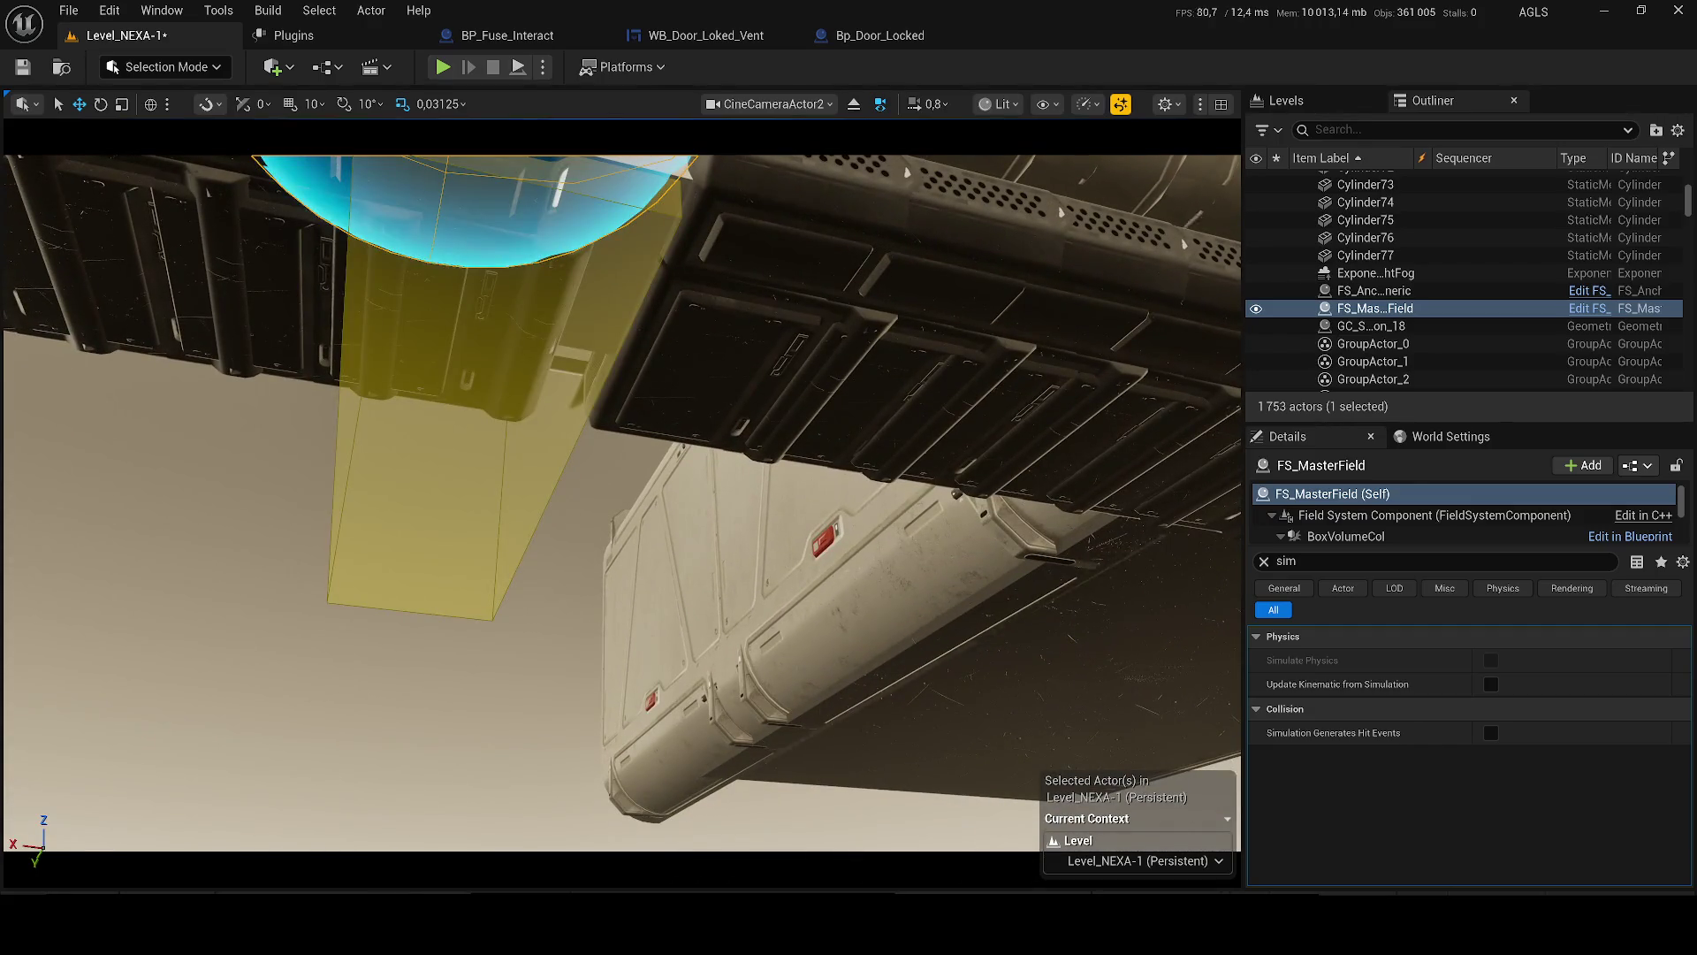
{"action": "left_click", "coordinate": [1023, 669]}
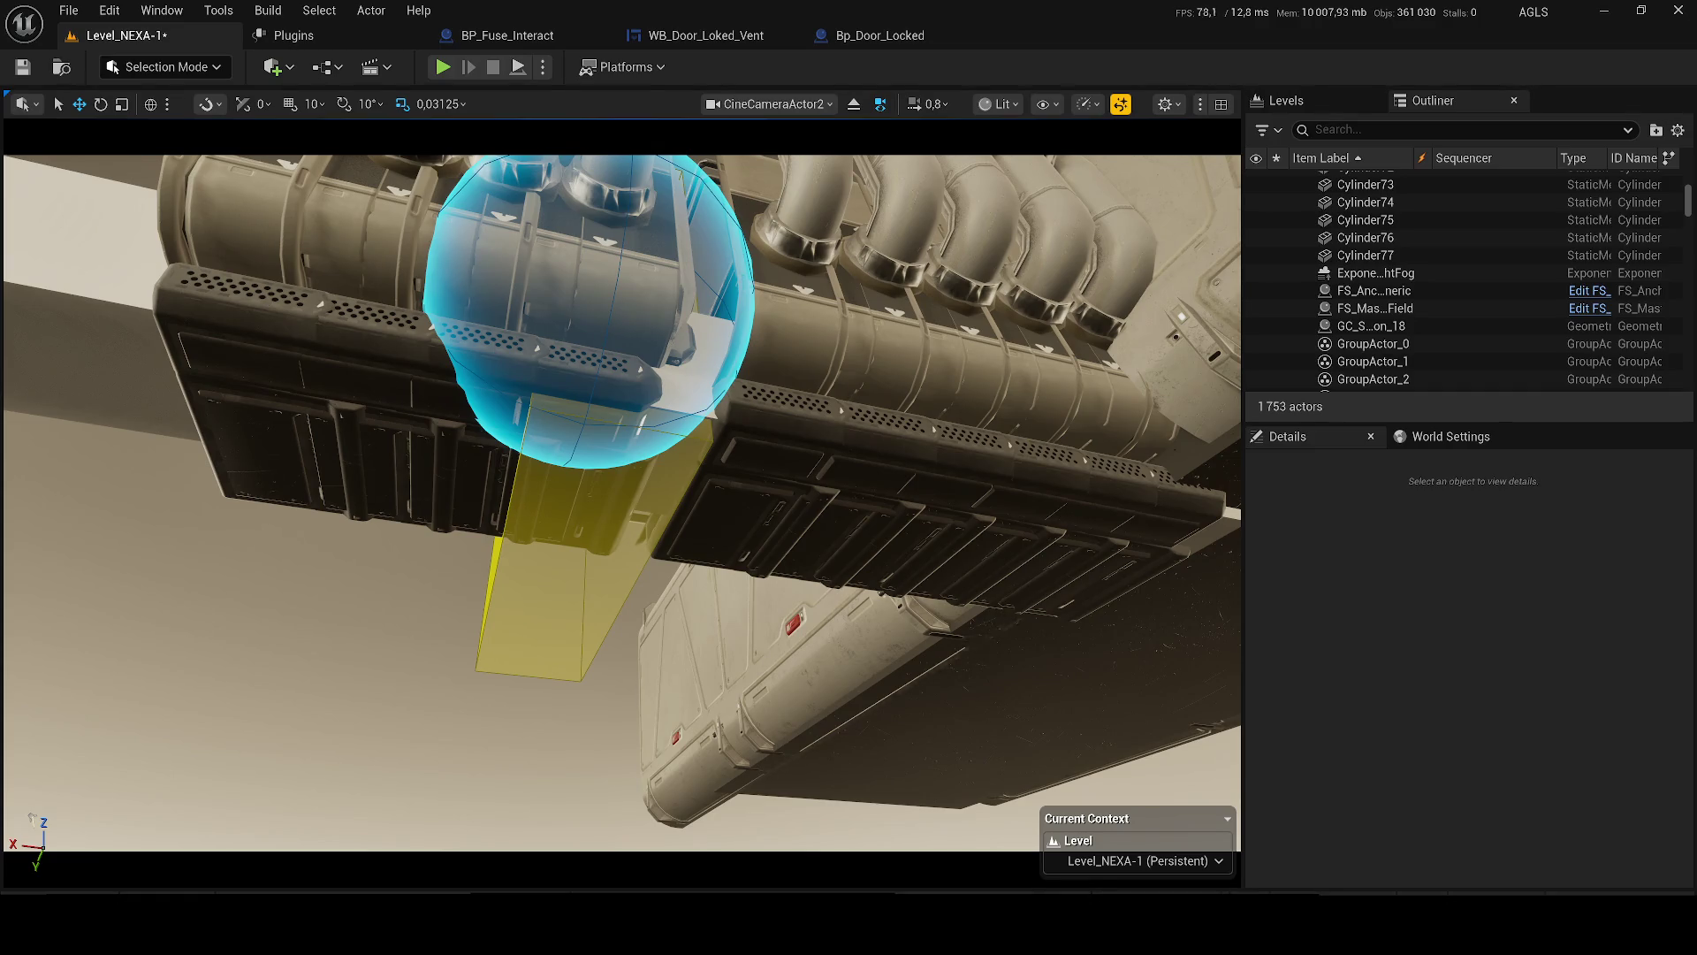
{"action": "left_click", "coordinate": [482, 294]}
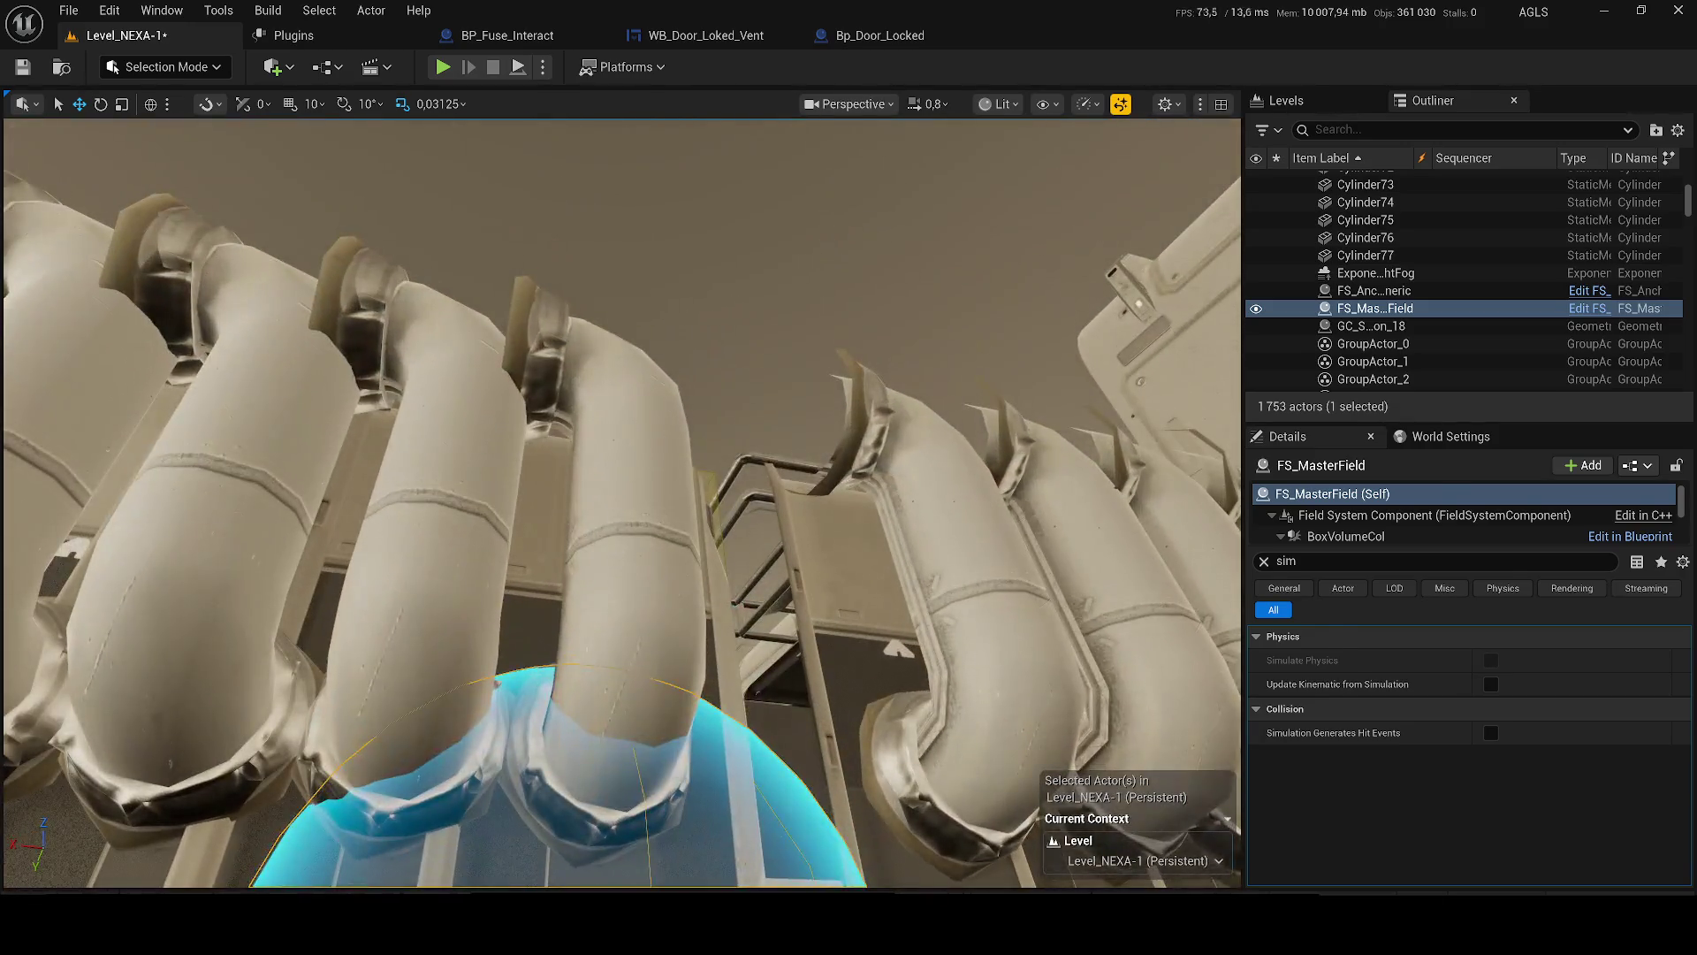
- Focus the viewport on GC_SM_Construction_18 and turn its Simulate Physics back on
{"action": "double_click", "coordinate": [1370, 325]}
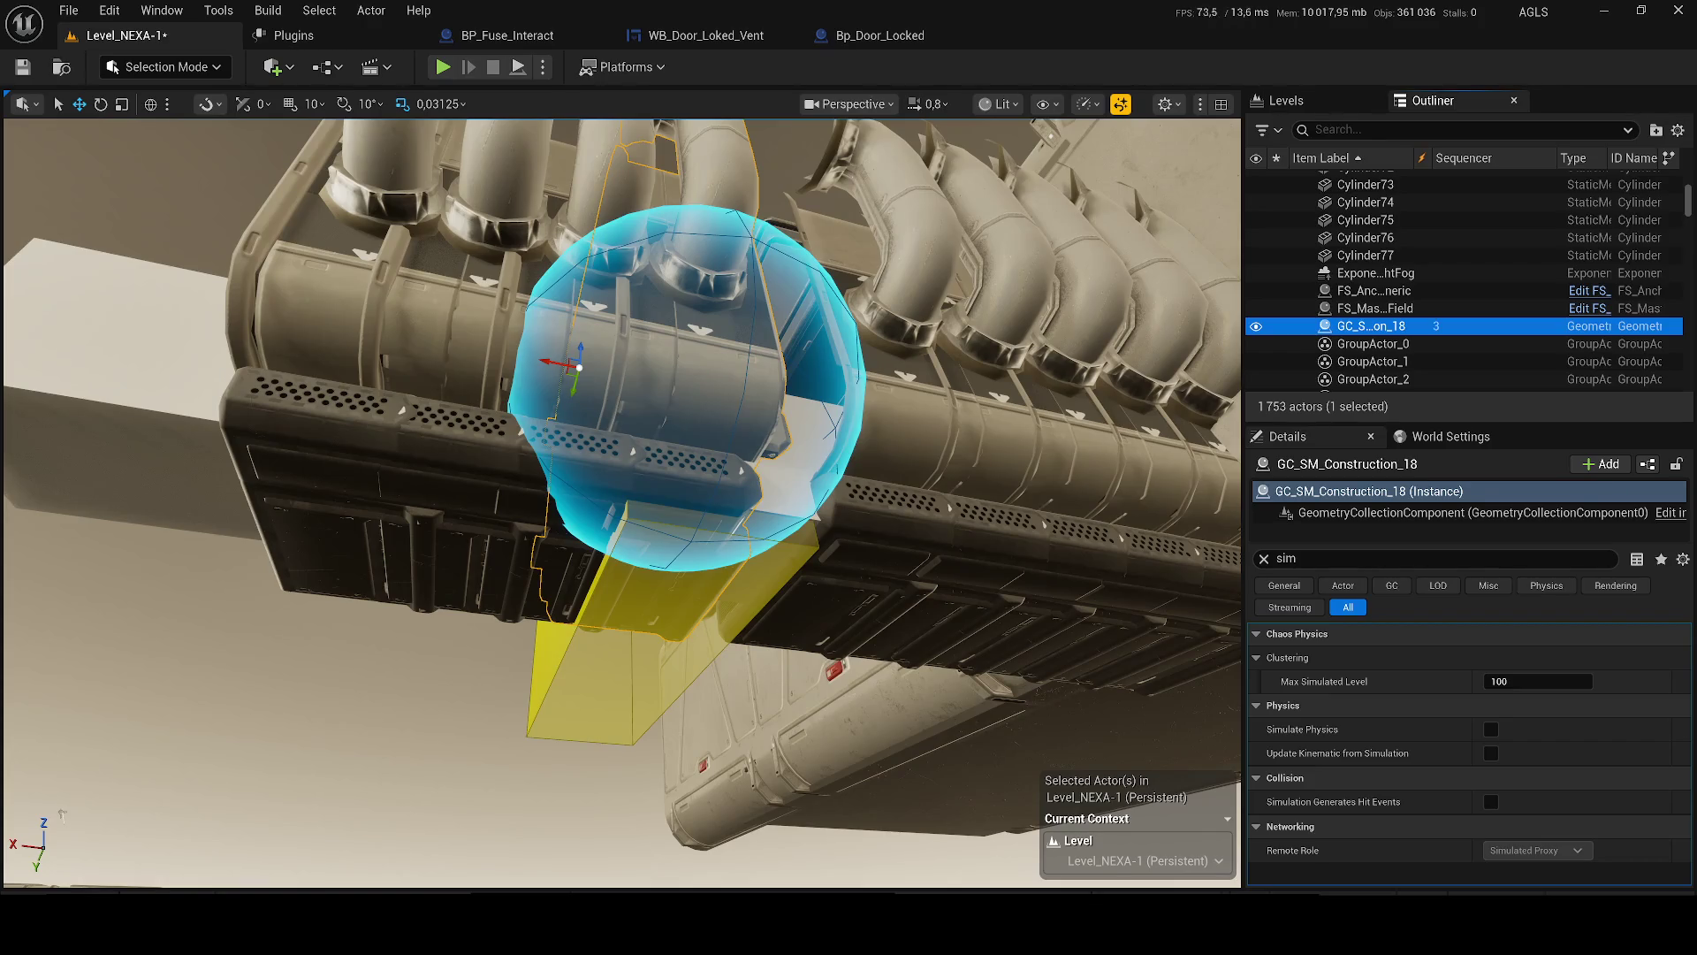
{"action": "mouse_move", "coordinate": [263, 456]}
{"action": "left_mouse_down"}
{"action": "mouse_move", "coordinate": [283, 495]}
{"action": "mouse_move", "coordinate": [264, 455]}
{"action": "left_mouse_up"}
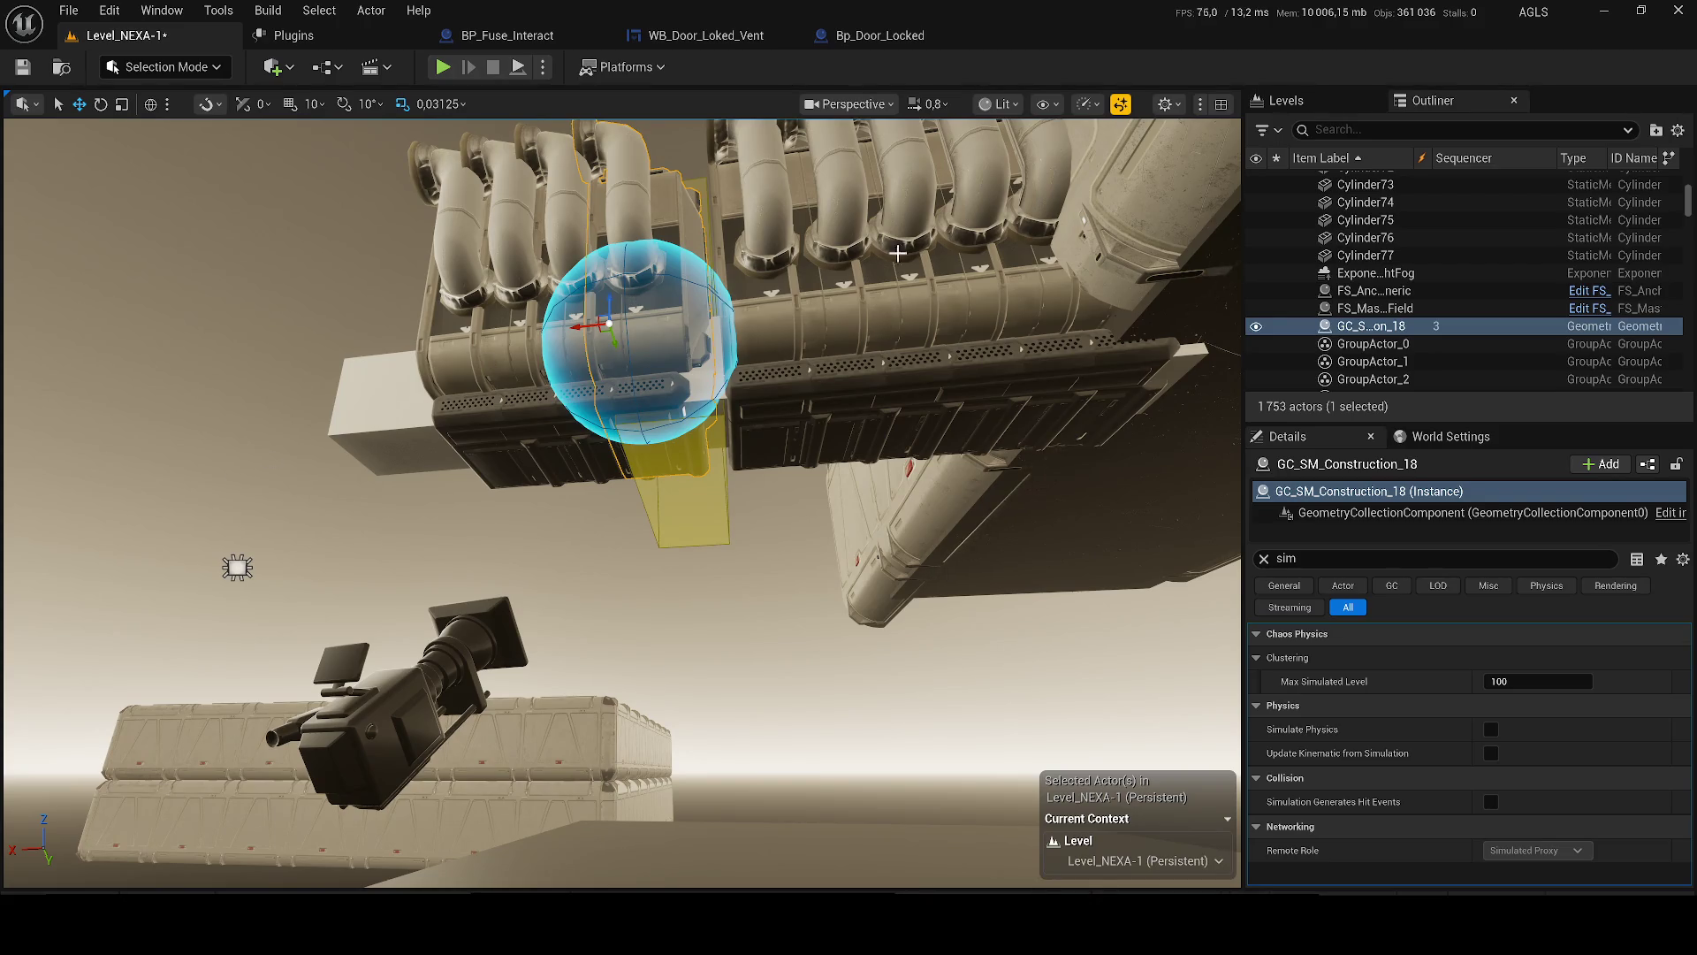
{"action": "left_click", "coordinate": [1492, 731]}
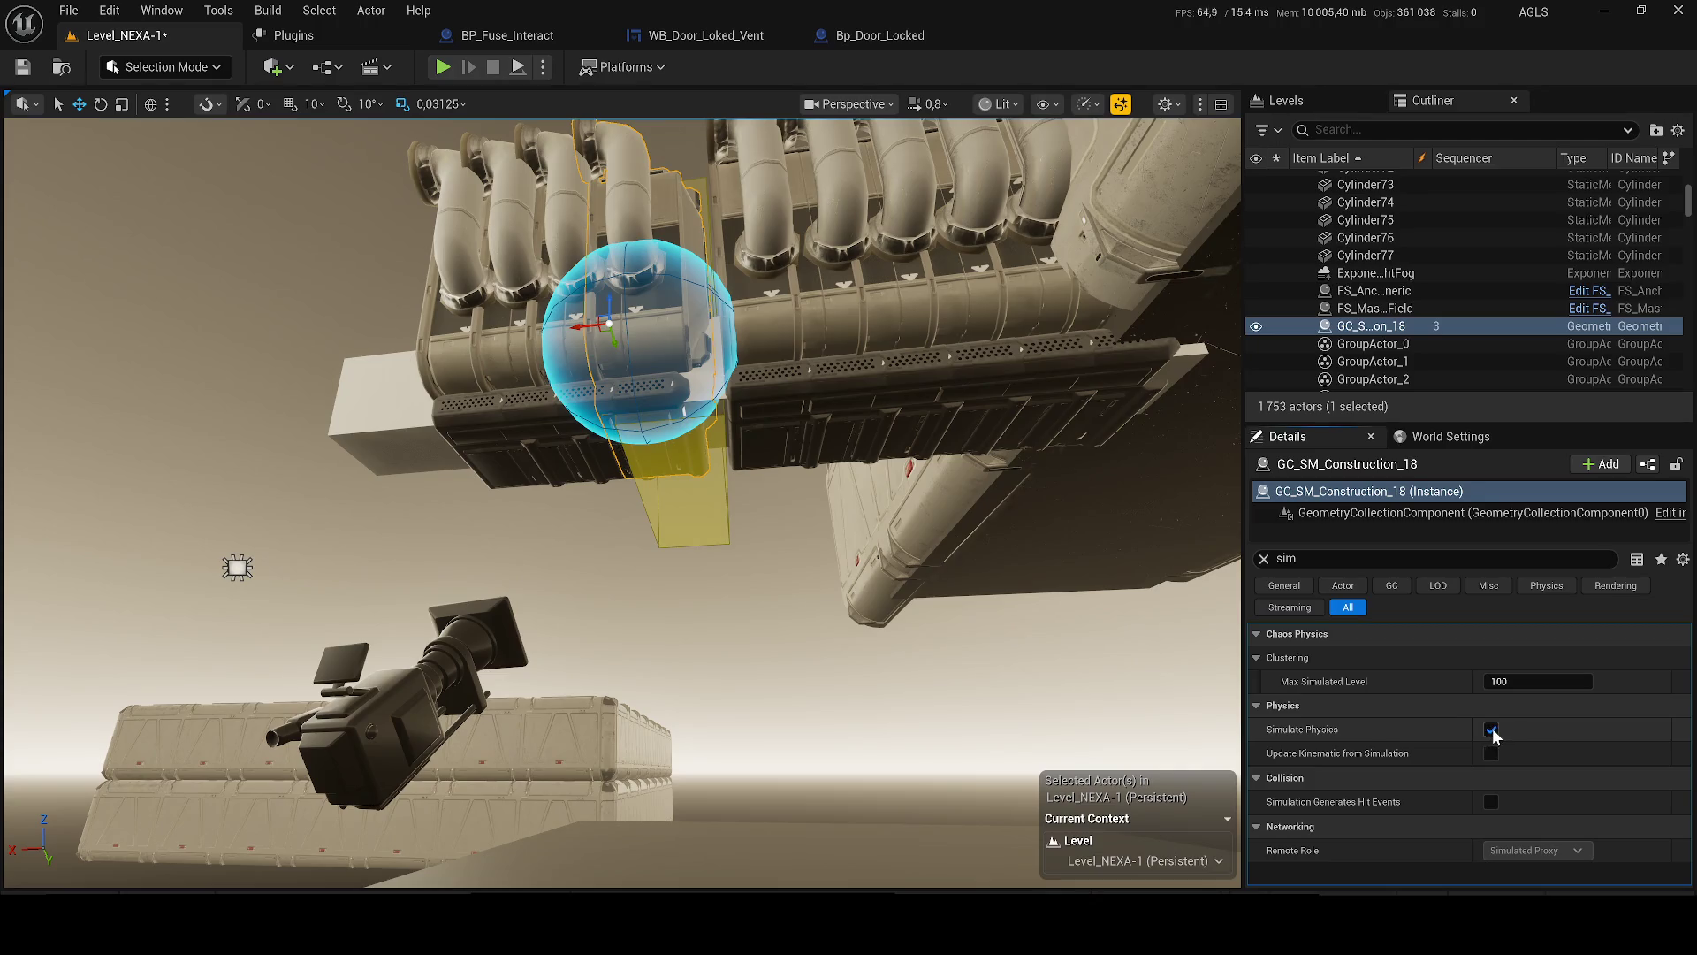
- Simulate the level to test the pipe fracture
{"action": "left_click", "coordinate": [543, 67]}
{"action": "left_click", "coordinate": [608, 250]}
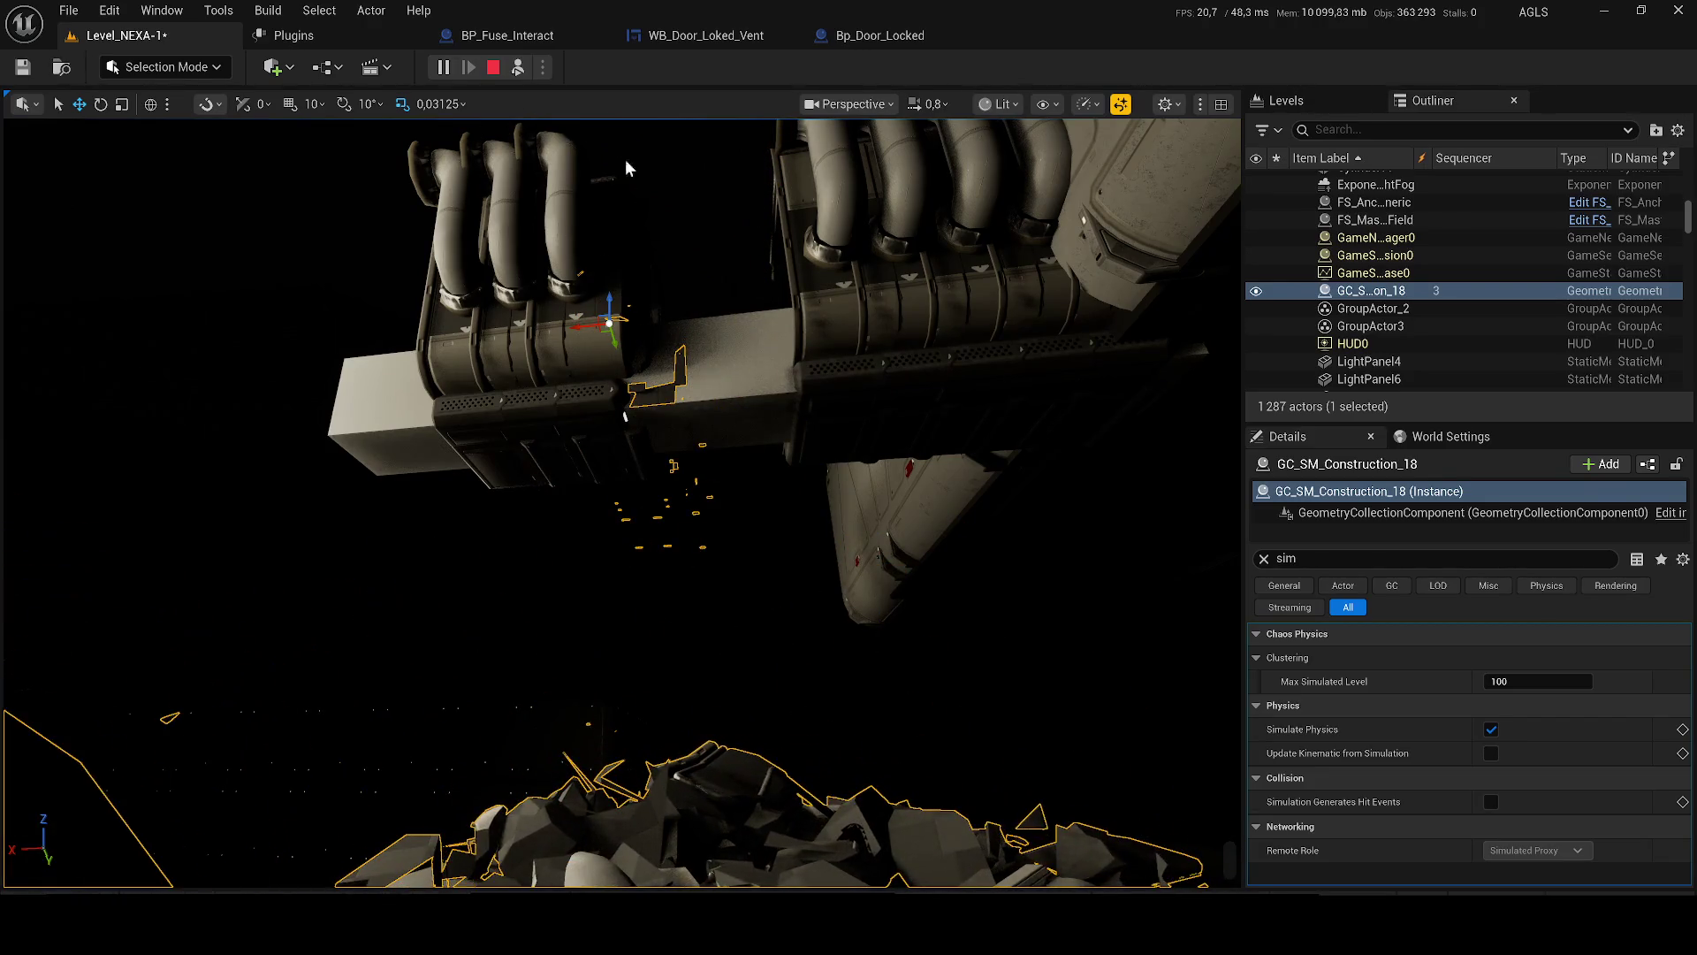
{"action": "left_click", "coordinate": [493, 67]}
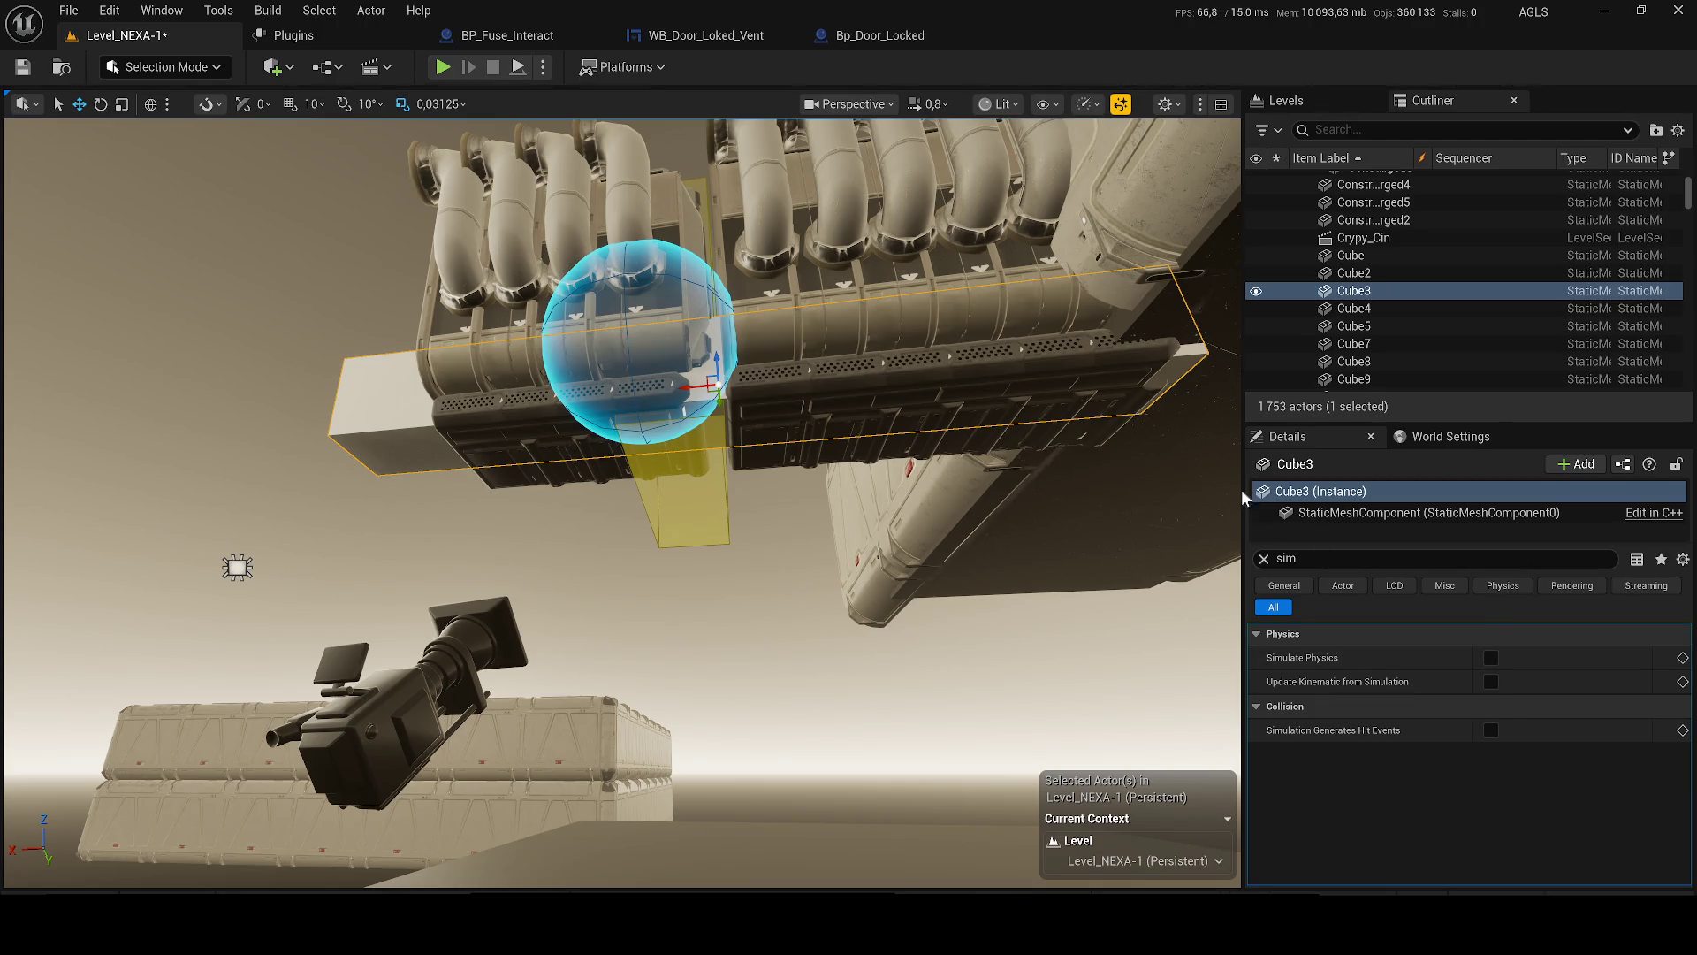
- Set Cube3's collision preset to BlockAll and simulate again to see debris hit it
{"action": "left_click", "coordinate": [1295, 560]}
{"action": "type", "text": "coll"}
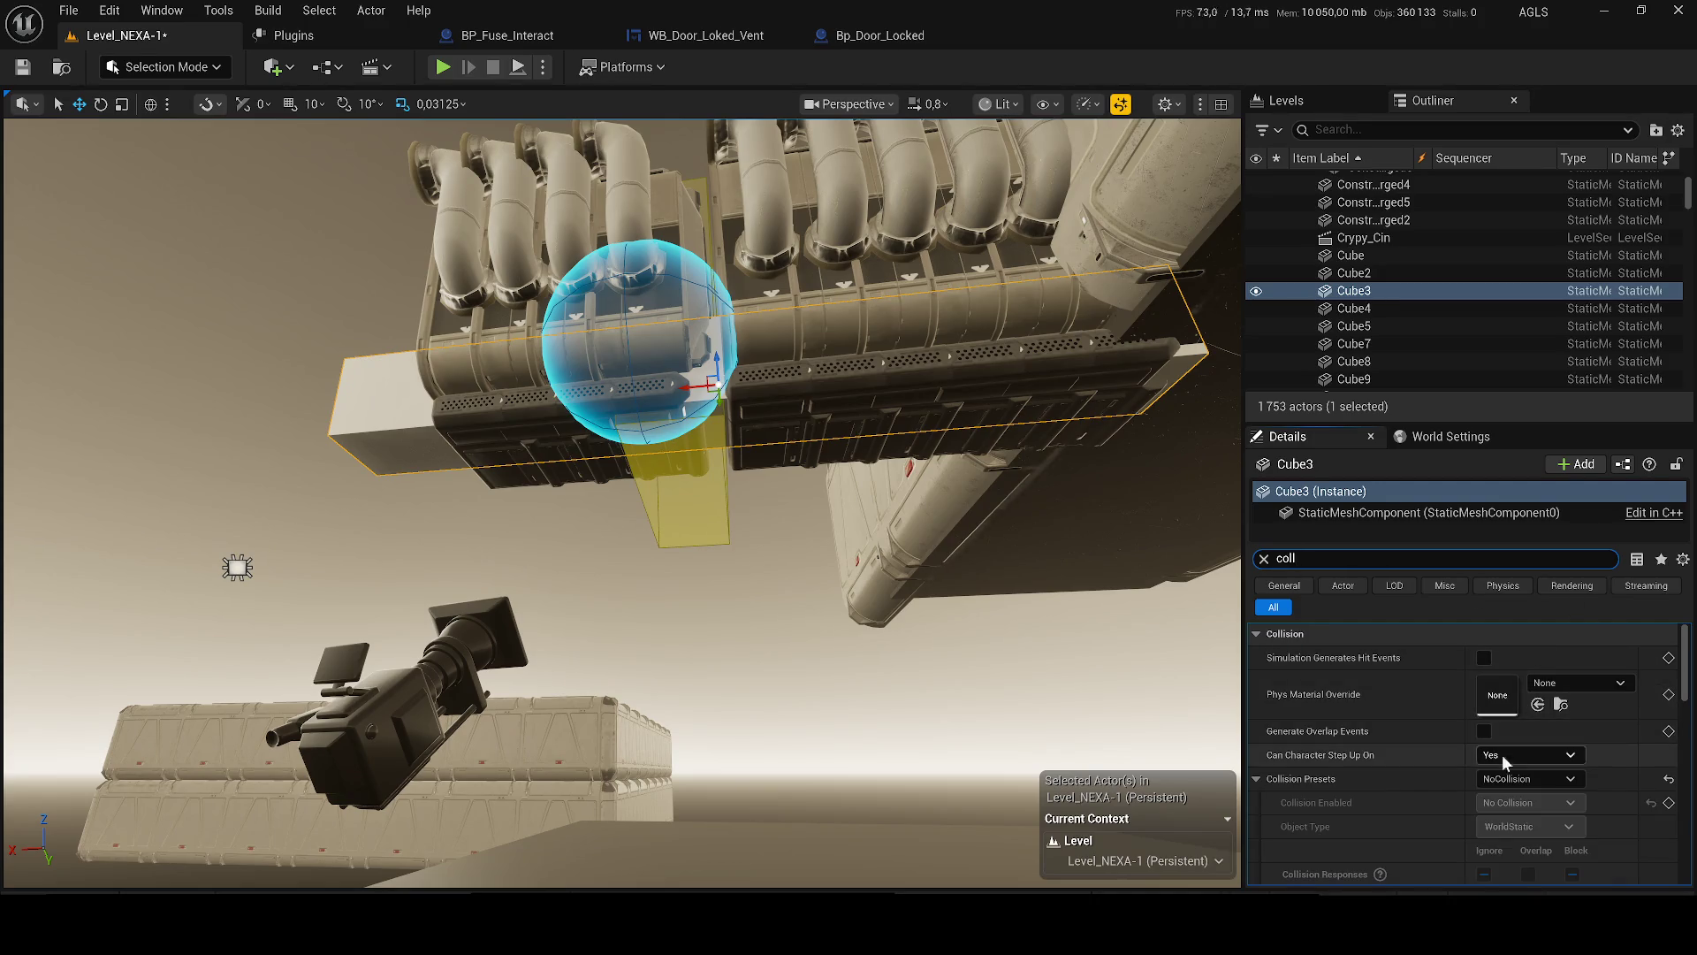
{"action": "left_click", "coordinate": [1513, 779]}
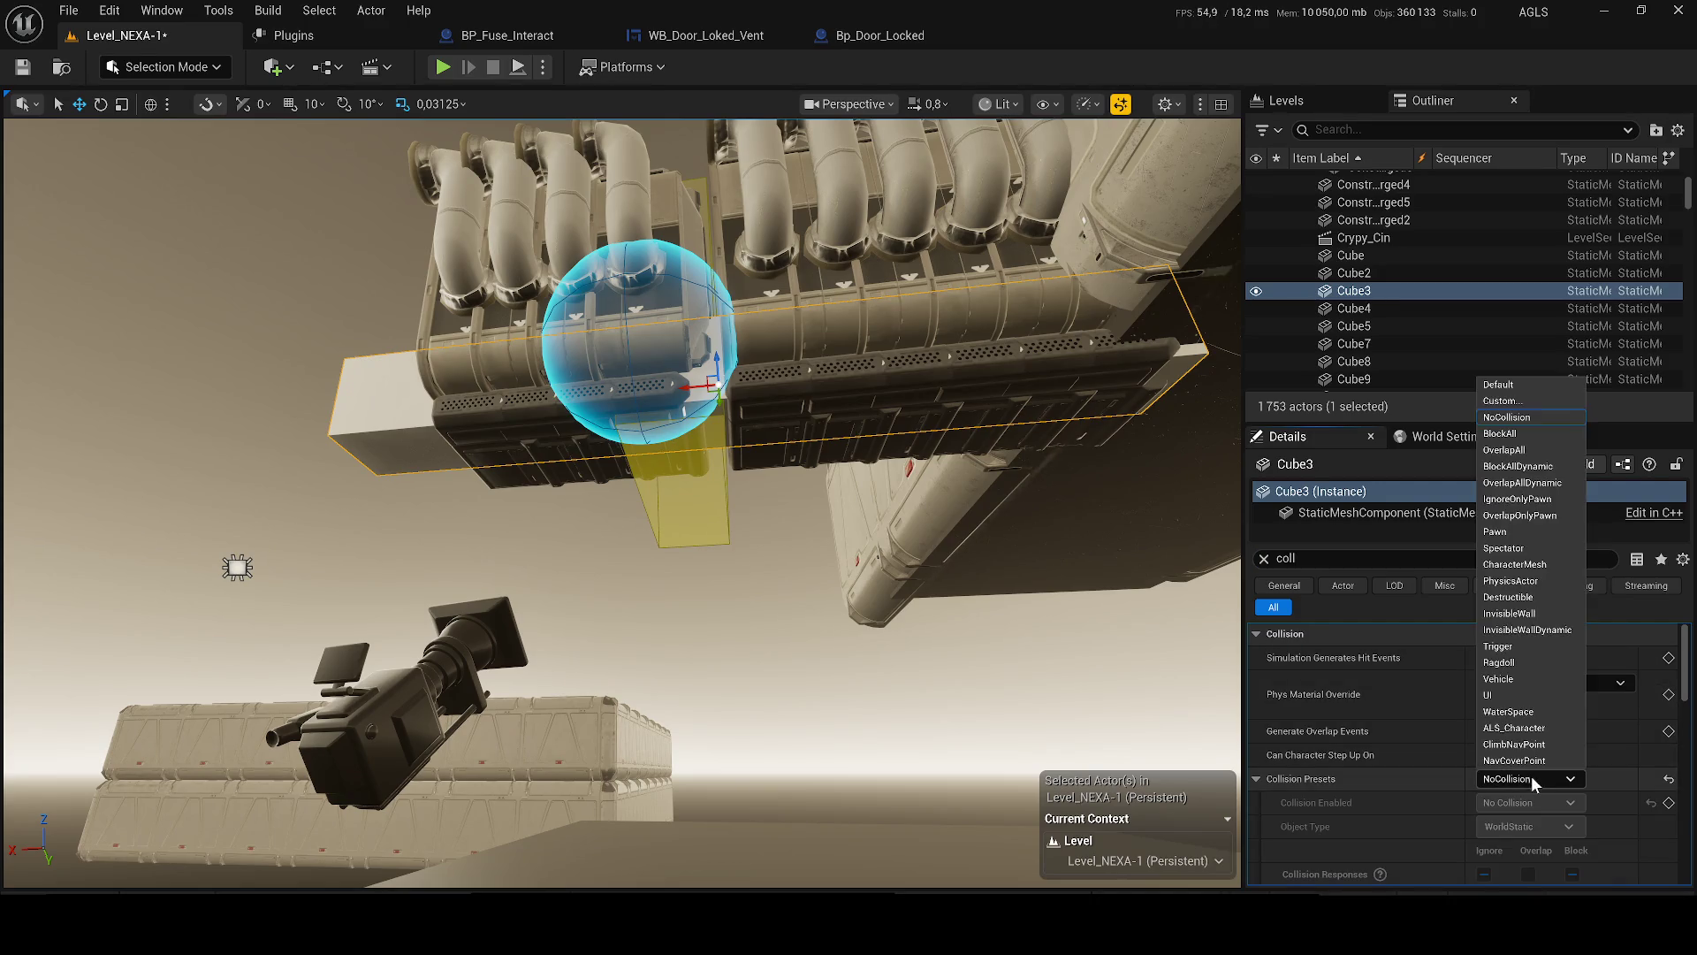
{"action": "left_click", "coordinate": [1538, 437]}
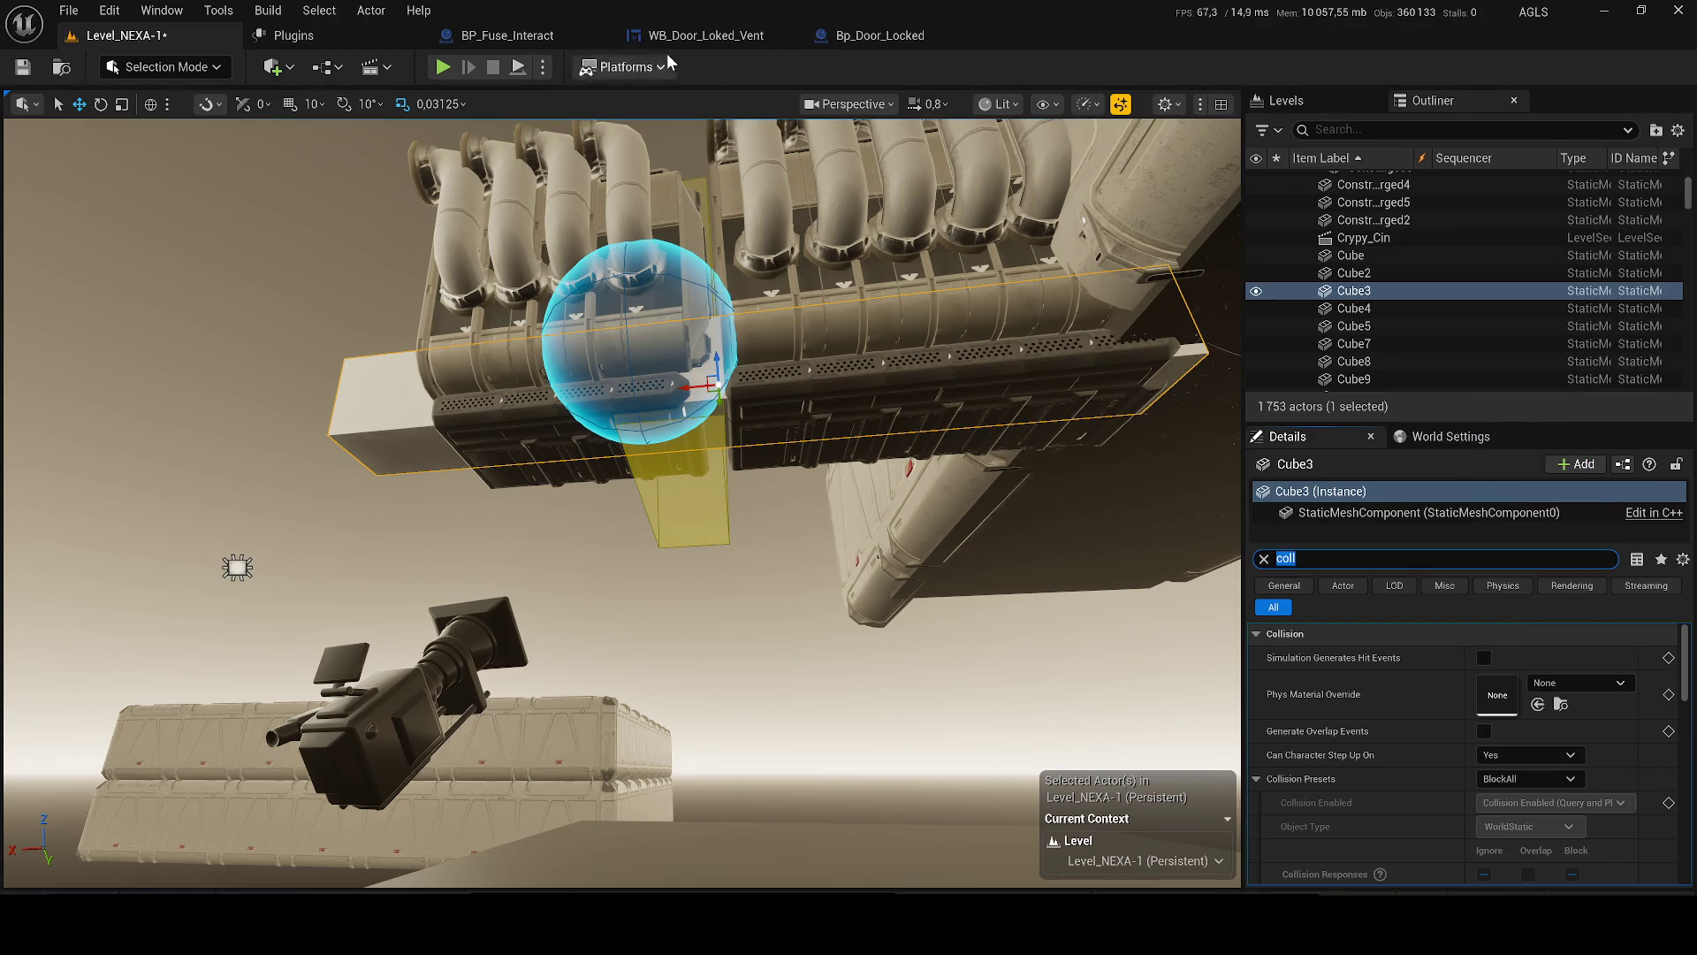
{"action": "left_click", "coordinate": [543, 67]}
{"action": "left_click", "coordinate": [610, 247]}
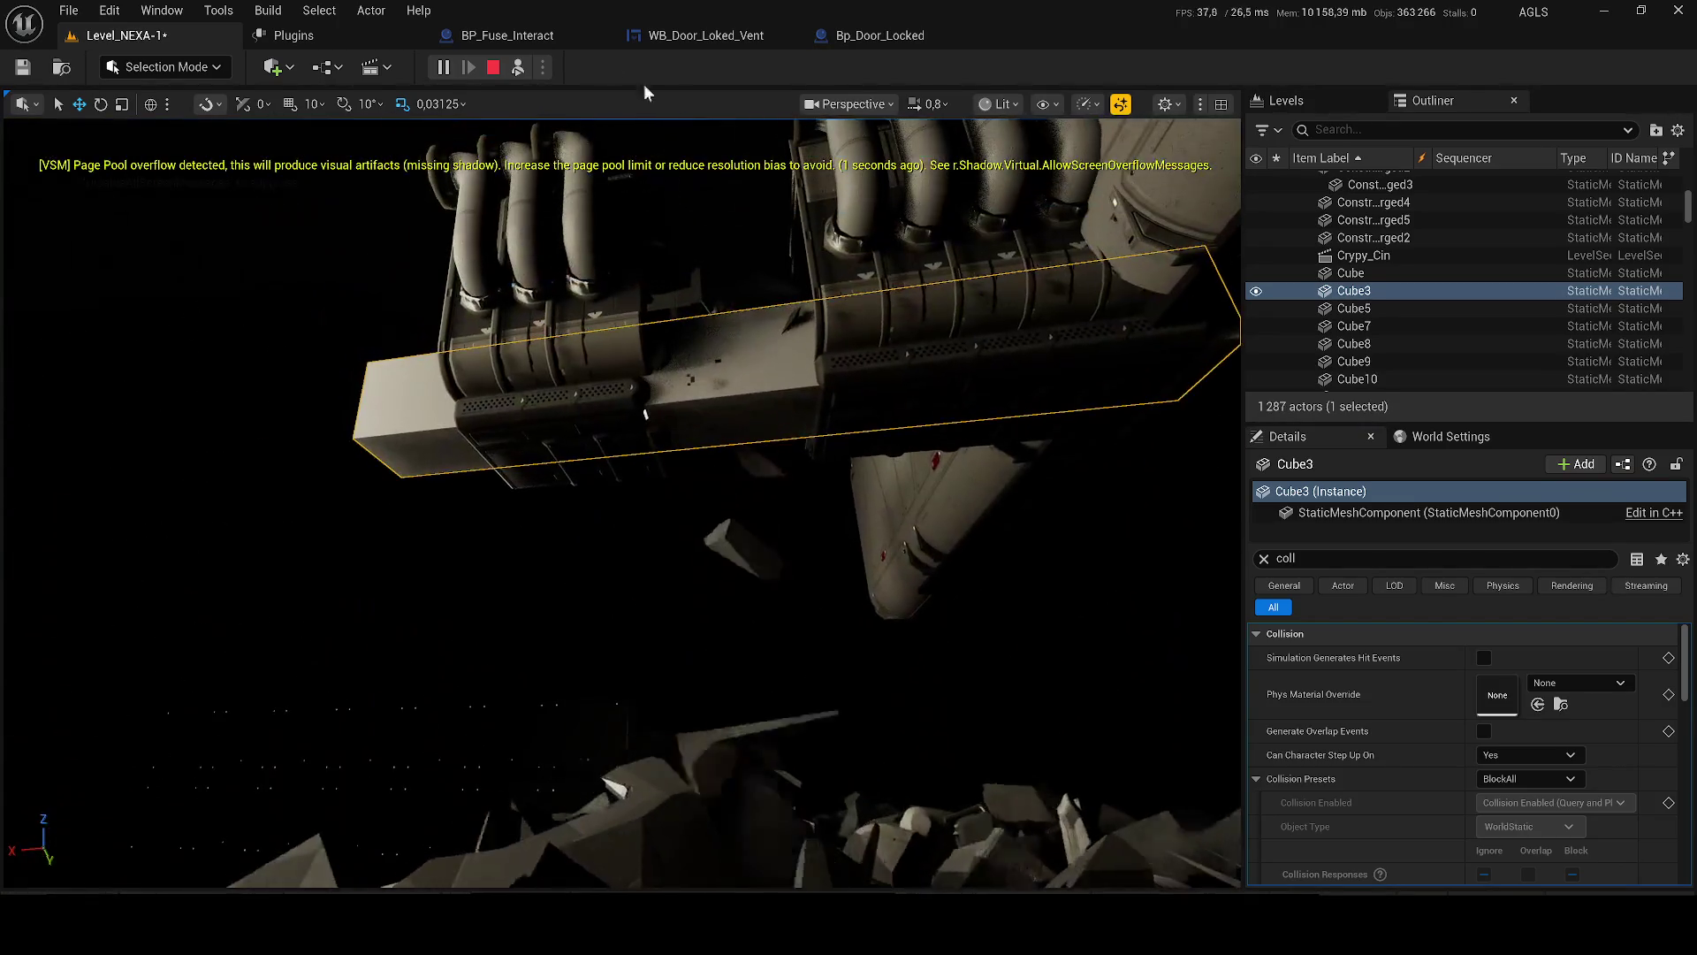
{"action": "key", "text": "Escape"}
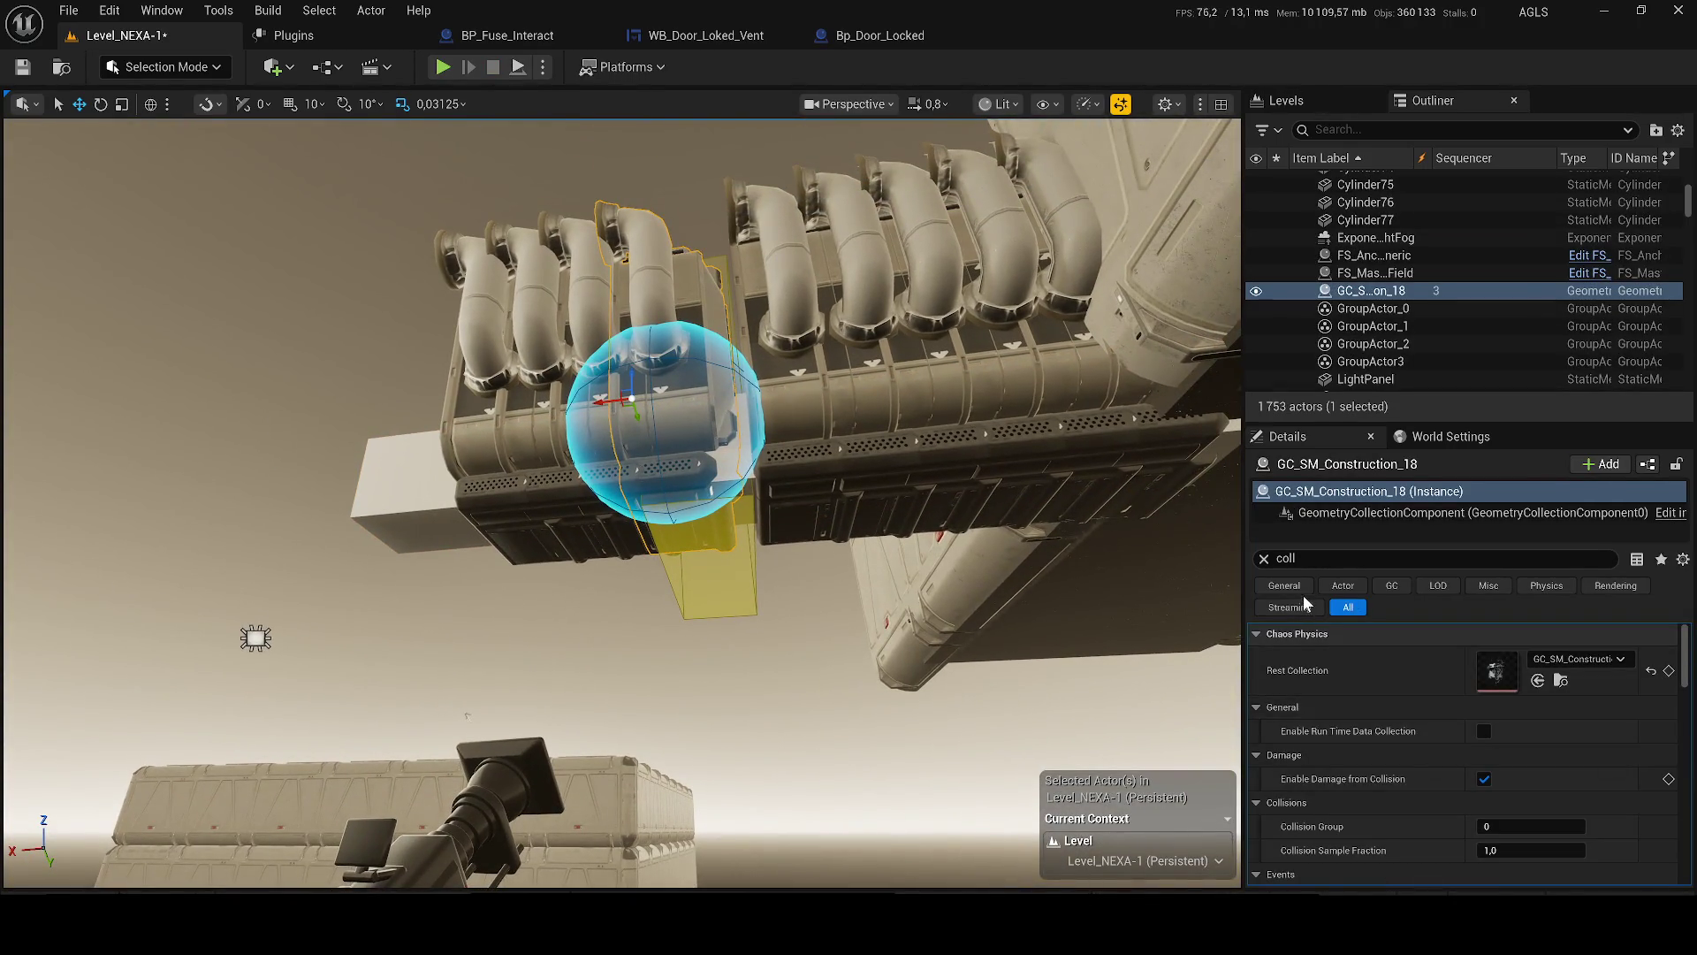
- Clear the Details property filter so all properties show
{"action": "left_click", "coordinate": [1264, 559]}
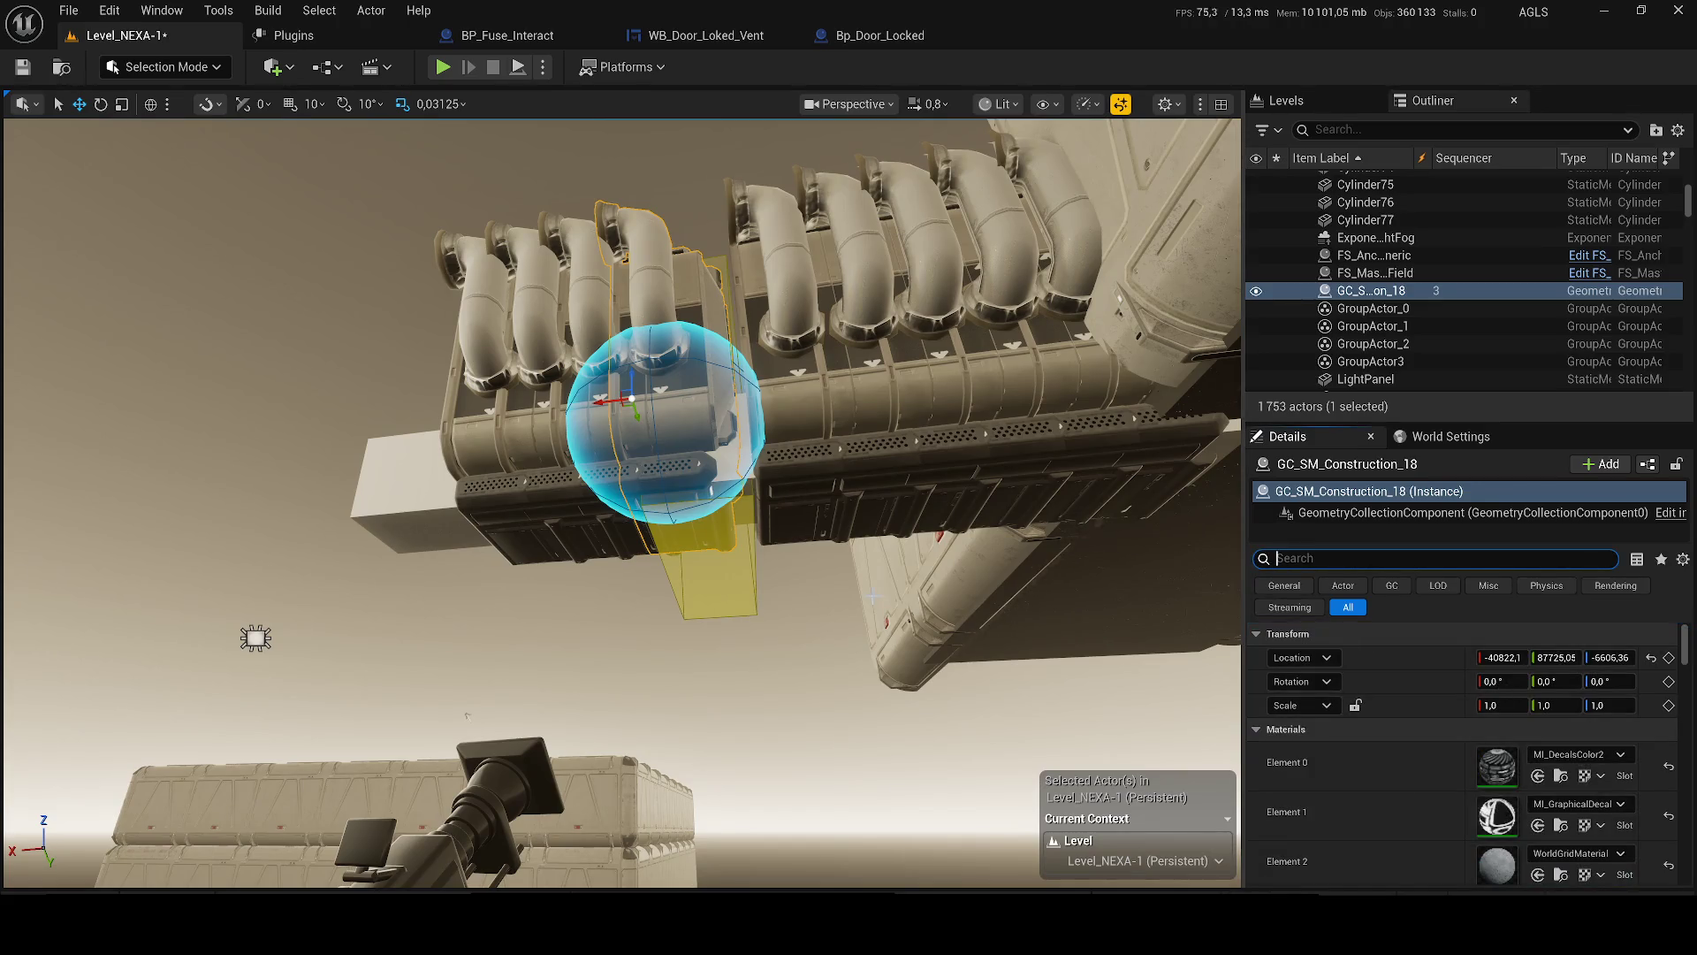
{"action": "key", "text": "Escape"}
{"action": "key", "text": "ctrl+space"}
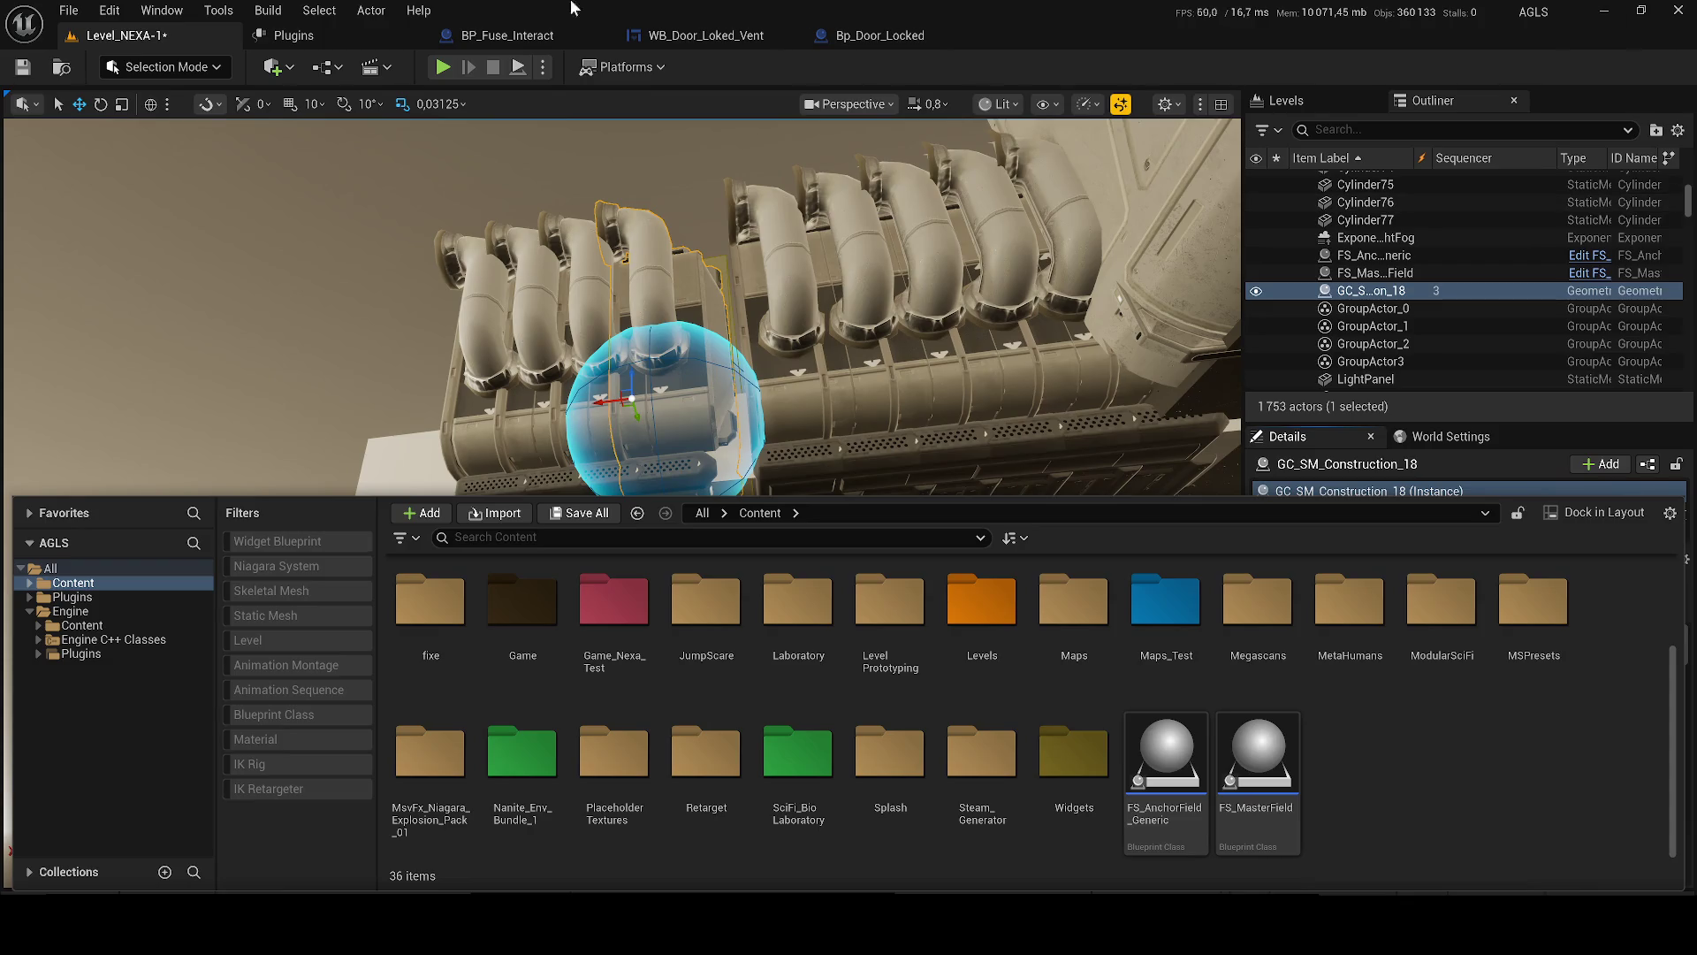
{"action": "left_click", "coordinate": [418, 10]}
- Create a Chaos Cache Manager from Actor > Chaos and save its asset as ChaosCacheCollection
{"action": "left_click", "coordinate": [371, 10]}
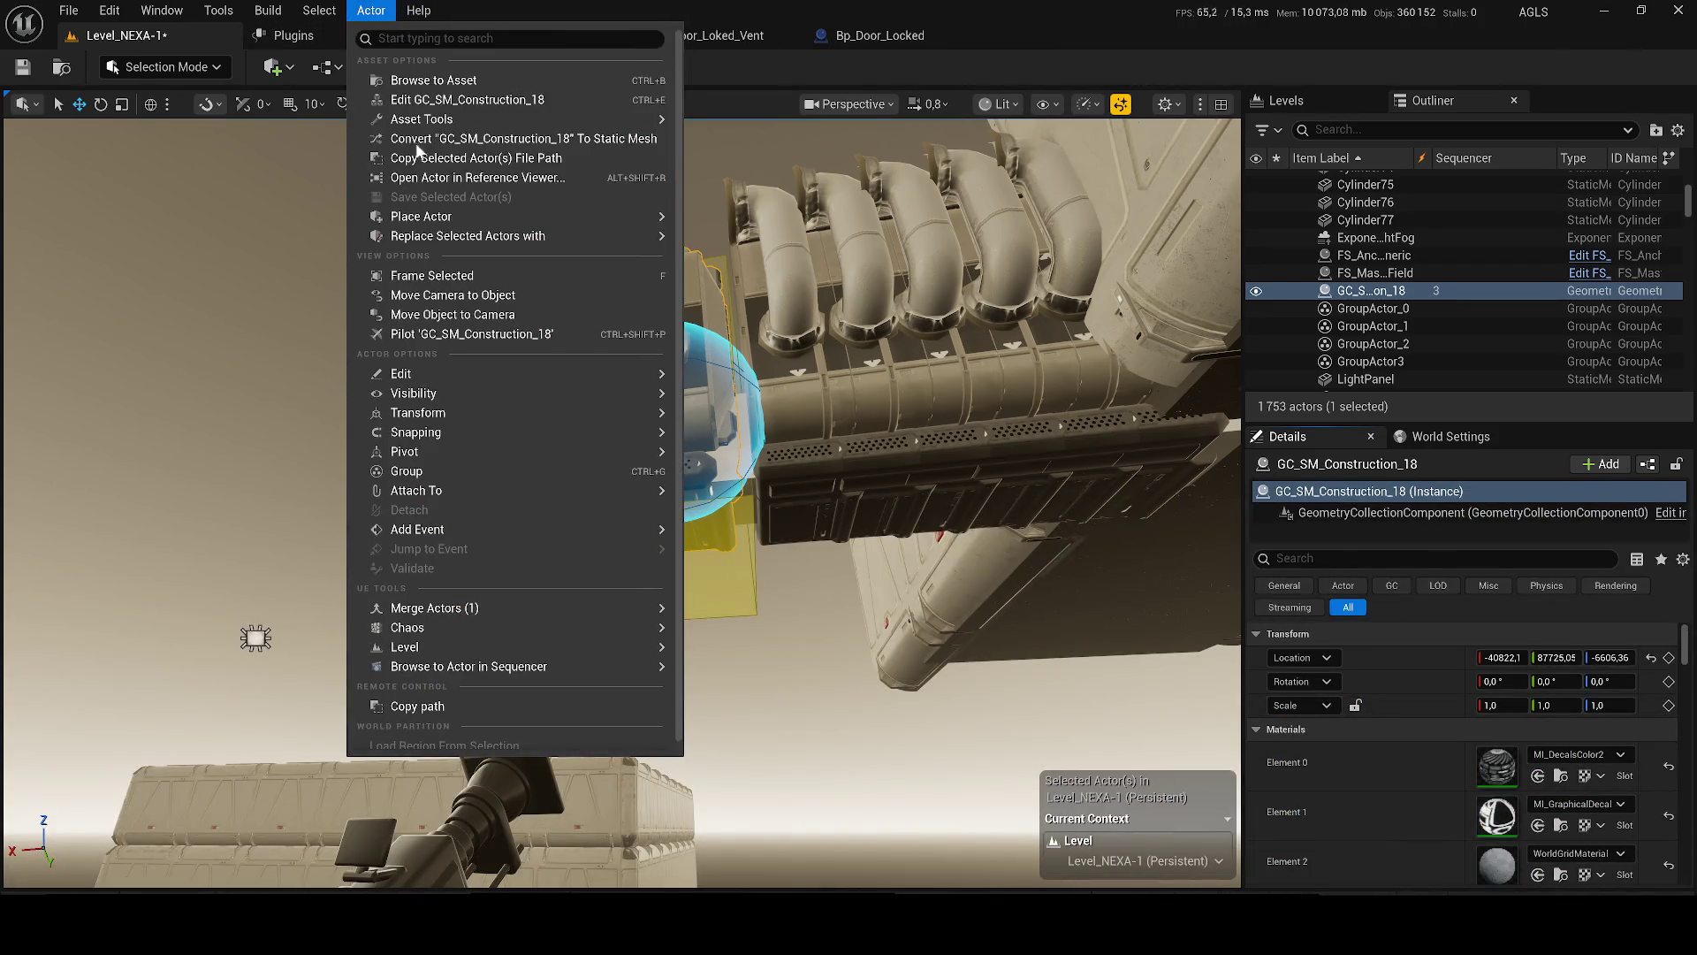
{"action": "mouse_move", "coordinate": [448, 661]}
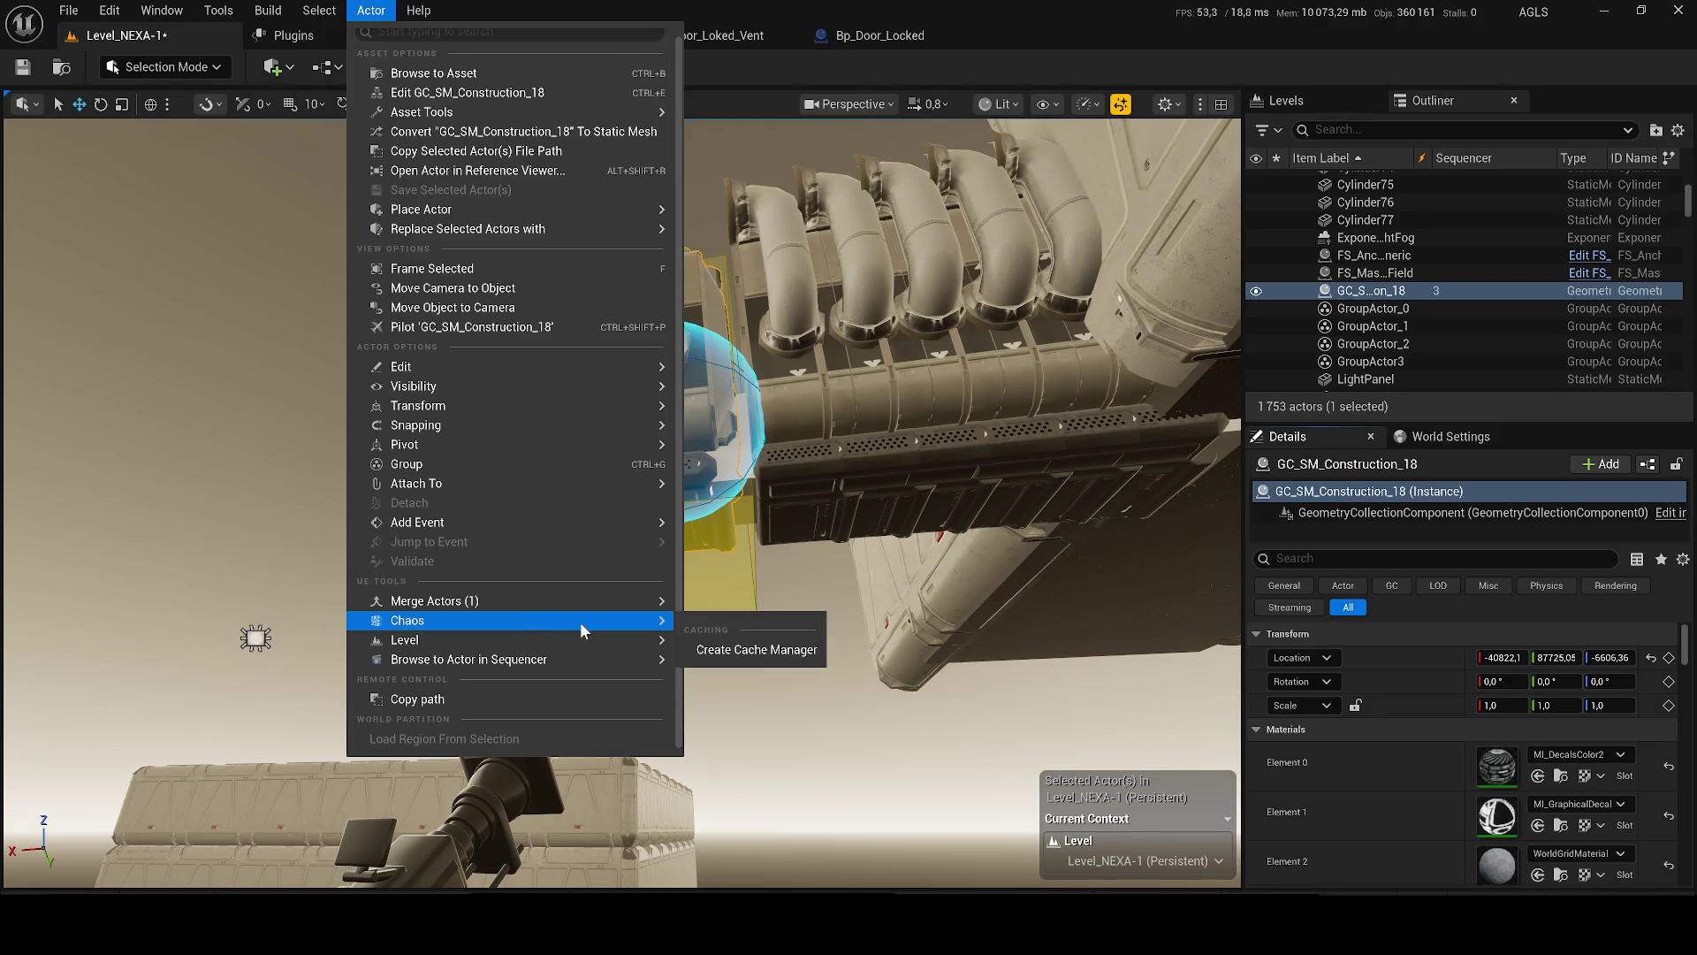
{"action": "mouse_move", "coordinate": [598, 627]}
{"action": "left_click", "coordinate": [752, 751]}
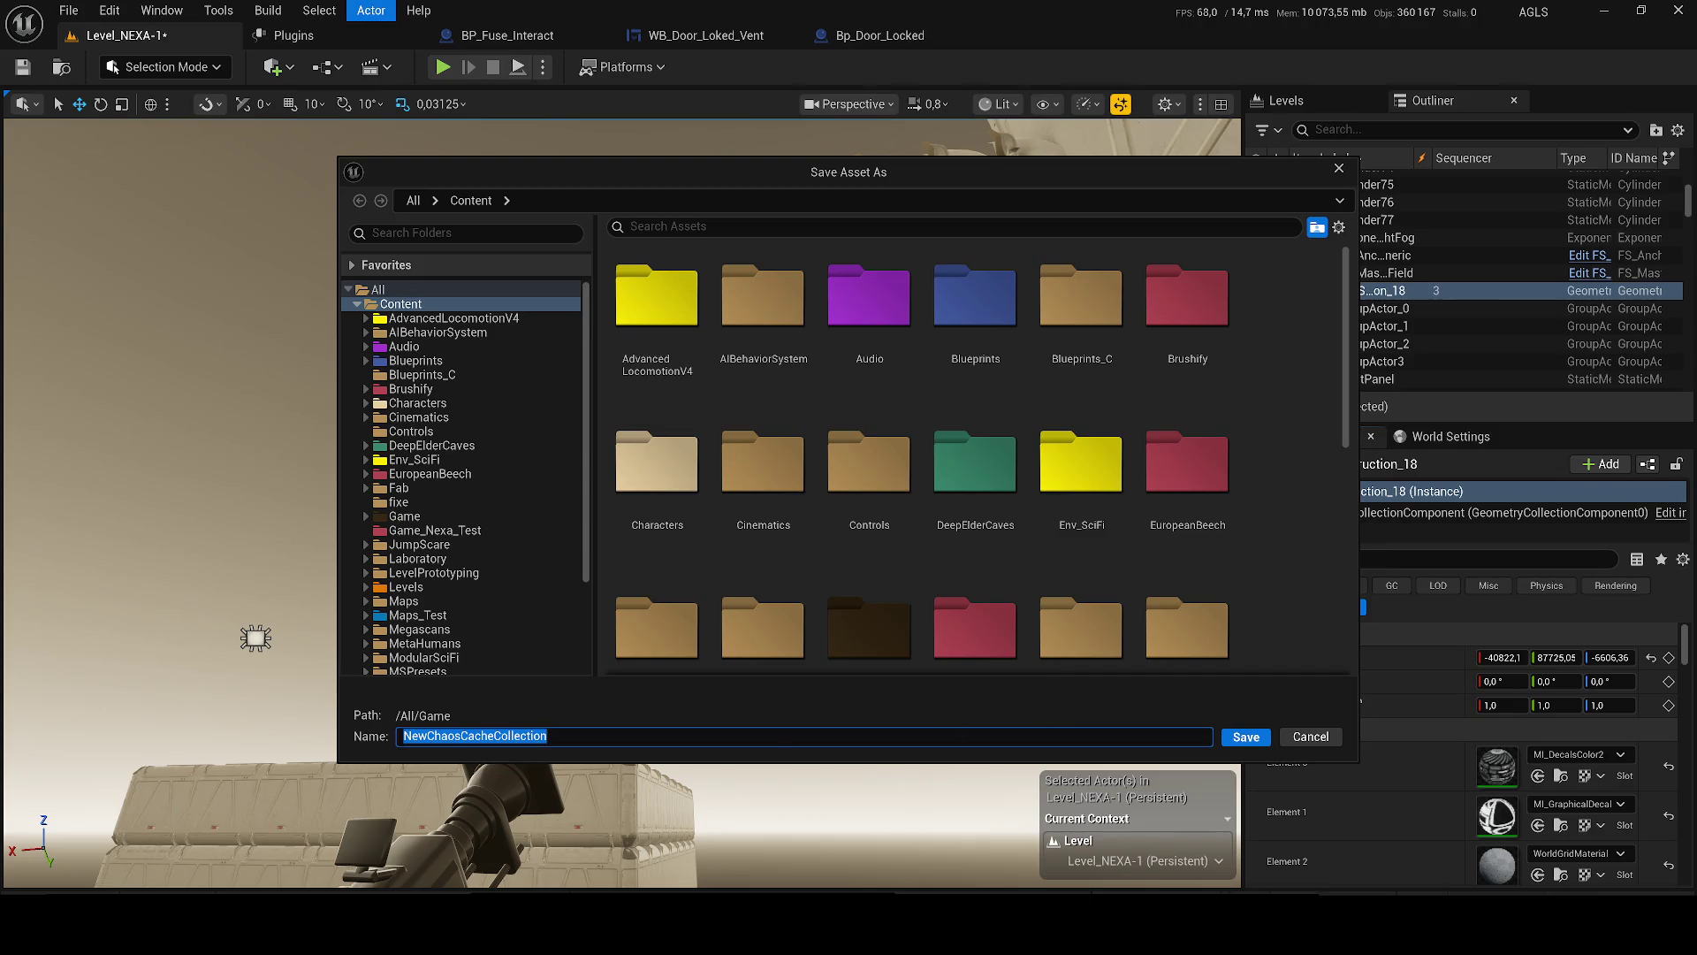
{"action": "left_click", "coordinate": [460, 735]}
{"action": "key", "text": "shift+Home"}
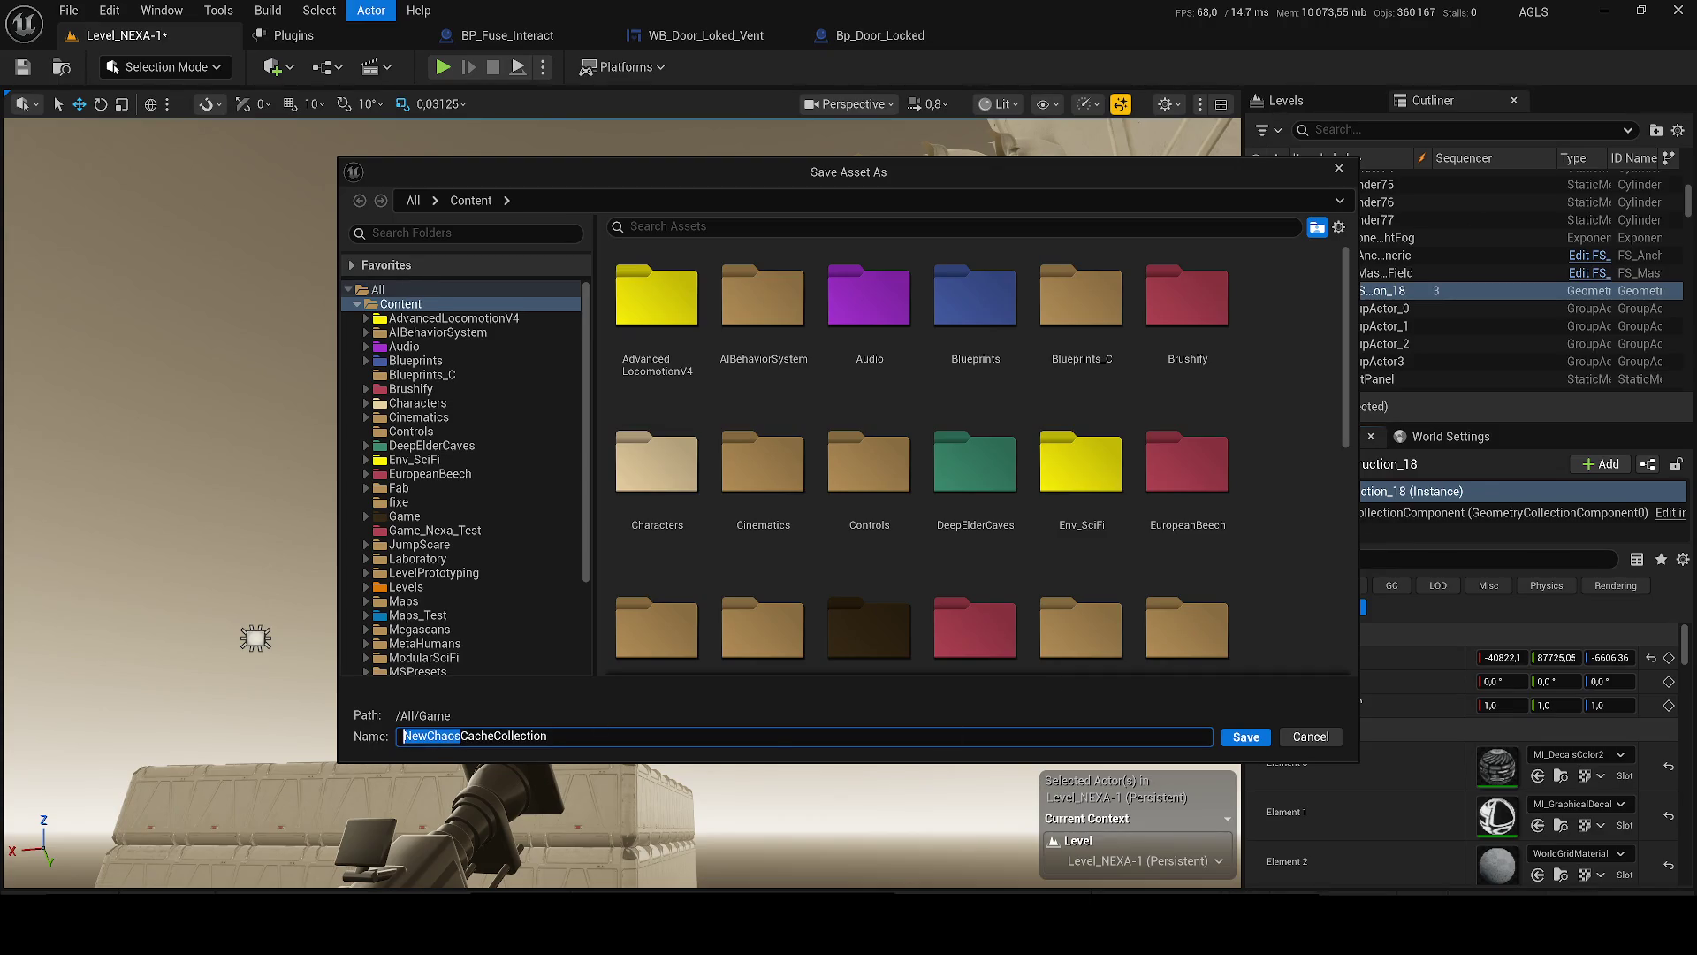
{"action": "left_click", "coordinate": [419, 735]}
{"action": "key", "text": "BackSpace"}
{"action": "key", "text": "BackSpace"}
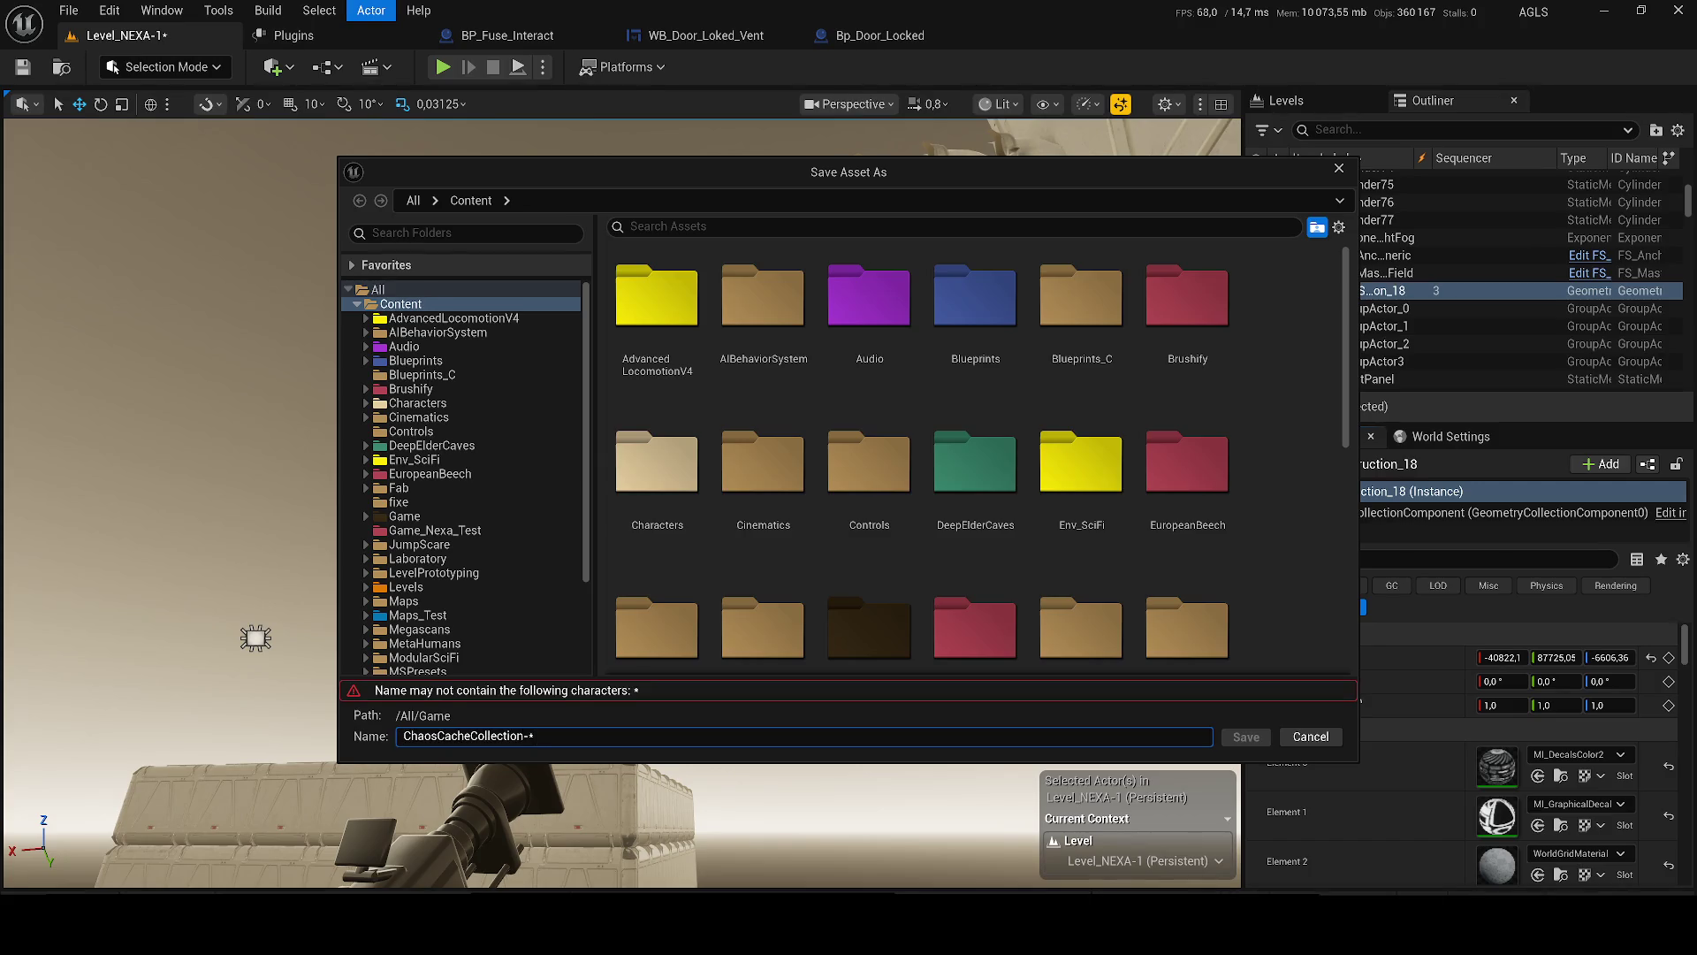
{"action": "key", "text": "Return"}
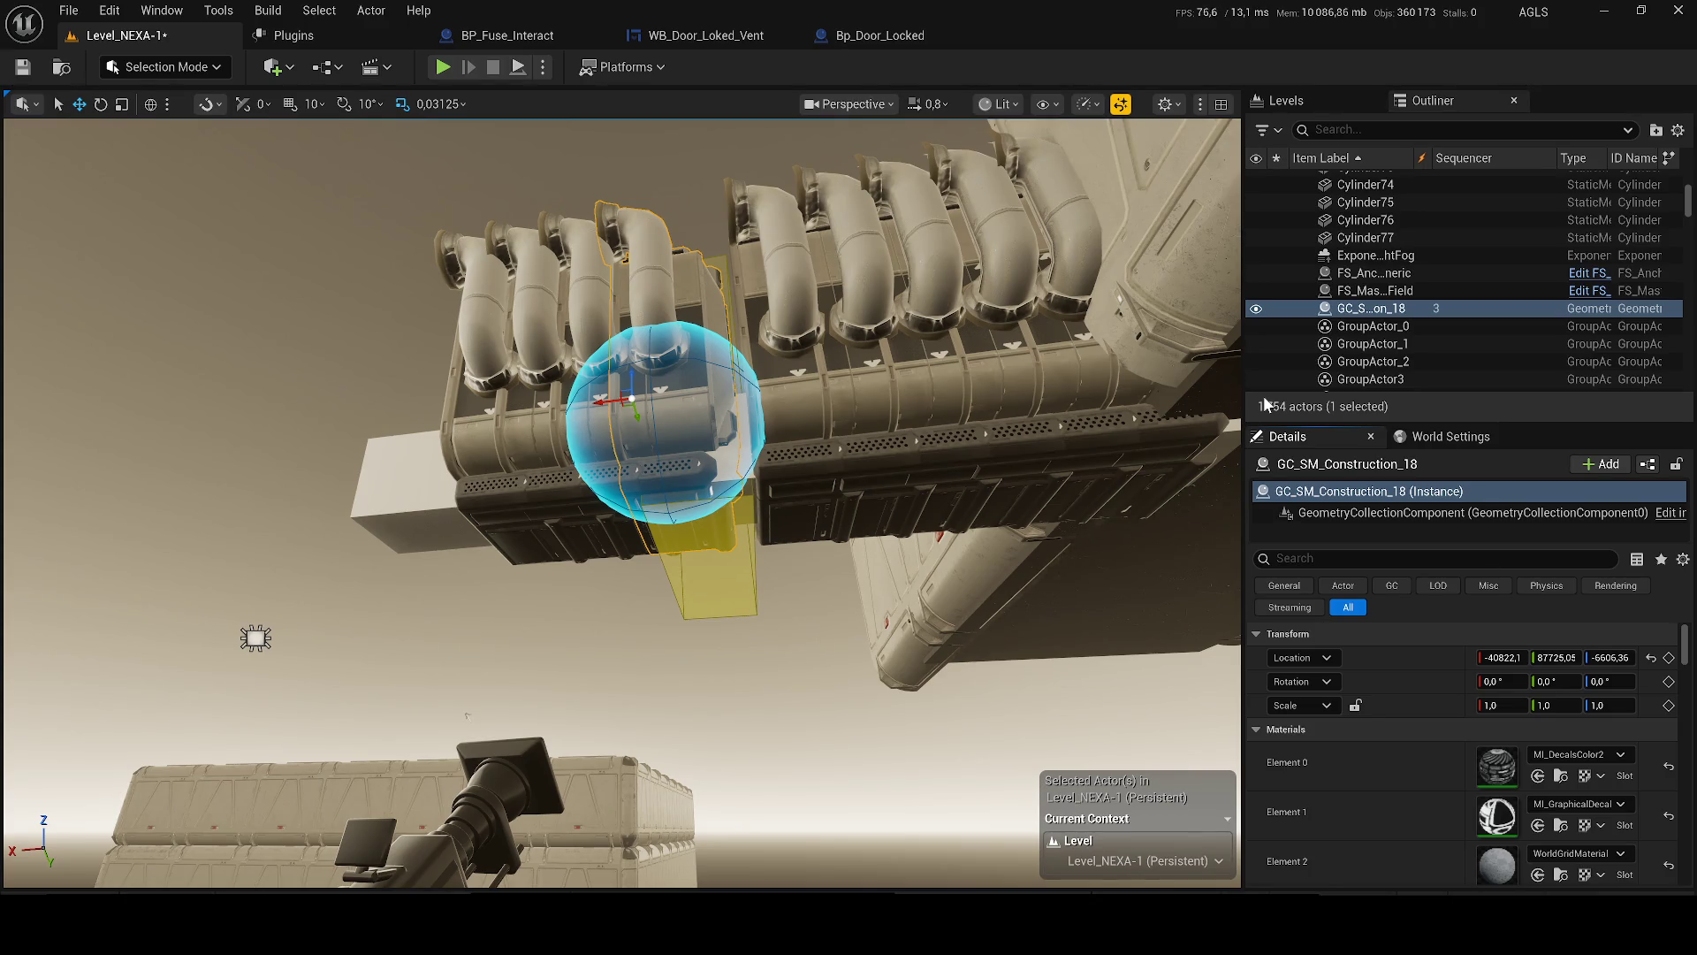
{"action": "scroll", "coordinate": [1458, 751], "scroll_direction": "down", "scroll_amount": 5}
- Search 'chao' in the Outliner and select ChaosCacheManager0
{"action": "left_click", "coordinate": [1344, 130]}
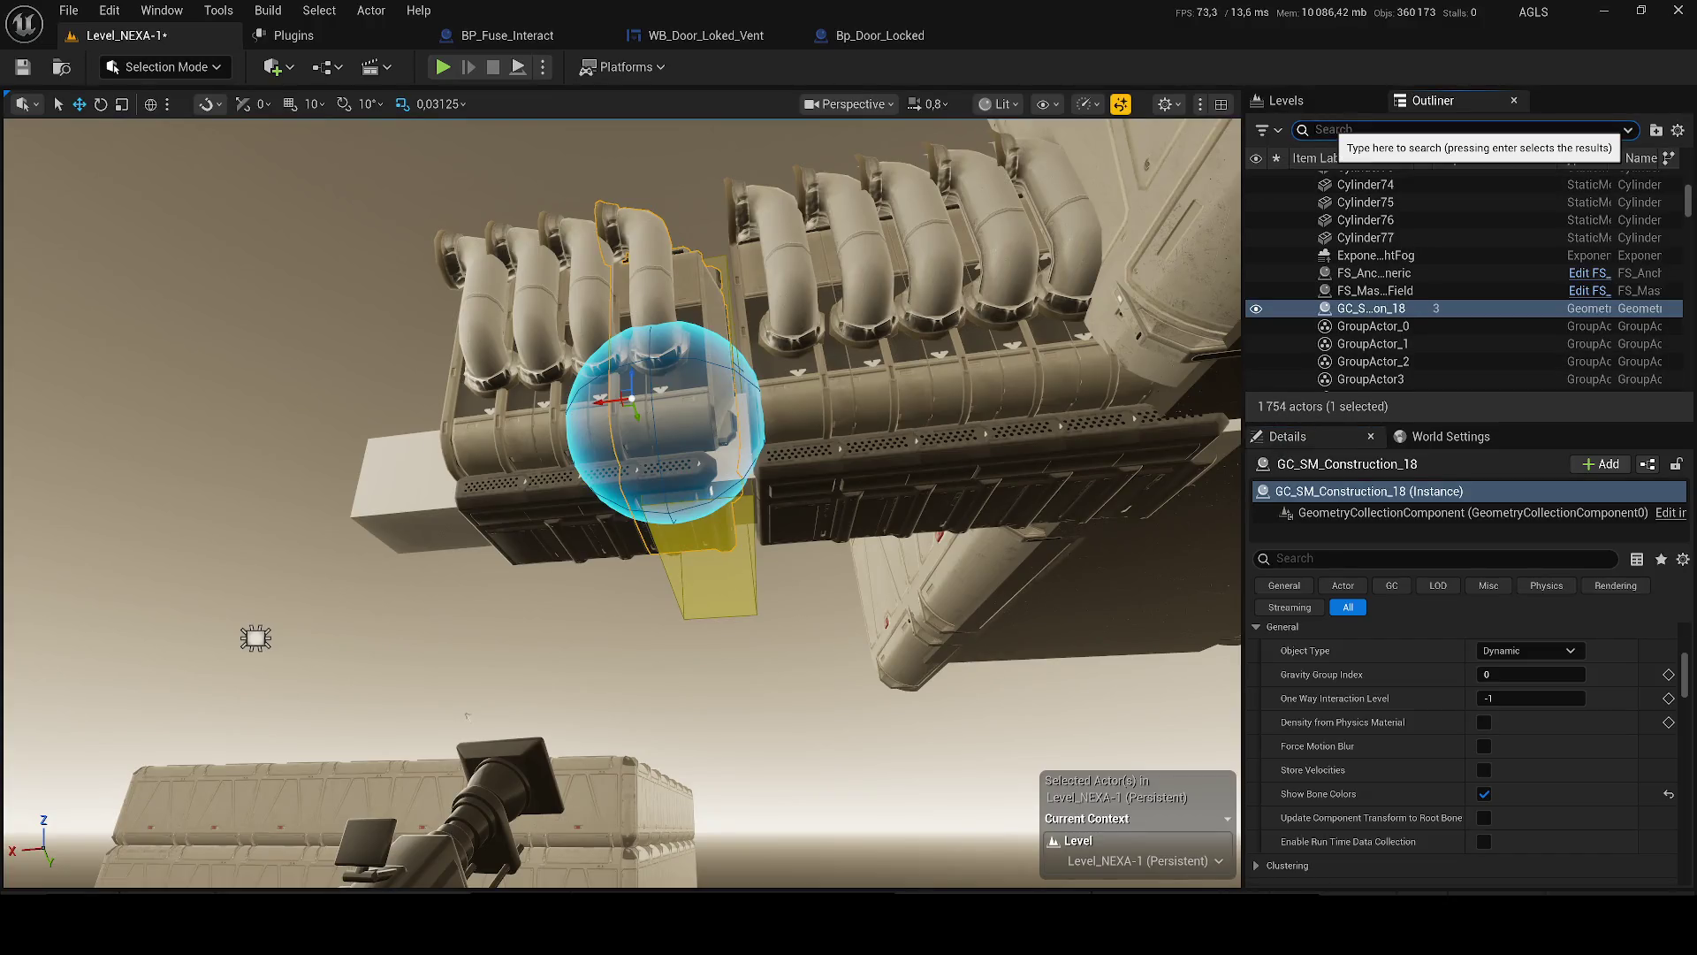
{"action": "type", "text": "chao"}
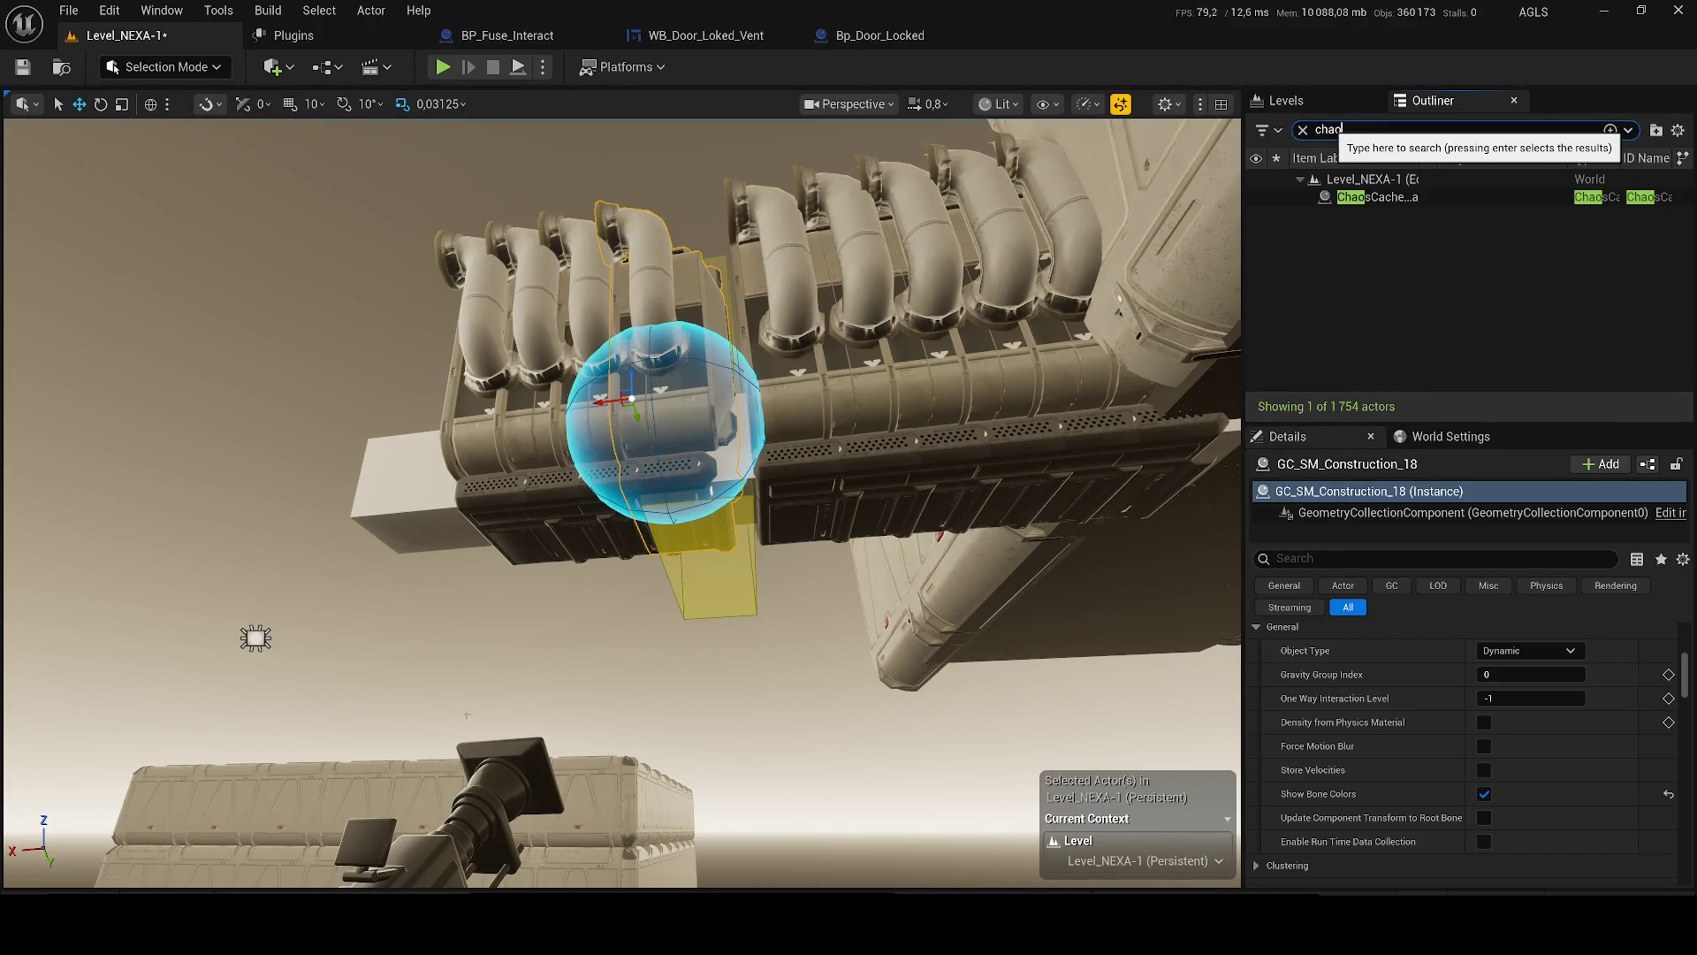
{"action": "left_click", "coordinate": [1403, 196]}
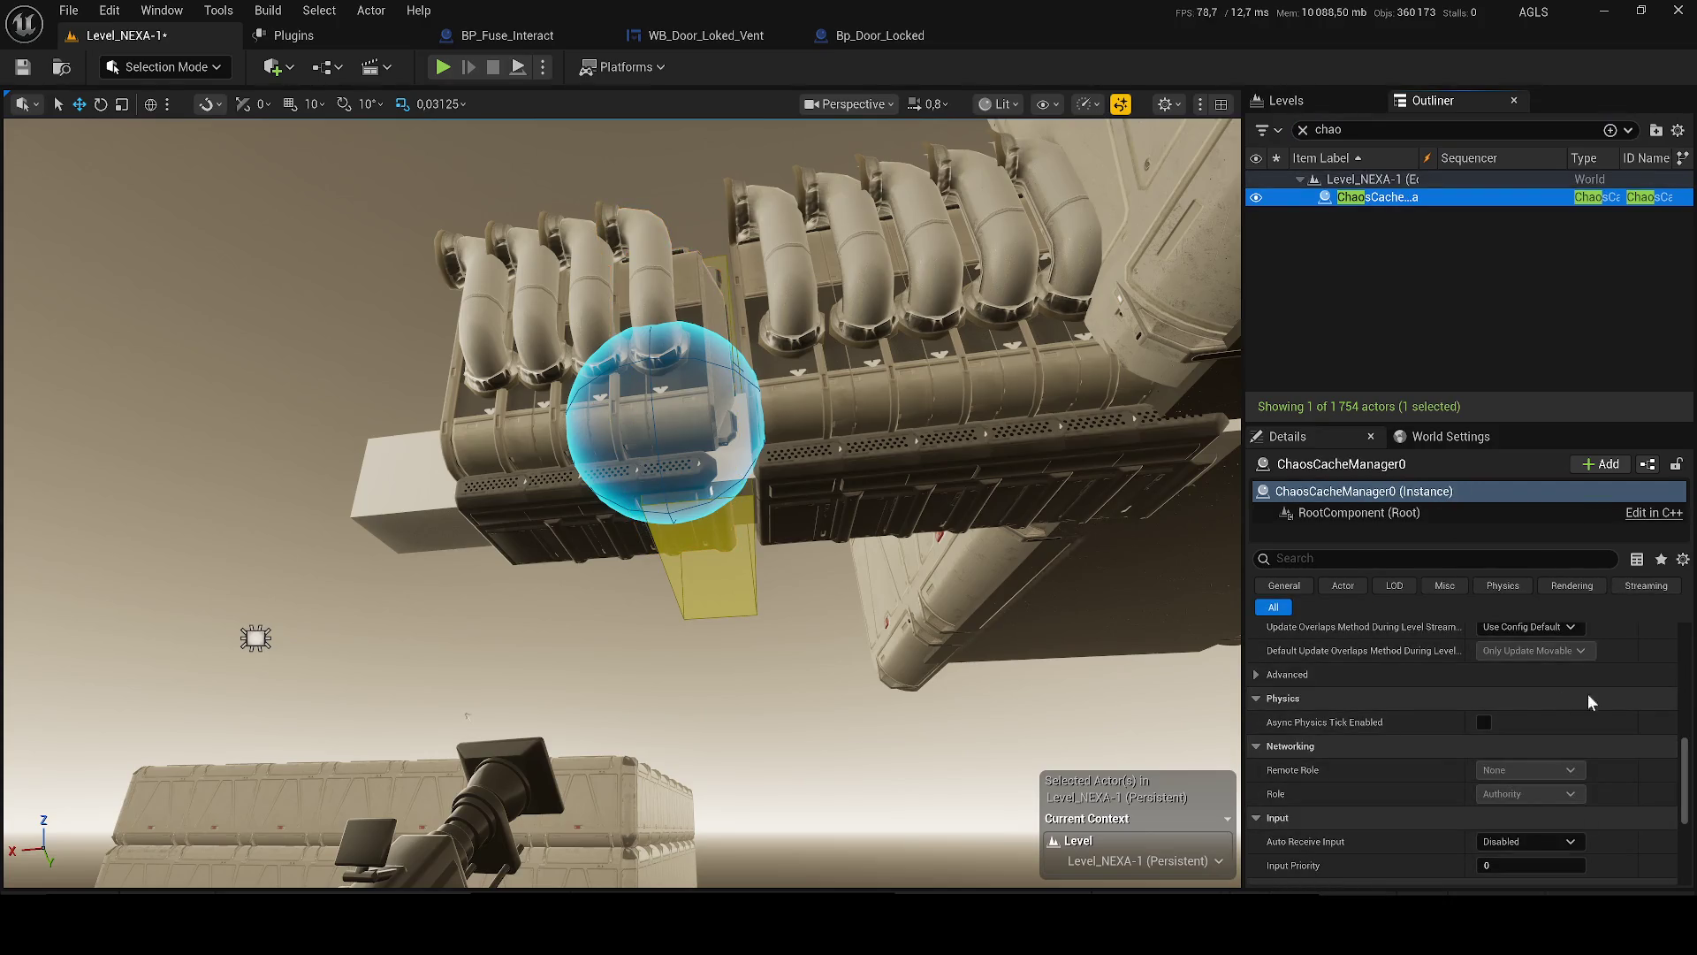
{"action": "scroll", "coordinate": [1685, 637], "scroll_direction": "down", "scroll_amount": 5}
{"action": "scroll", "coordinate": [1482, 655], "scroll_direction": "up", "scroll_amount": 5}
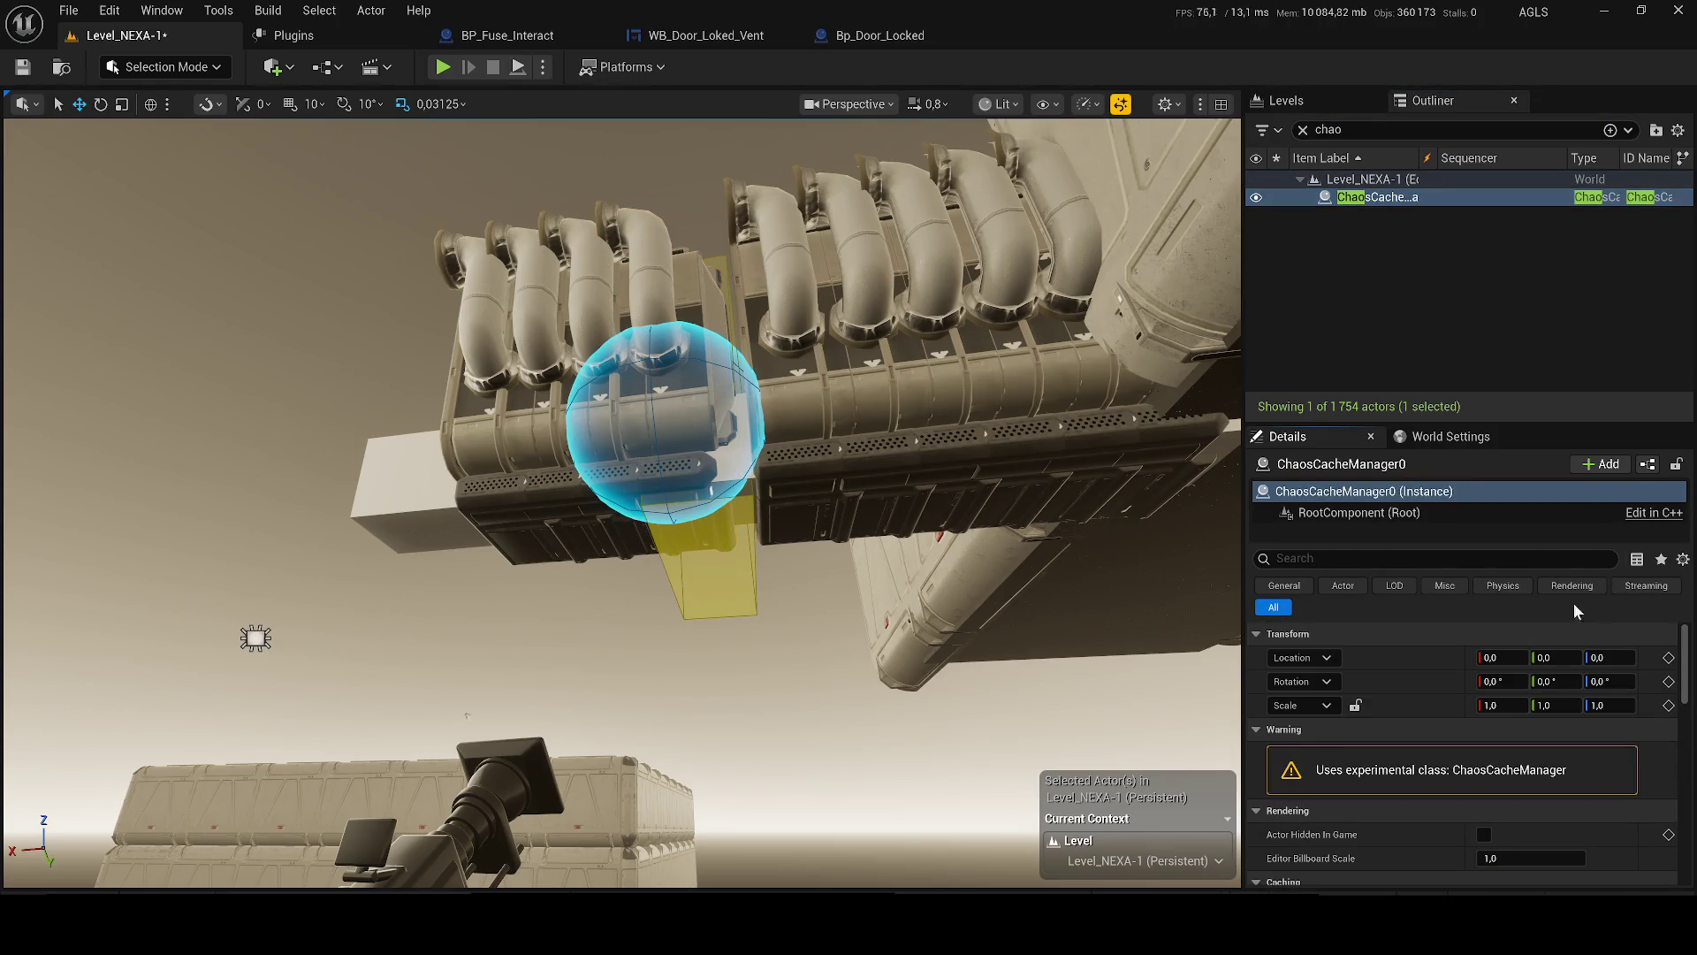
{"action": "scroll", "coordinate": [1494, 707], "scroll_direction": "down", "scroll_amount": 4}
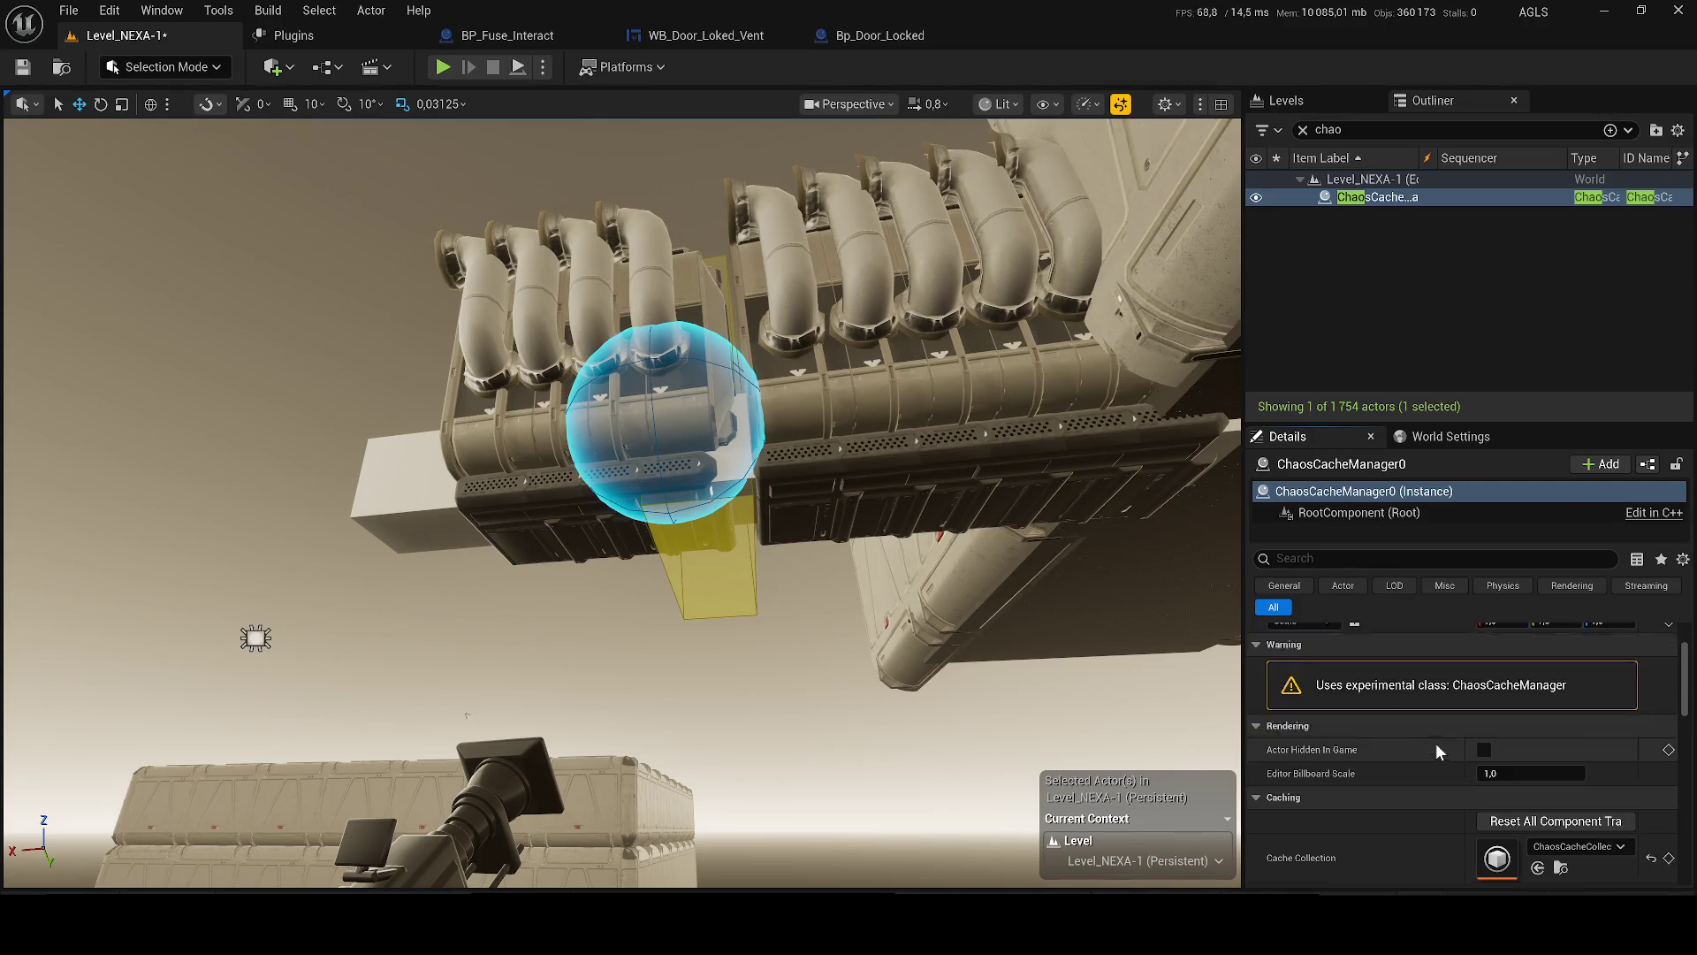
- Keep the cache manager's Cache Mode set to Record
{"action": "left_click", "coordinate": [1524, 811]}
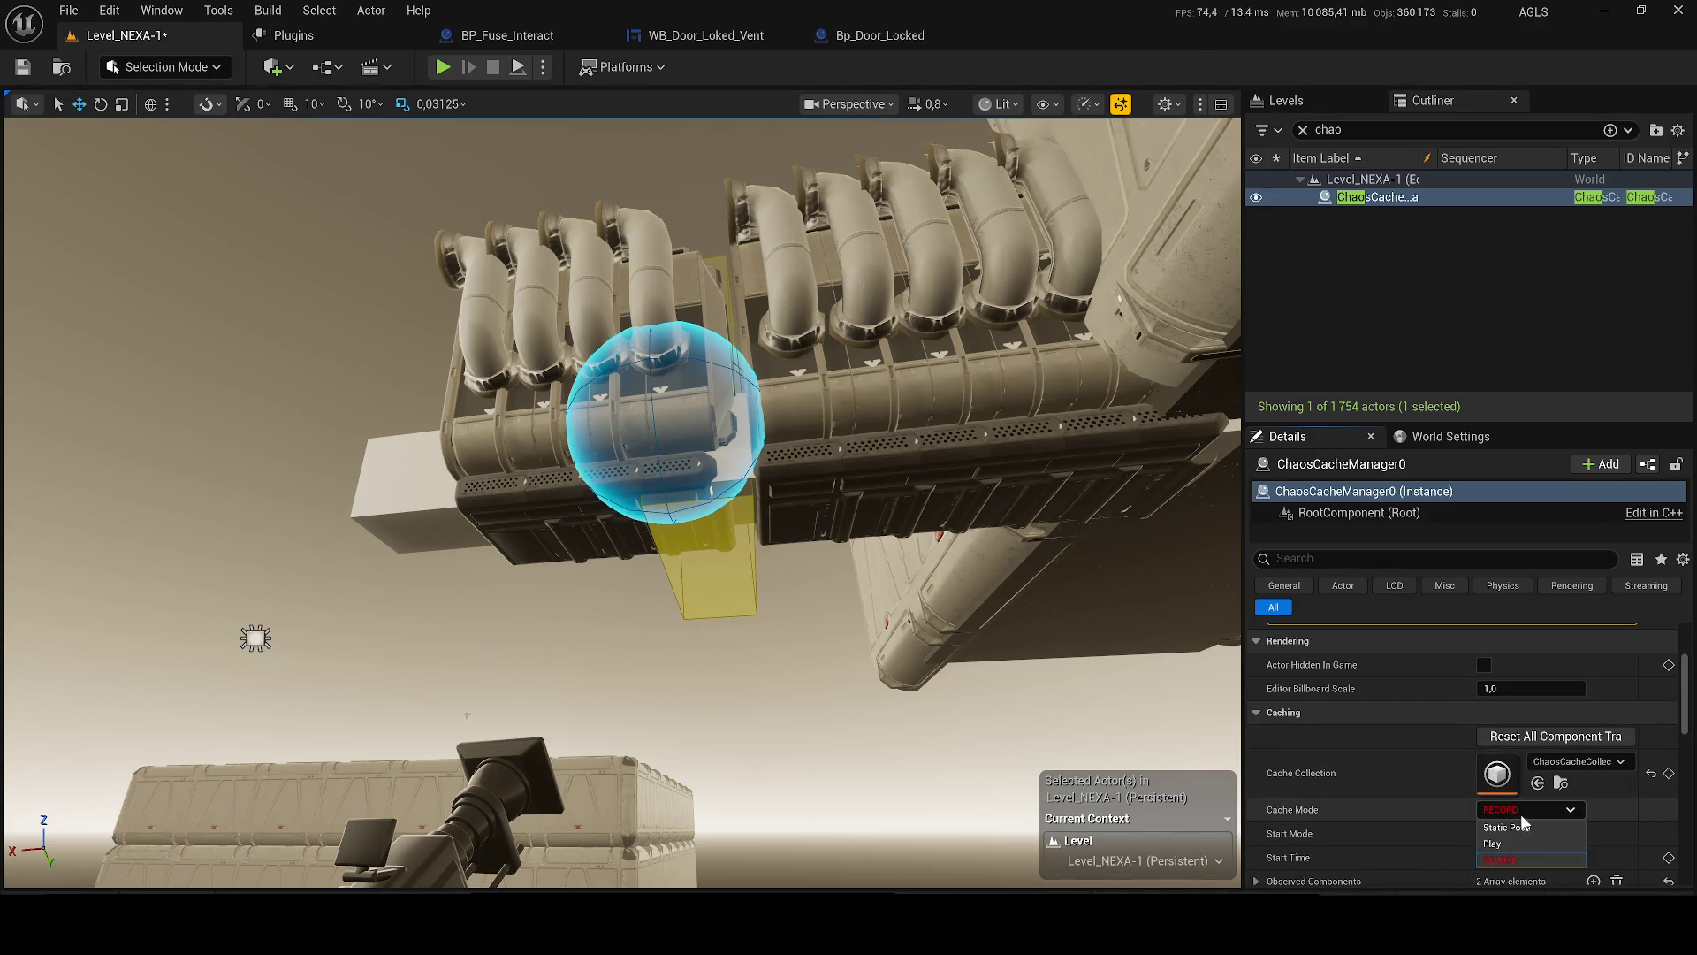
{"action": "left_click", "coordinate": [1503, 859]}
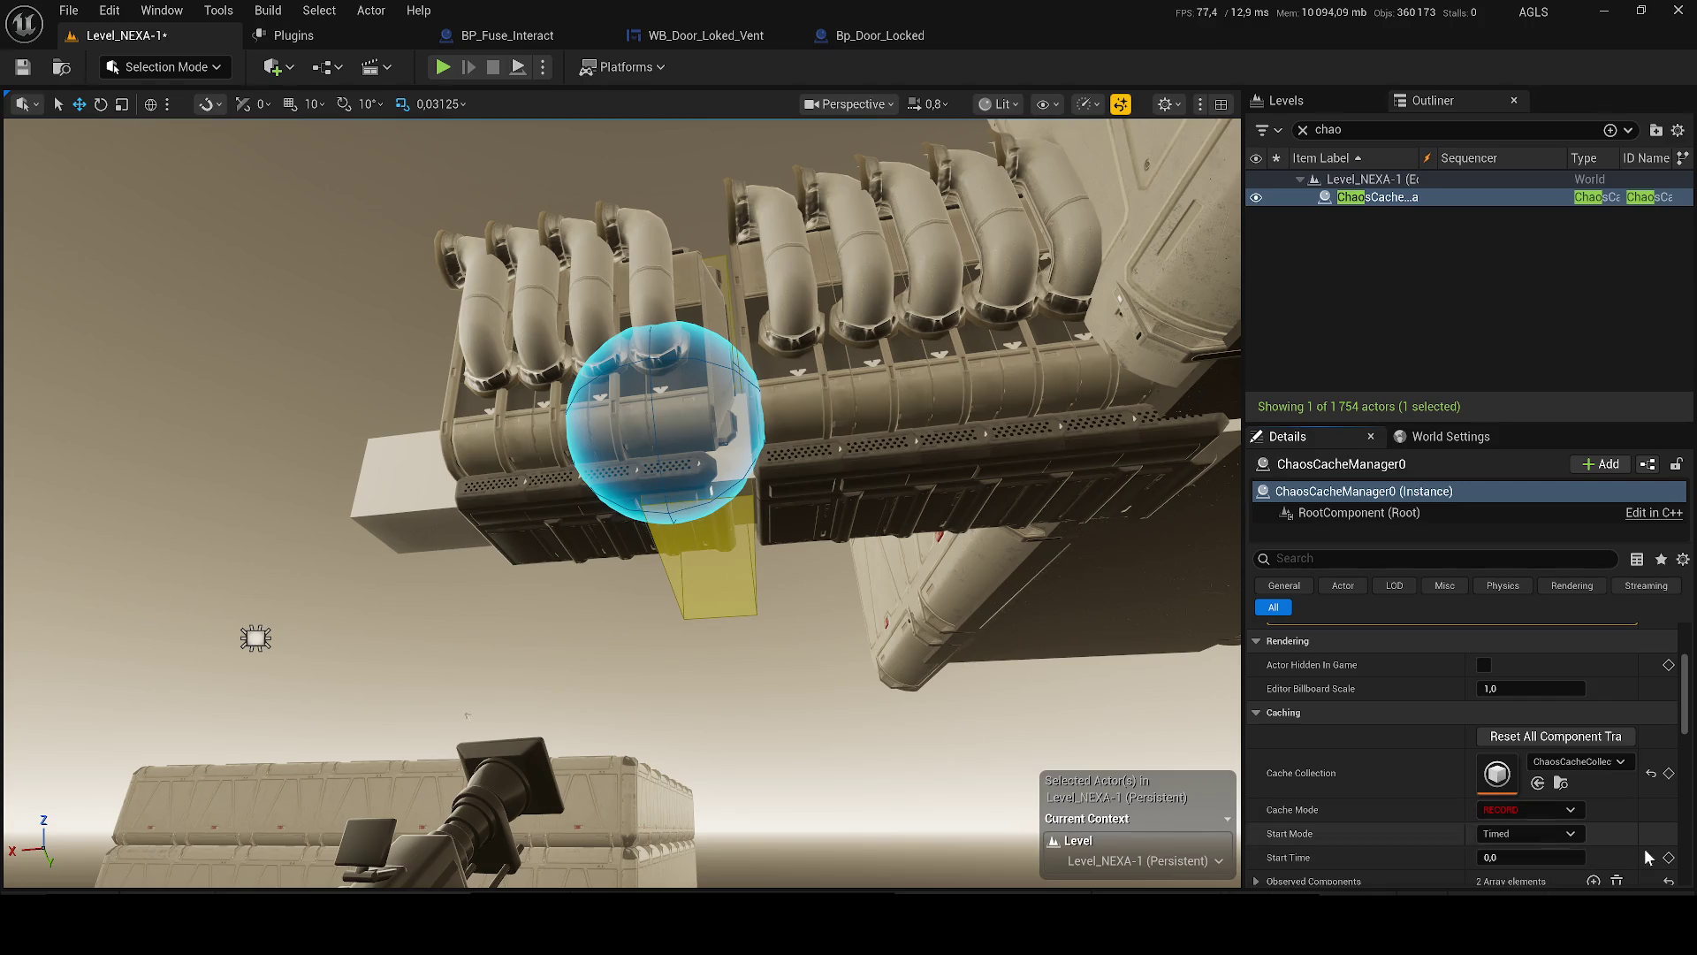
{"action": "scroll", "coordinate": [1646, 857], "scroll_direction": "down", "scroll_amount": 1}
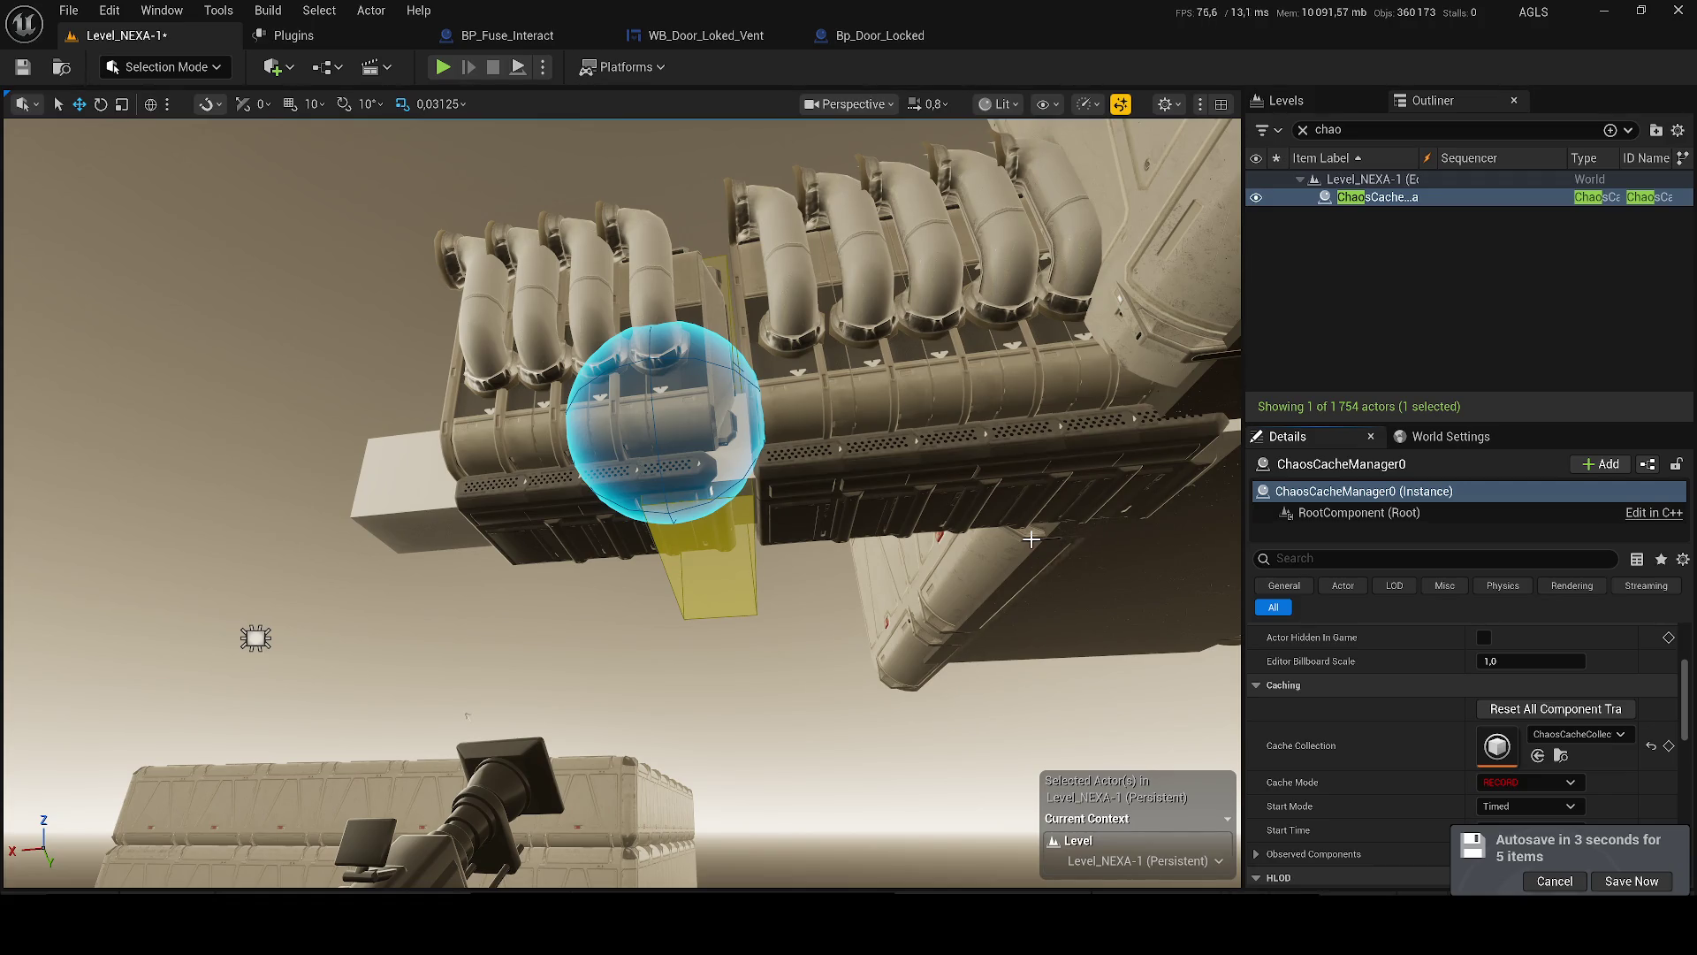
{"action": "left_click", "coordinate": [1576, 733]}
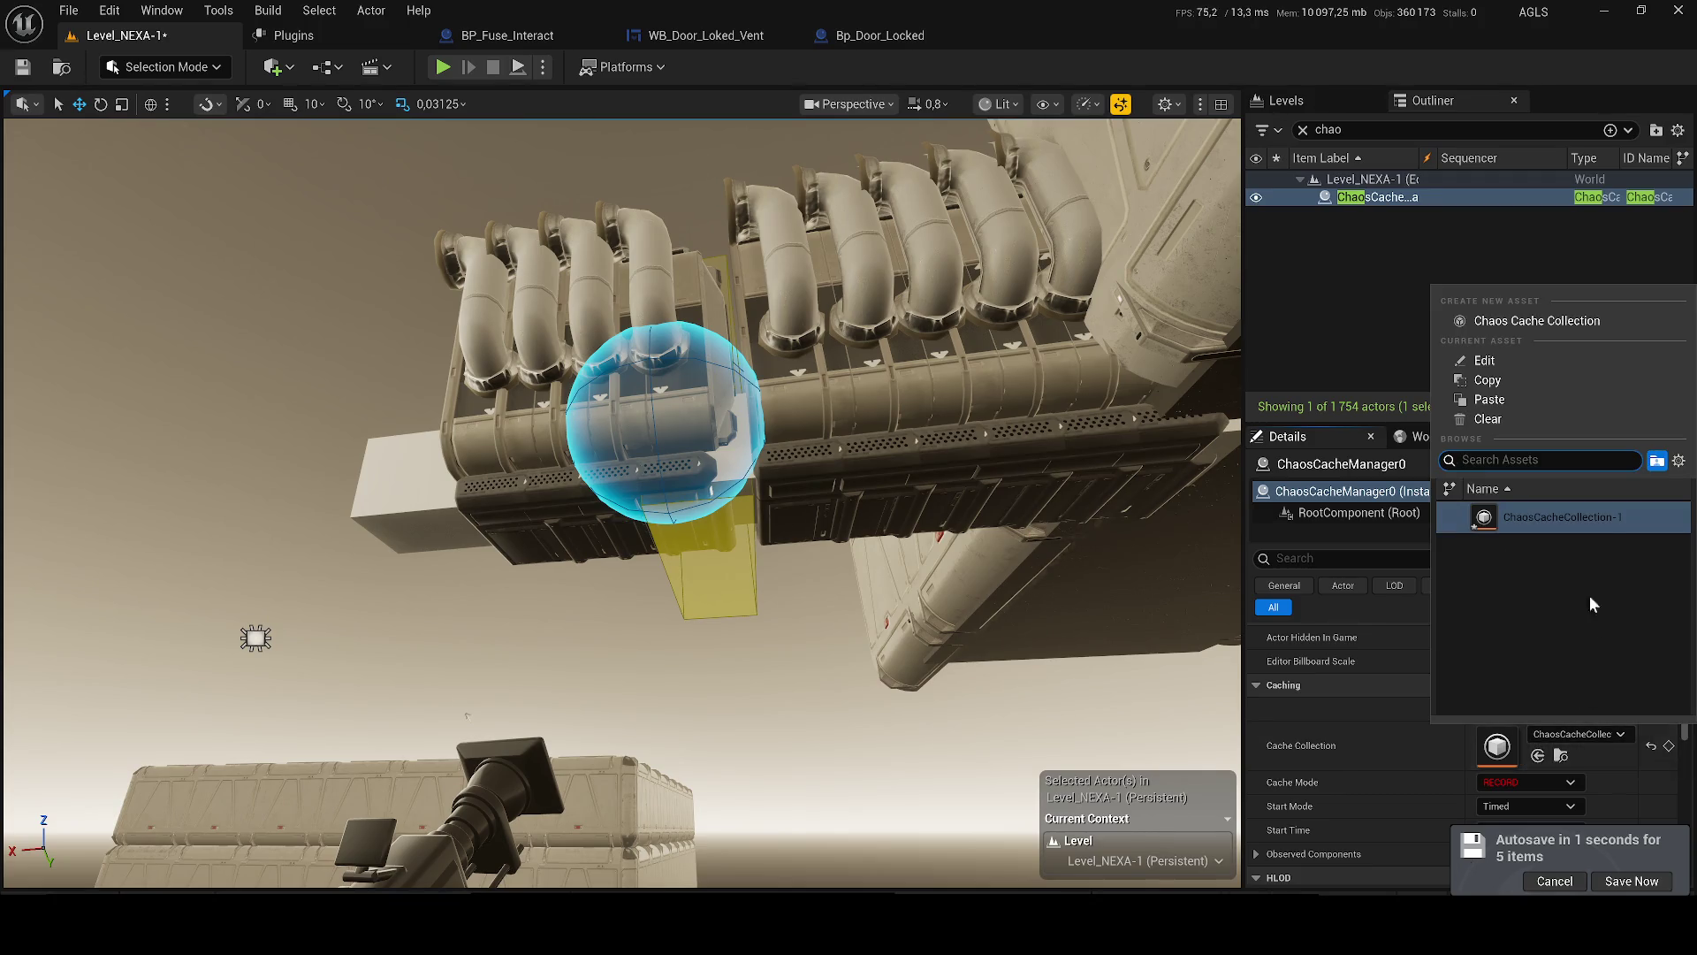
- Keep the current cache collection assigned and save all modified assets
{"action": "left_click", "coordinate": [1587, 517]}
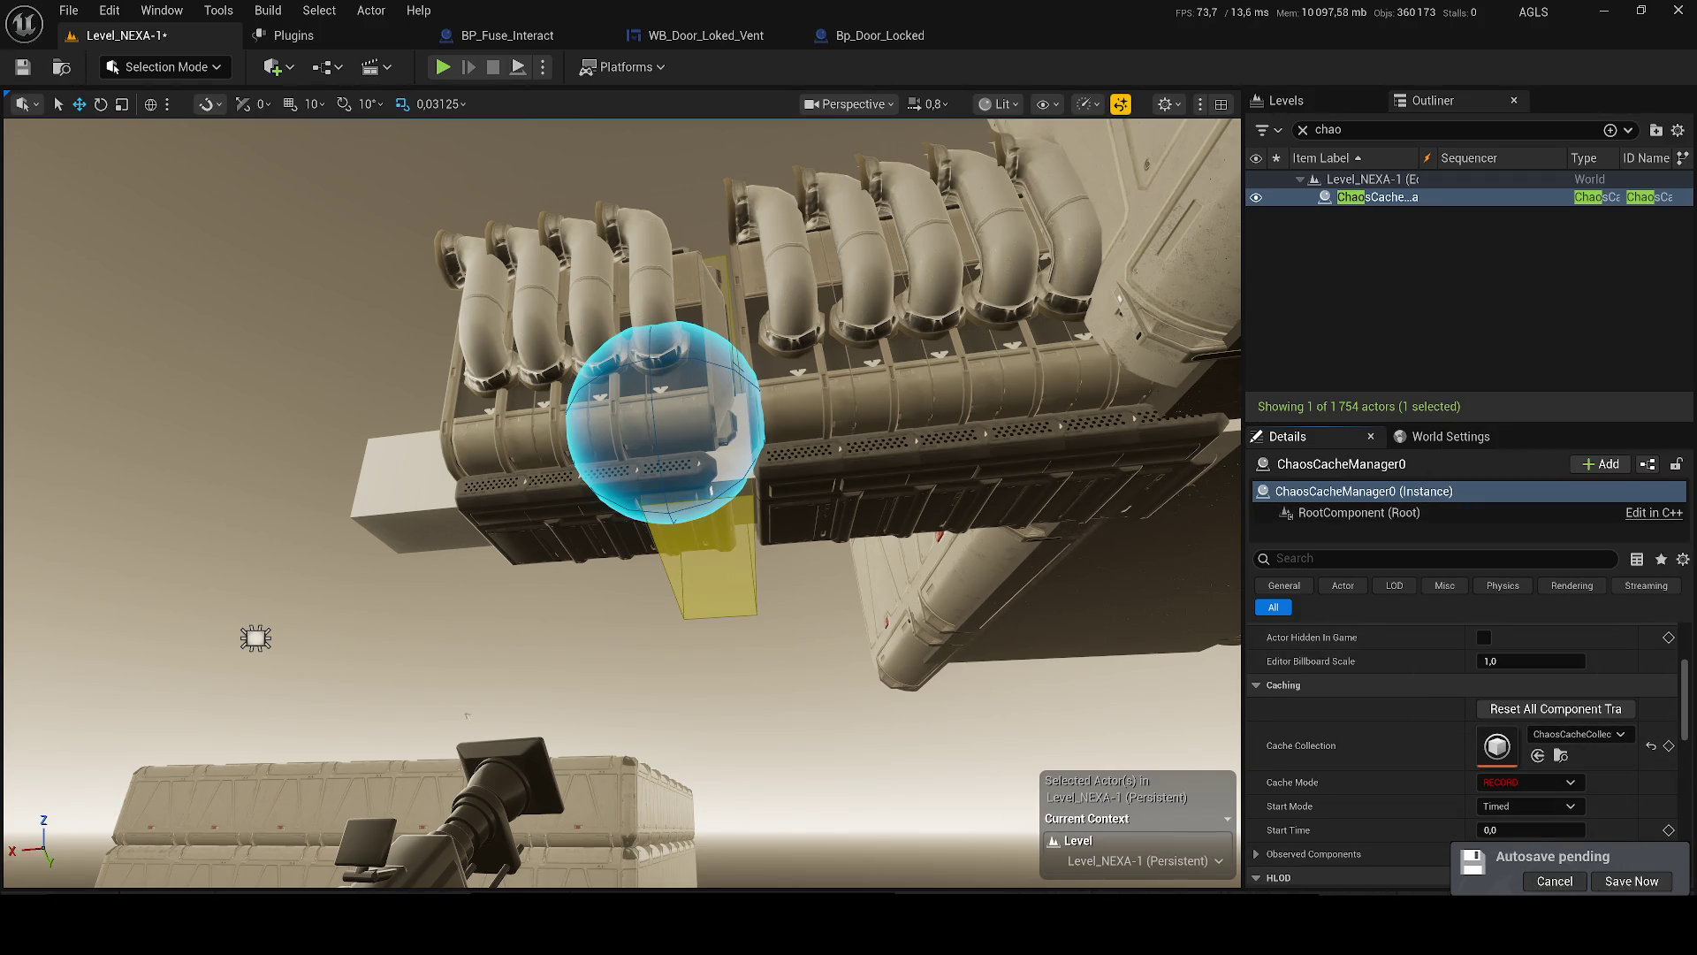
{"action": "key", "text": "ctrl+shift+s"}
{"action": "left_click", "coordinate": [987, 668]}
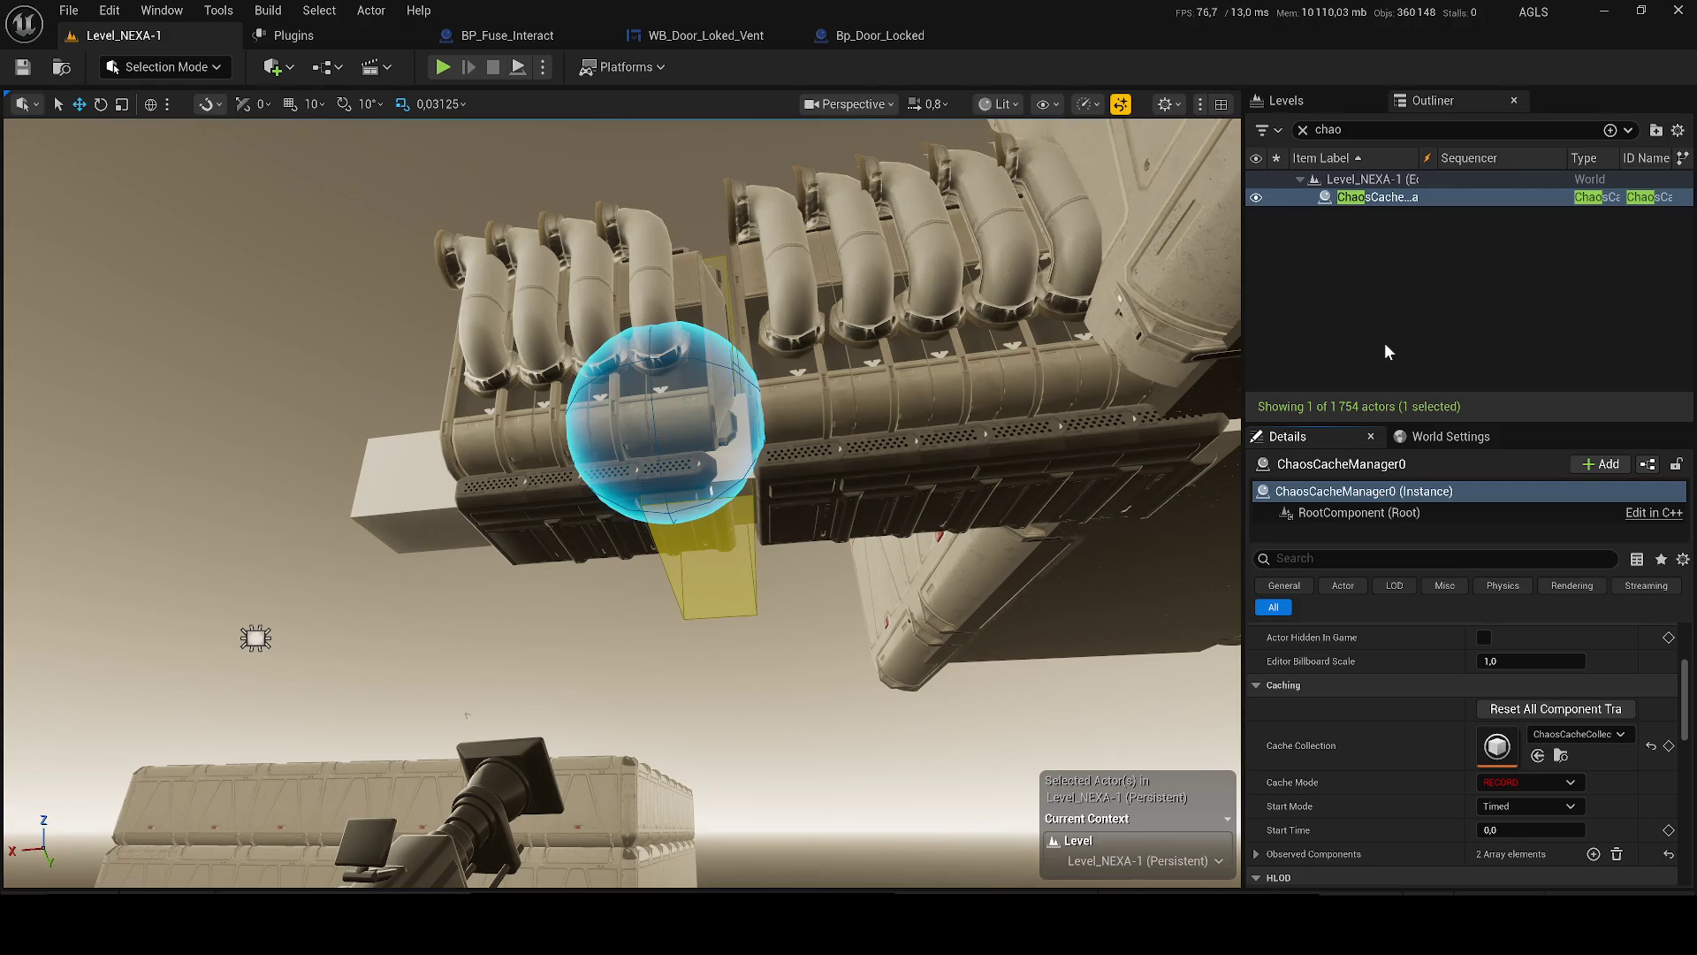
- Expand Observed Components and Index [0] to view GC_SM_Construction_0's cache settings
{"action": "scroll", "coordinate": [1415, 725], "scroll_direction": "down", "scroll_amount": 3}
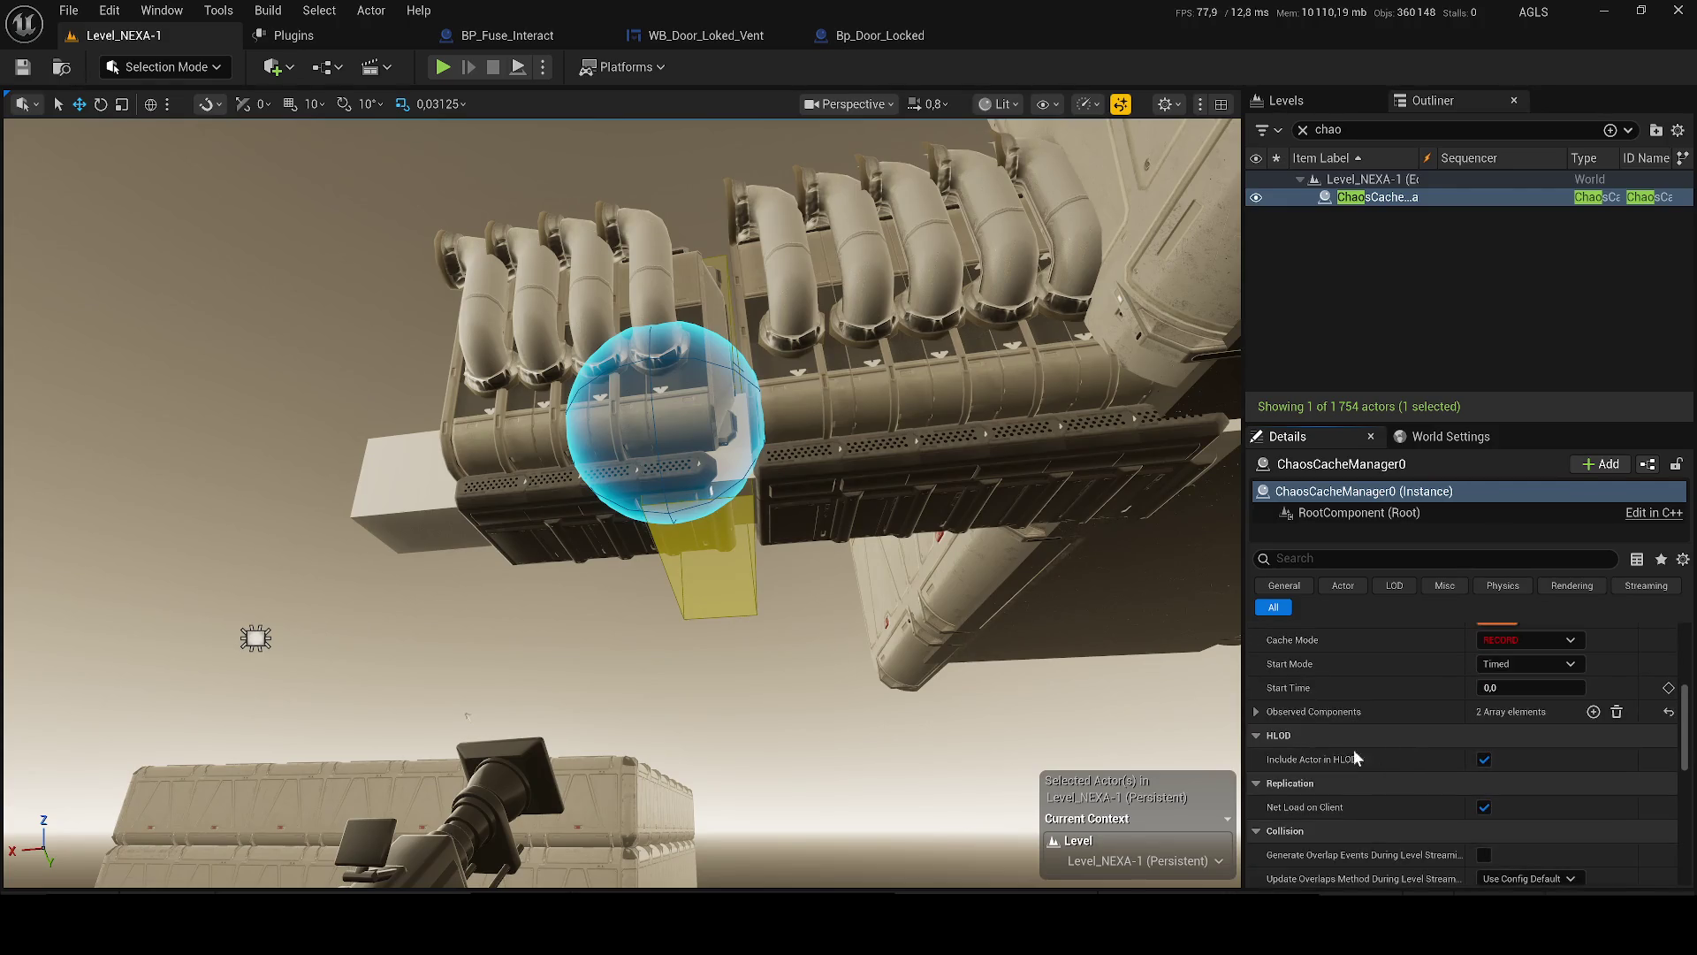
{"action": "left_click", "coordinate": [1255, 711]}
{"action": "left_click", "coordinate": [1271, 736]}
{"action": "scroll", "coordinate": [1277, 739], "scroll_direction": "down", "scroll_amount": 2}
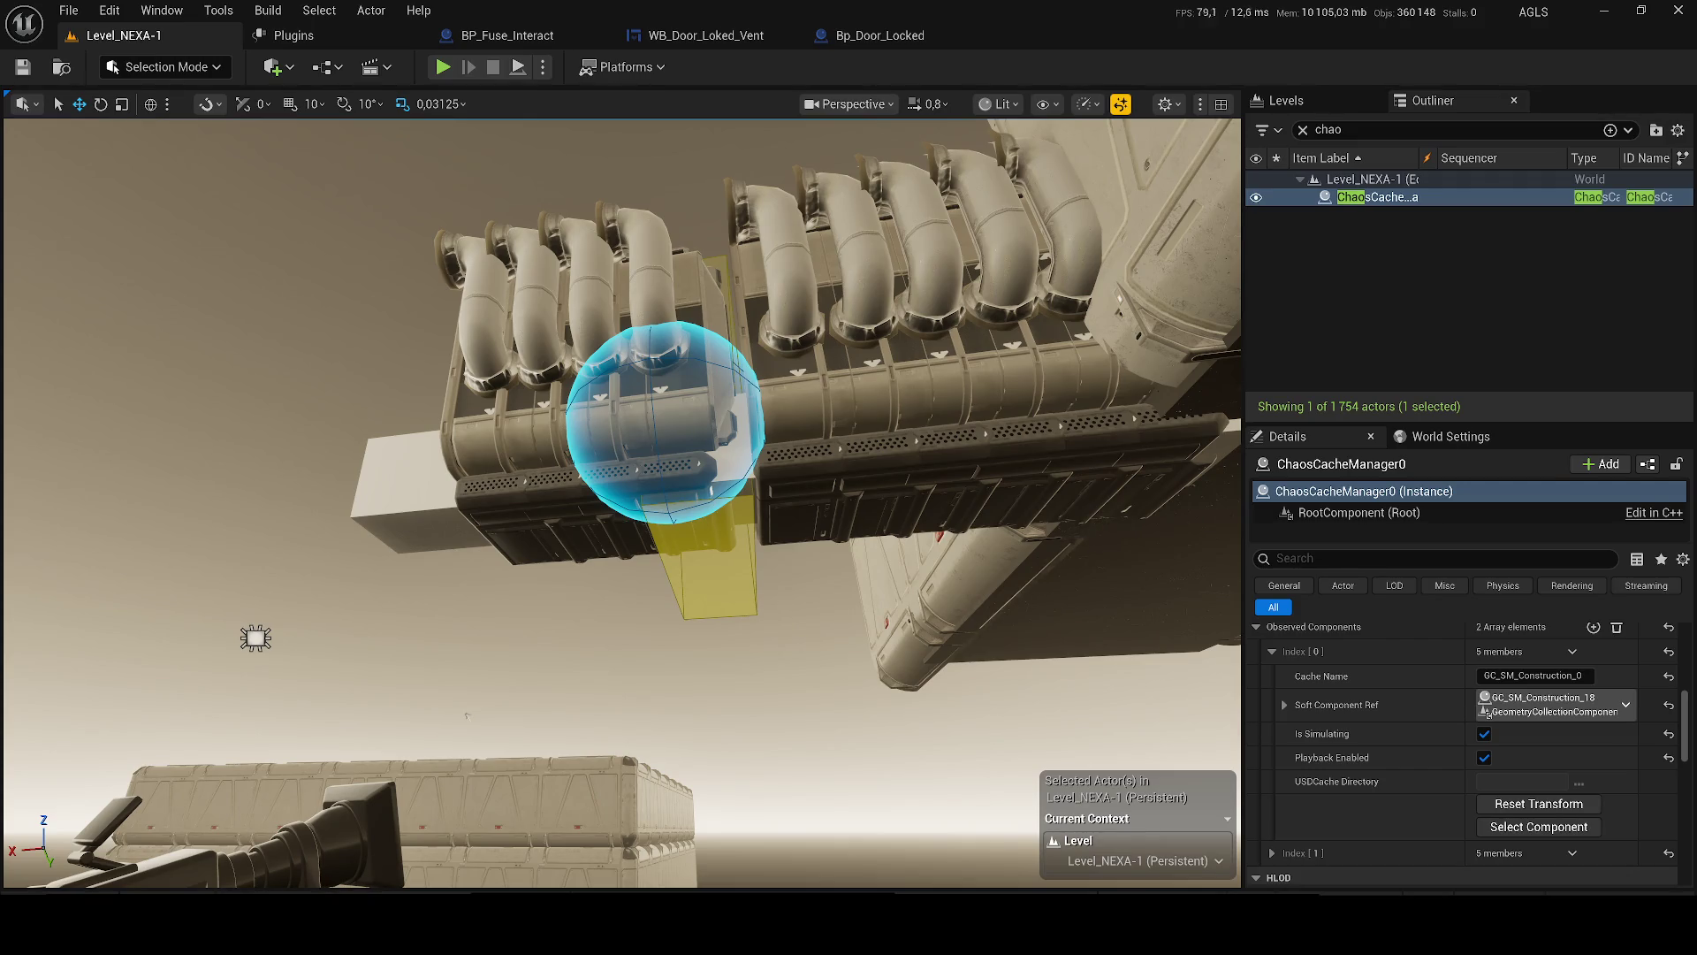
{"action": "scroll", "coordinate": [1556, 778], "scroll_direction": "up", "scroll_amount": 5}
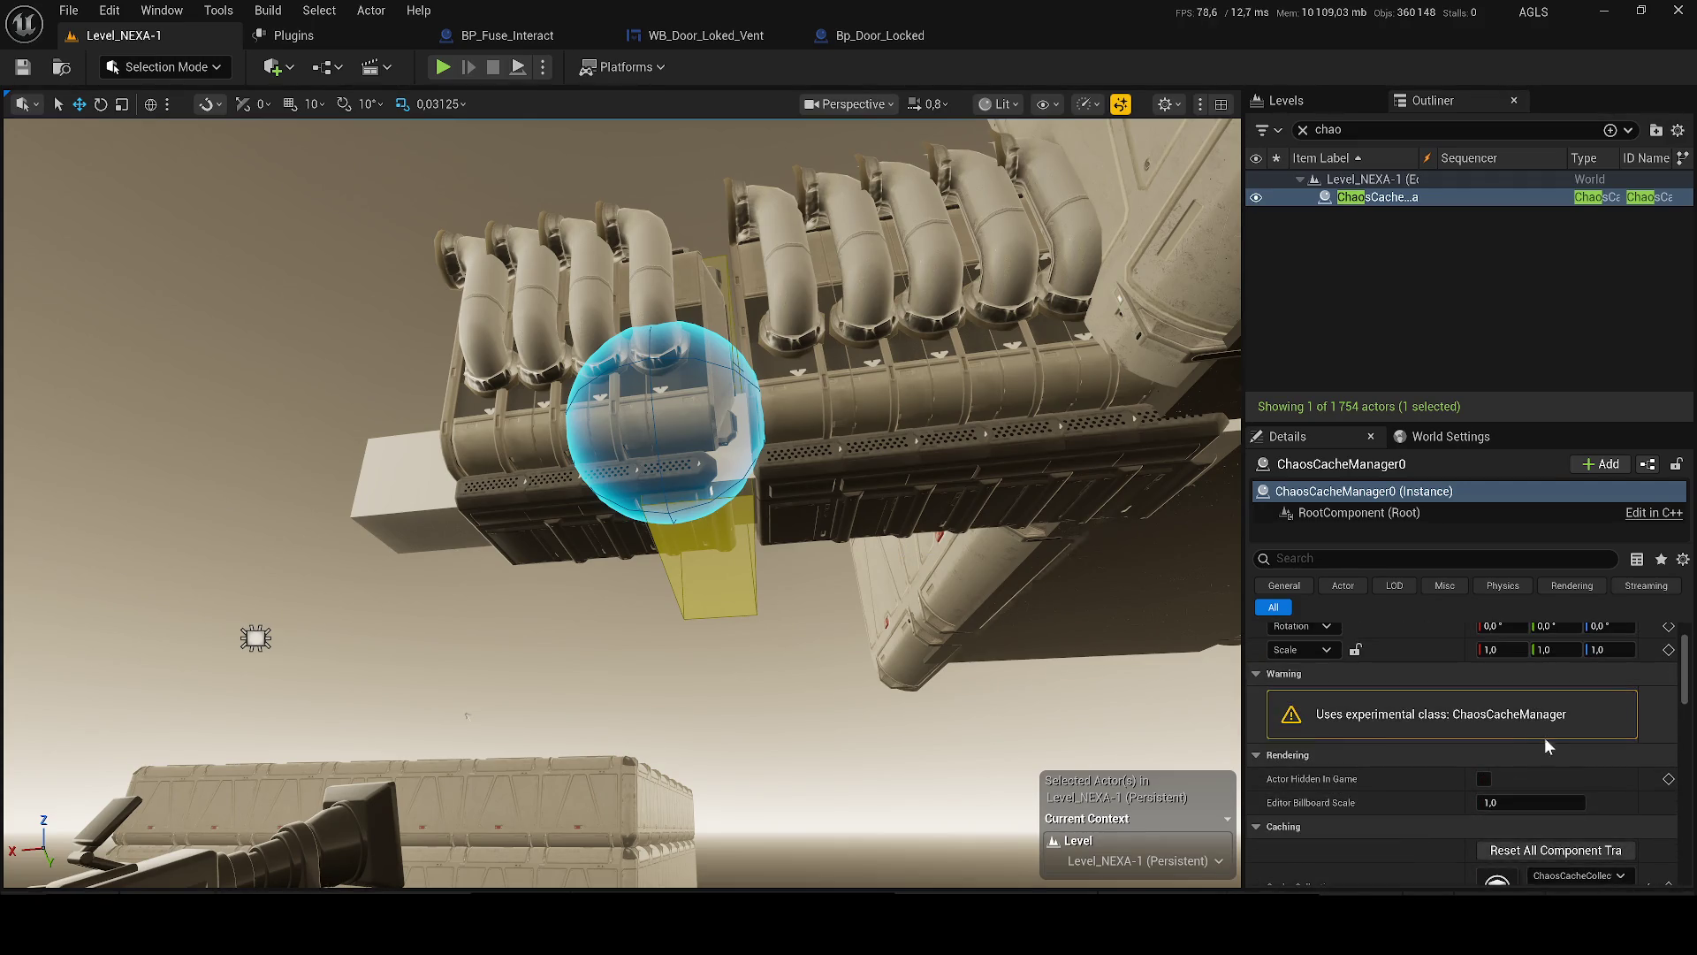
- Add a keyframe to the cache manager's Start Time and drag its value
{"action": "scroll", "coordinate": [1543, 738], "scroll_direction": "down", "scroll_amount": 5}
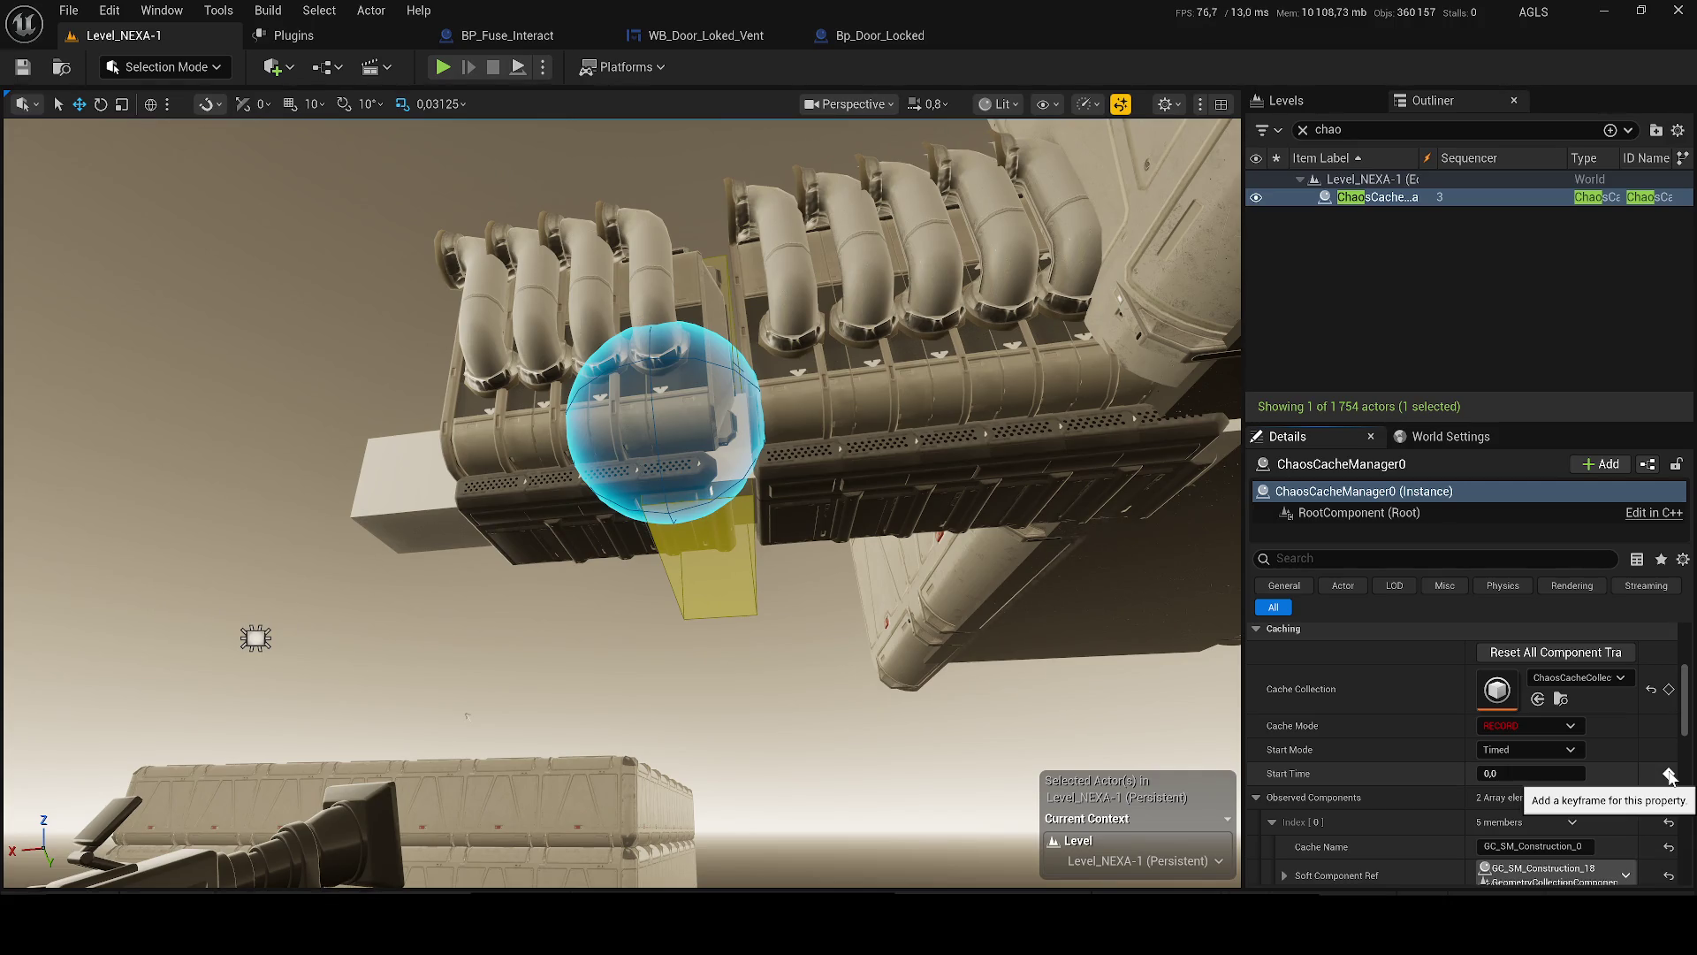
{"action": "left_click", "coordinate": [1669, 775]}
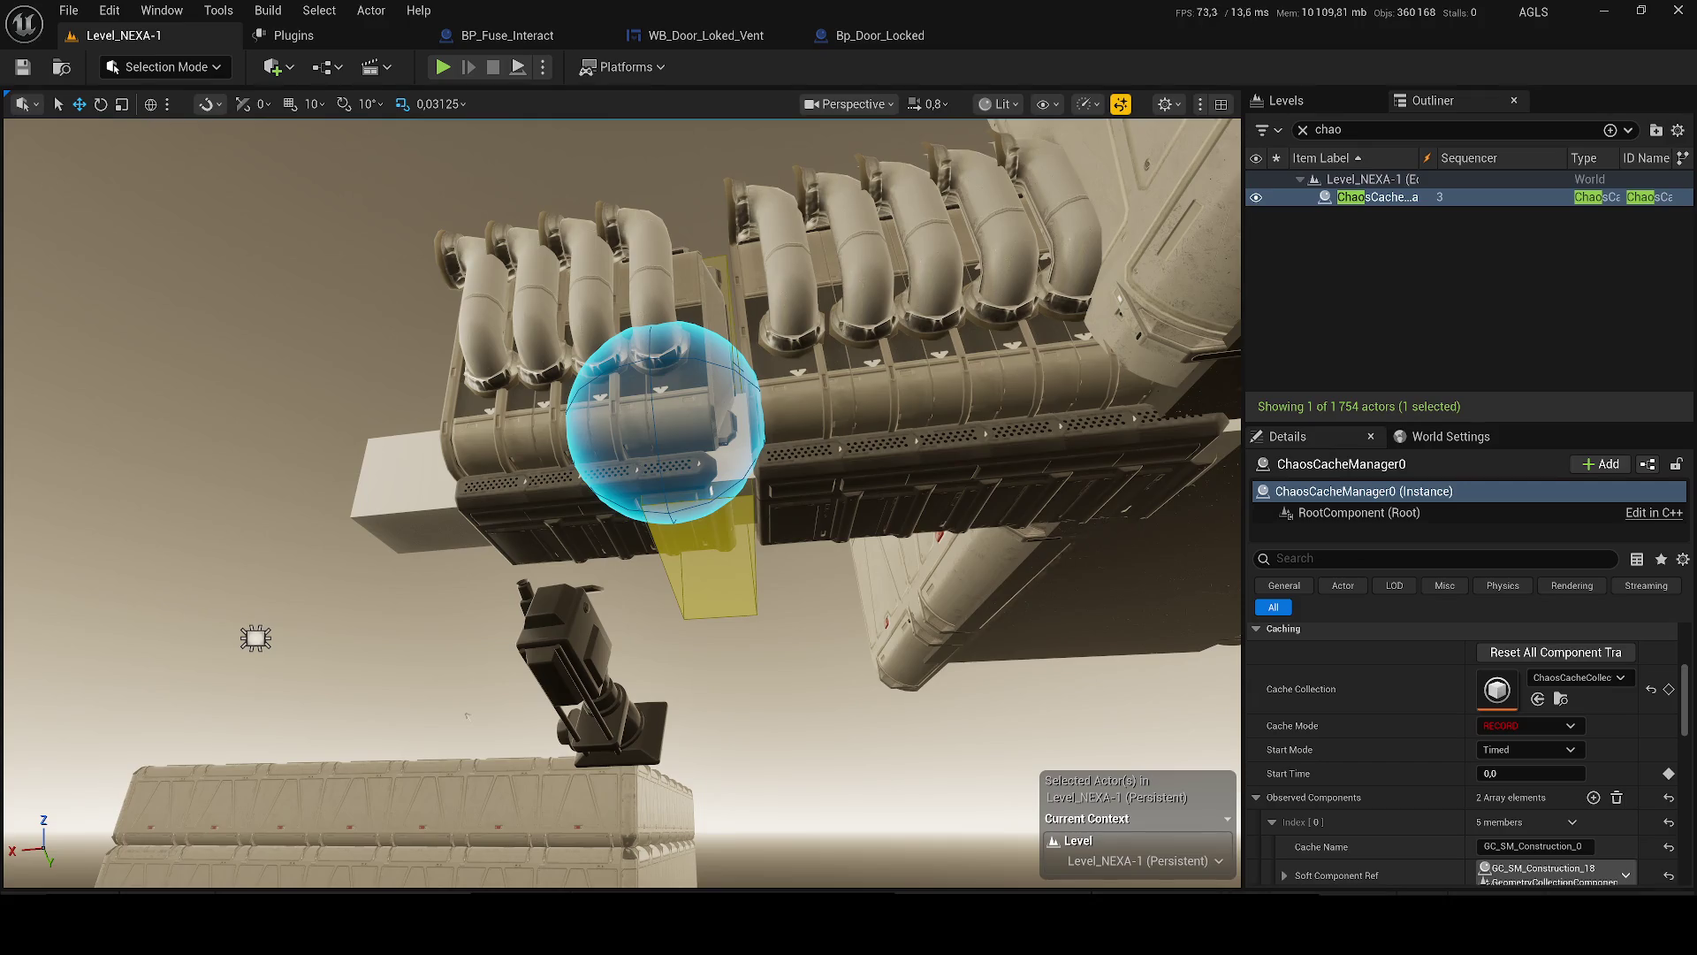
{"action": "mouse_move", "coordinate": [1503, 773]}
{"action": "left_mouse_down"}
{"action": "mouse_move", "coordinate": [1636, 774]}
{"action": "mouse_move", "coordinate": [1521, 773]}
{"action": "mouse_move", "coordinate": [1582, 773]}
{"action": "left_mouse_up"}
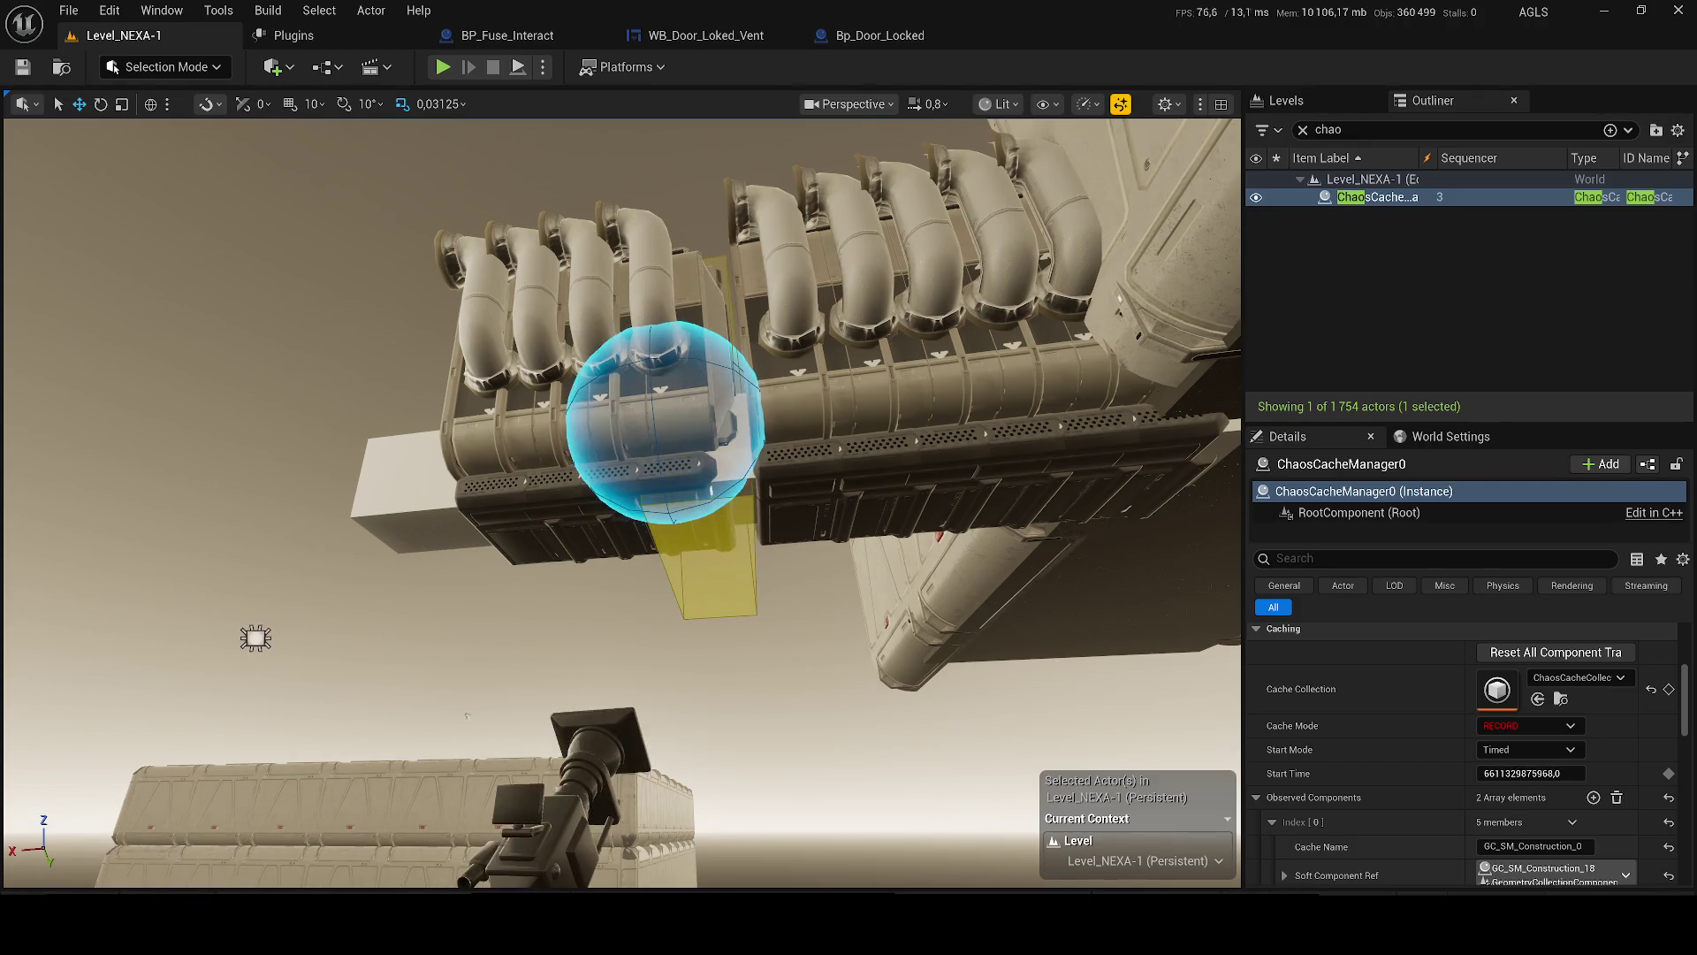
- Reselect the Chaos Cache Manager, reset Start Time to 0, then nudge it to 0,031914
{"action": "left_click", "coordinate": [665, 425]}
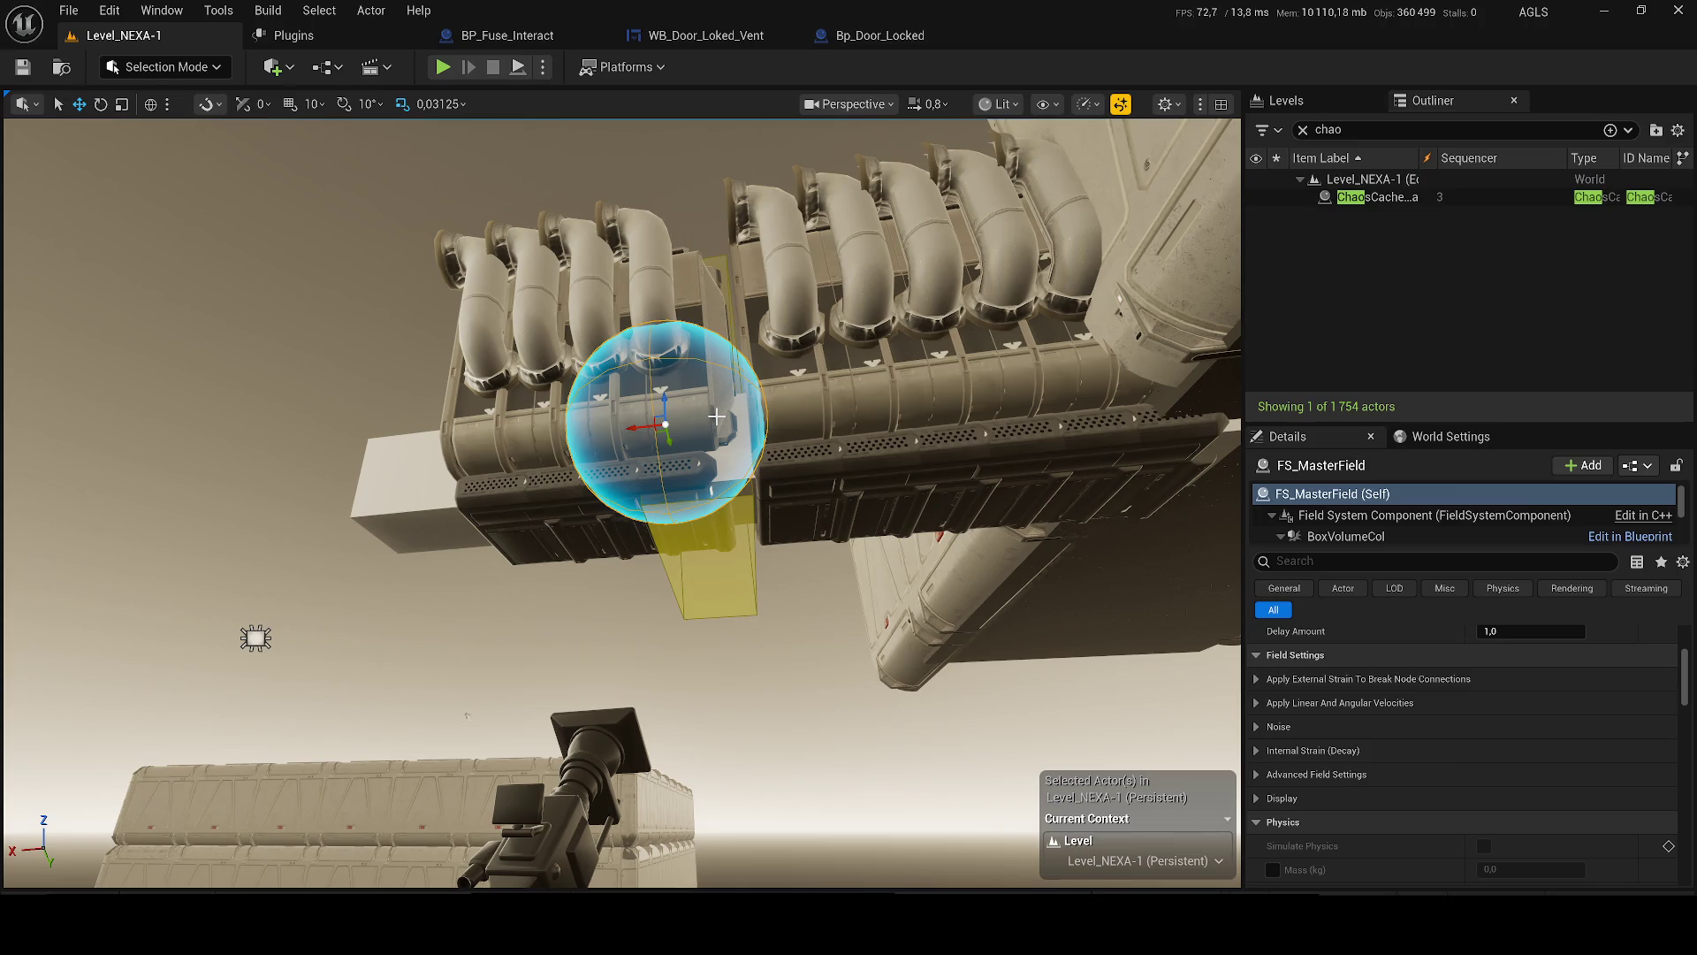
{"action": "left_click", "coordinate": [1350, 196]}
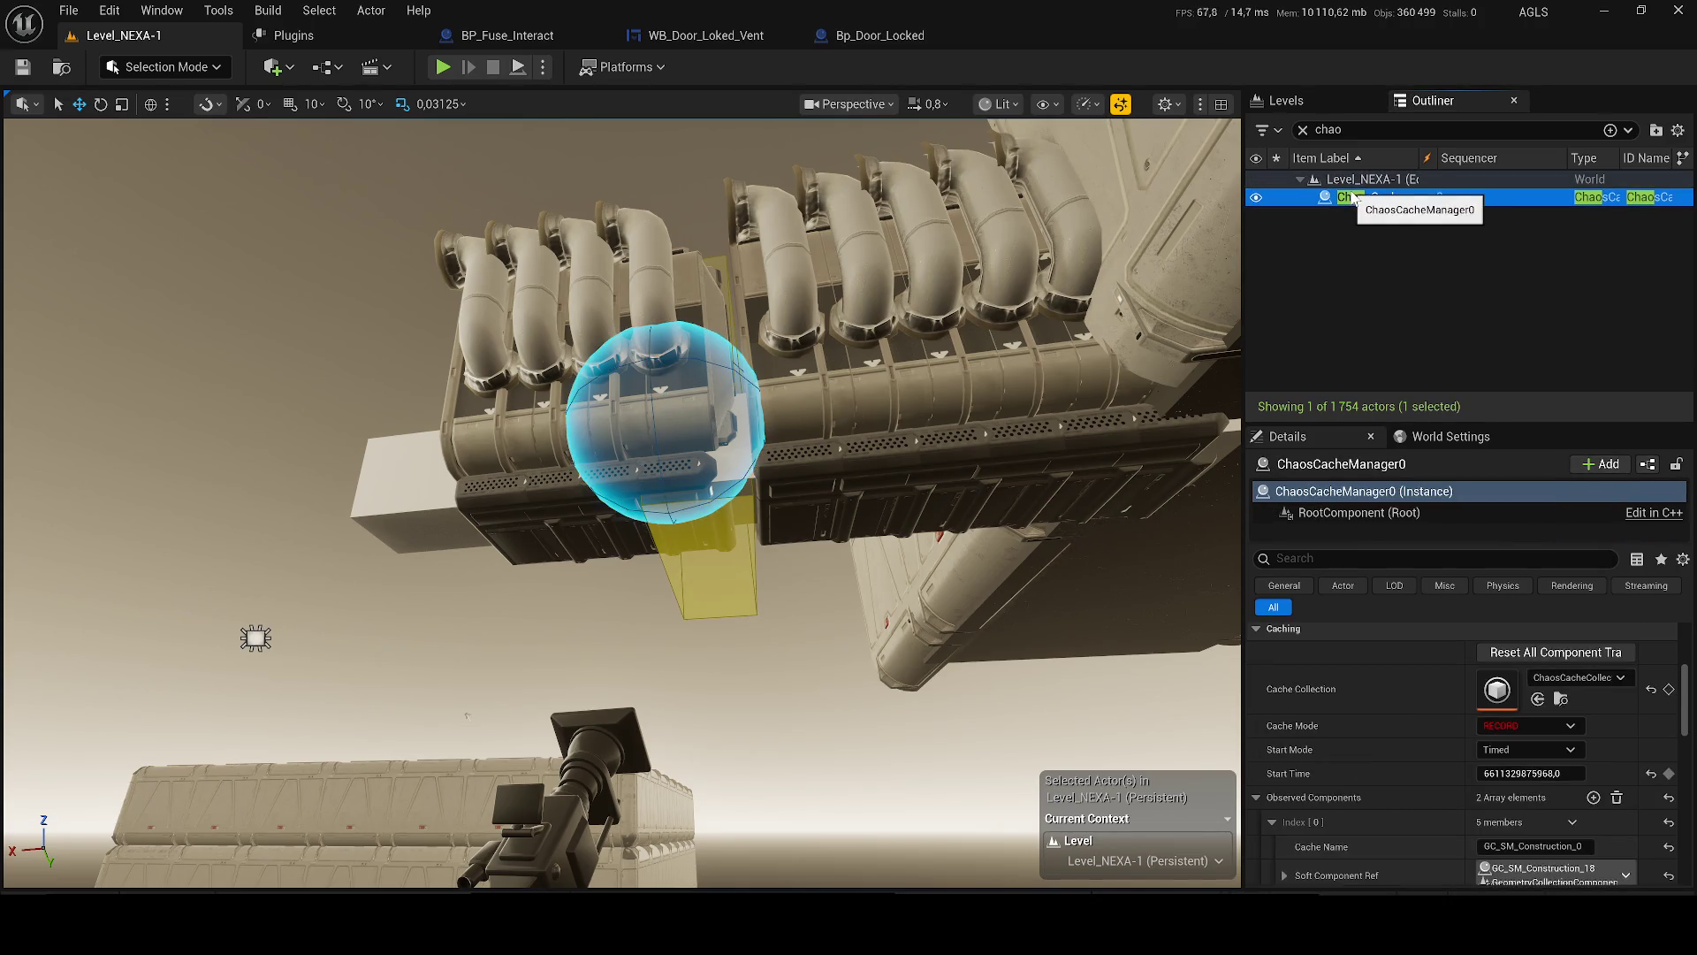
{"action": "left_click", "coordinate": [1650, 774]}
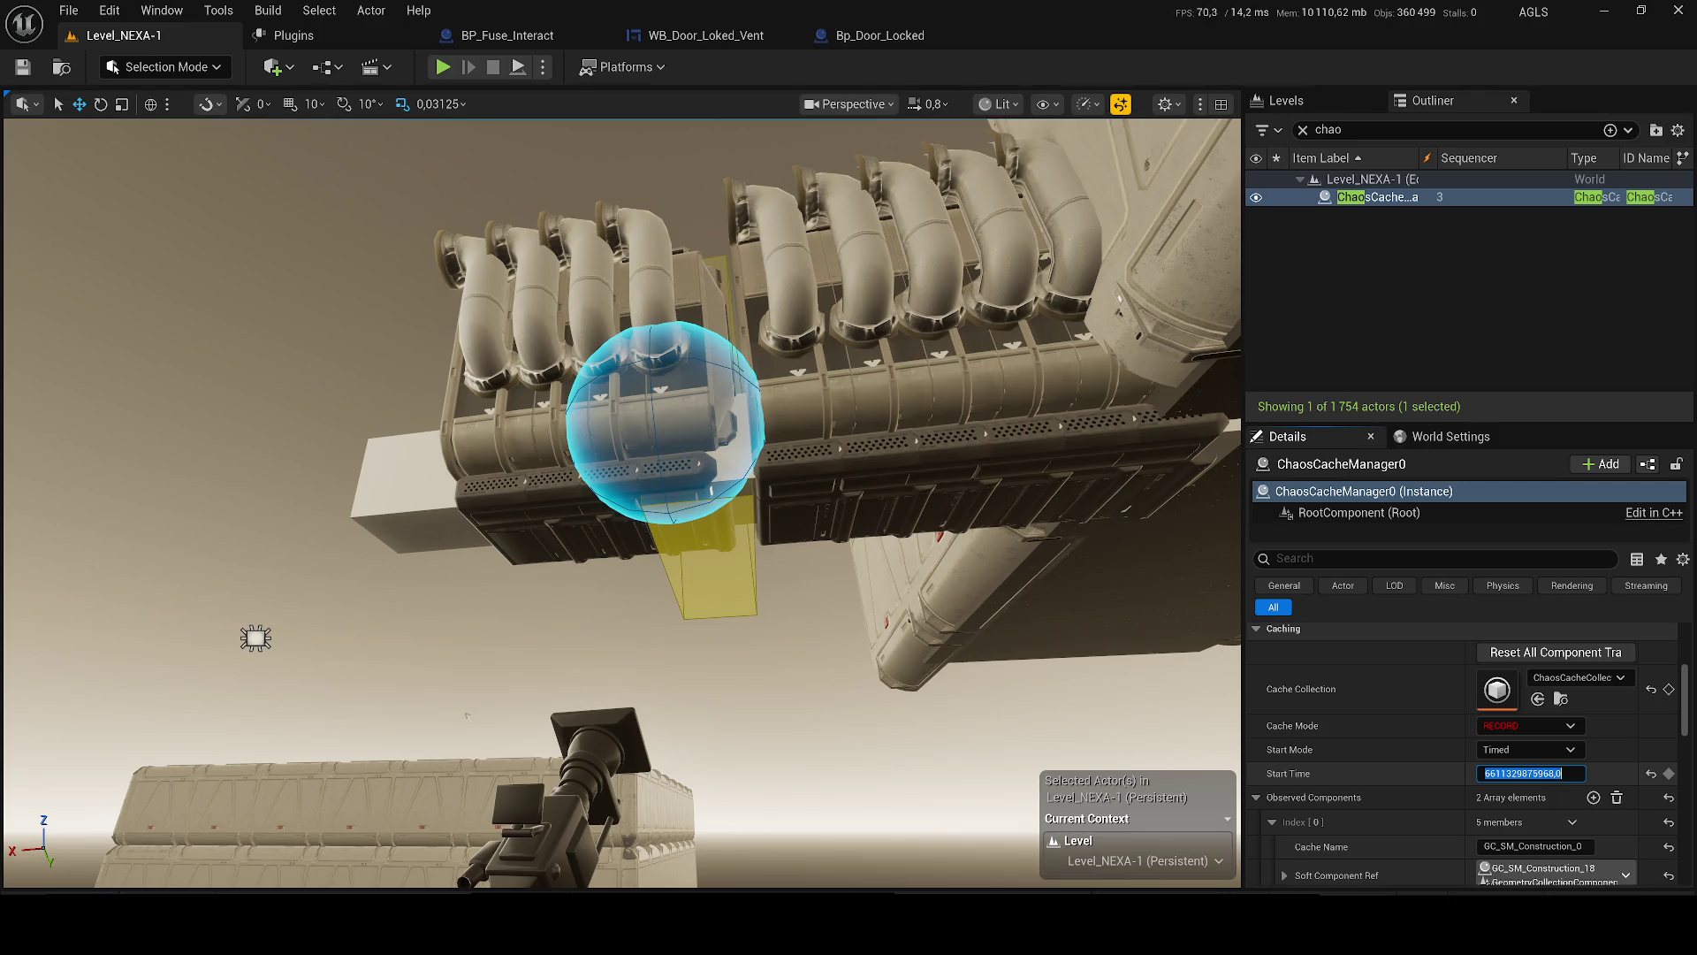
{"action": "left_click", "coordinate": [1534, 774]}
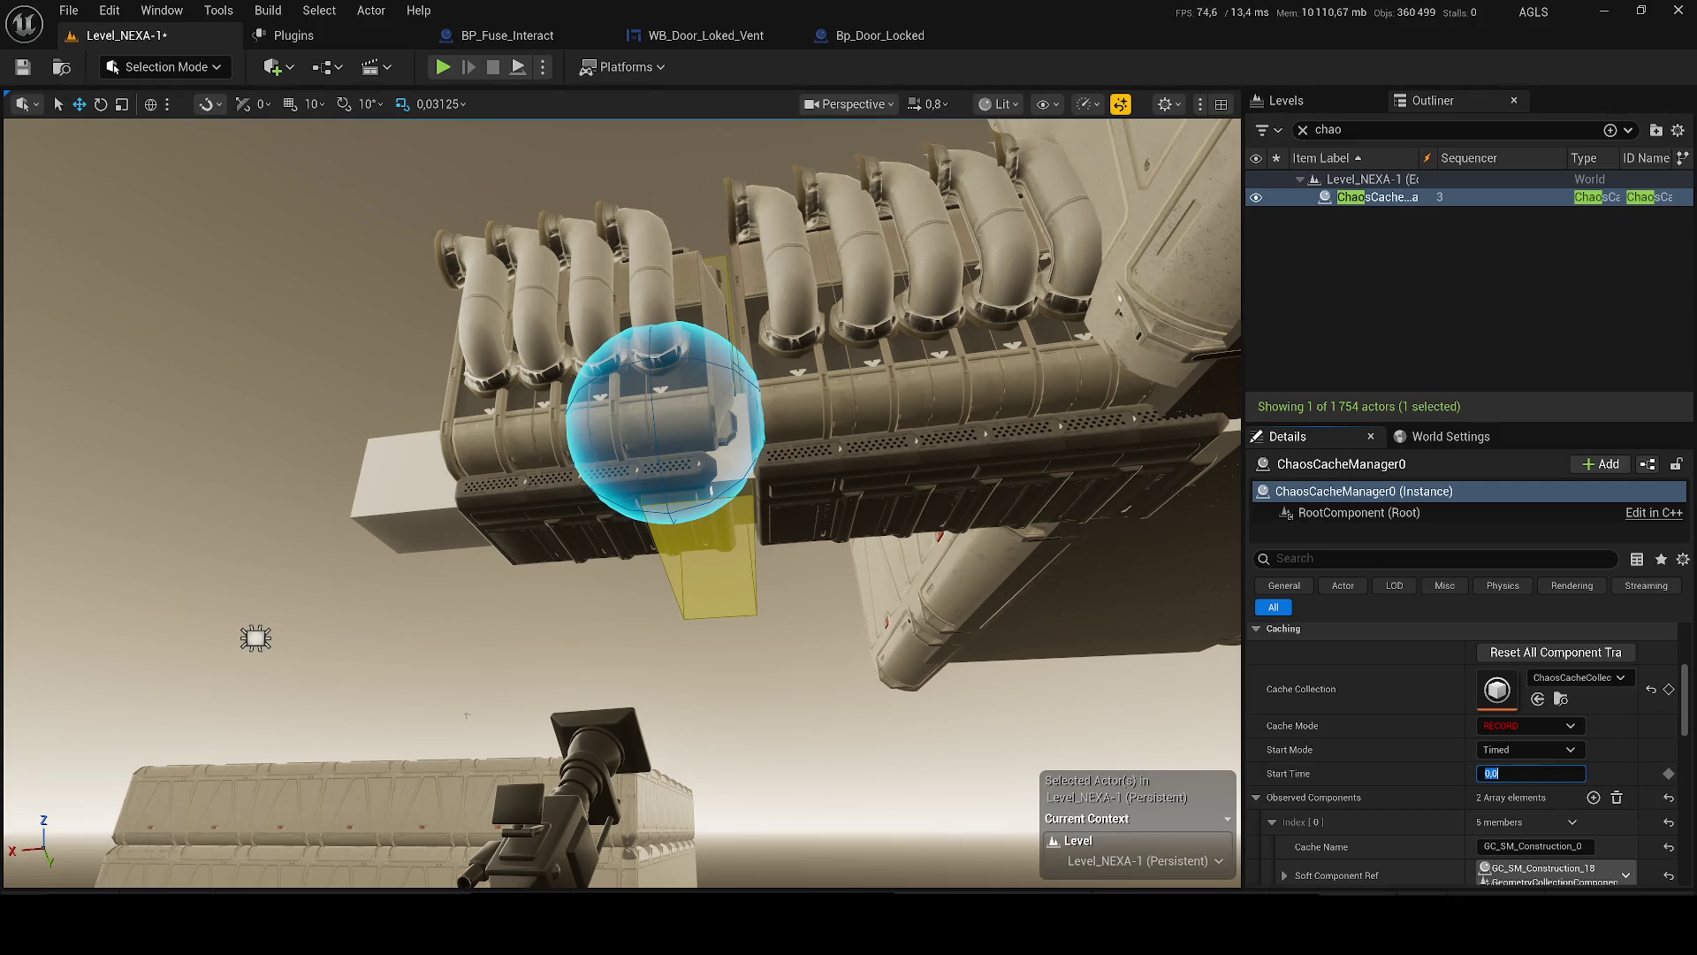
{"action": "key", "text": "Return"}
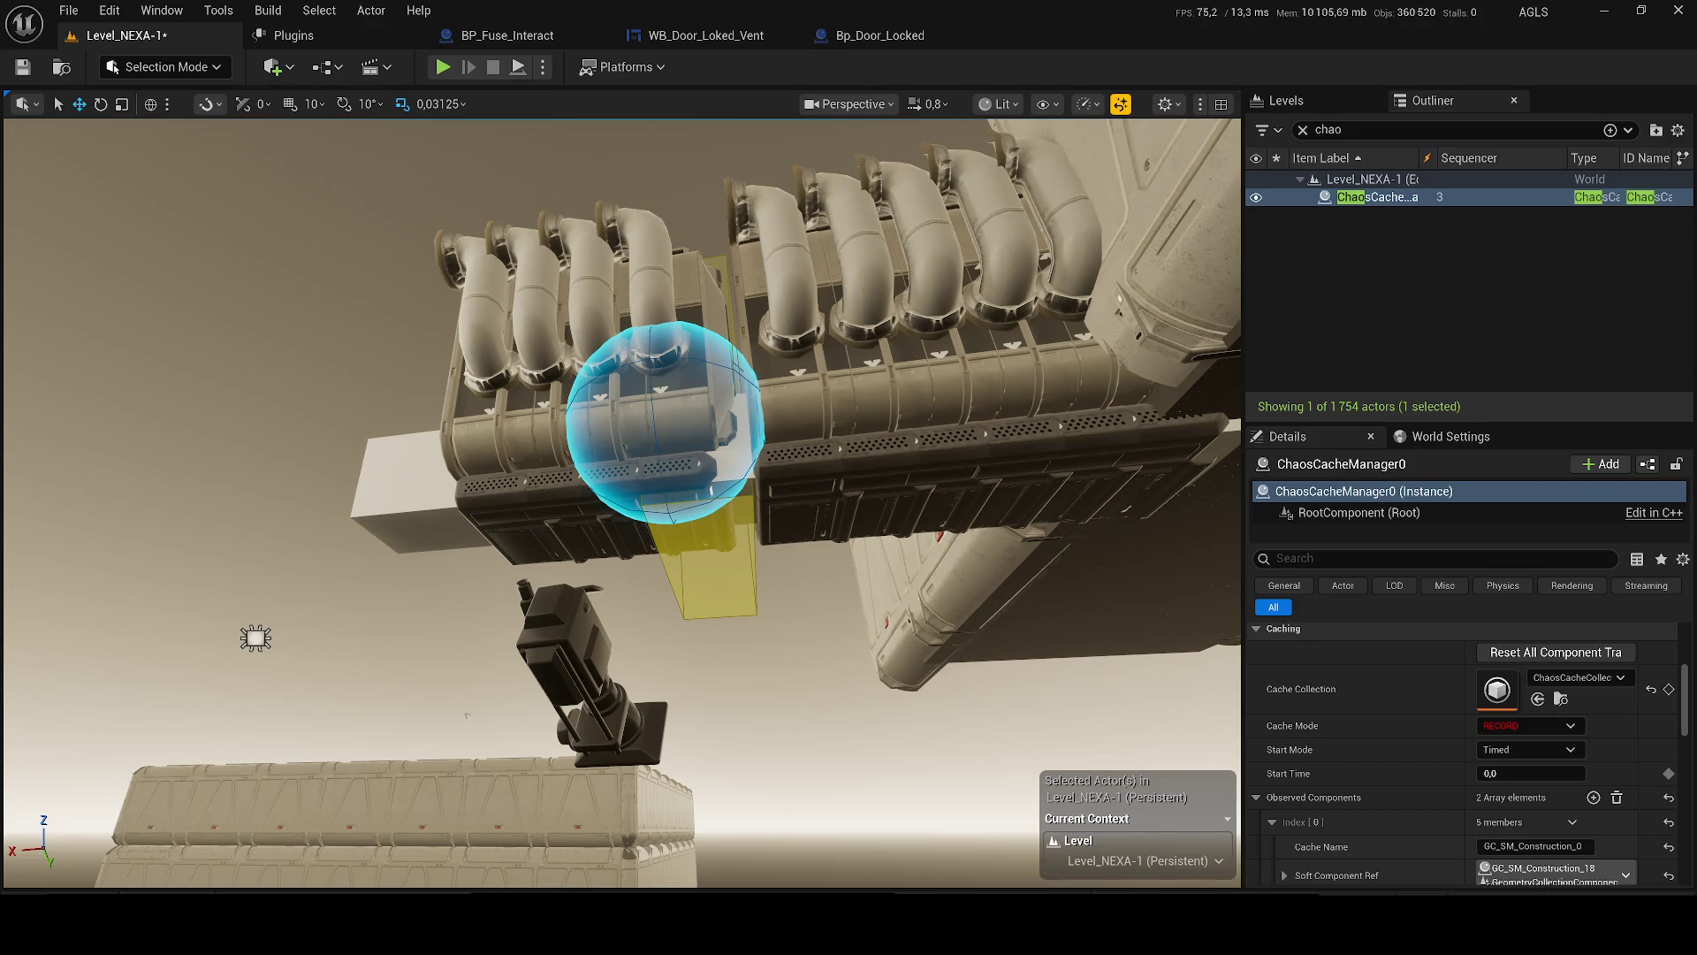
{"action": "mouse_move", "coordinate": [1529, 774]}
{"action": "left_mouse_down"}
{"action": "mouse_move", "coordinate": [1609, 774]}
{"action": "mouse_move", "coordinate": [1525, 774]}
{"action": "left_mouse_up"}
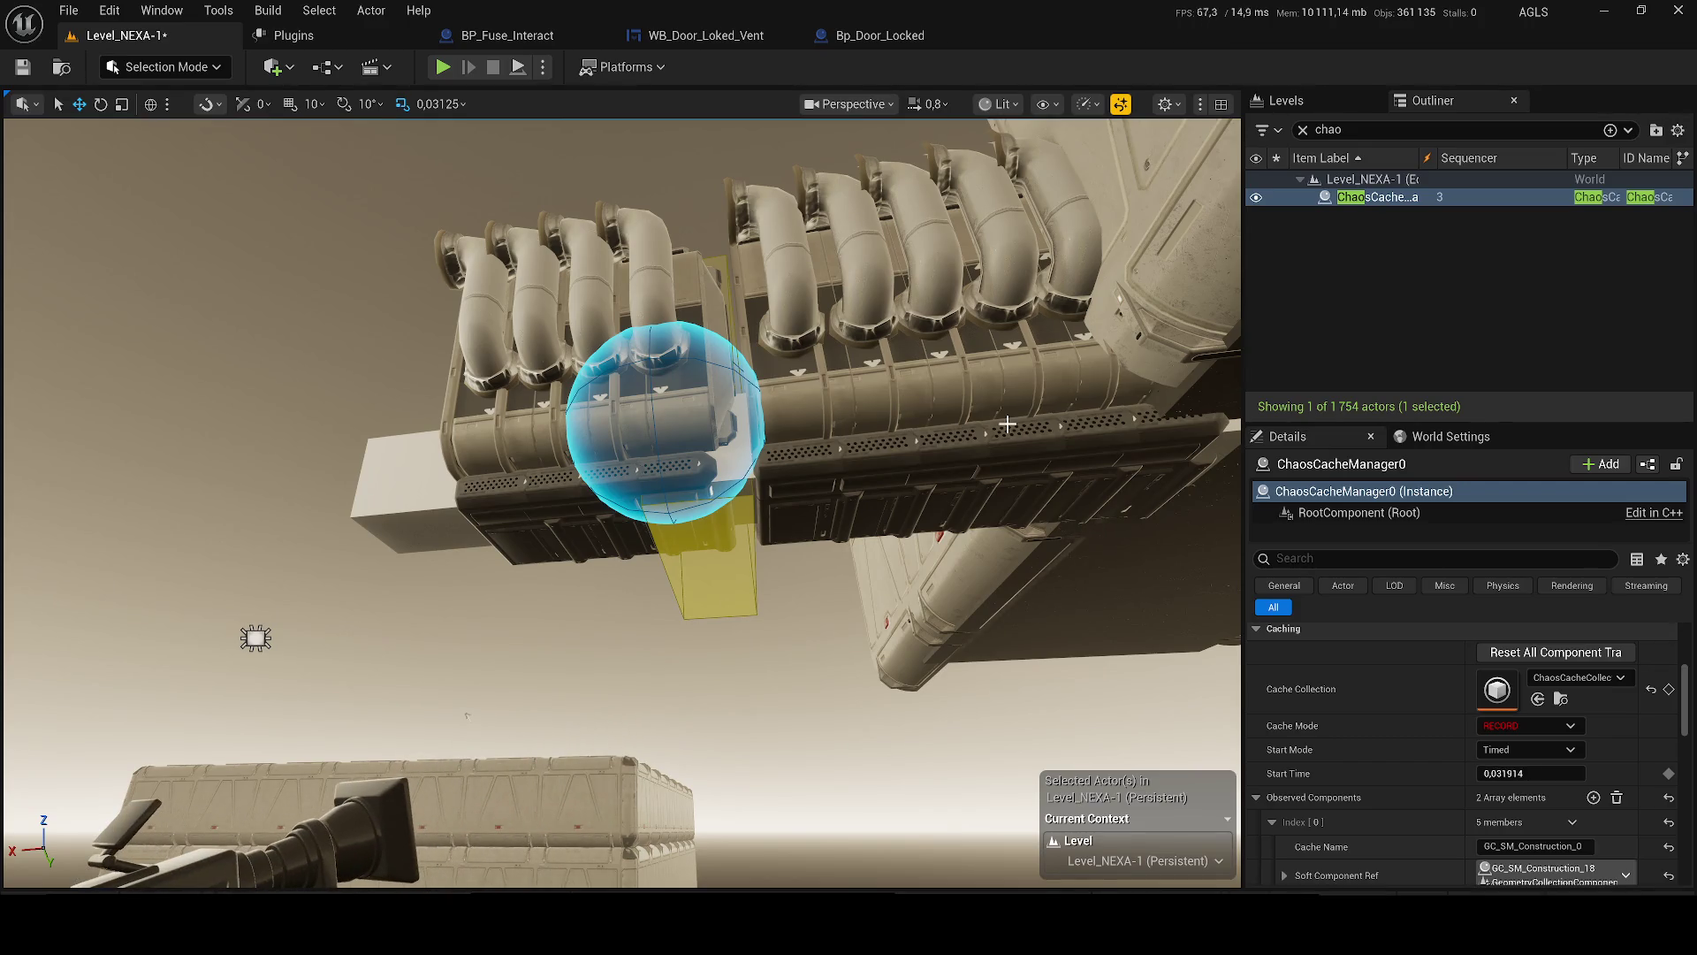
- Keep the Start Mode on Timed and bring up the play mode list
{"action": "left_click", "coordinate": [1552, 748]}
{"action": "left_click", "coordinate": [1510, 767]}
{"action": "scroll", "coordinate": [1418, 745], "scroll_direction": "down", "scroll_amount": 5}
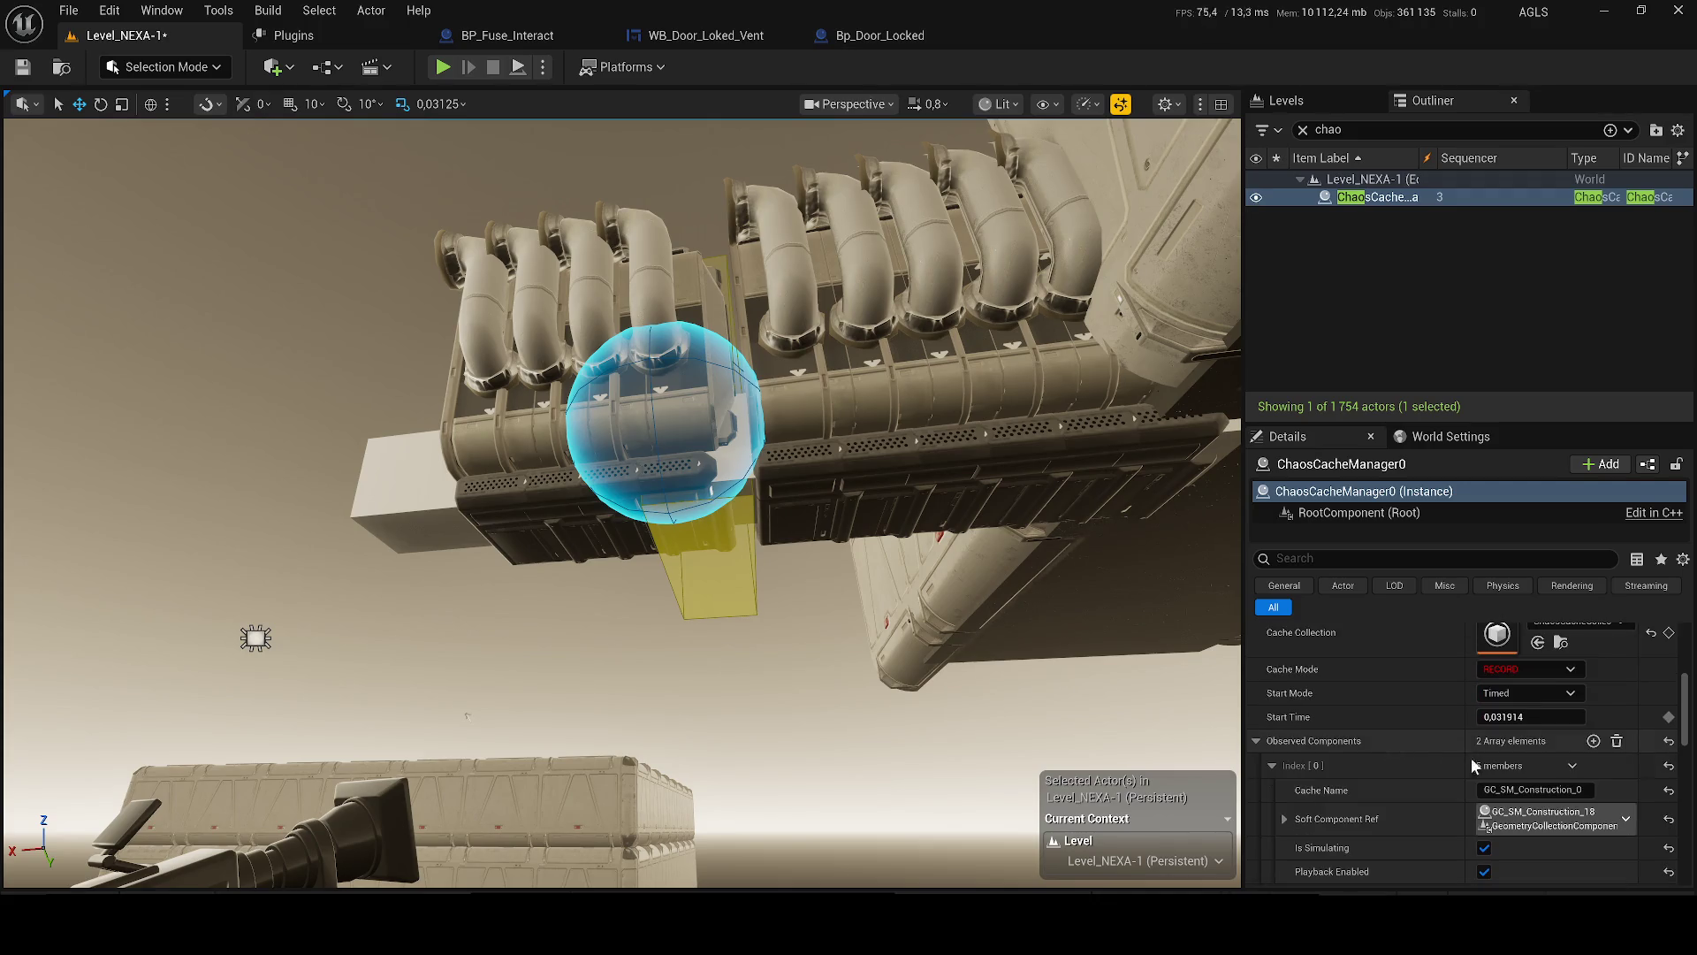
{"action": "scroll", "coordinate": [1573, 707], "scroll_direction": "up", "scroll_amount": 5}
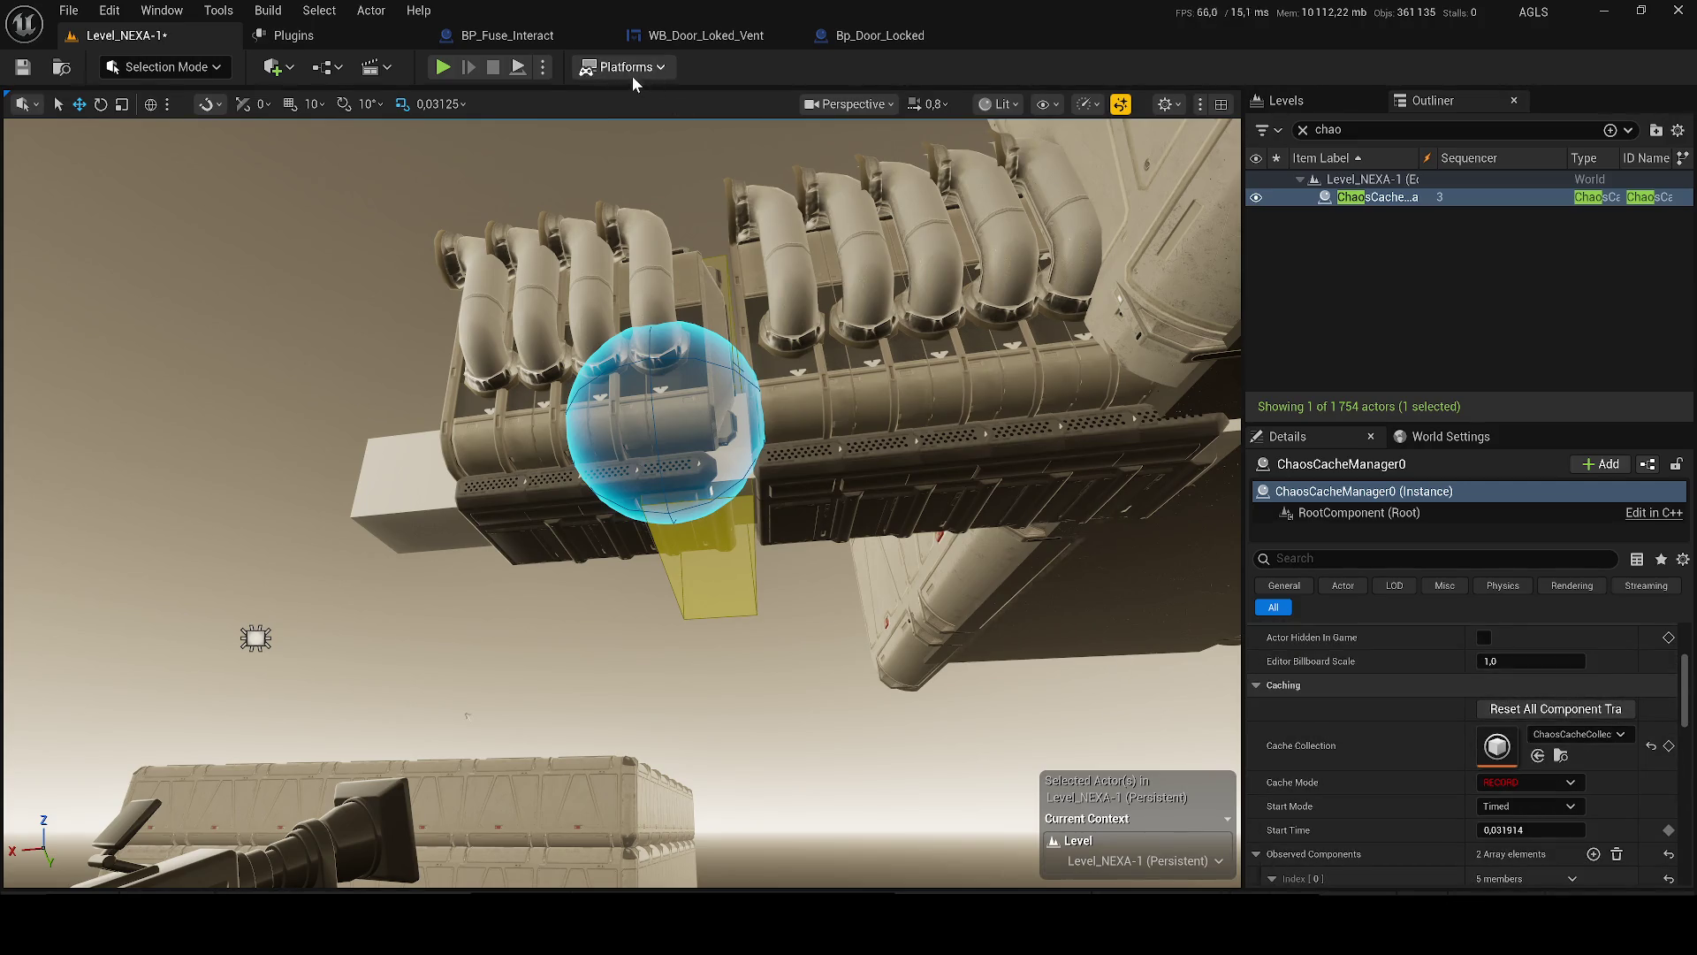
{"action": "left_click", "coordinate": [542, 67]}
- Run Simulate so the pipes shatter while the cache records, then stop it
{"action": "left_click", "coordinate": [619, 249]}
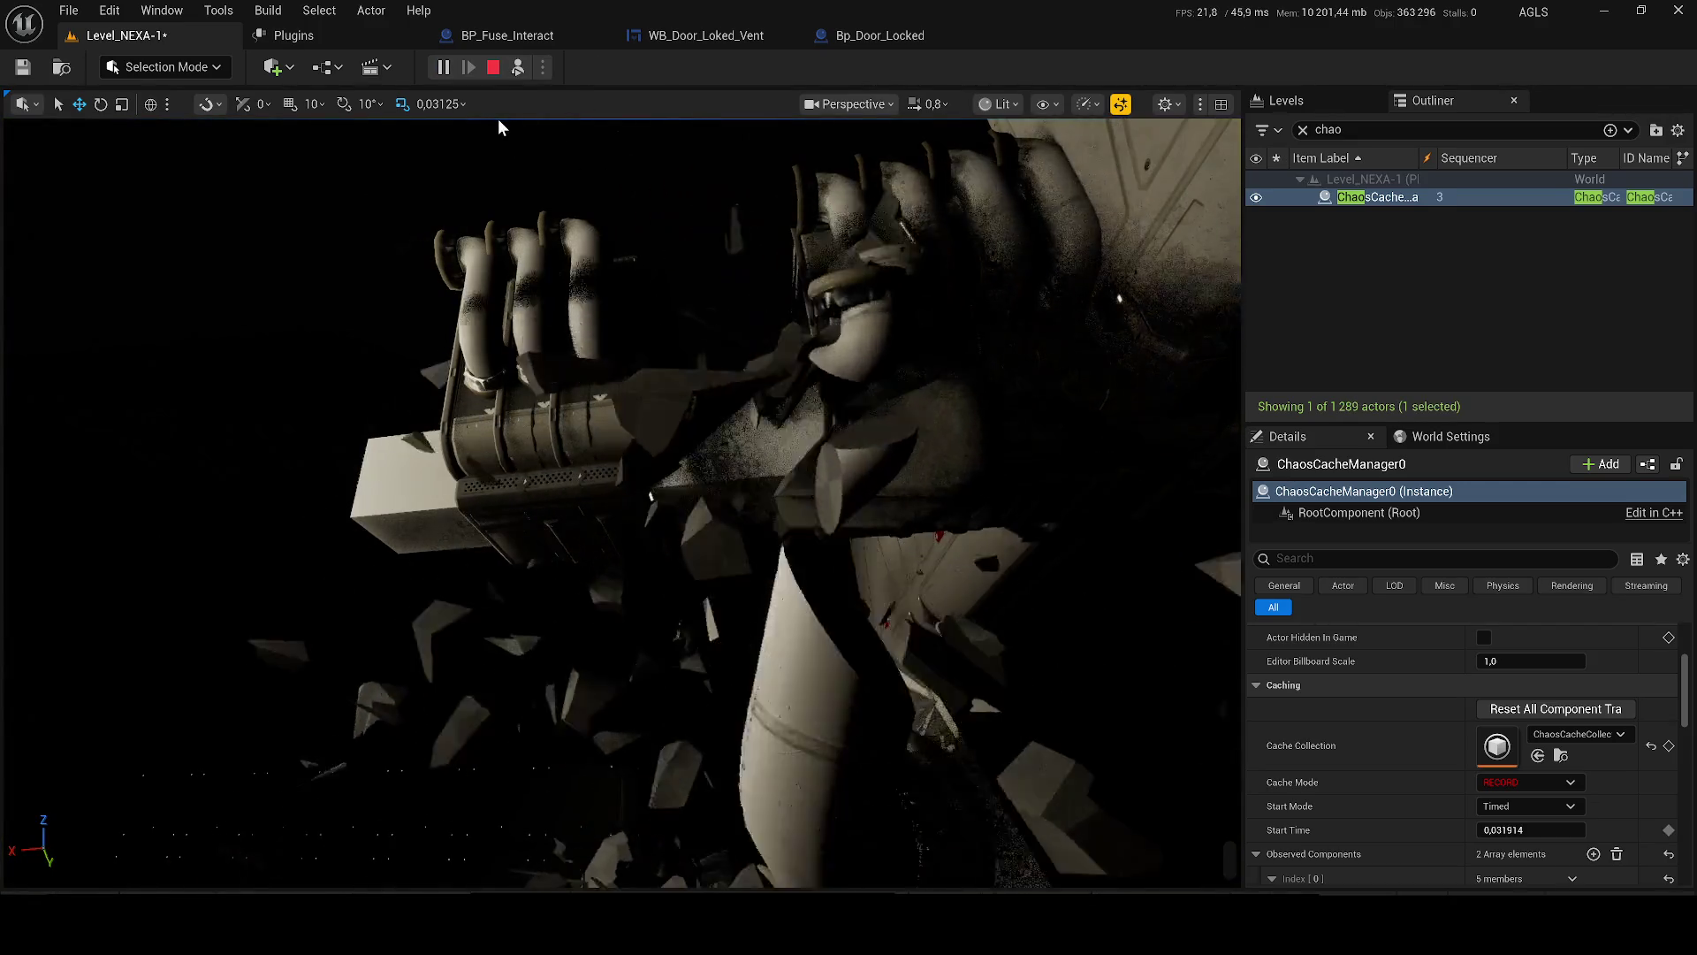
{"action": "key", "text": "super"}
{"action": "left_click", "coordinate": [493, 68]}
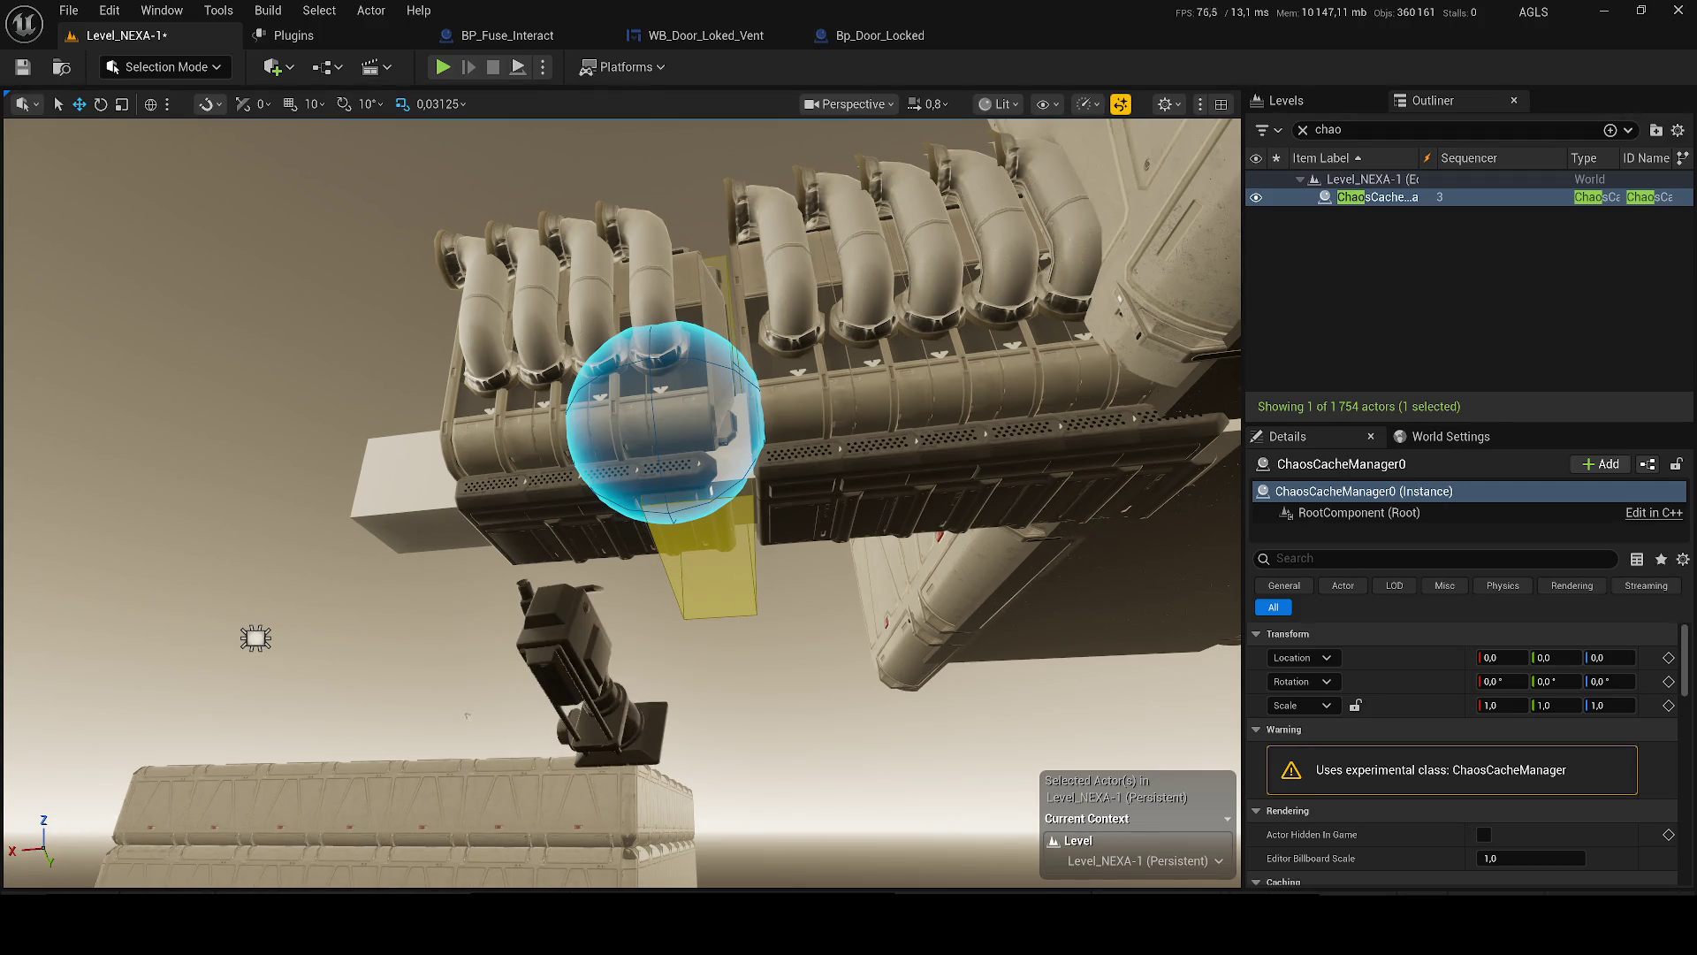
- Scroll to the Caching settings and keep the cache Start Mode on Timed
{"action": "scroll", "coordinate": [1561, 756], "scroll_direction": "down", "scroll_amount": 5}
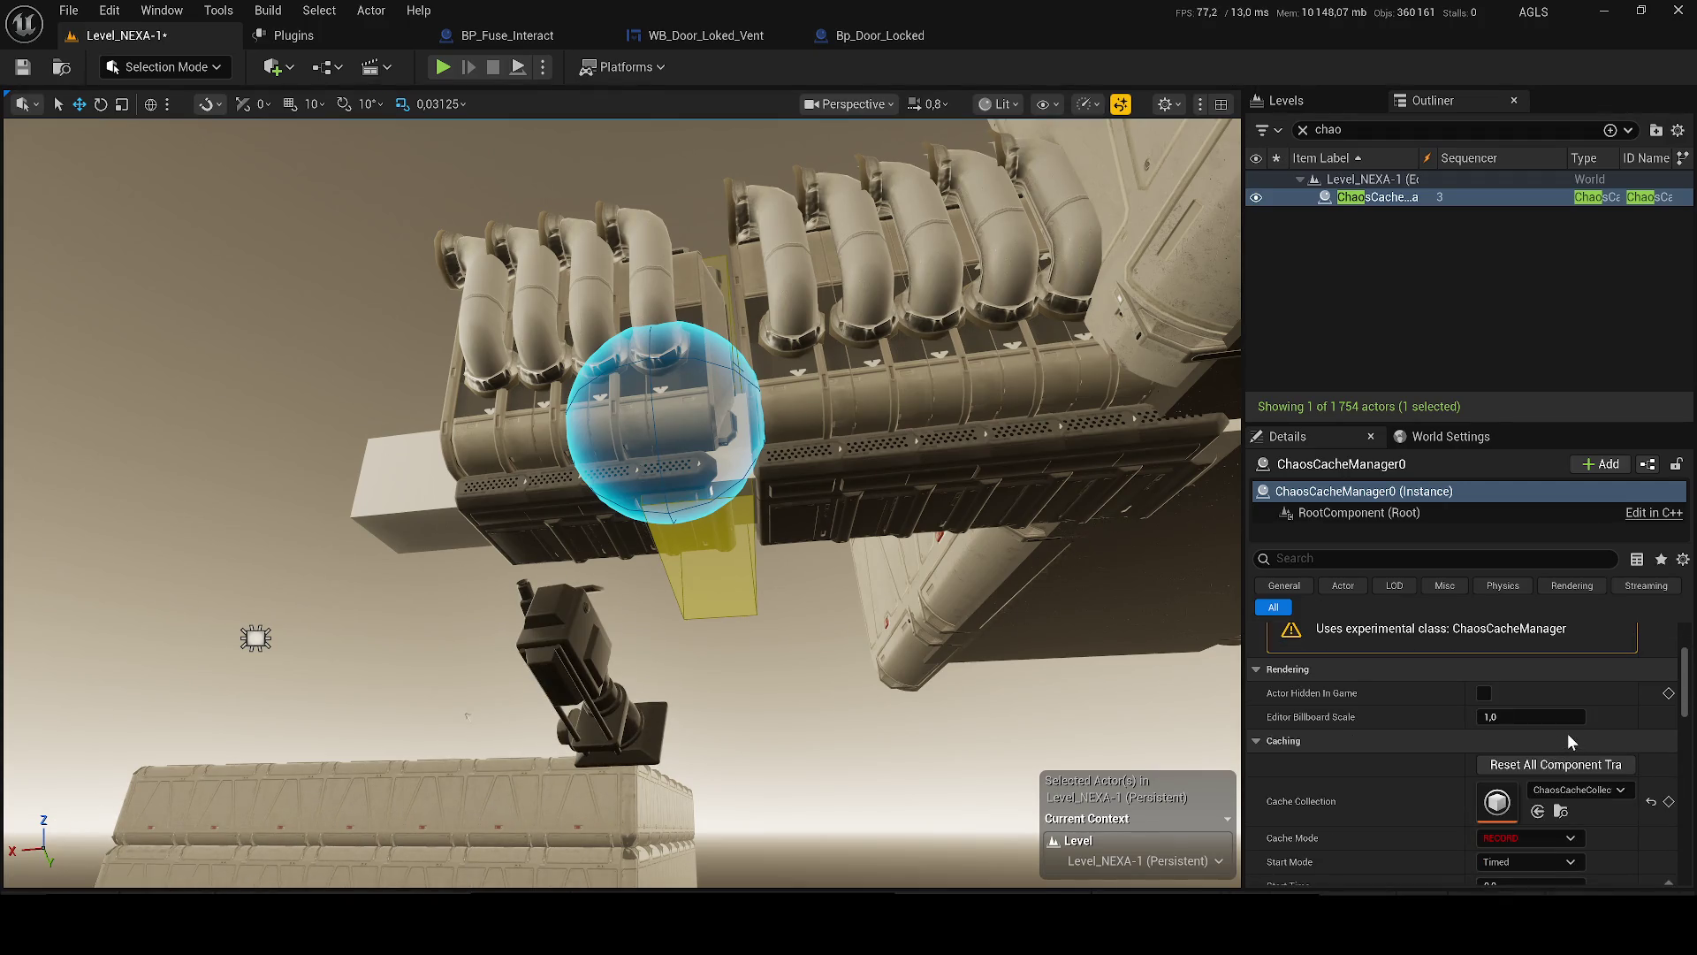
{"action": "scroll", "coordinate": [1496, 826], "scroll_direction": "down", "scroll_amount": 1}
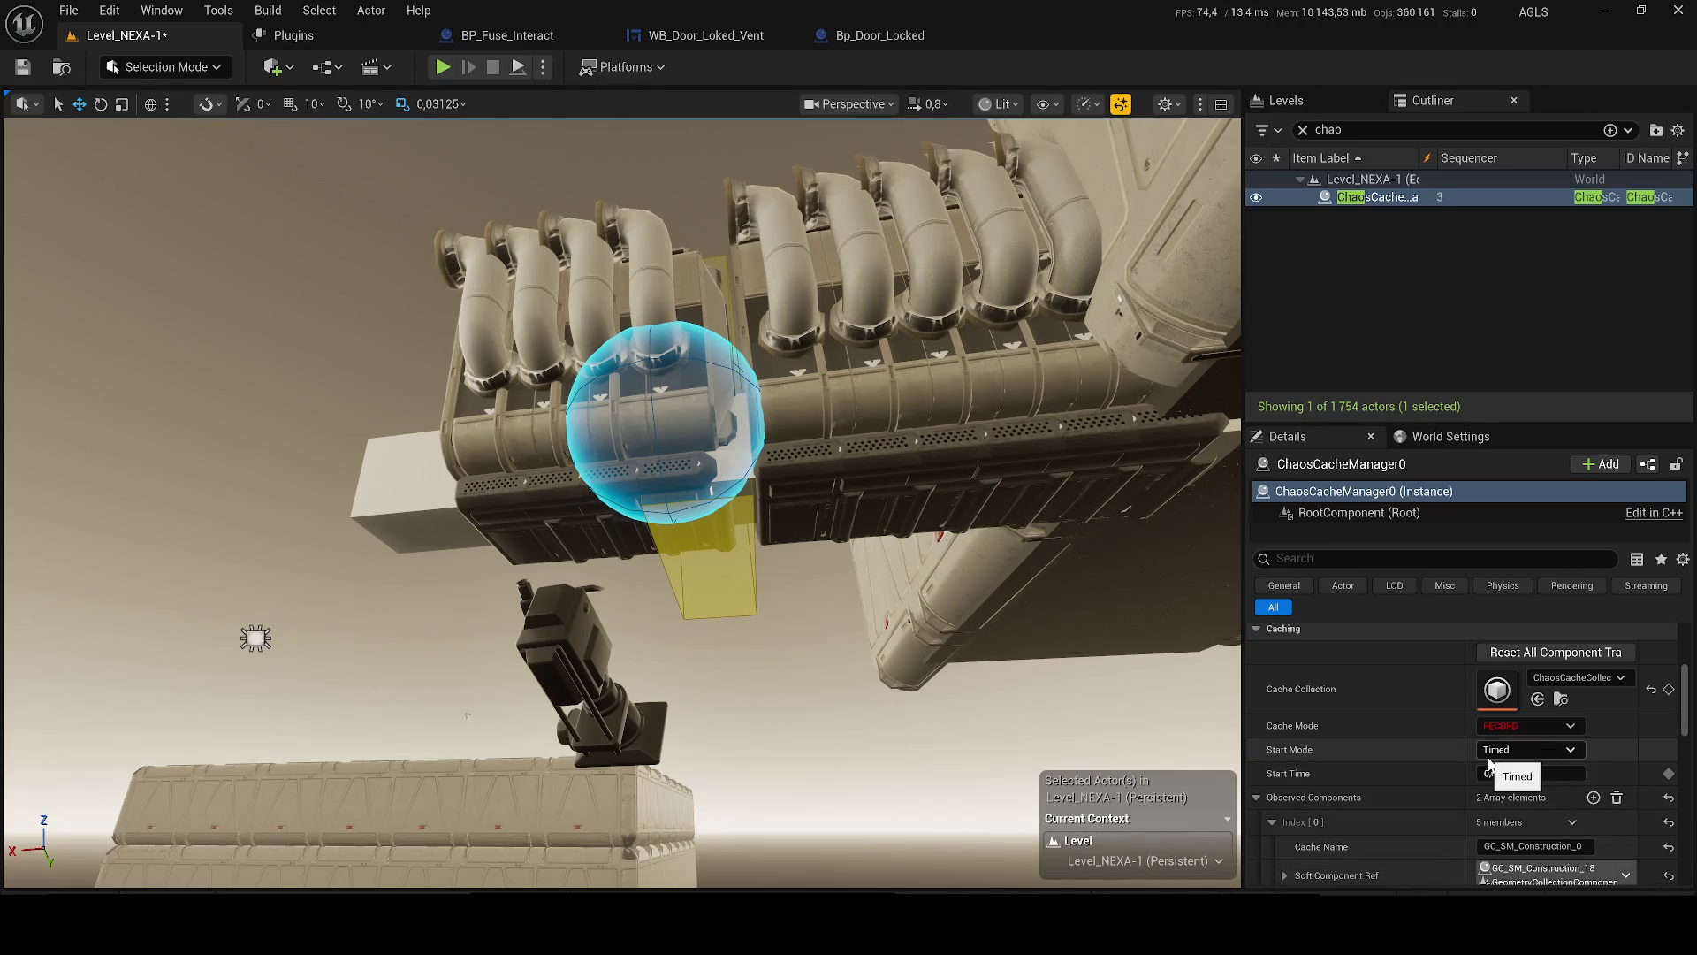
{"action": "scroll", "coordinate": [1374, 789], "scroll_direction": "down", "scroll_amount": 15}
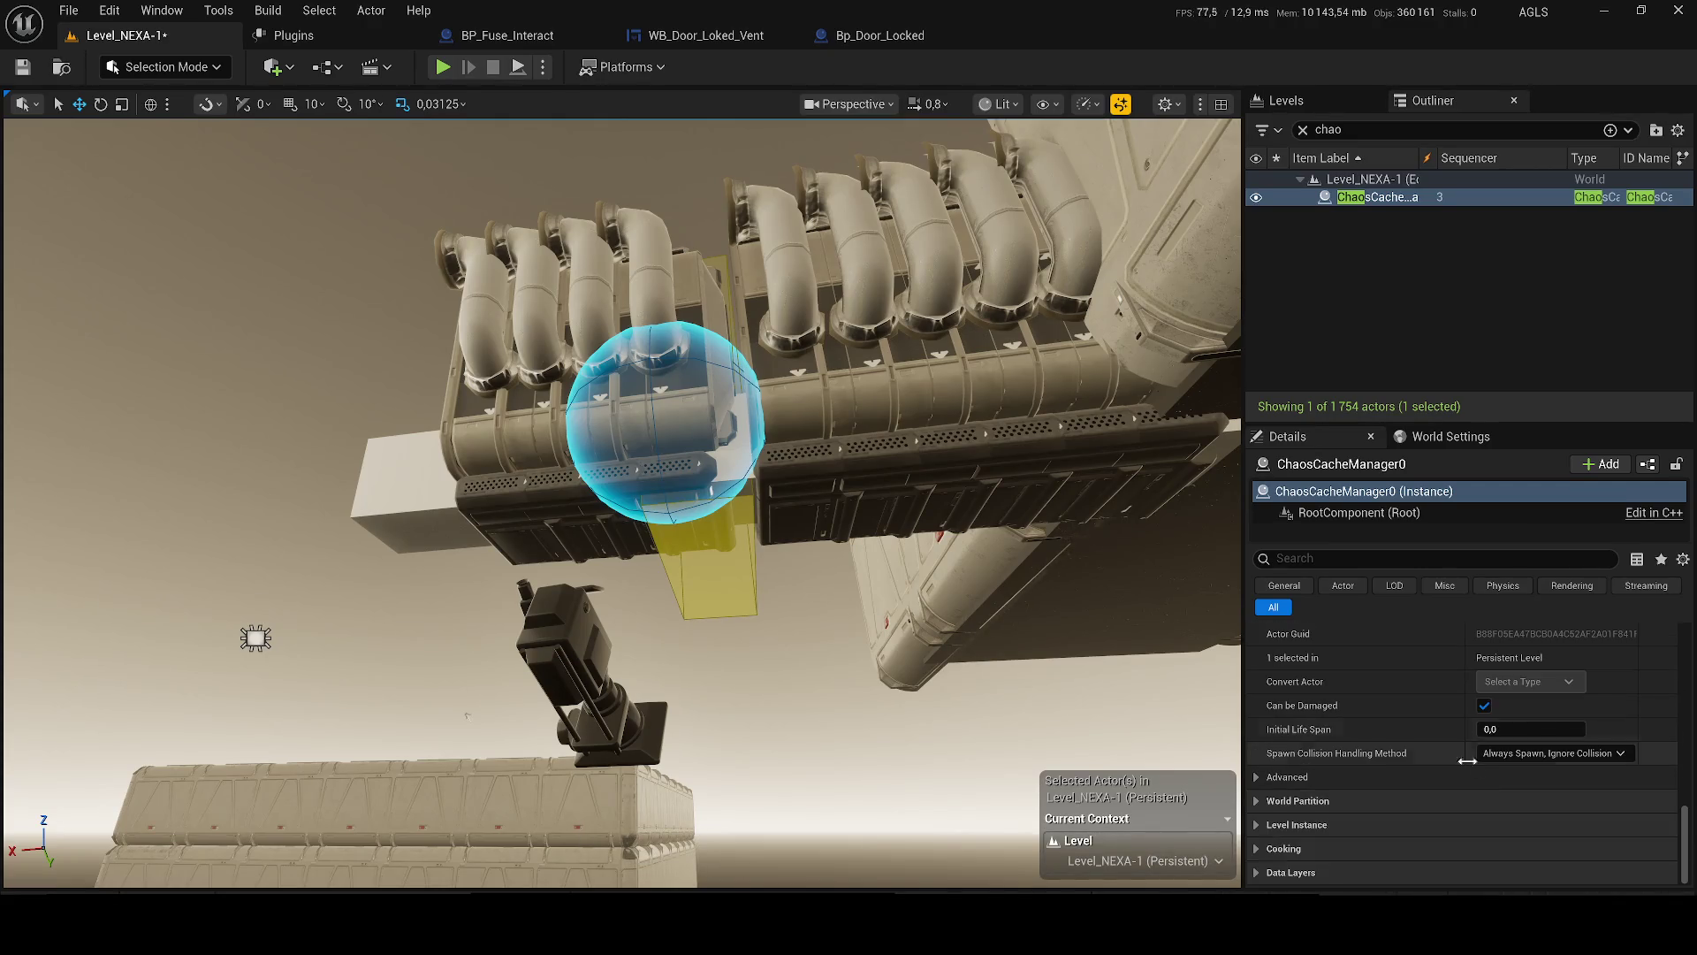
{"action": "scroll", "coordinate": [1637, 775], "scroll_direction": "up", "scroll_amount": 3}
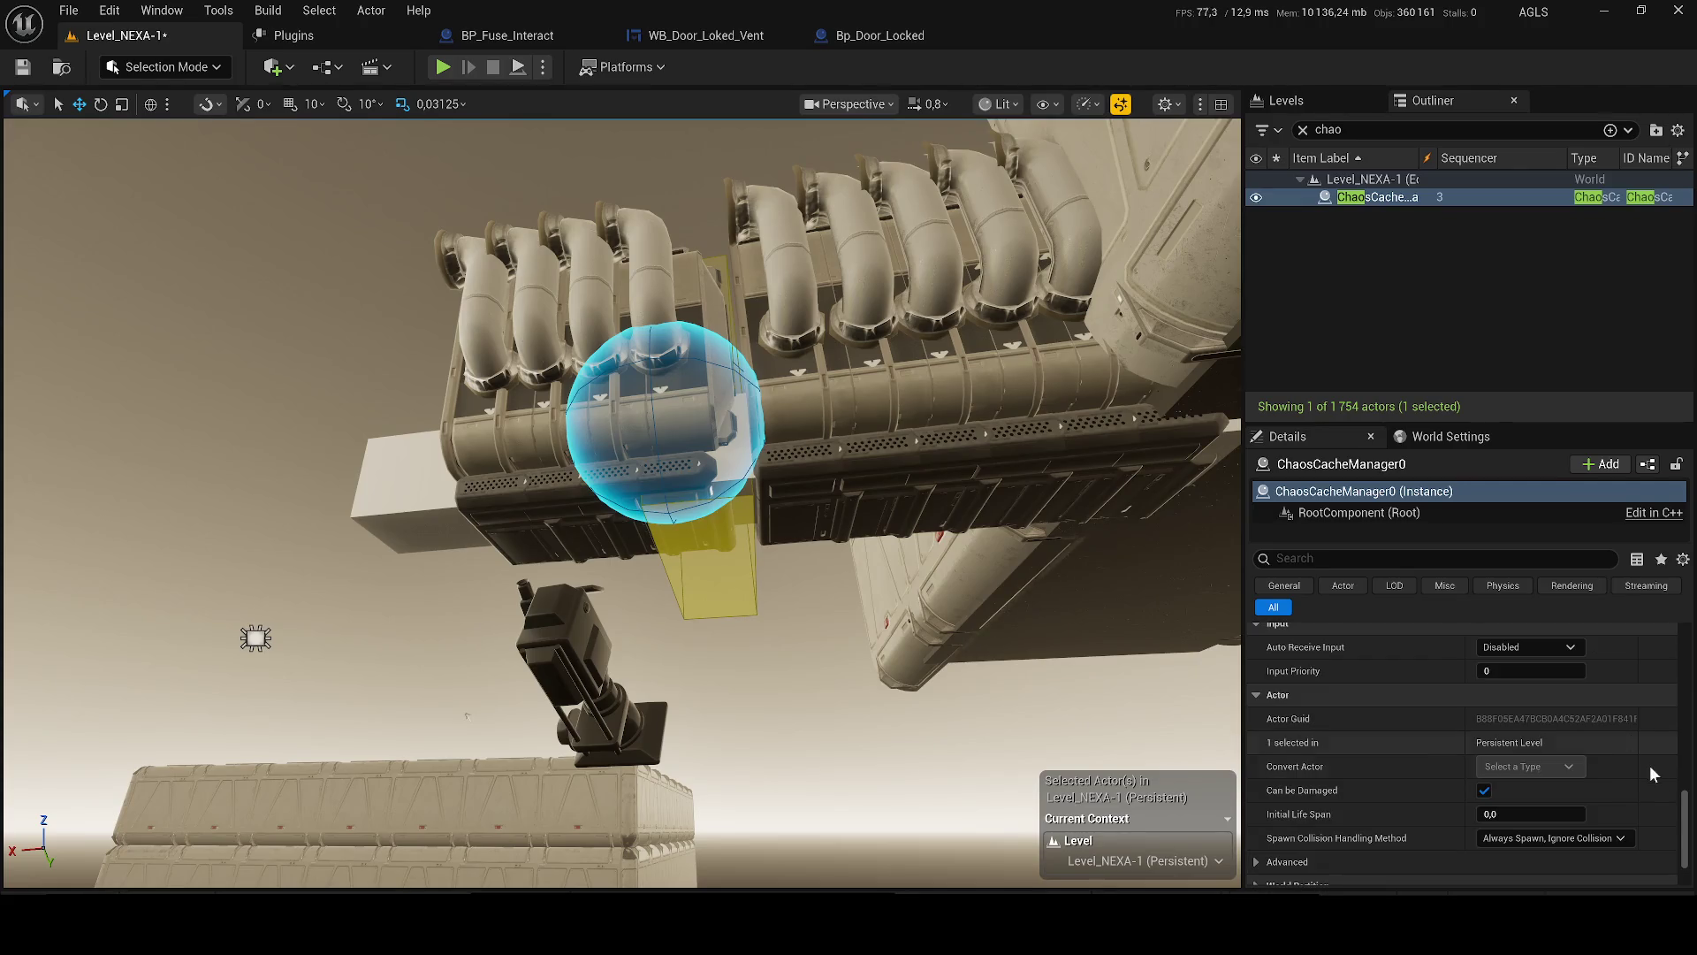
{"action": "left_click_drag", "start_coordinate": [1684, 831], "coordinate": [1610, 645]}
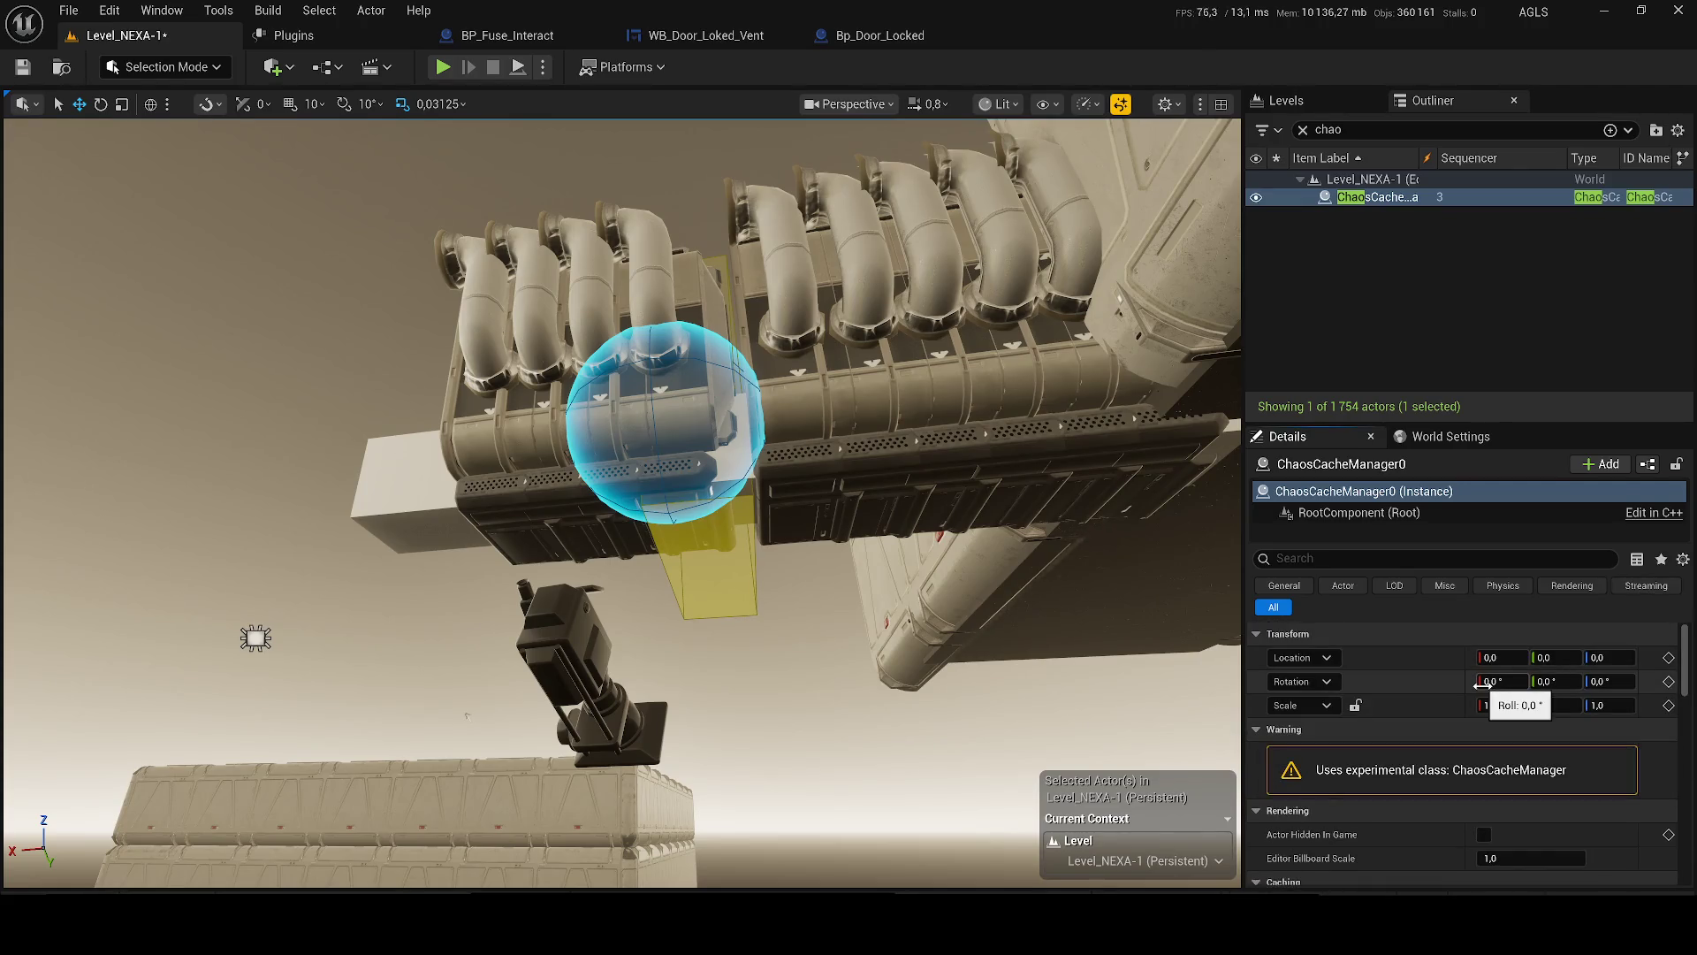
{"action": "scroll", "coordinate": [1494, 689], "scroll_direction": "down", "scroll_amount": 3}
{"action": "scroll", "coordinate": [1498, 725], "scroll_direction": "down", "scroll_amount": 4}
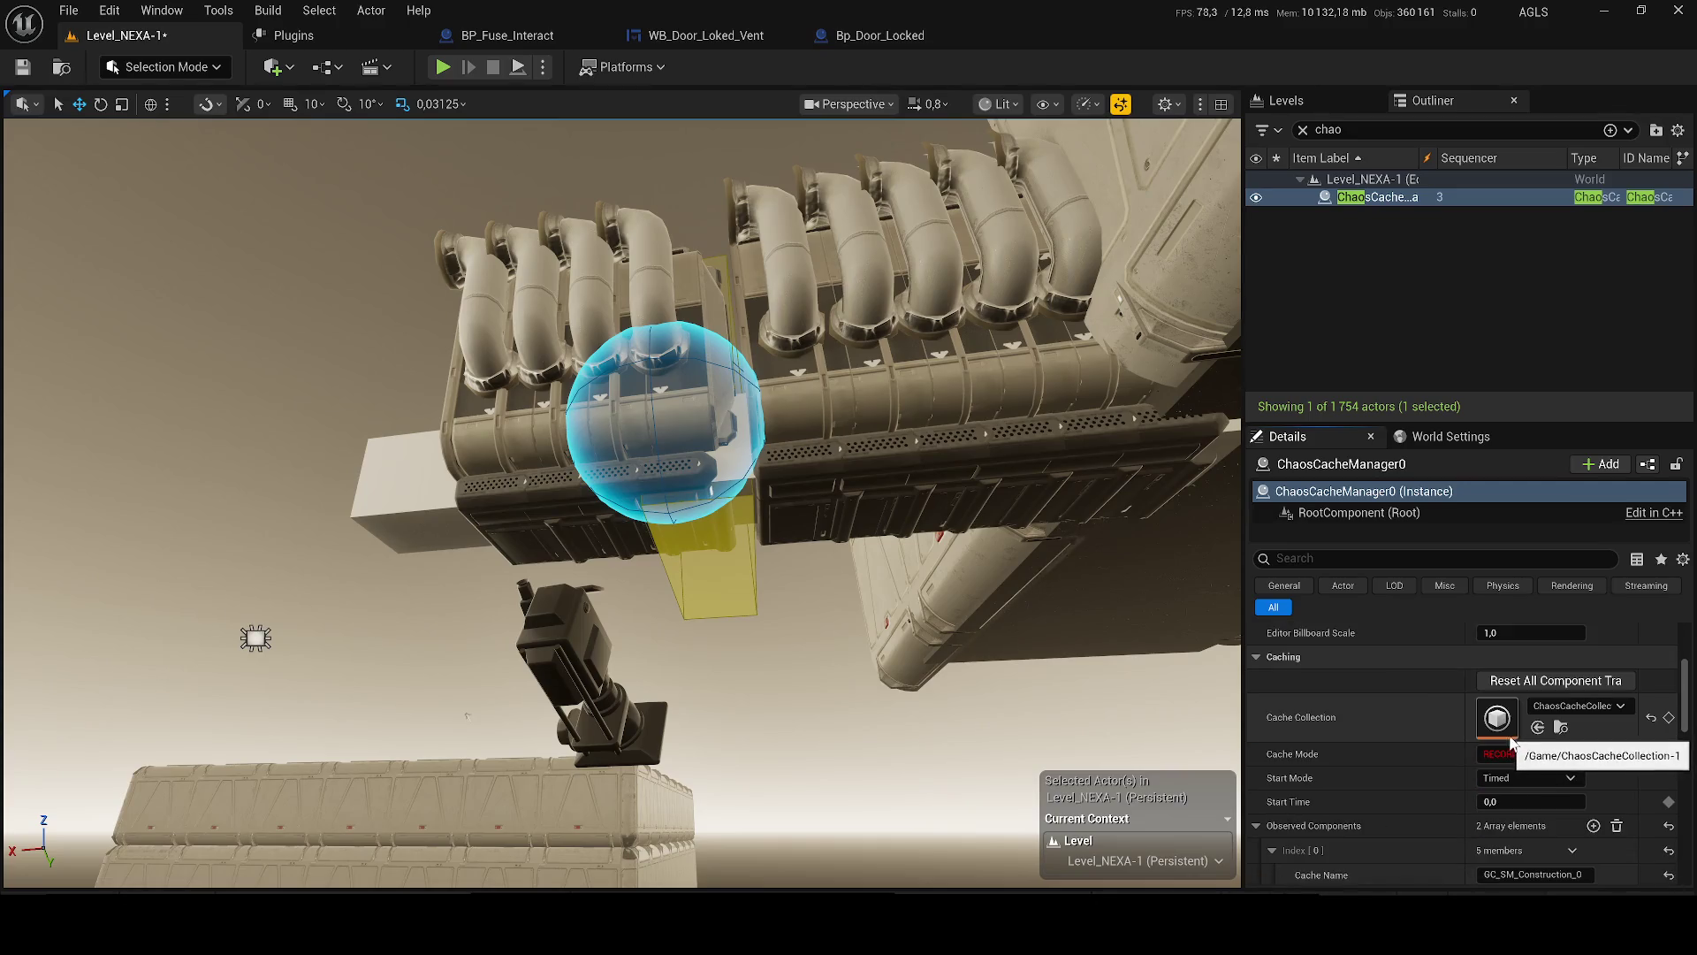
{"action": "left_click", "coordinate": [1533, 788]}
{"action": "left_click", "coordinate": [1523, 795]}
- Set the cache Start Time to 0,0 and bring up the play mode options
{"action": "left_click_drag", "start_coordinate": [1522, 795], "coordinate": [1450, 807]}
{"action": "left_click", "coordinate": [1520, 802]}
{"action": "type", "text": "0"}
{"action": "key", "text": "Return"}
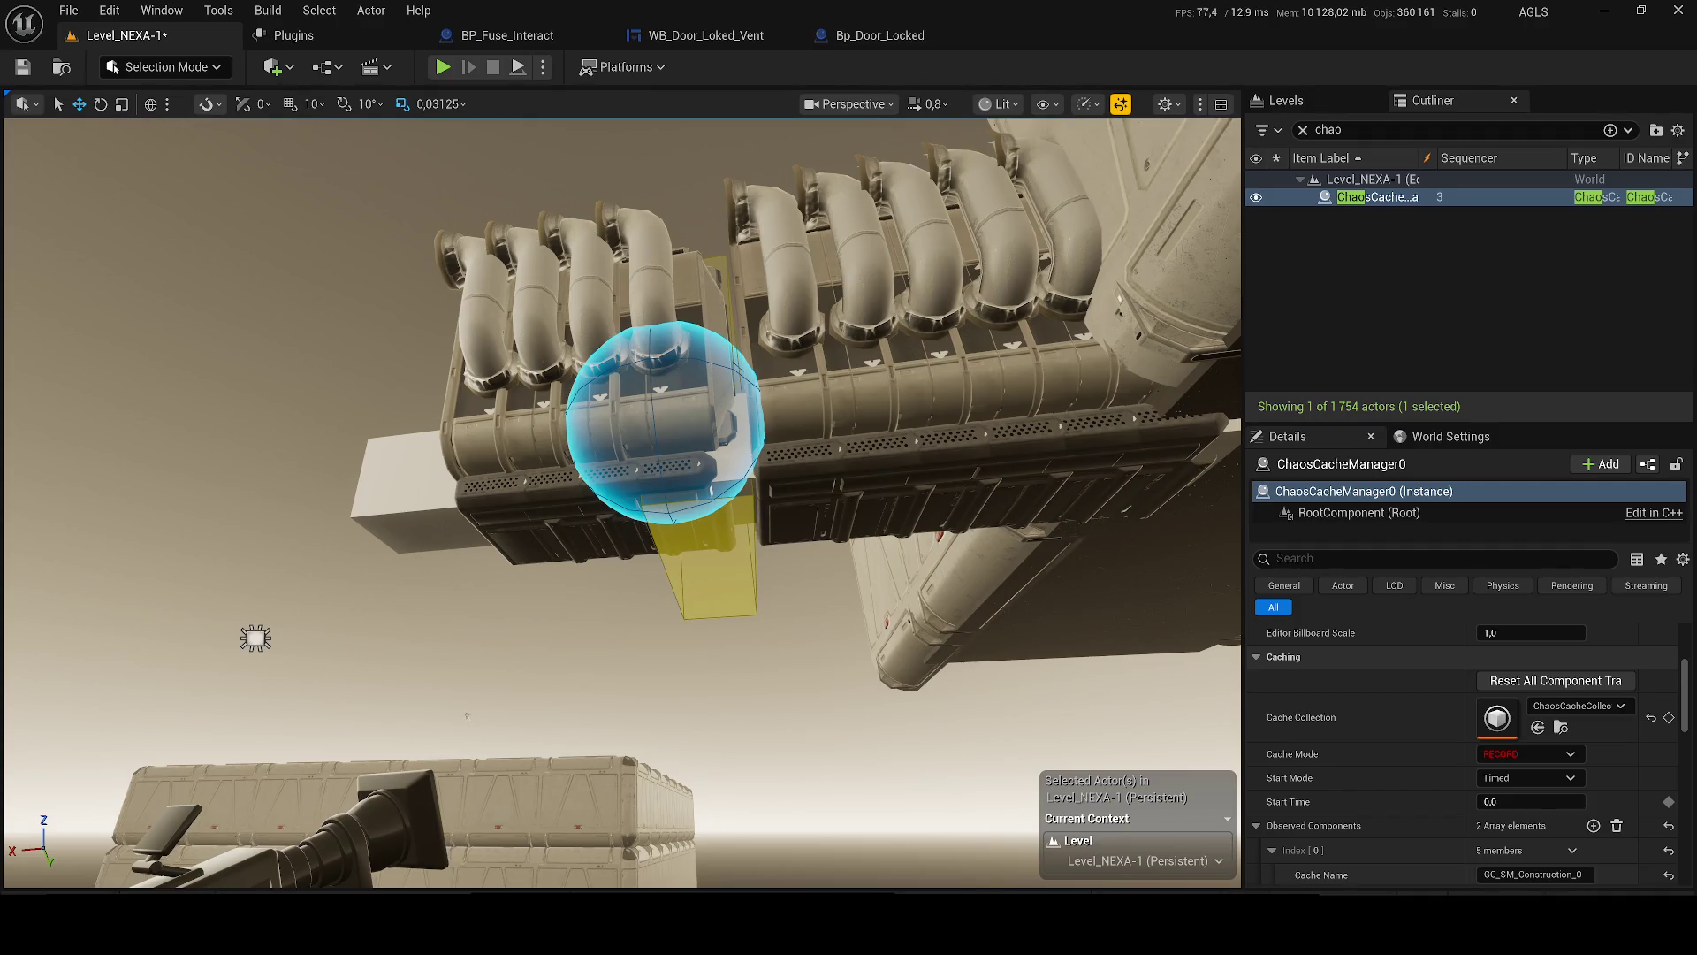
{"action": "left_click", "coordinate": [542, 66]}
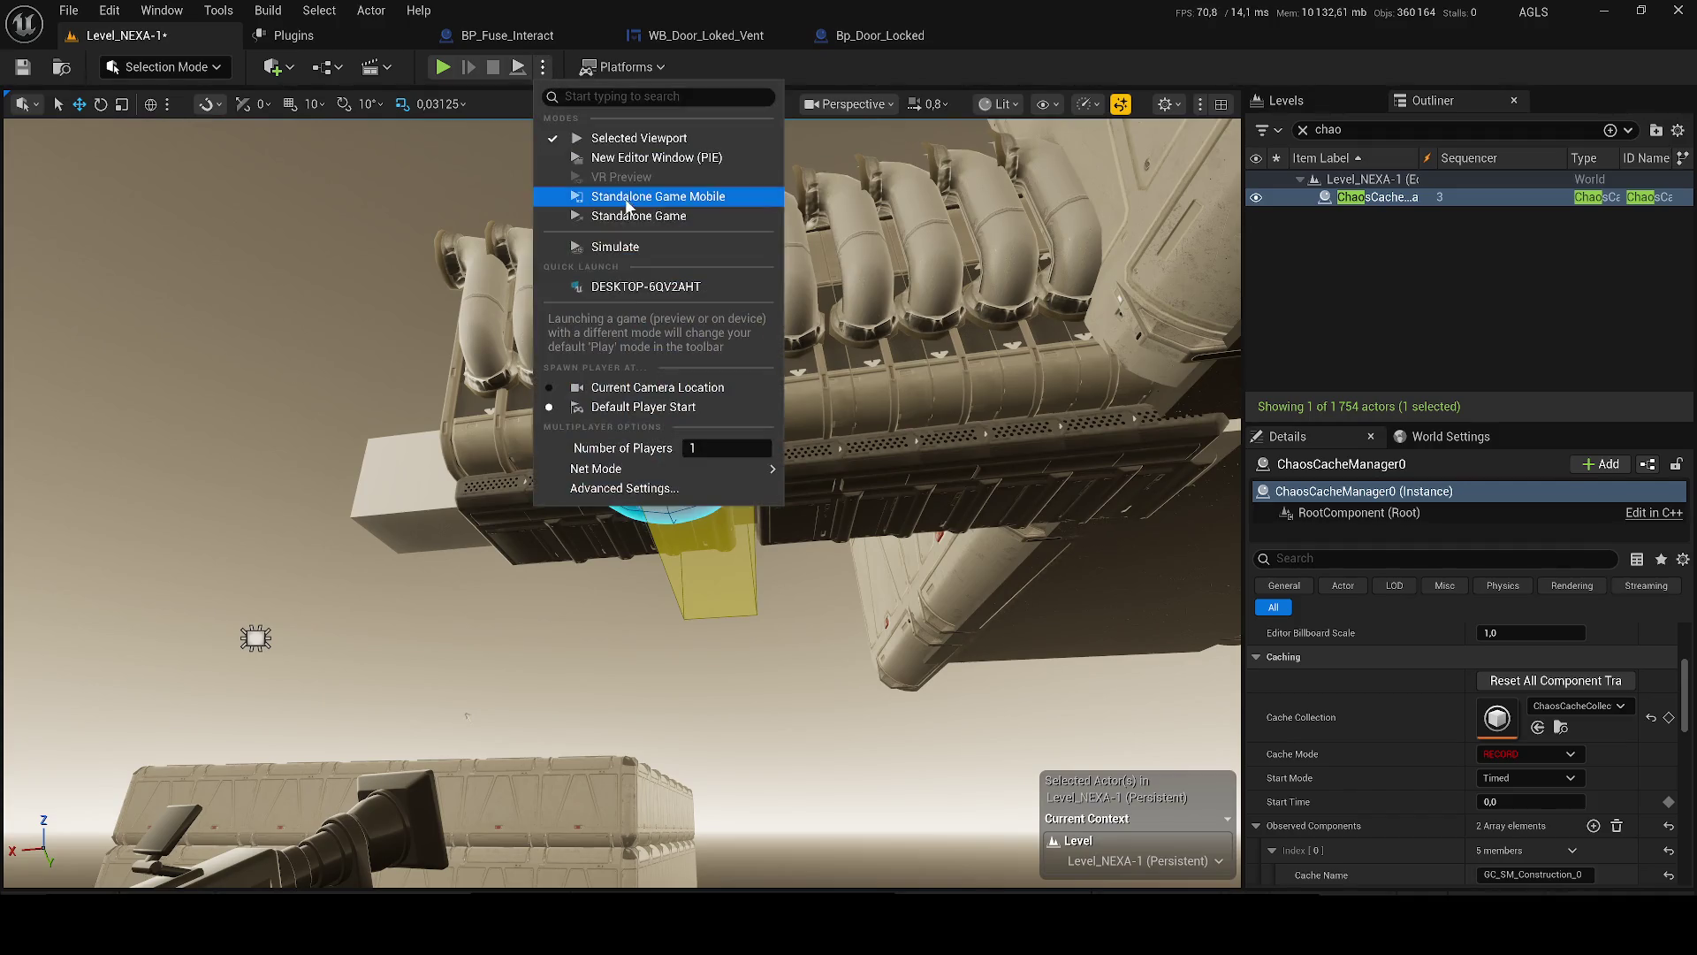
- Run Simulate again to watch the pipe shatter, then exit with Esc
{"action": "left_click", "coordinate": [624, 247]}
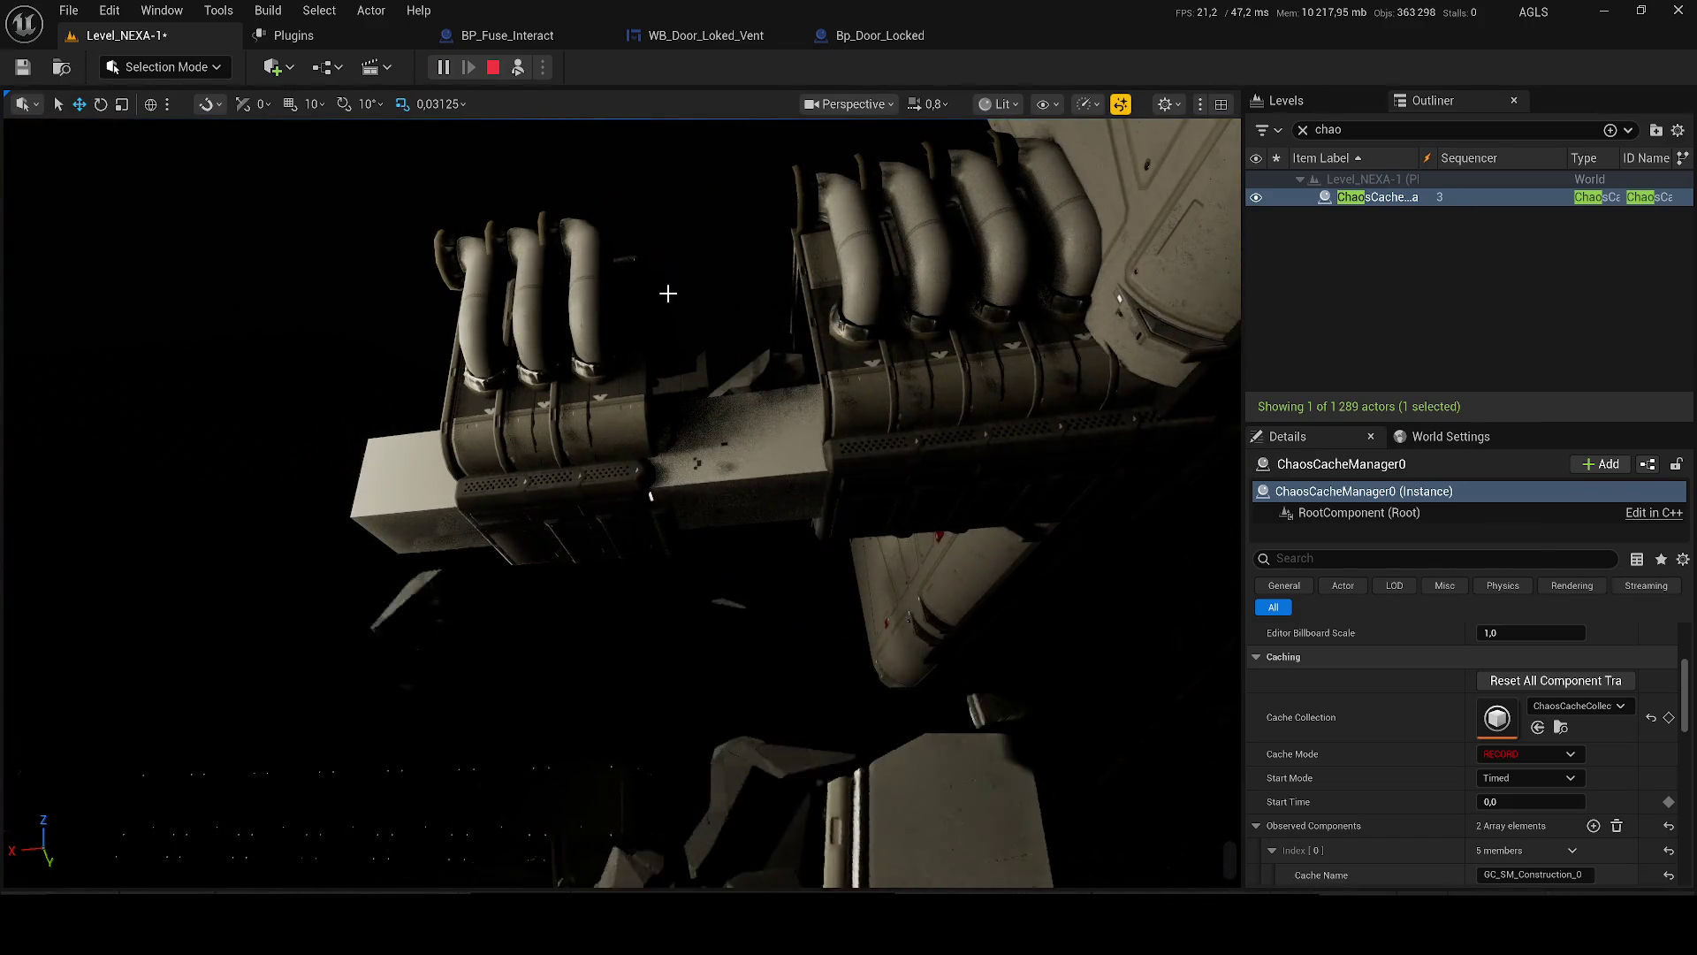
{"action": "key", "text": "Escape"}
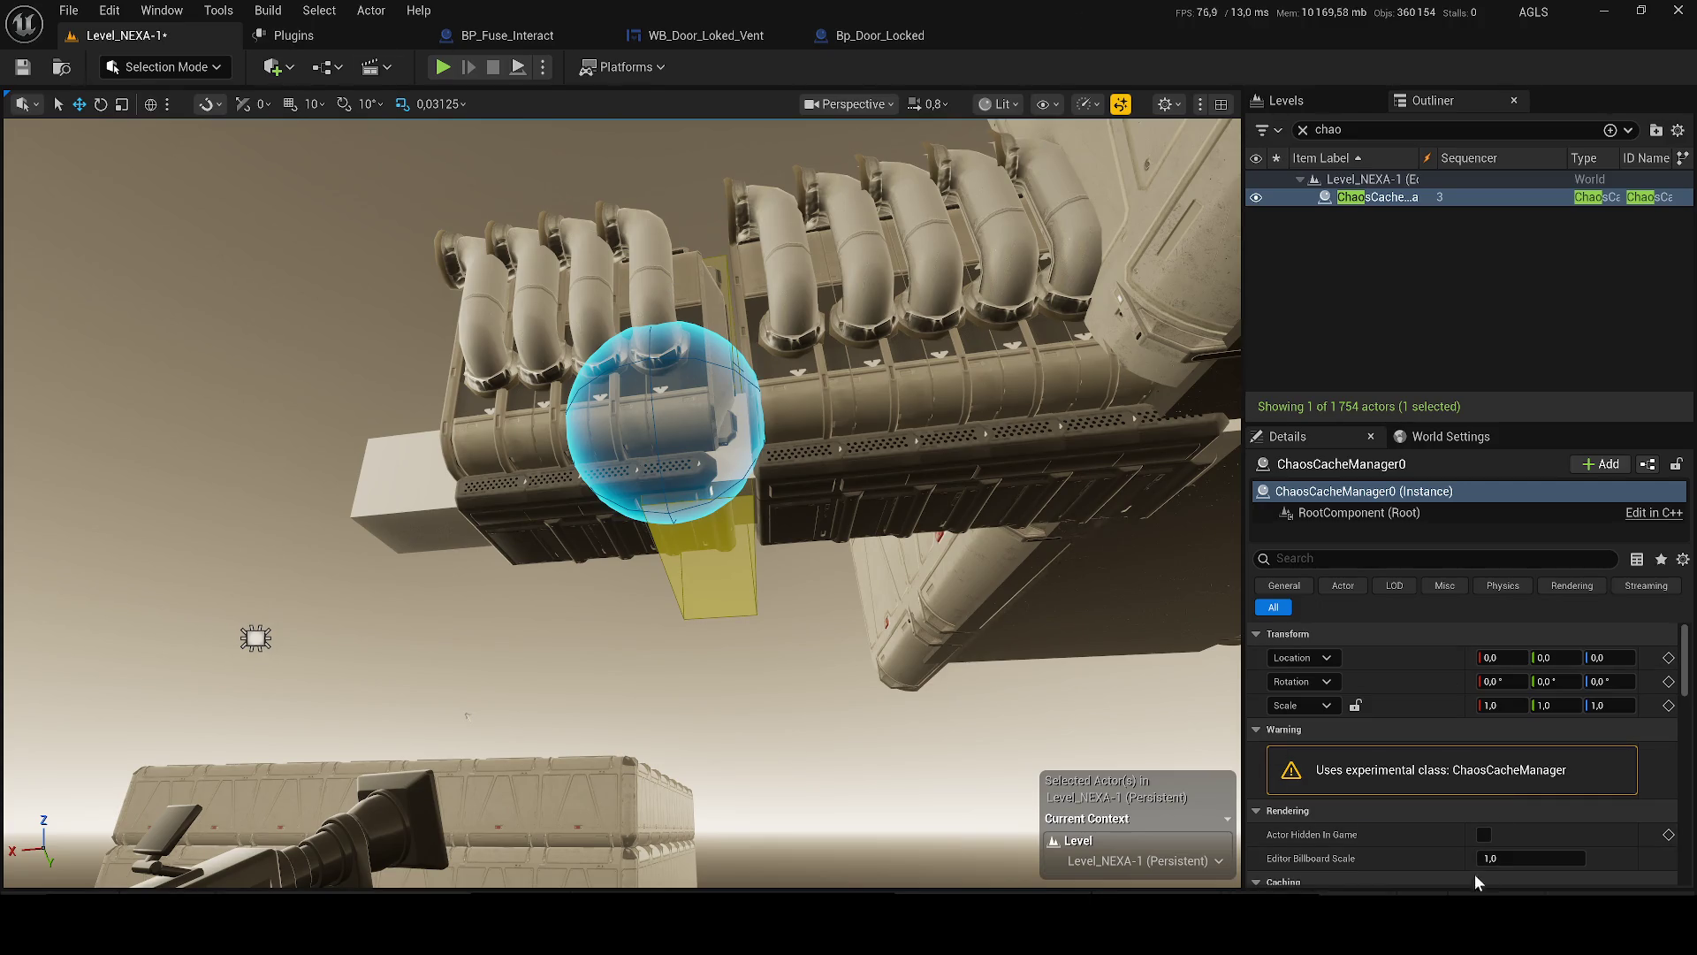
- Select ChaosCacheManager0, scrub its Start Time, and switch Cache Mode to Static Pose
{"action": "left_click", "coordinate": [1371, 196]}
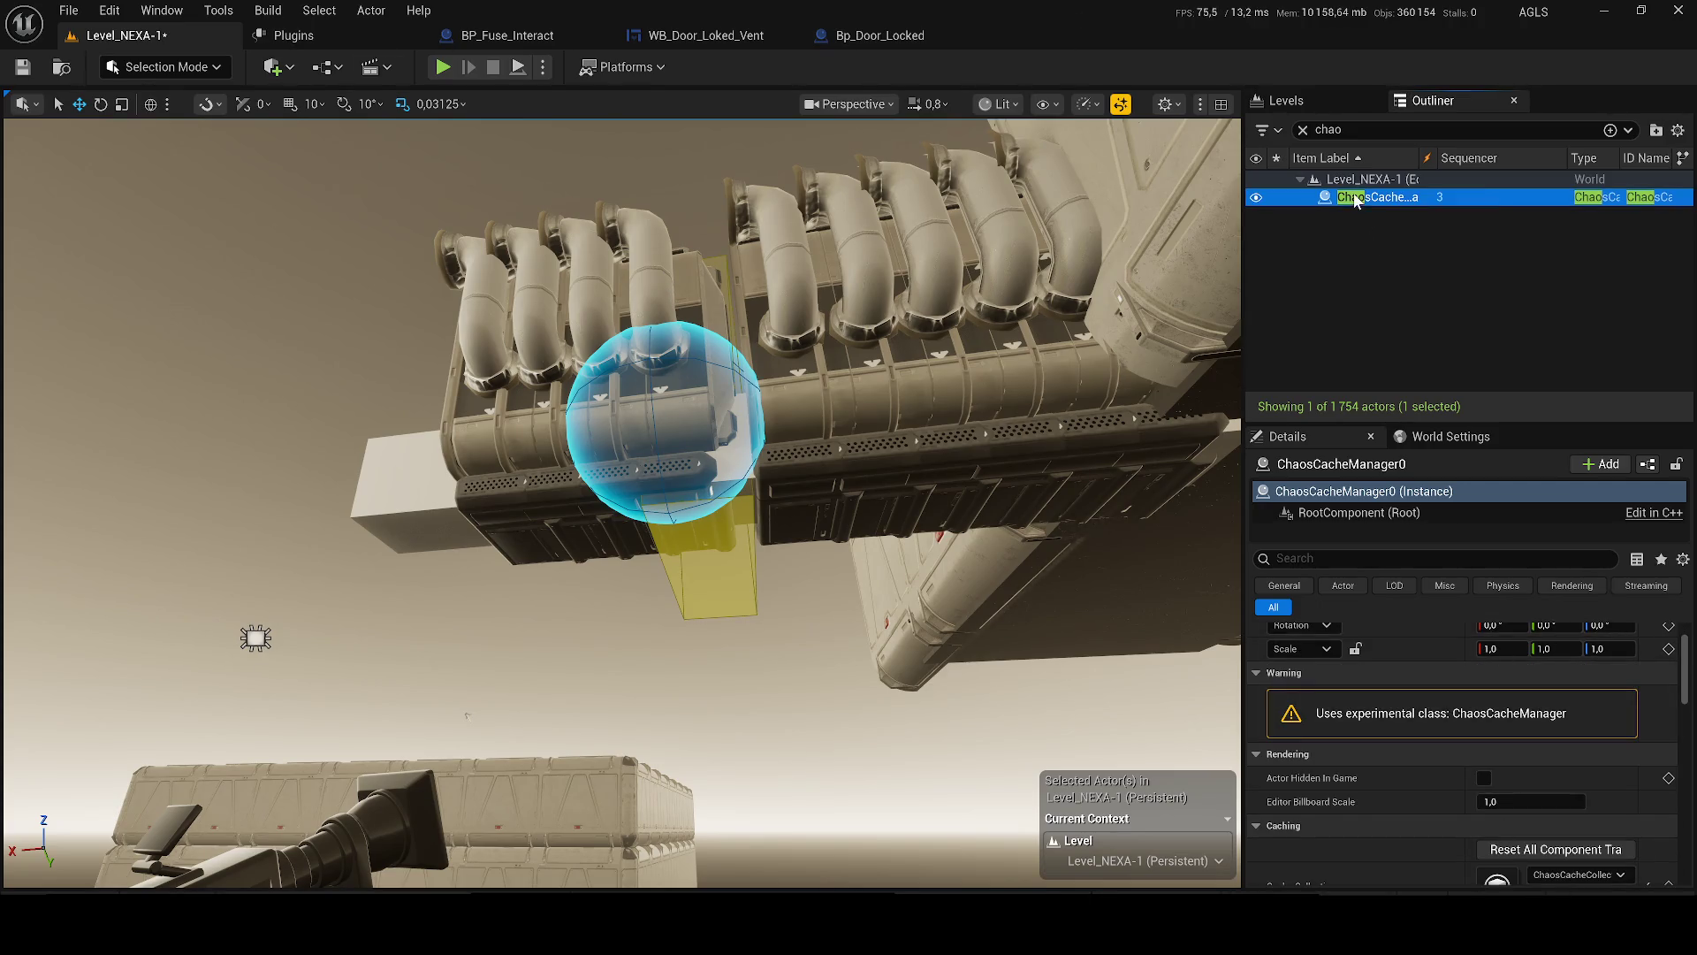
{"action": "scroll", "coordinate": [1503, 707], "scroll_direction": "down", "scroll_amount": 6}
{"action": "left_click", "coordinate": [1530, 773]}
{"action": "left_click_drag", "start_coordinate": [1530, 773], "coordinate": [1503, 775]}
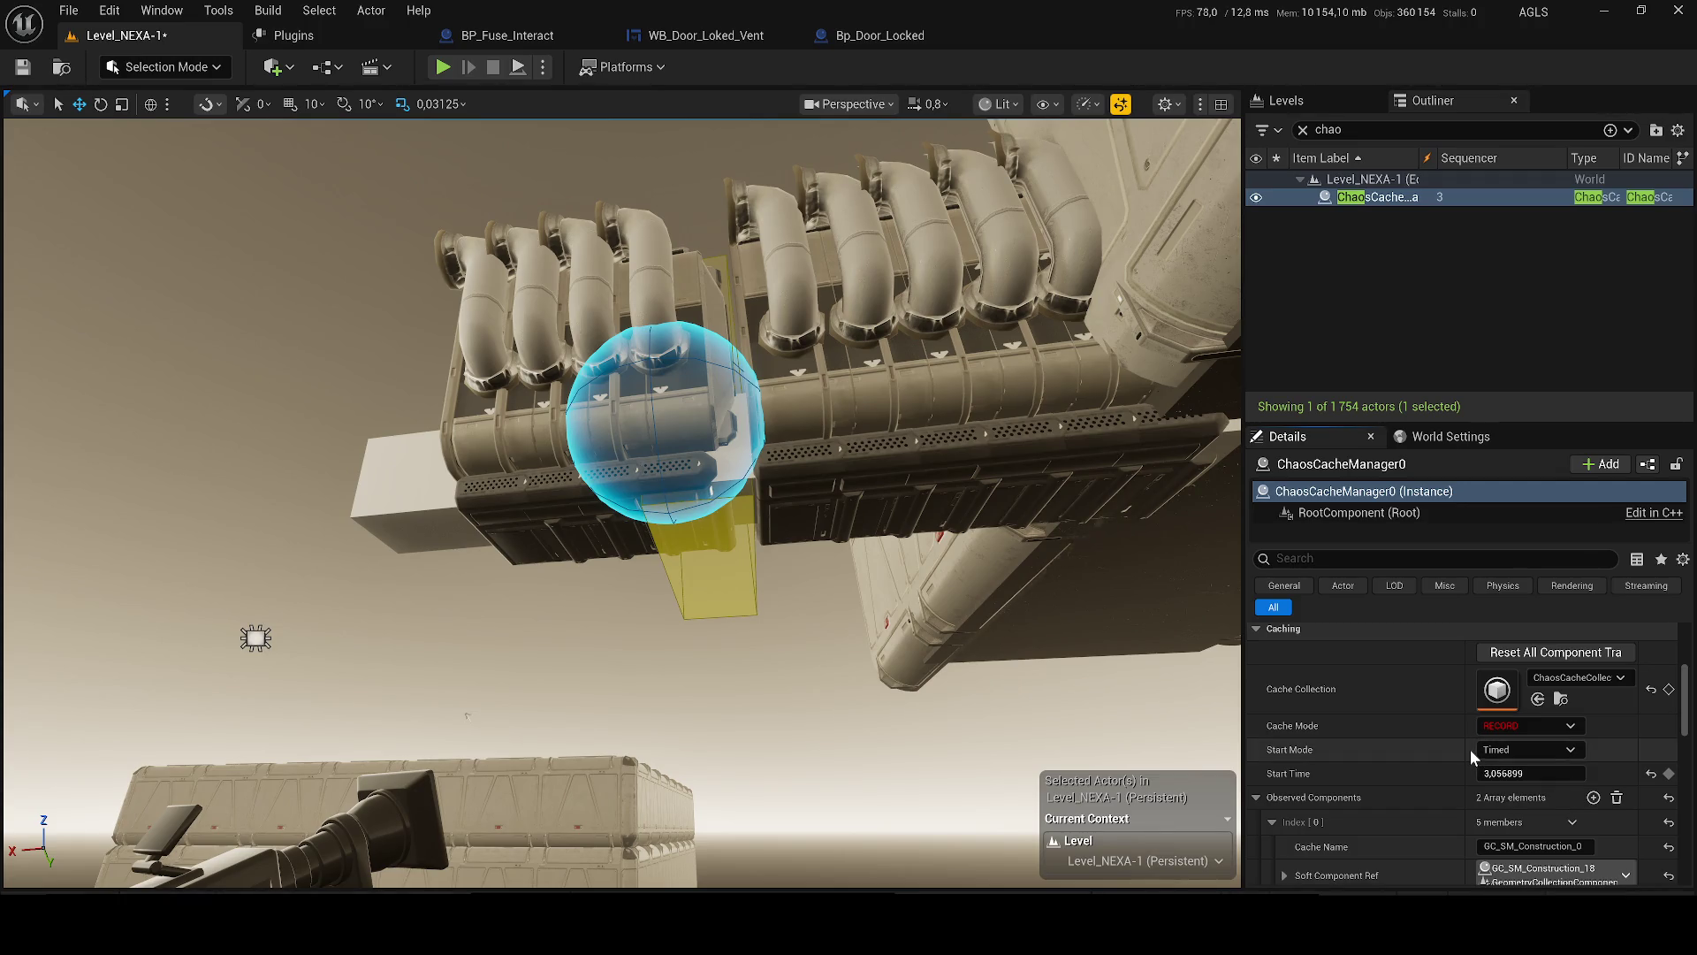
{"action": "left_click", "coordinate": [1524, 723]}
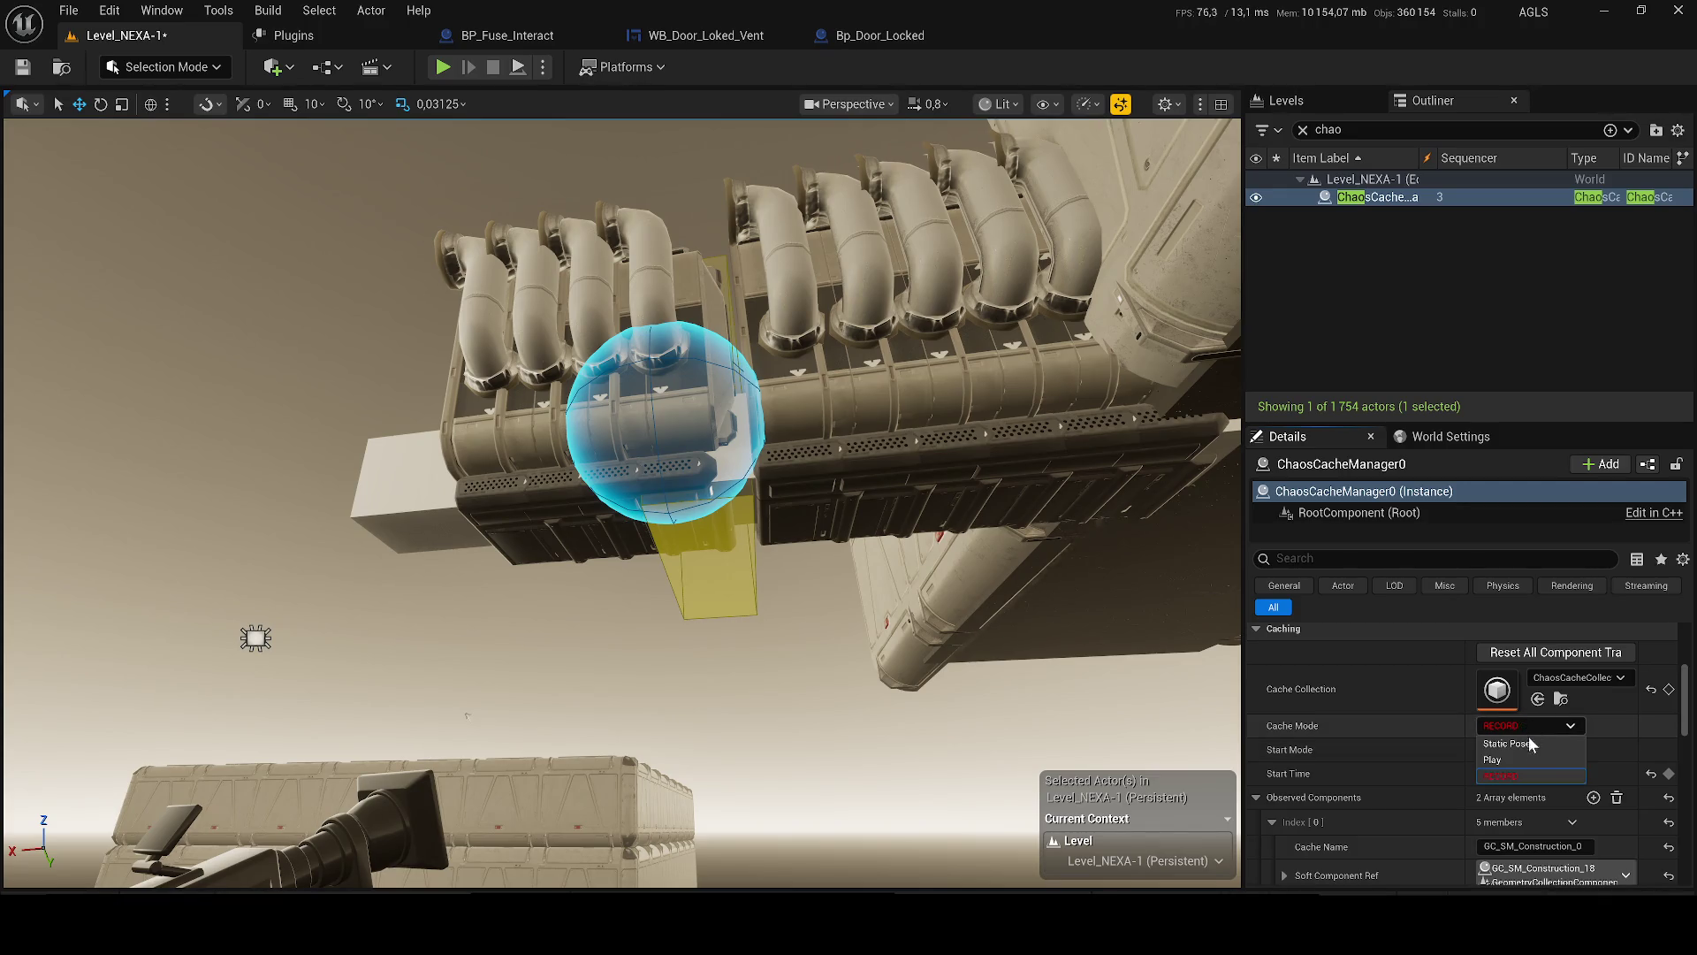
{"action": "left_click", "coordinate": [1520, 742]}
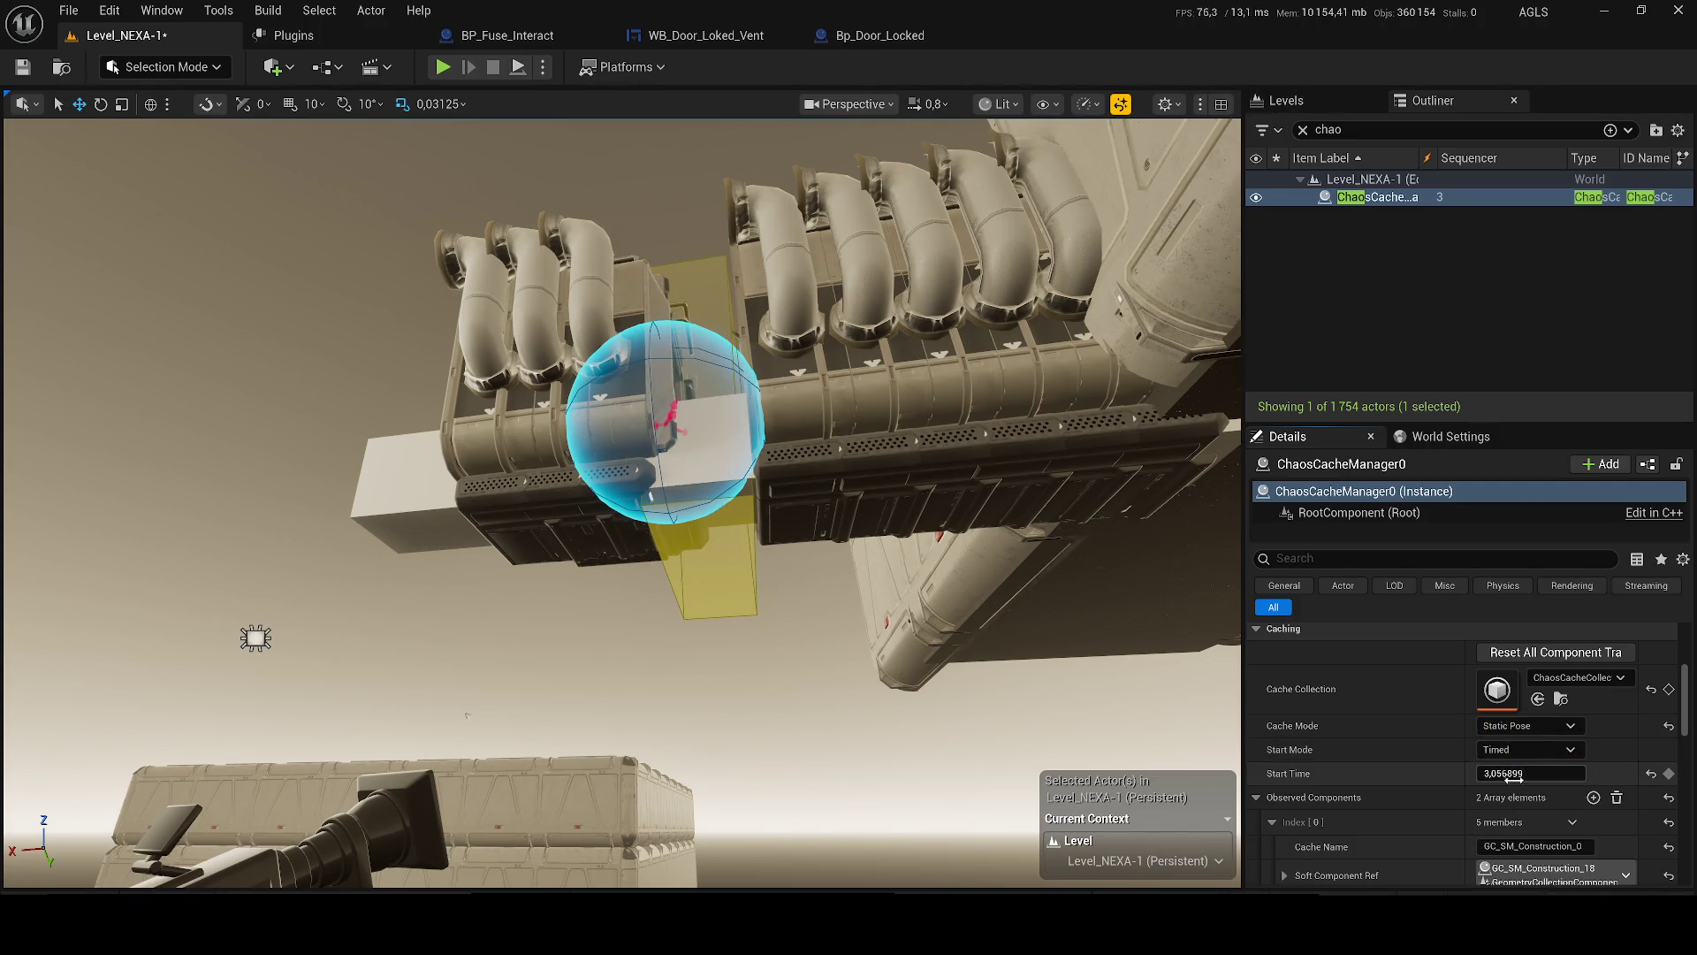
{"action": "mouse_move", "coordinate": [1508, 775]}
{"action": "left_mouse_down"}
{"action": "mouse_move", "coordinate": [1538, 774]}
{"action": "mouse_move", "coordinate": [1508, 789]}
{"action": "left_mouse_up"}
- Reset Start Time to 0,0, then scrub it to 1,436505 to preview the broken pipe
{"action": "left_click", "coordinate": [1508, 776]}
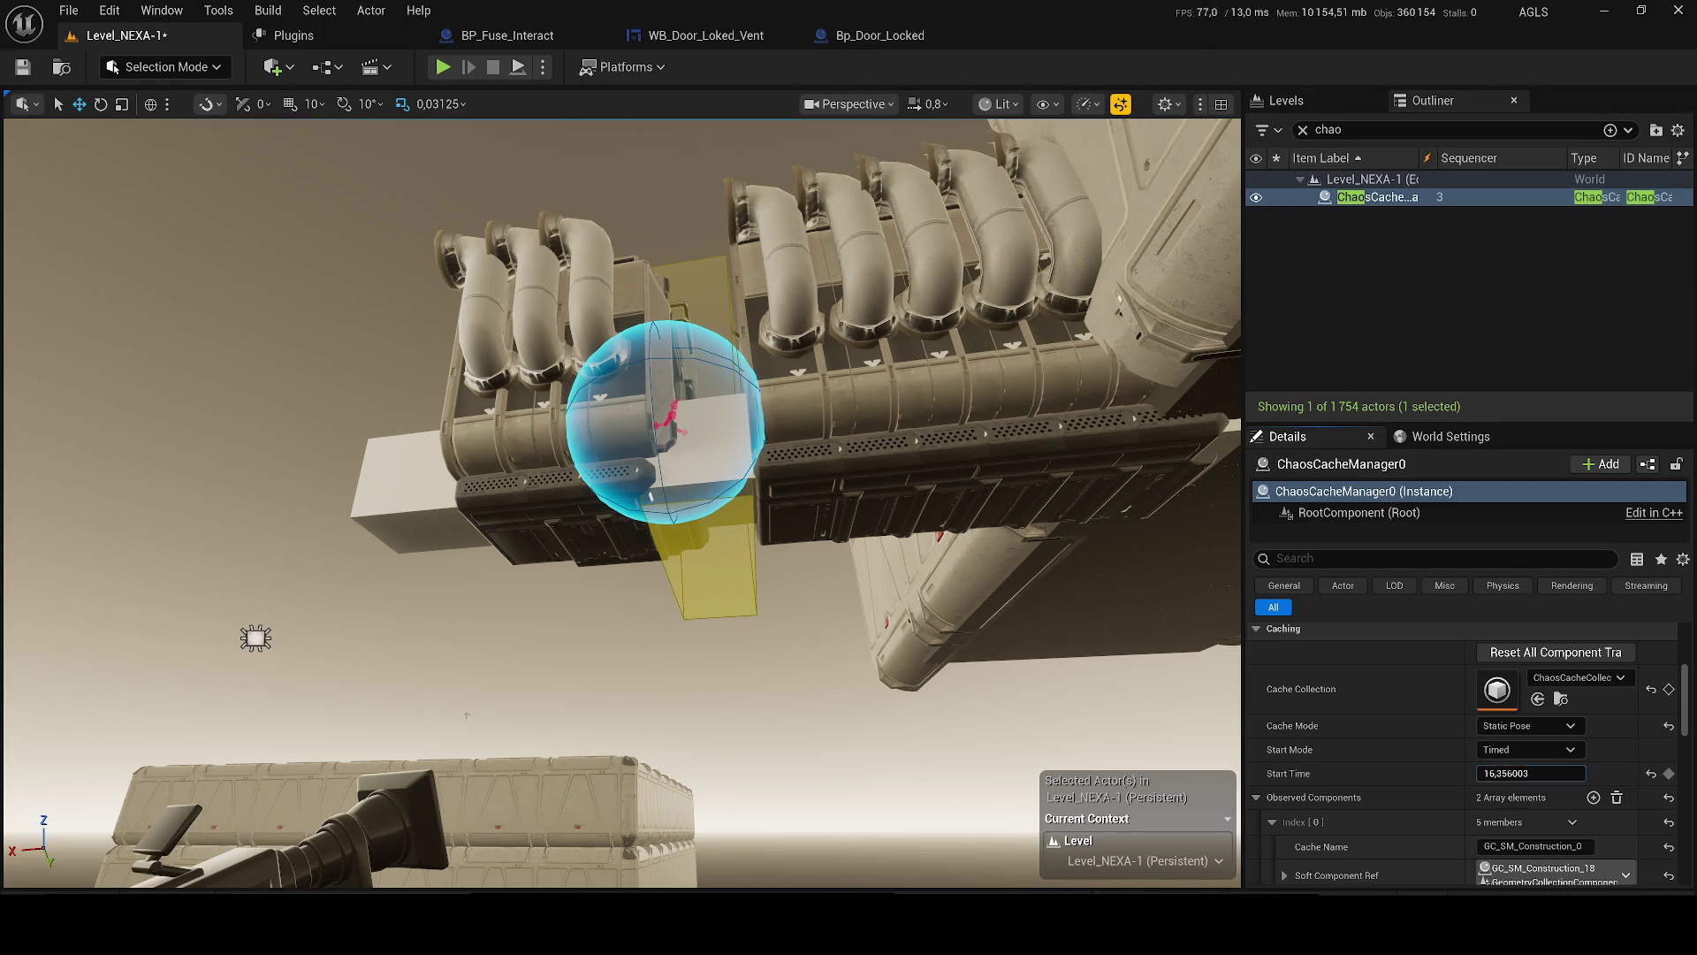
{"action": "type", "text": "1"}
{"action": "key", "text": "Return"}
{"action": "left_click", "coordinate": [1508, 777]}
{"action": "type", "text": "0"}
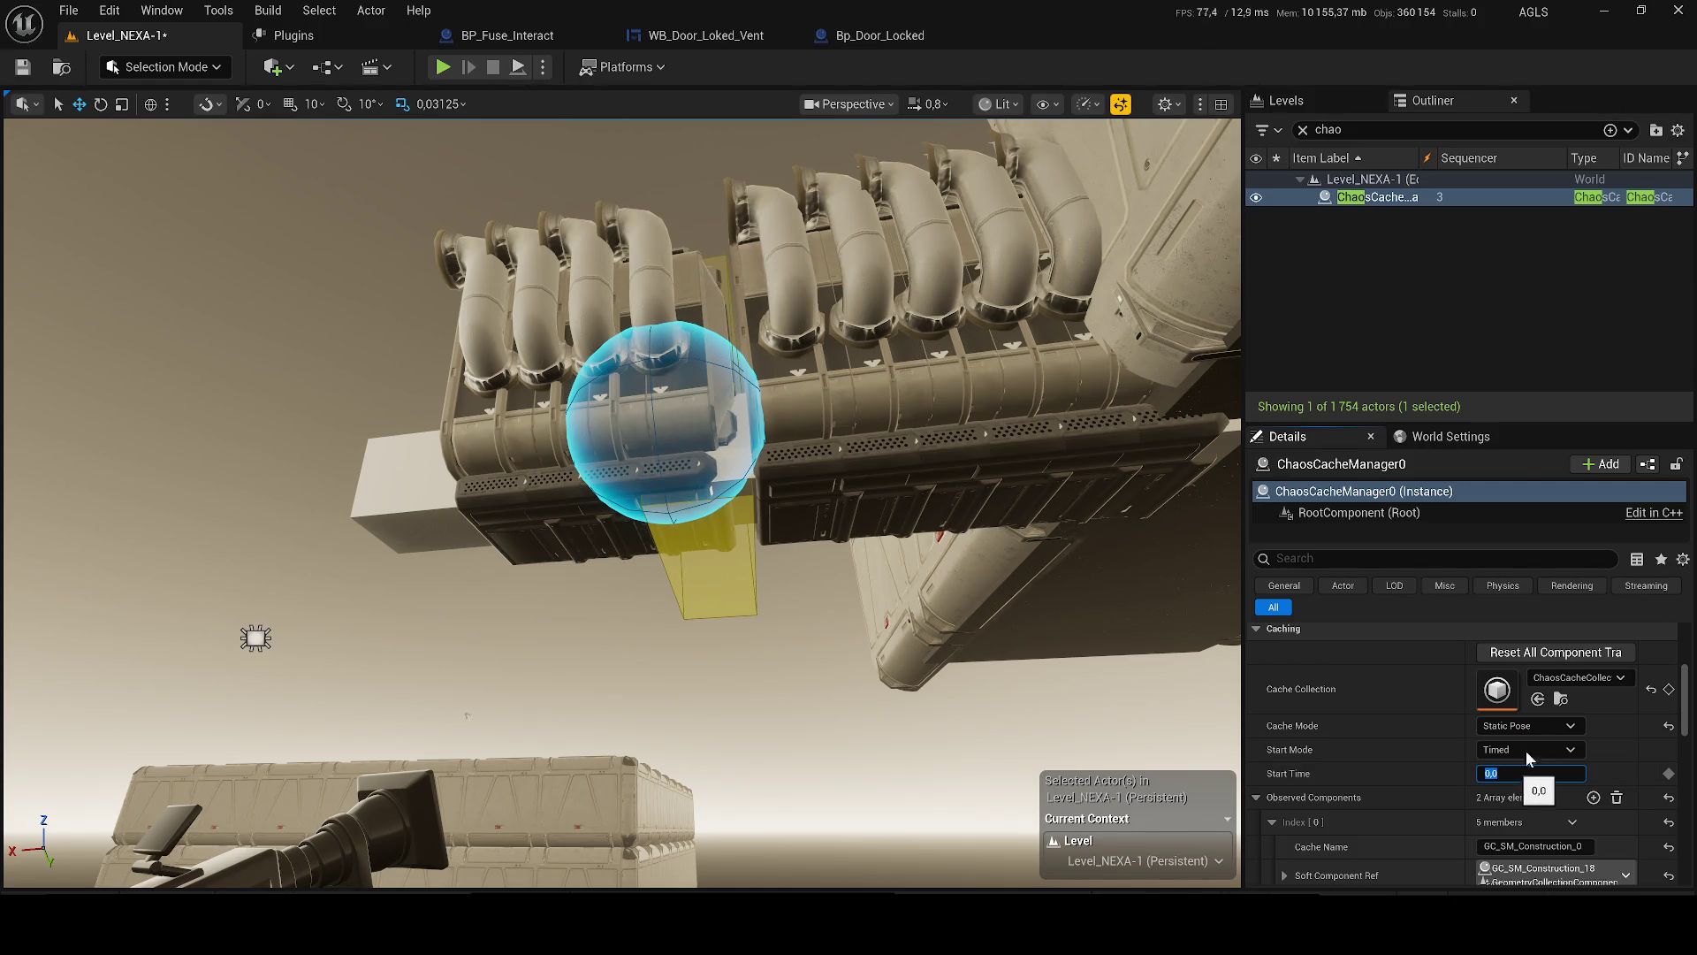
{"action": "key", "text": "Return"}
{"action": "left_click_drag", "start_coordinate": [1512, 782], "coordinate": [1508, 782]}
{"action": "type", "text": "0"}
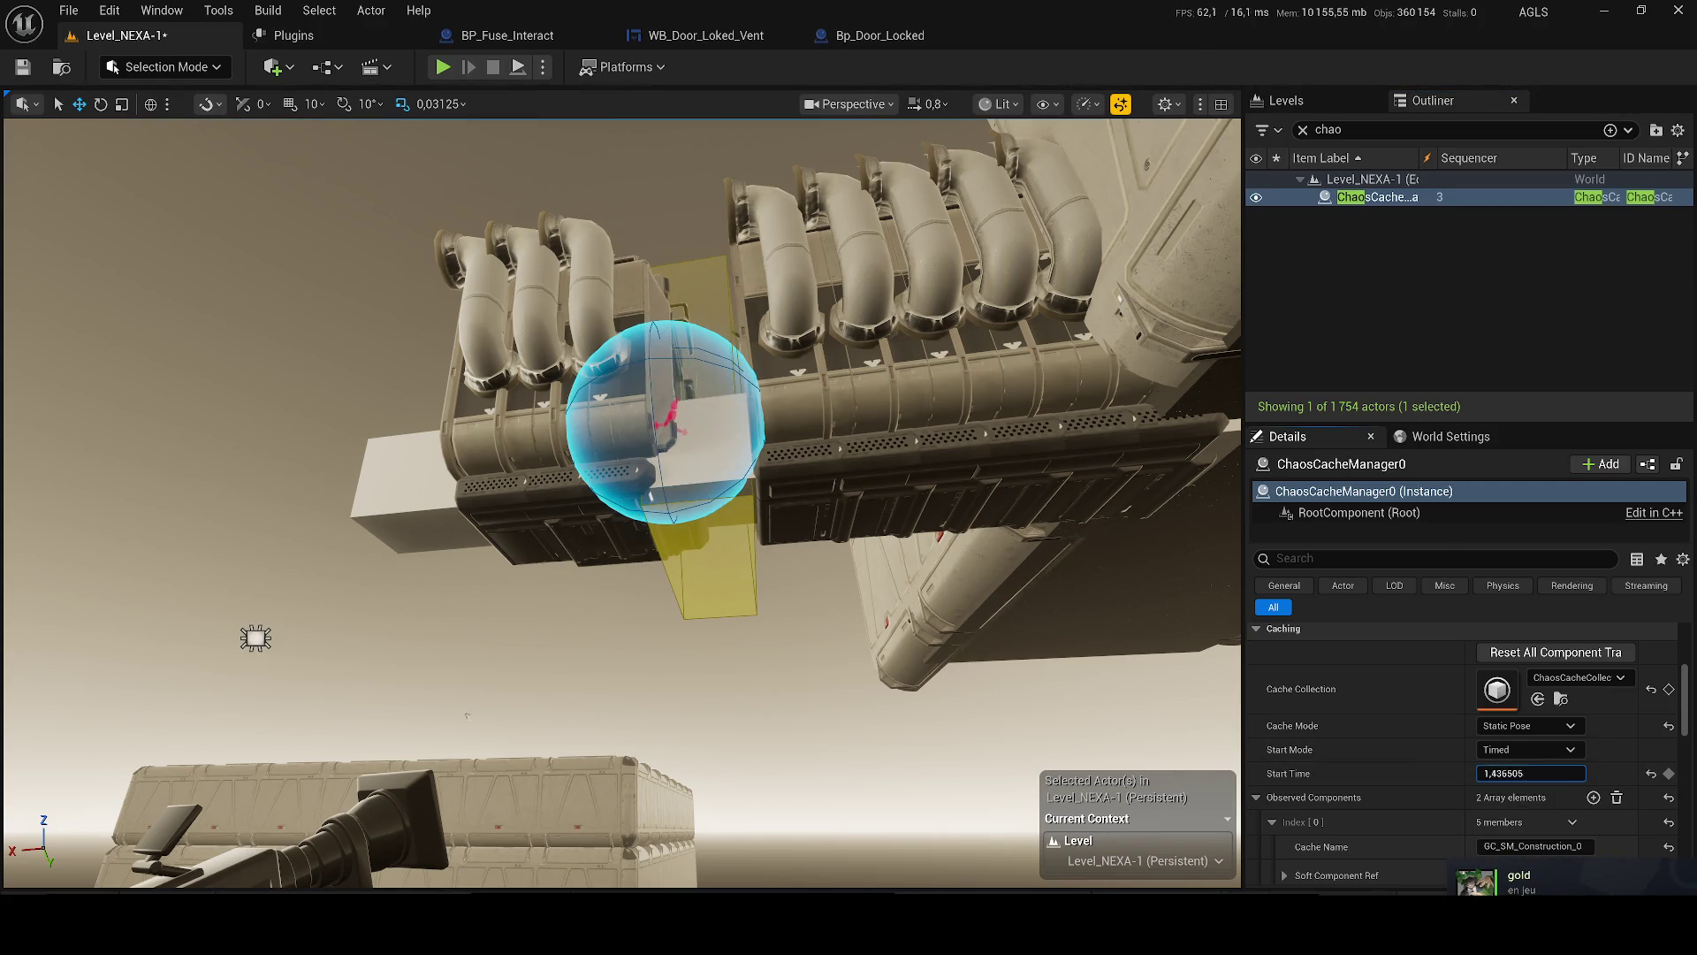
- Delete the field sphere and scrub Start Time, then undo to restore the sphere and 0,0
{"action": "left_click", "coordinate": [708, 398]}
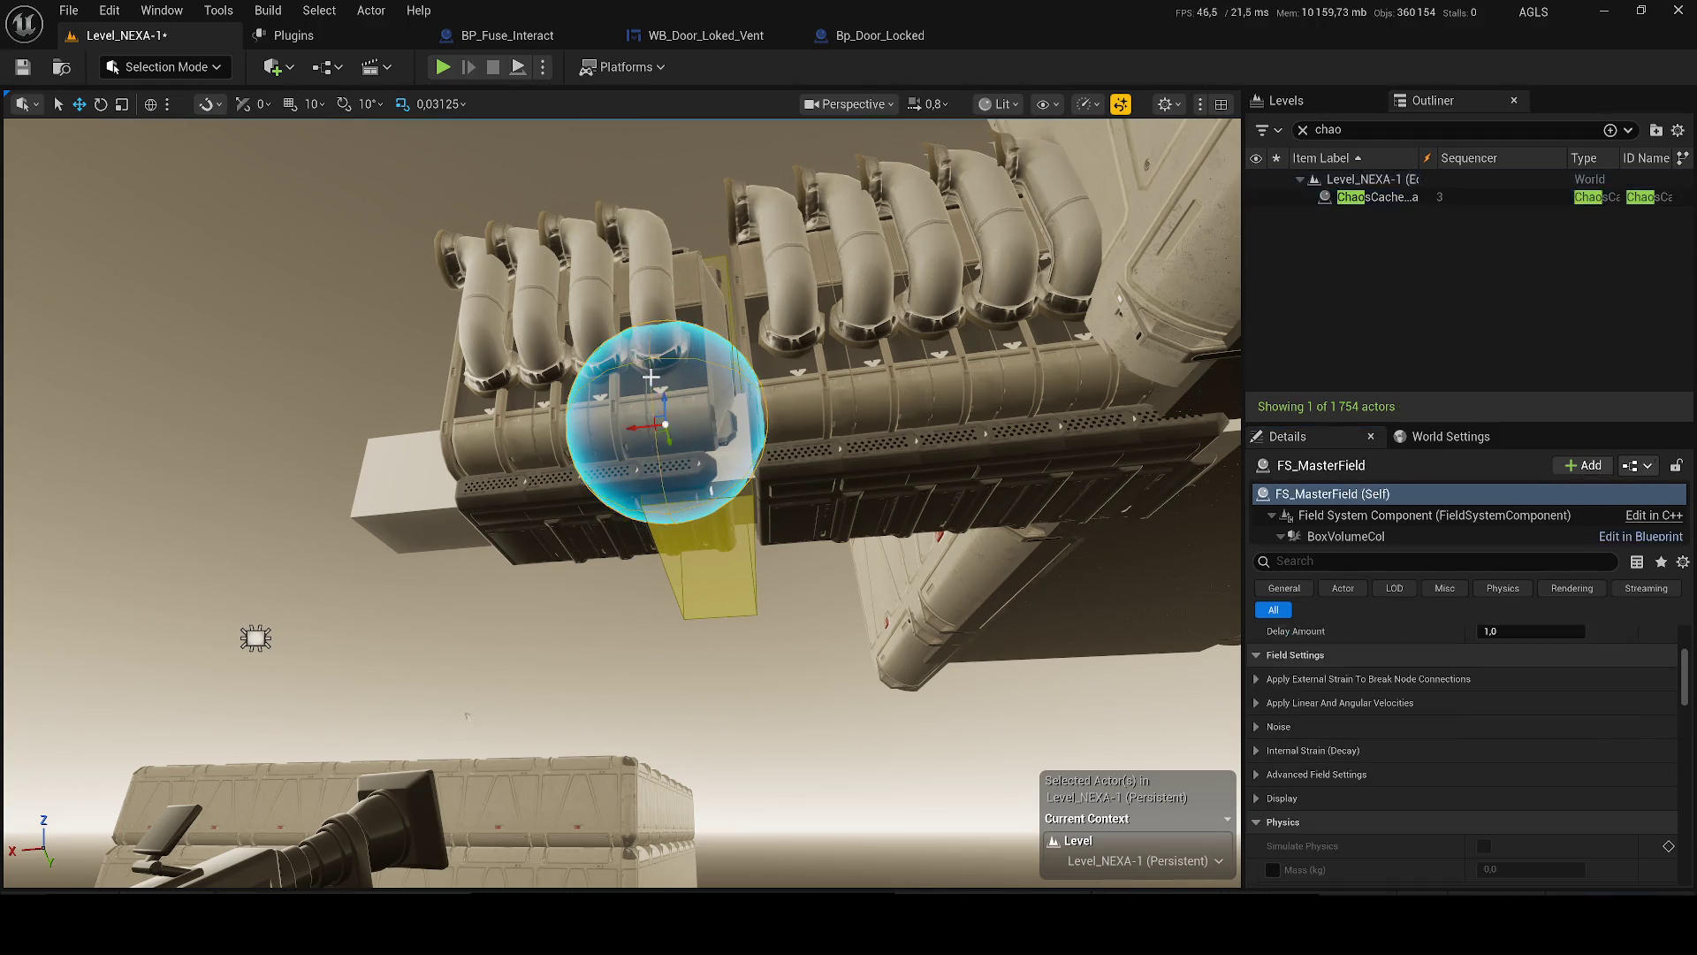
{"action": "key", "text": "Delete"}
{"action": "left_click", "coordinate": [672, 416]}
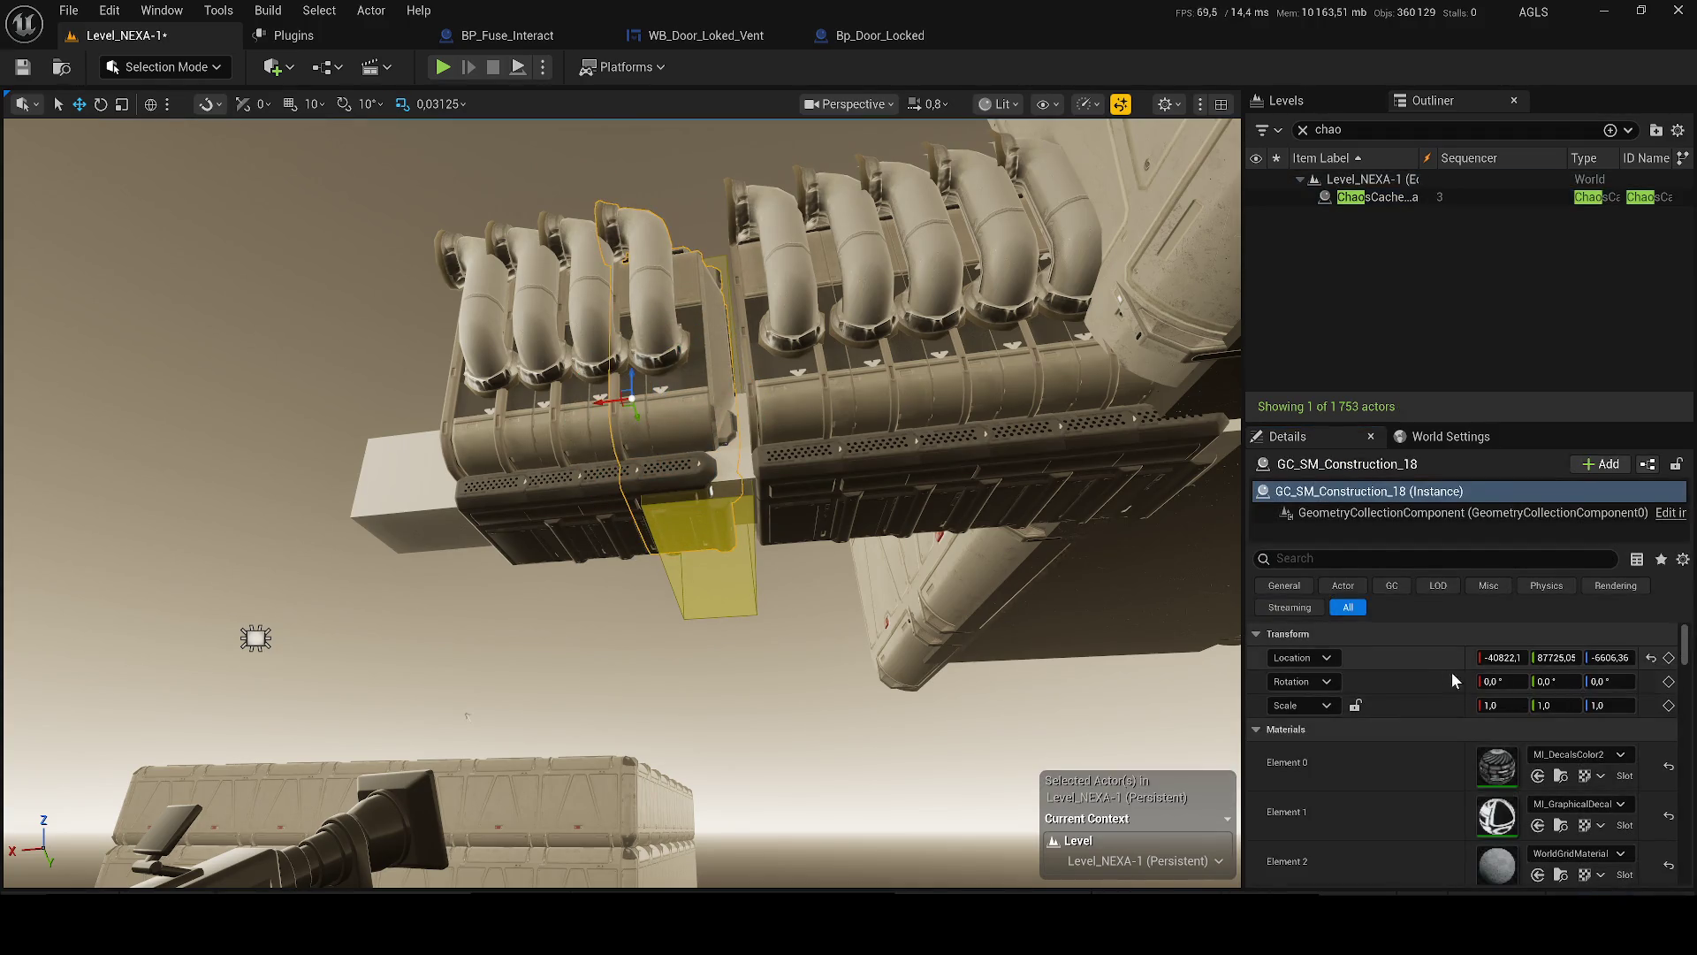
{"action": "left_click", "coordinate": [1374, 197]}
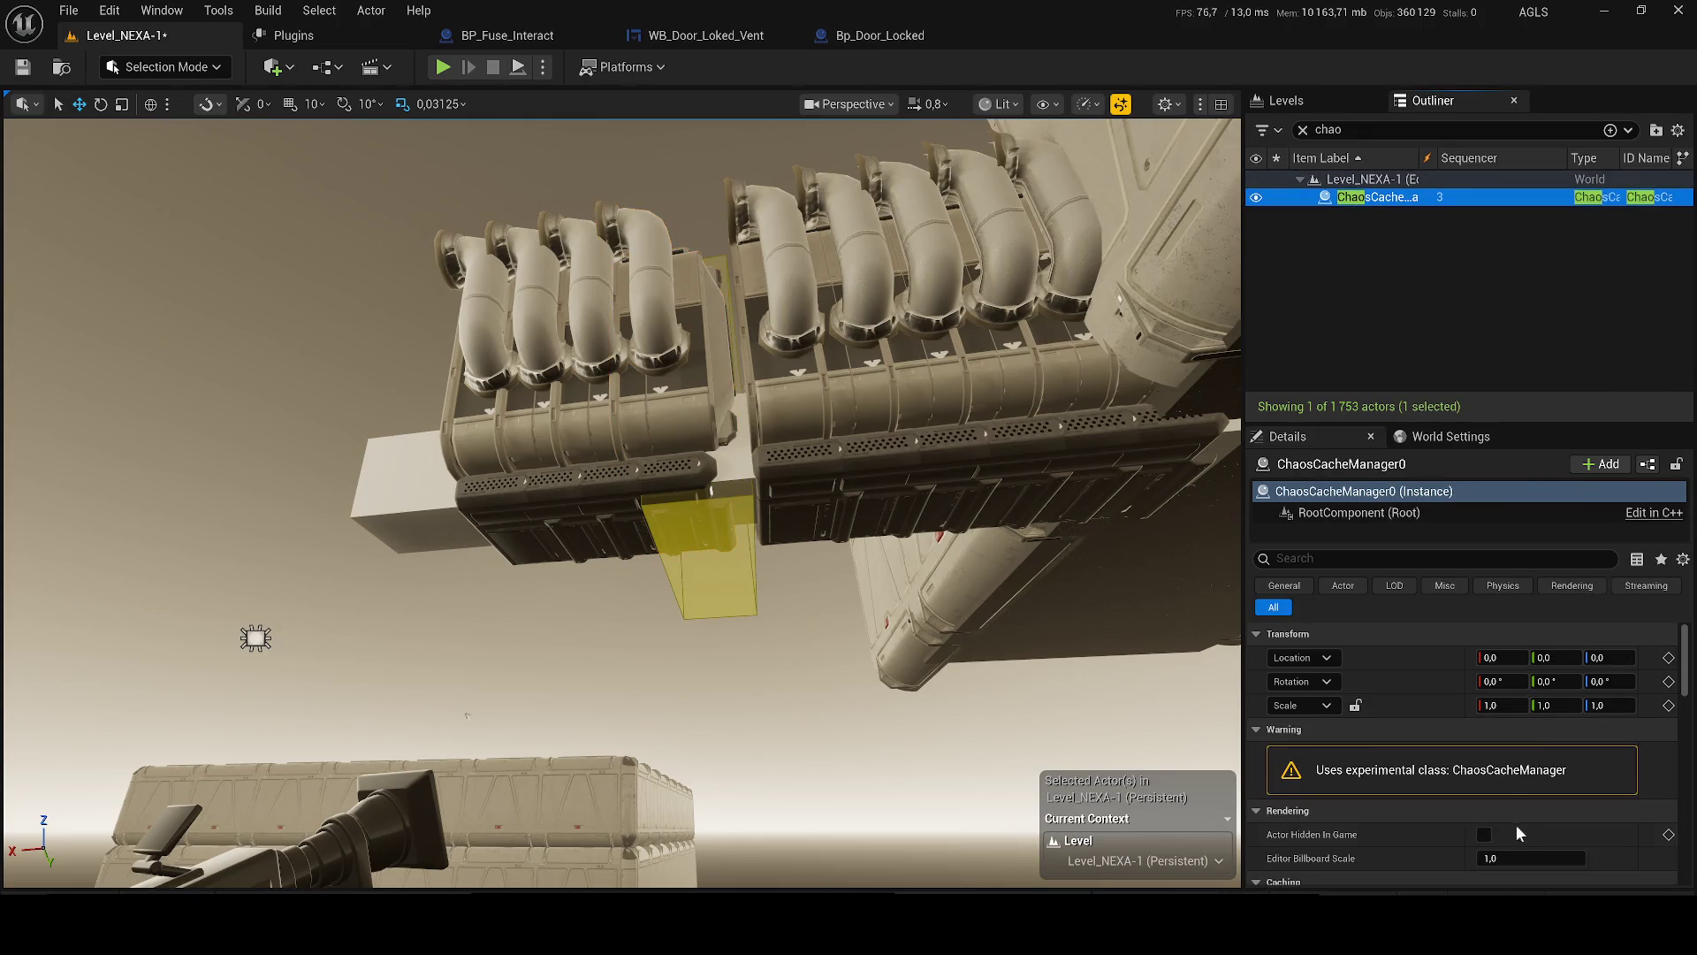
{"action": "scroll", "coordinate": [1505, 735], "scroll_direction": "down", "scroll_amount": 2}
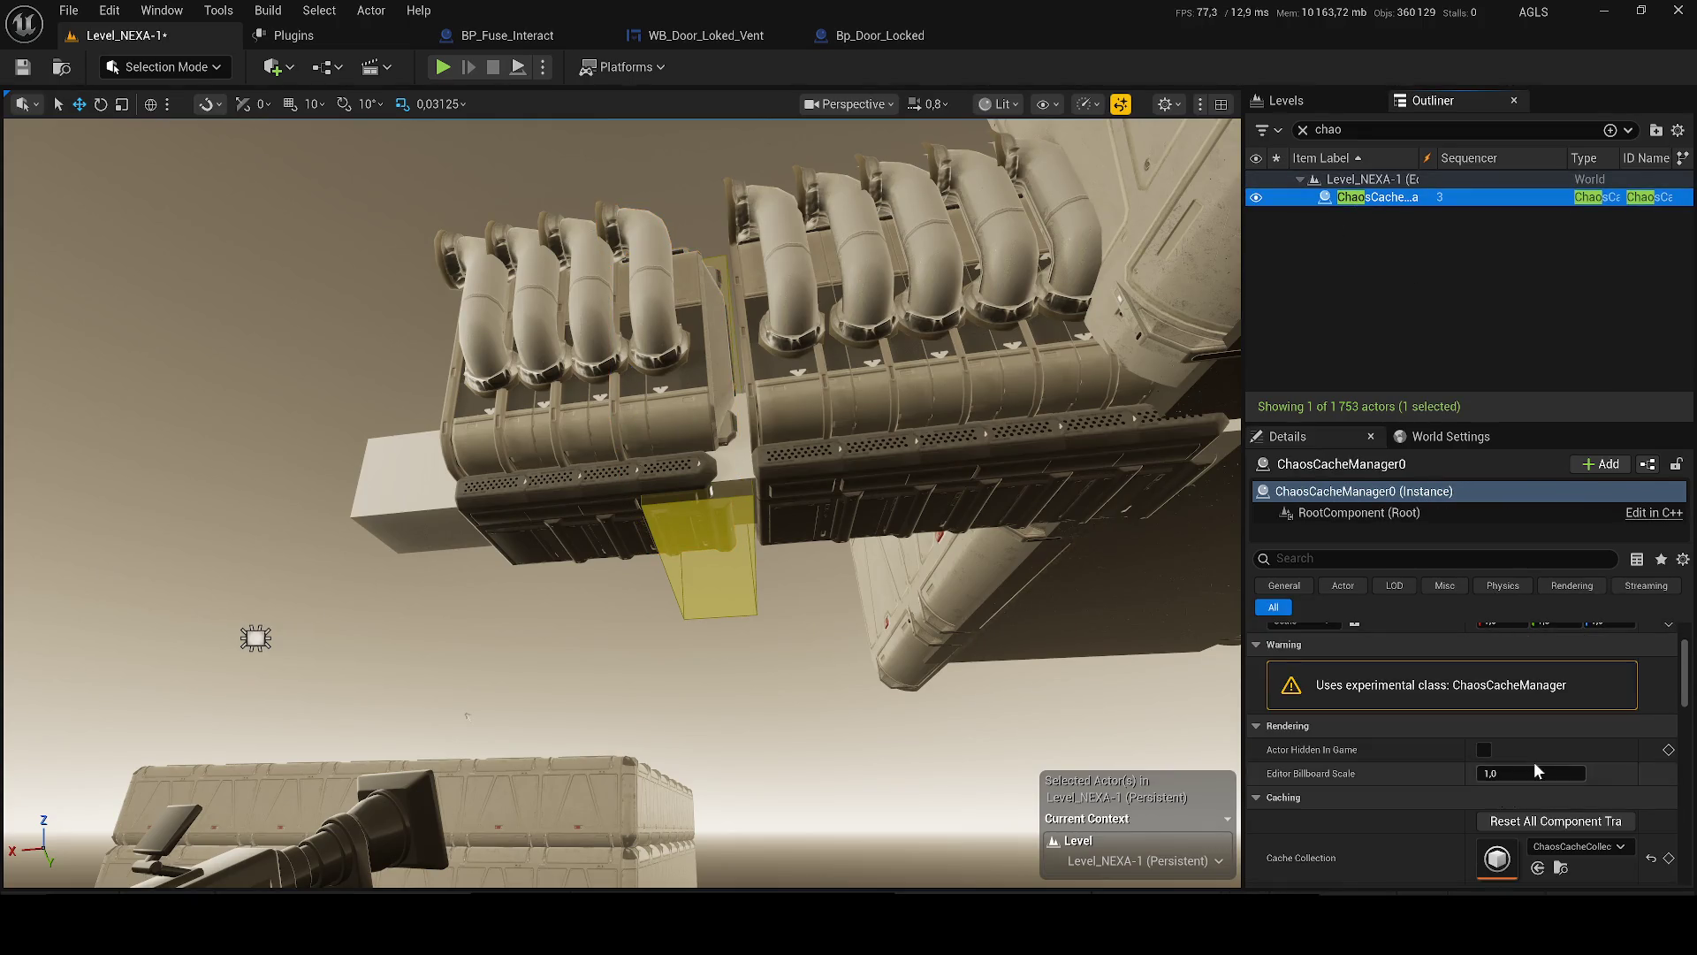
{"action": "scroll", "coordinate": [1535, 761], "scroll_direction": "down", "scroll_amount": 3}
{"action": "left_click_drag", "start_coordinate": [1572, 830], "coordinate": [1503, 830]}
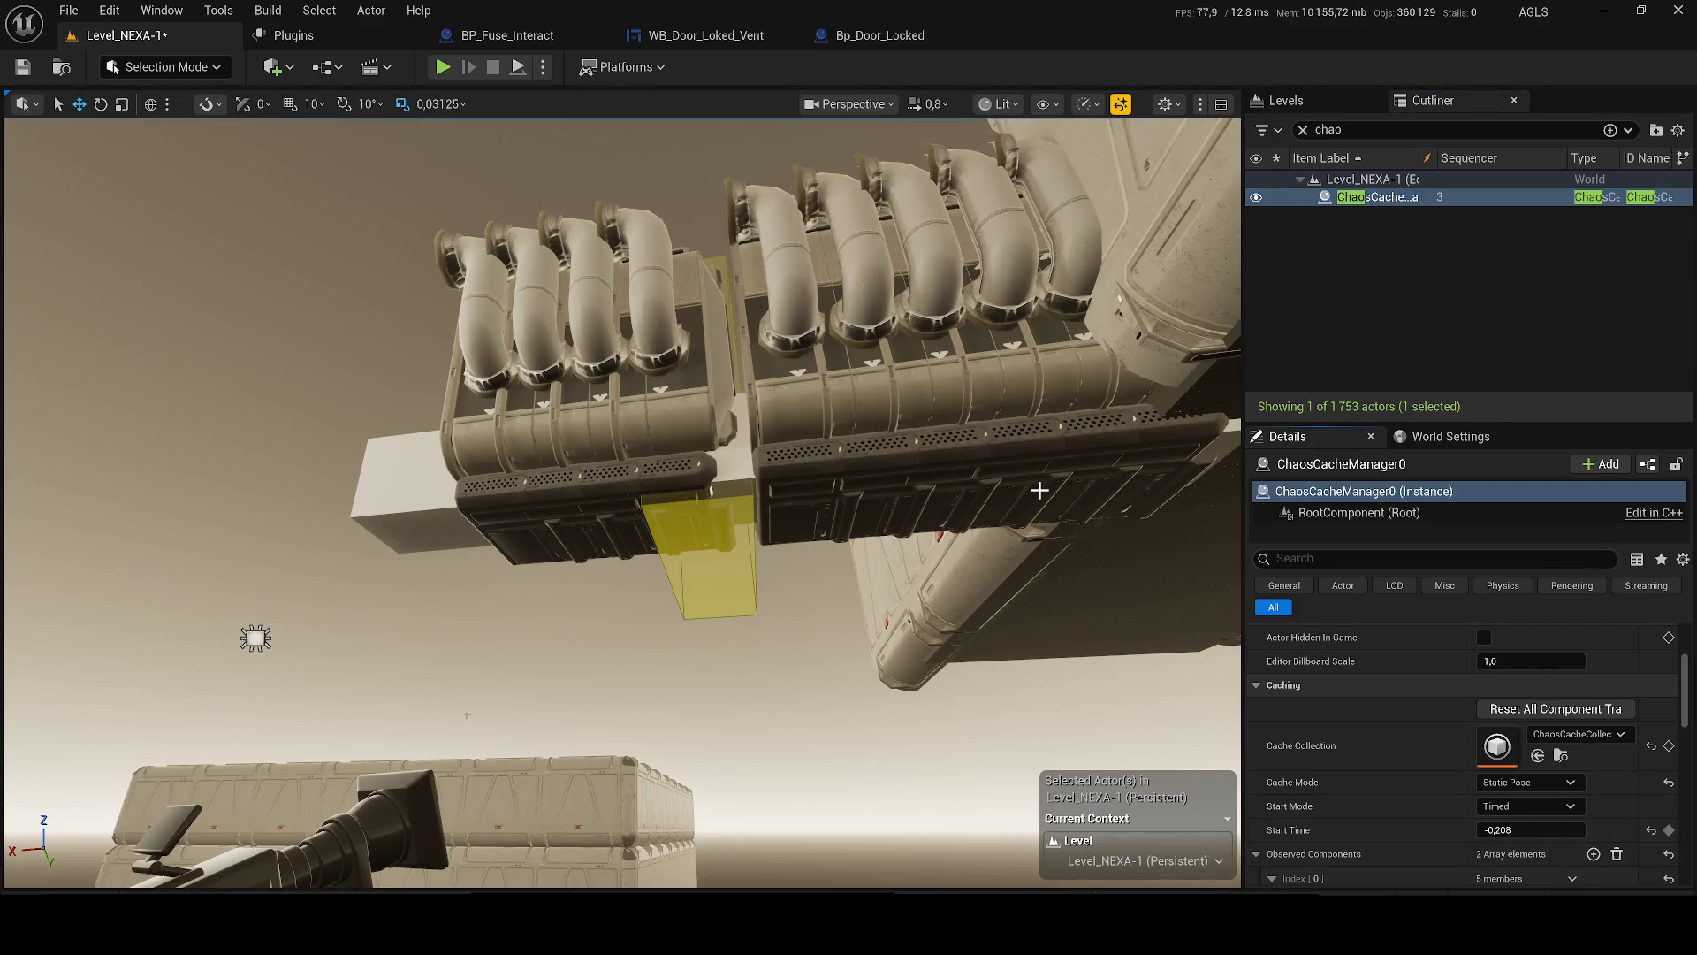
{"action": "key", "text": "ctrl+z"}
{"action": "key", "text": "ctrl+z"}
{"action": "key", "text": "ctrl+z"}
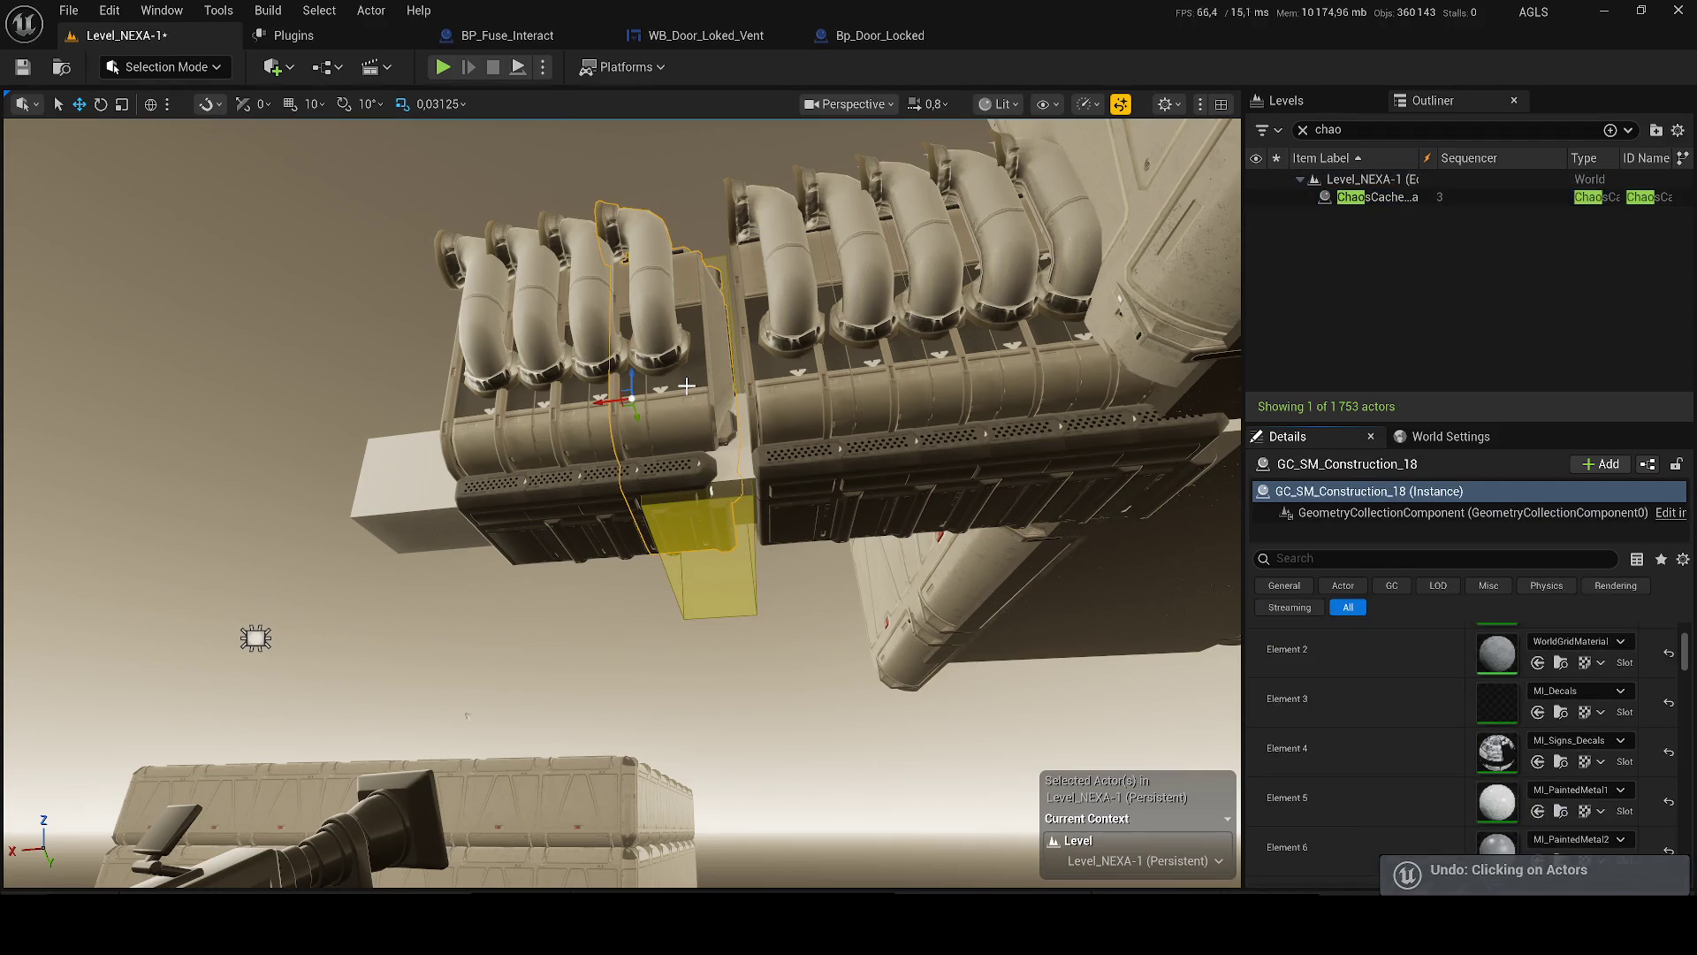
- Reselect ChaosCacheManager0 and check its Observed Components entry for GC_SM_Construction_18
{"action": "left_click", "coordinate": [687, 389]}
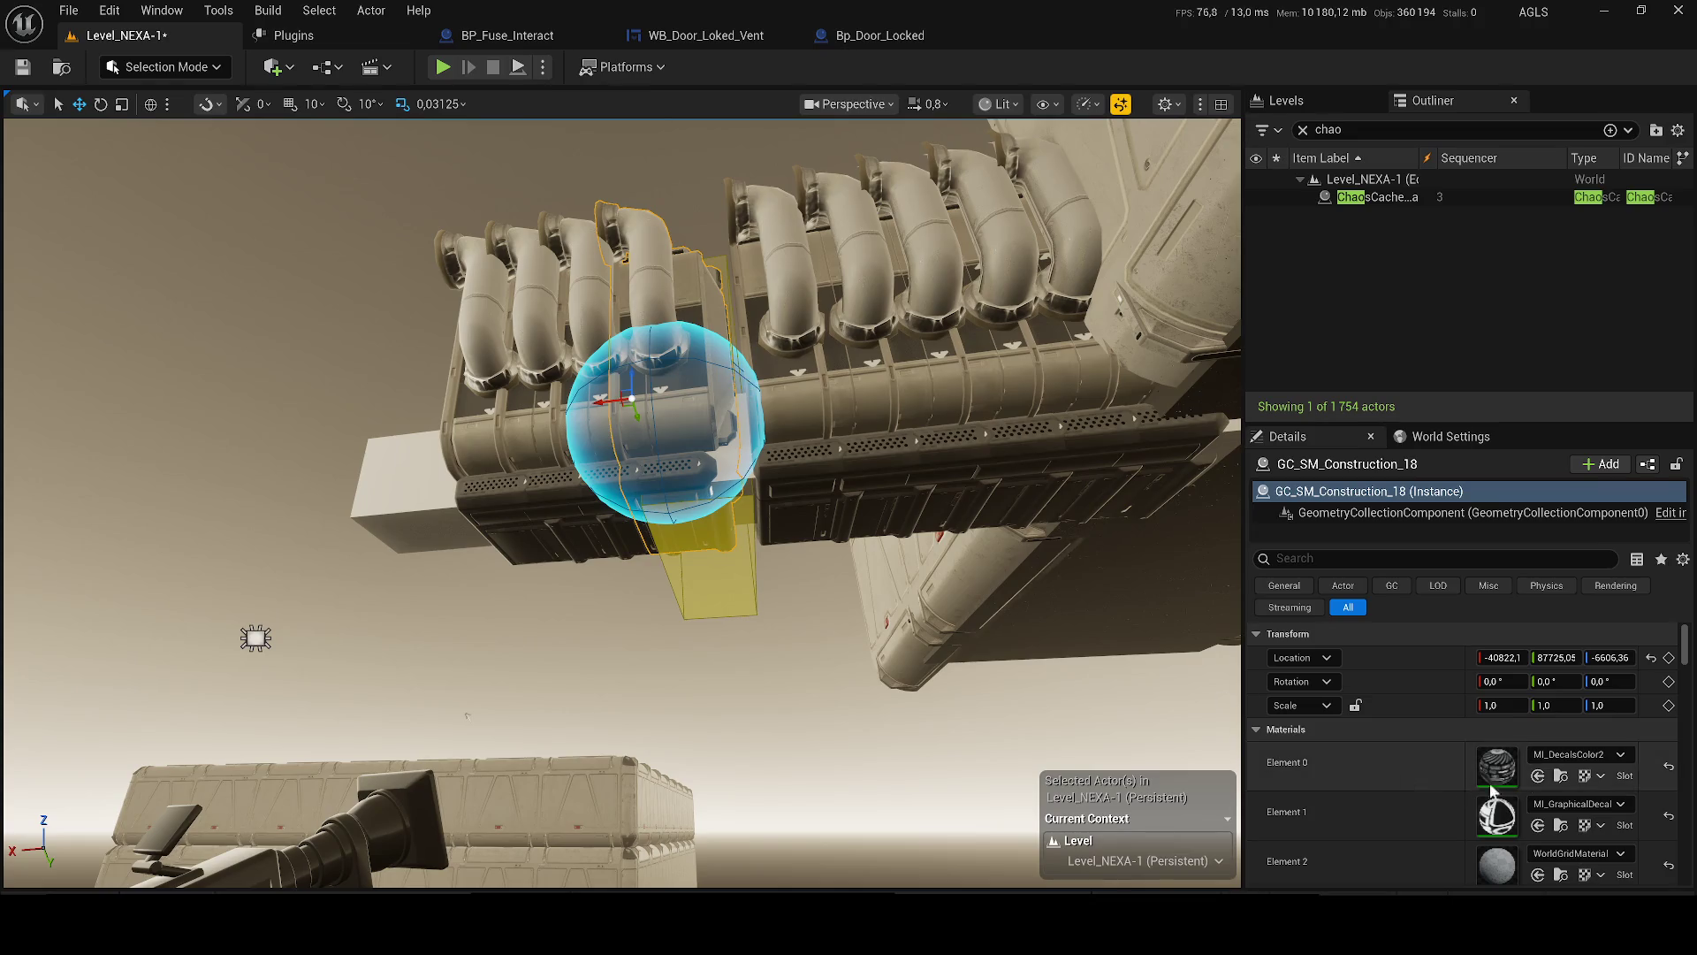
{"action": "left_click", "coordinate": [1359, 199]}
{"action": "scroll", "coordinate": [1432, 765], "scroll_direction": "down", "scroll_amount": 5}
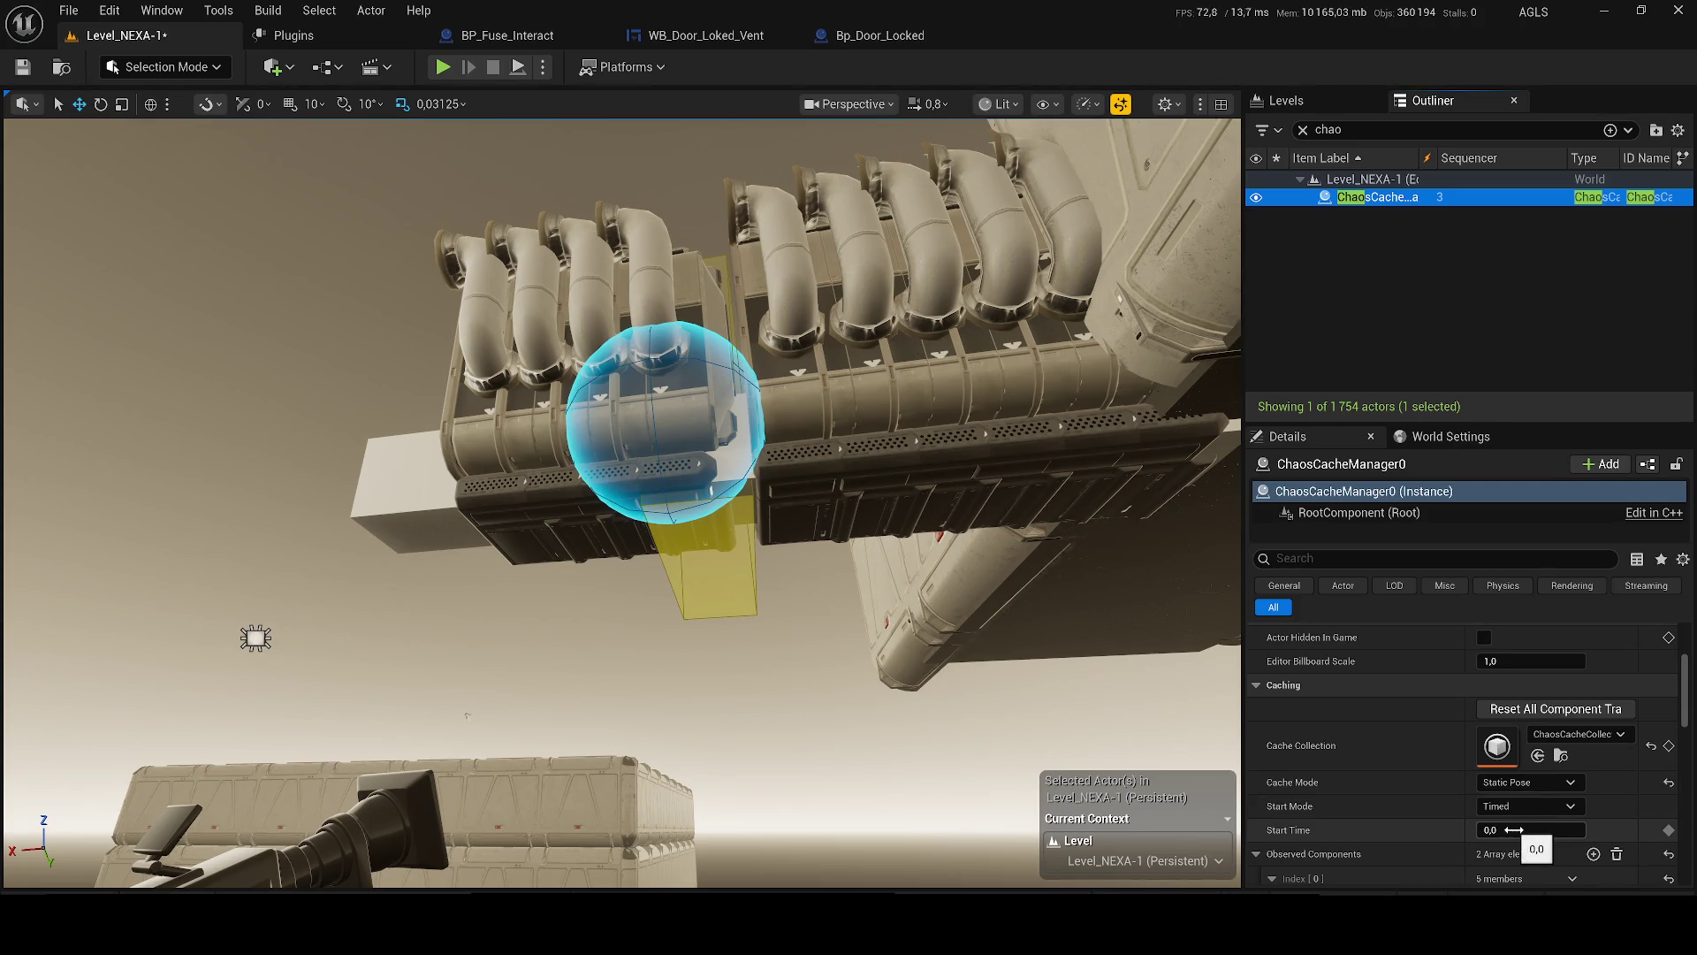
{"action": "scroll", "coordinate": [1514, 814], "scroll_direction": "down", "scroll_amount": 2}
{"action": "scroll", "coordinate": [1503, 803], "scroll_direction": "down", "scroll_amount": 3}
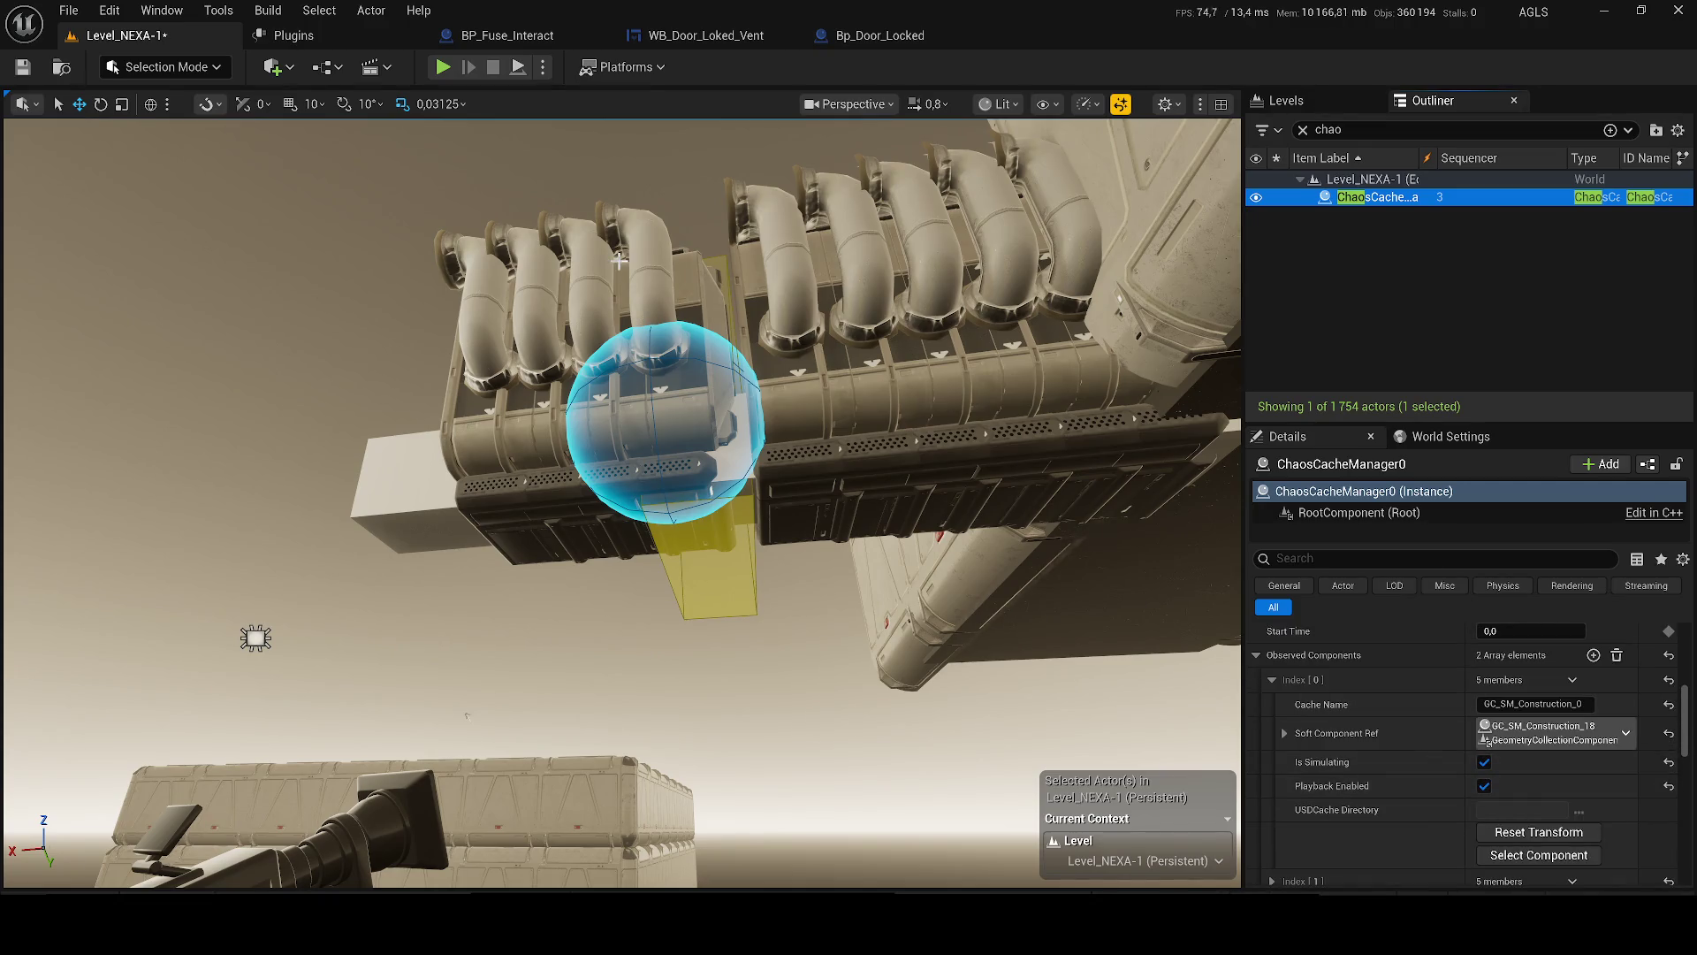
{"action": "scroll", "coordinate": [1503, 733], "scroll_direction": "up", "scroll_amount": 7}
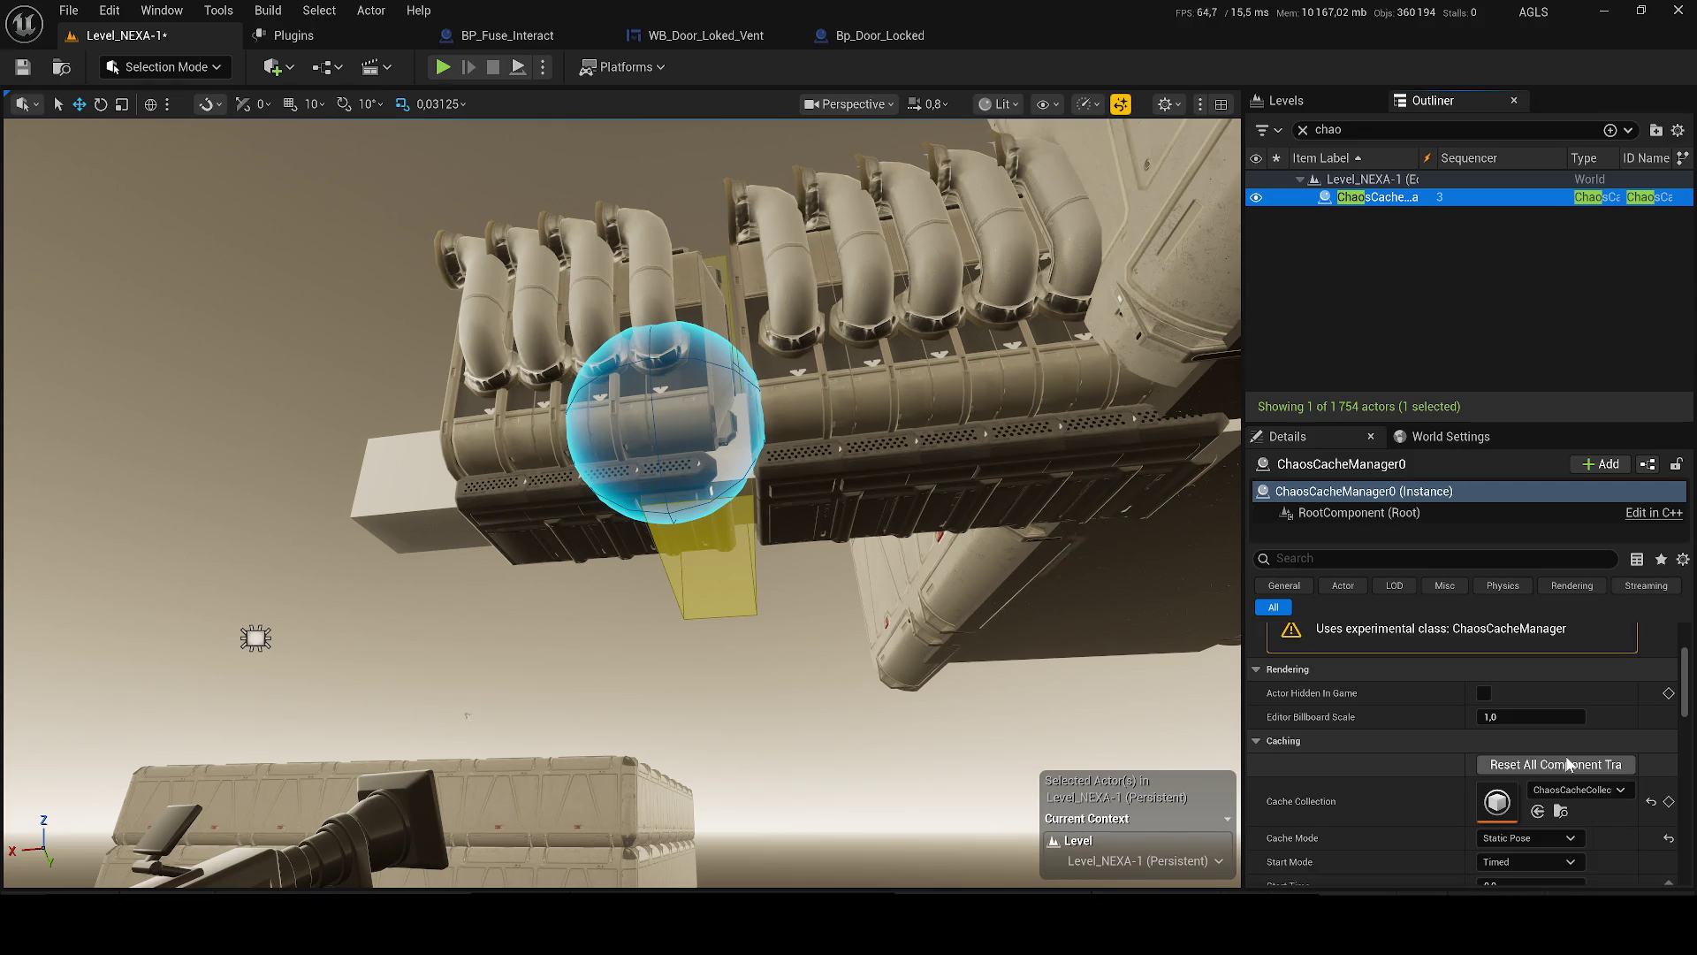
- Set Cache Mode to Play and test-simulate the pipe fracture with Alt+S, then stop
{"action": "left_click", "coordinate": [1513, 839]}
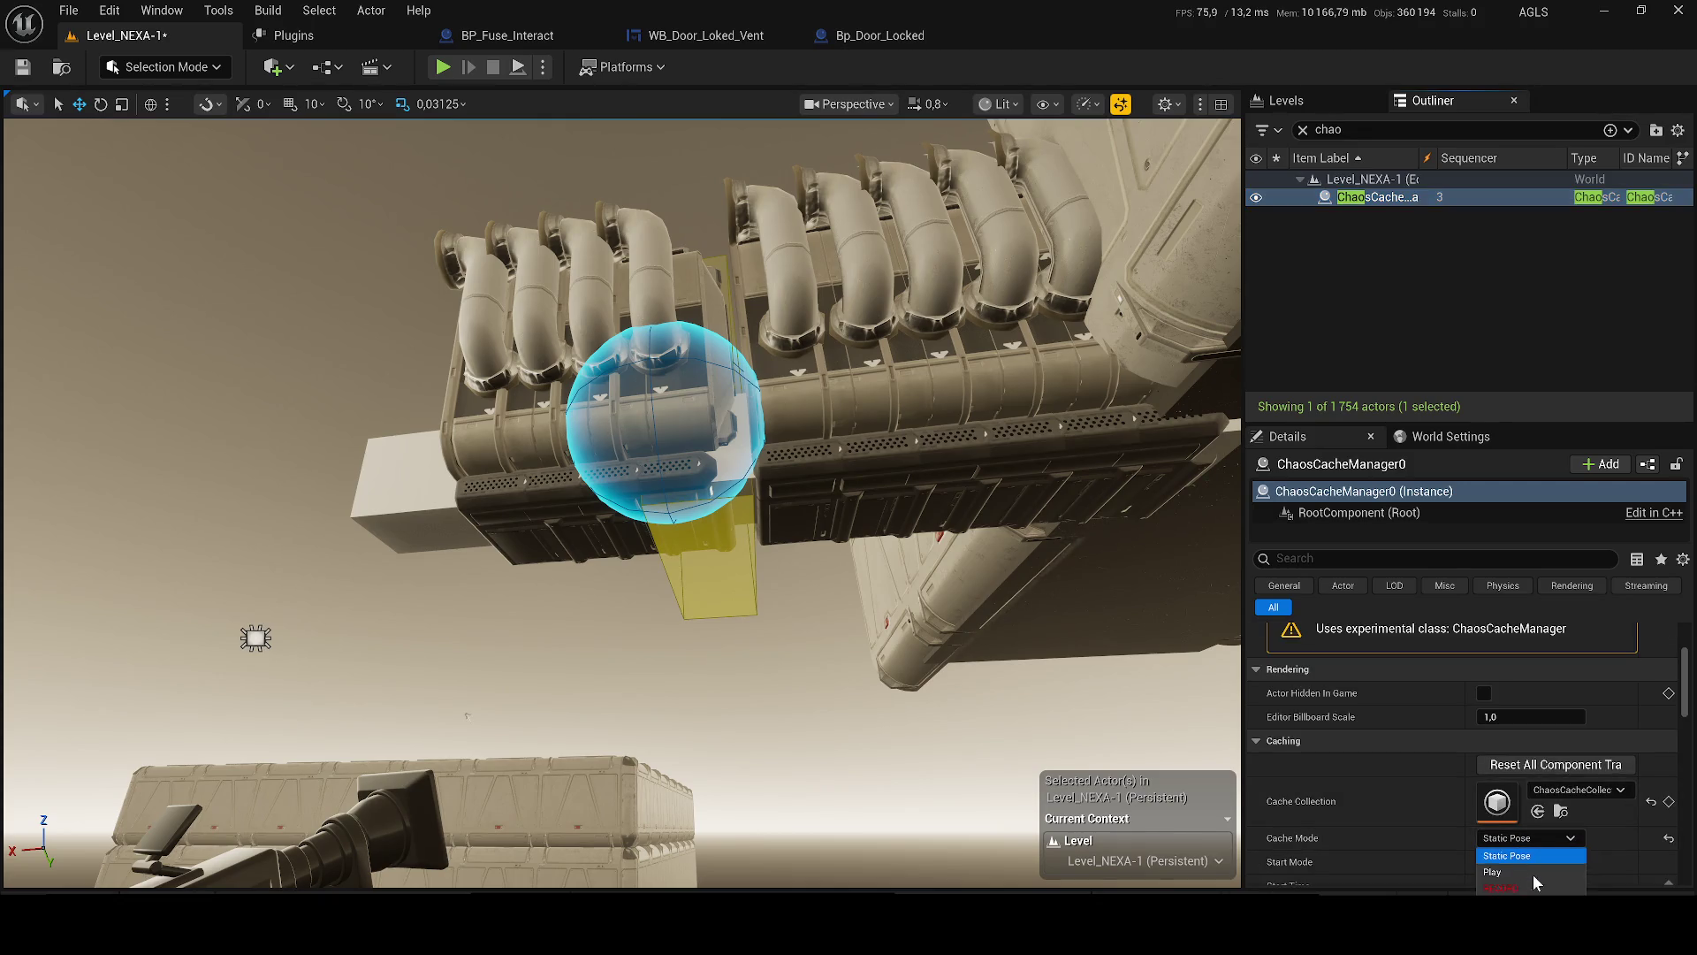
{"action": "left_click", "coordinate": [1543, 872]}
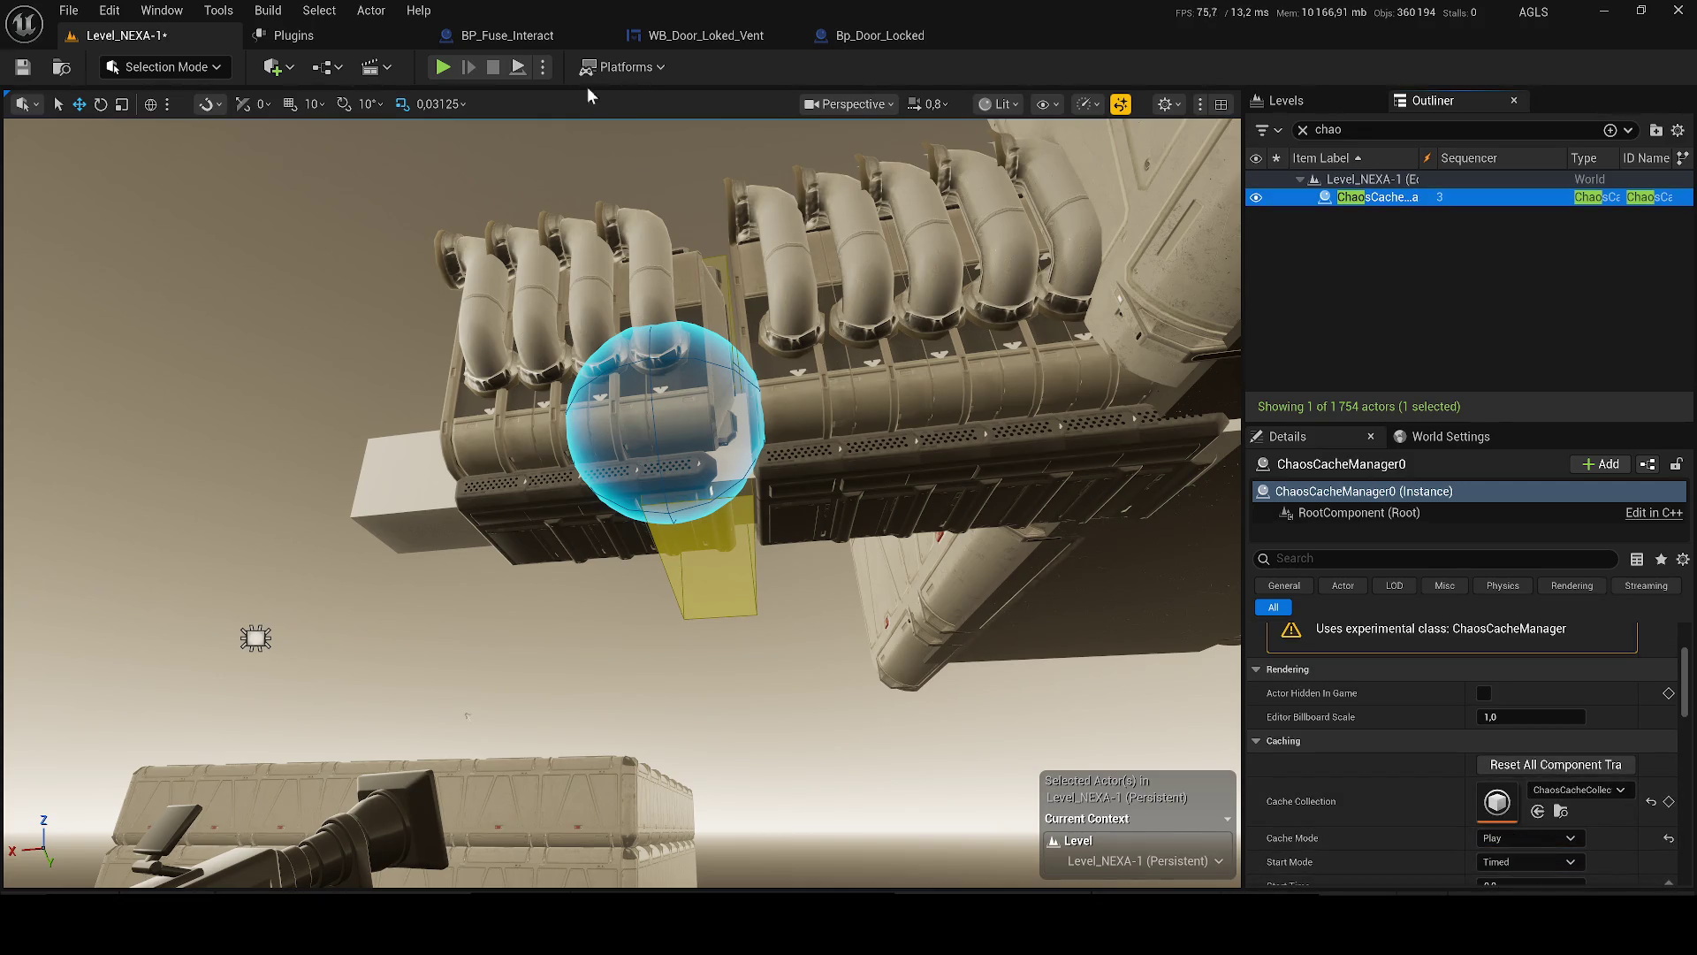
{"action": "left_click", "coordinate": [542, 68]}
{"action": "left_click", "coordinate": [773, 473]}
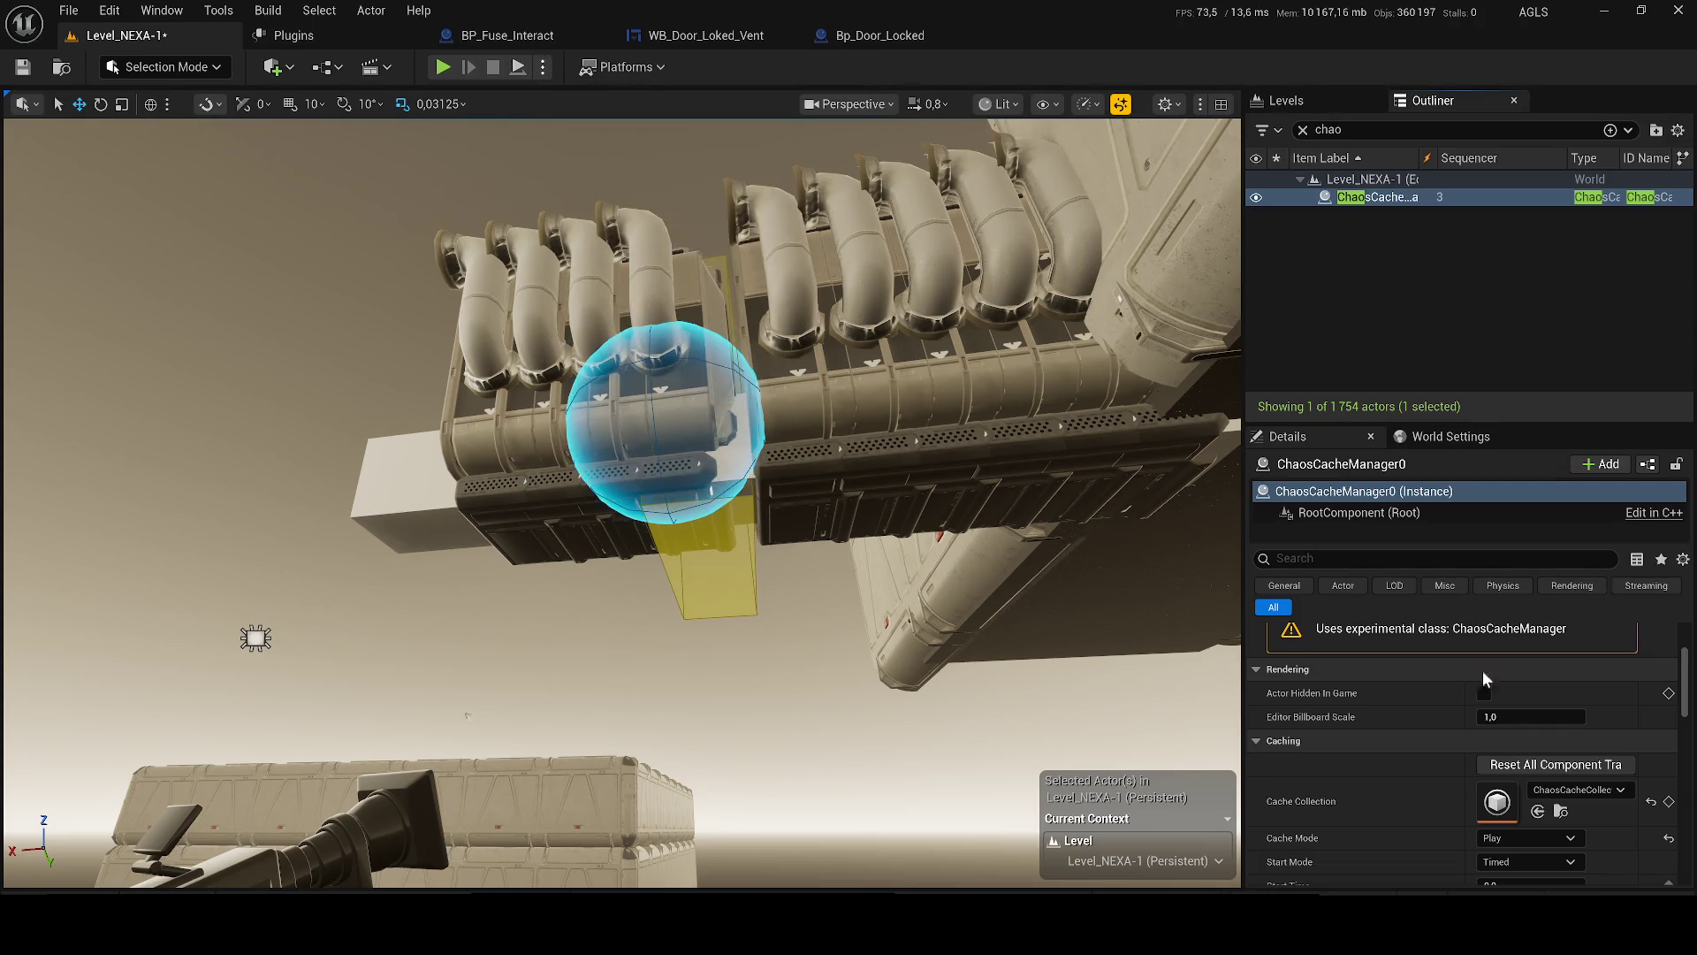
{"action": "key", "text": "alt+s"}
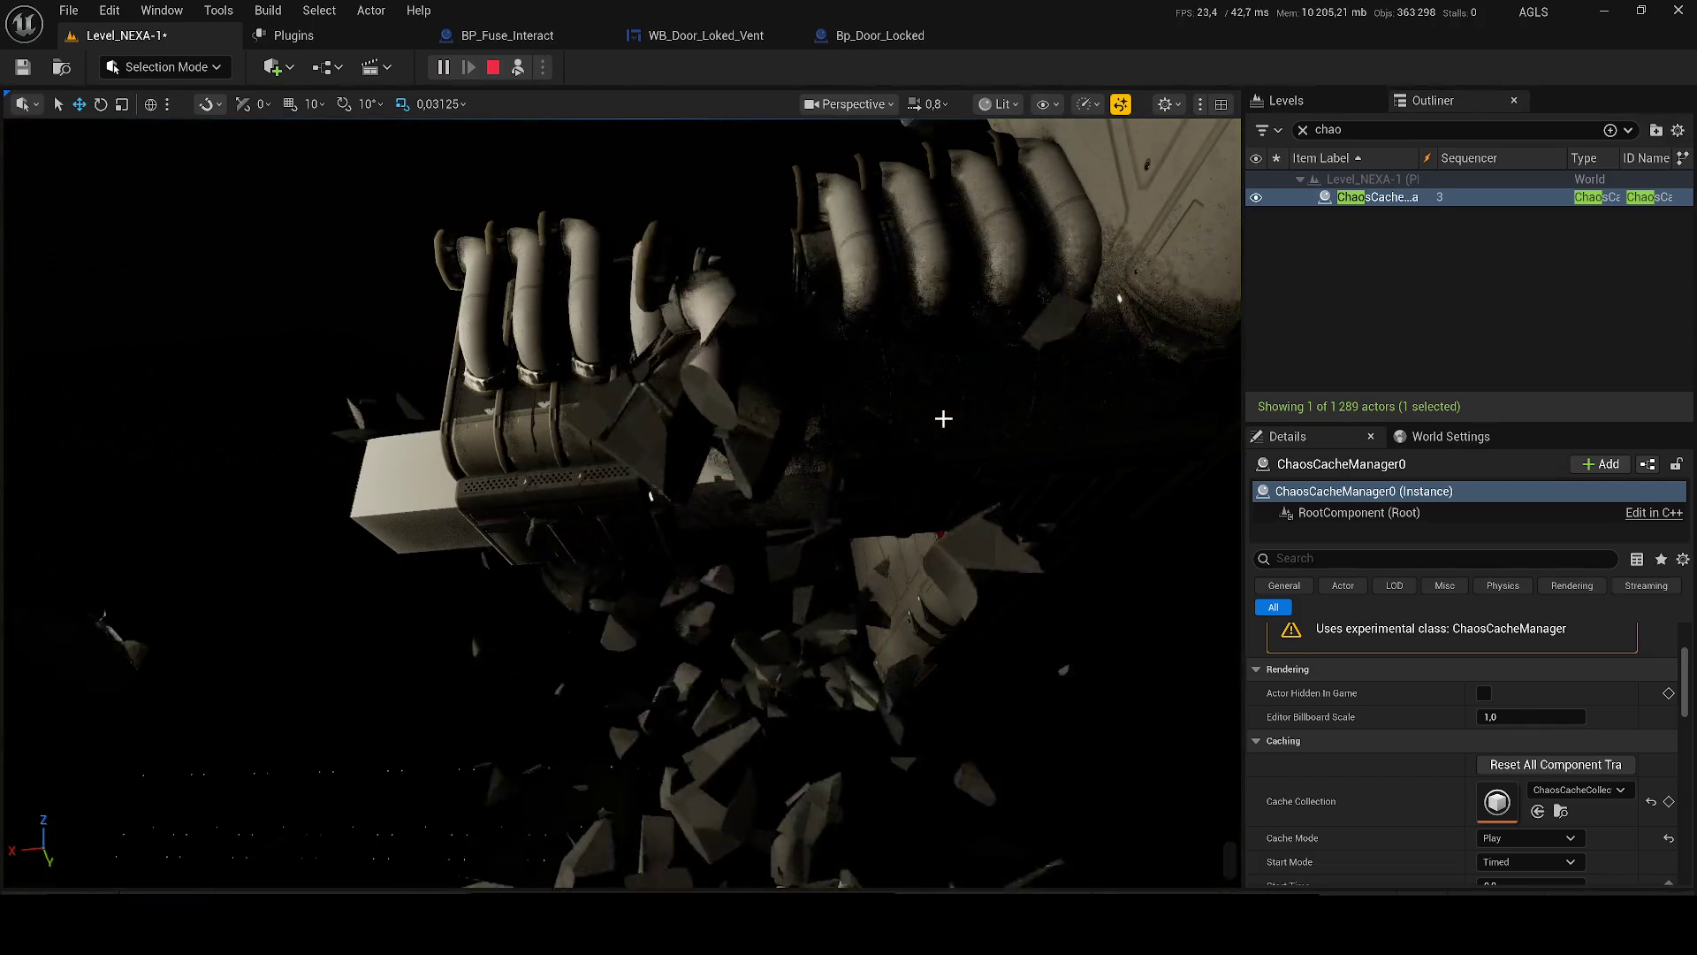
{"action": "key", "text": "Escape"}
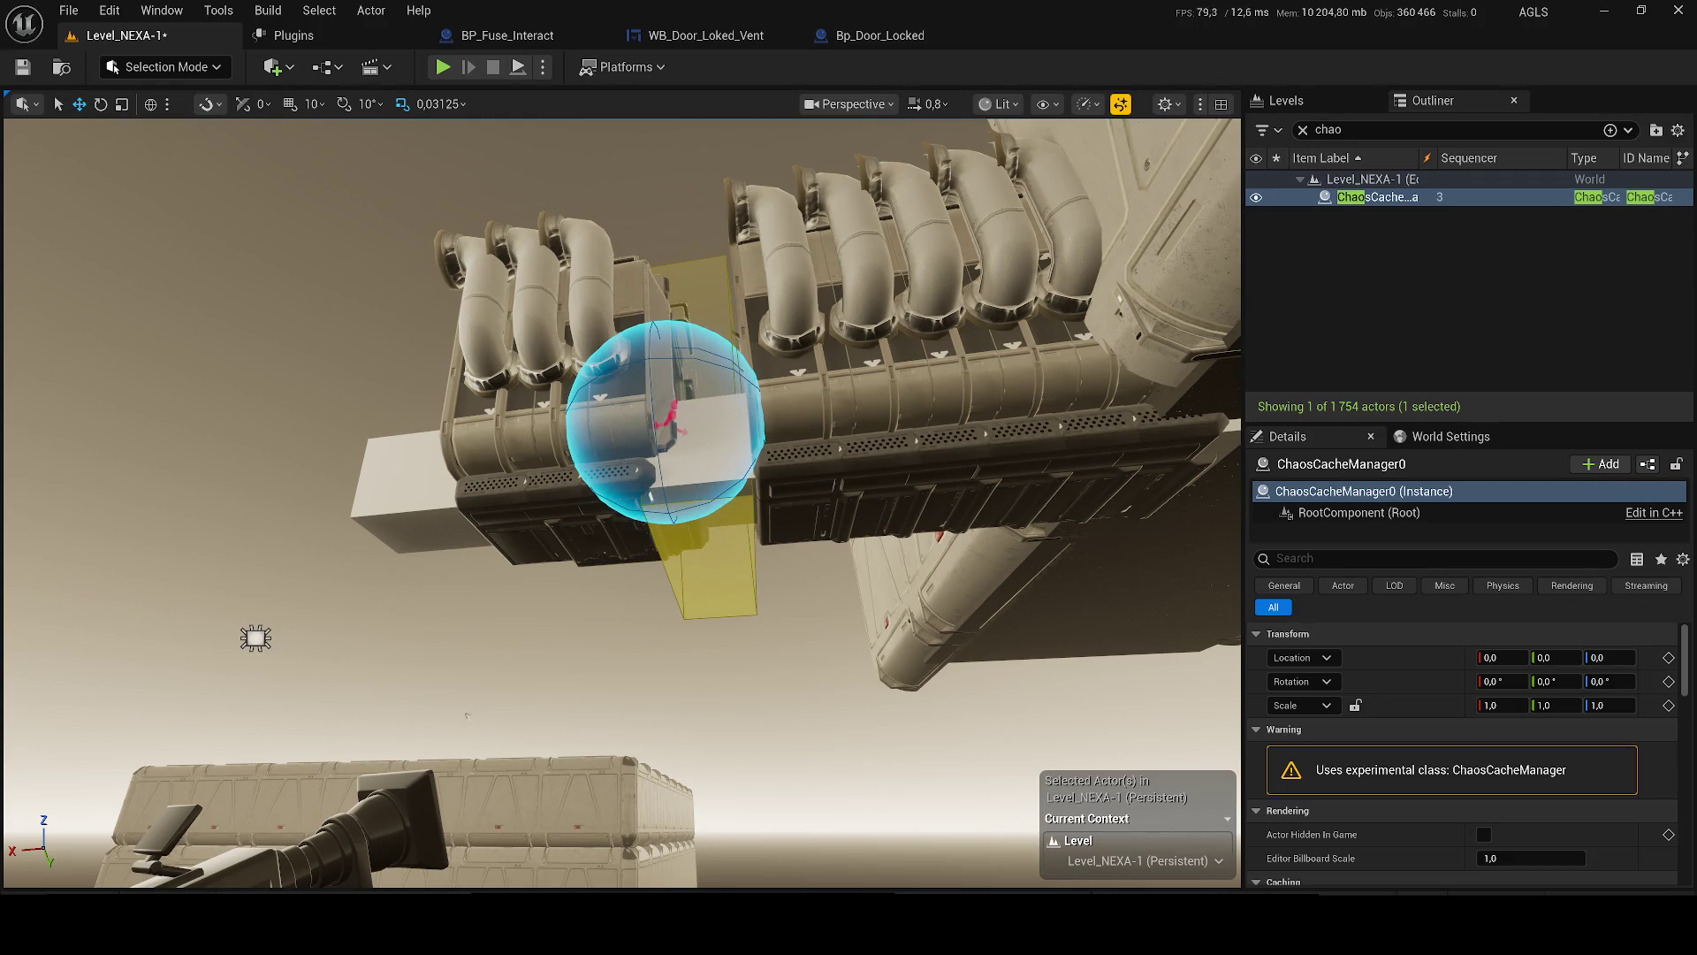
- Clear the cache manager's Cache Collection to None
{"action": "scroll", "coordinate": [1461, 787], "scroll_direction": "down", "scroll_amount": 3}
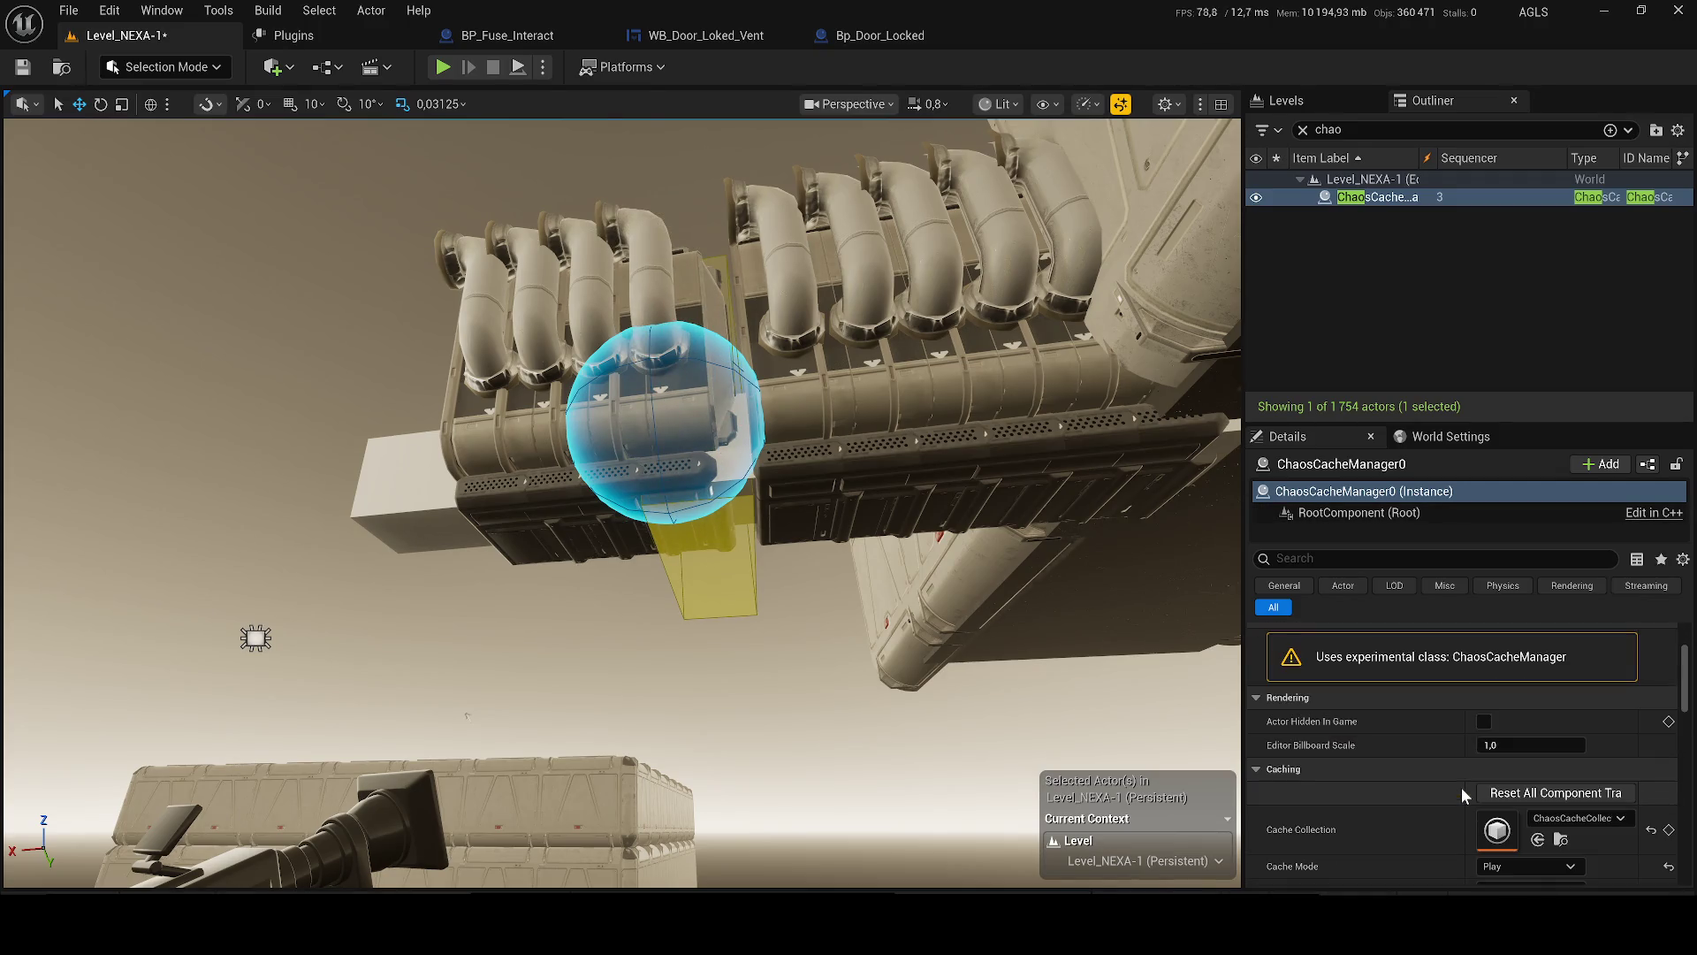
{"action": "scroll", "coordinate": [1472, 787], "scroll_direction": "down", "scroll_amount": 2}
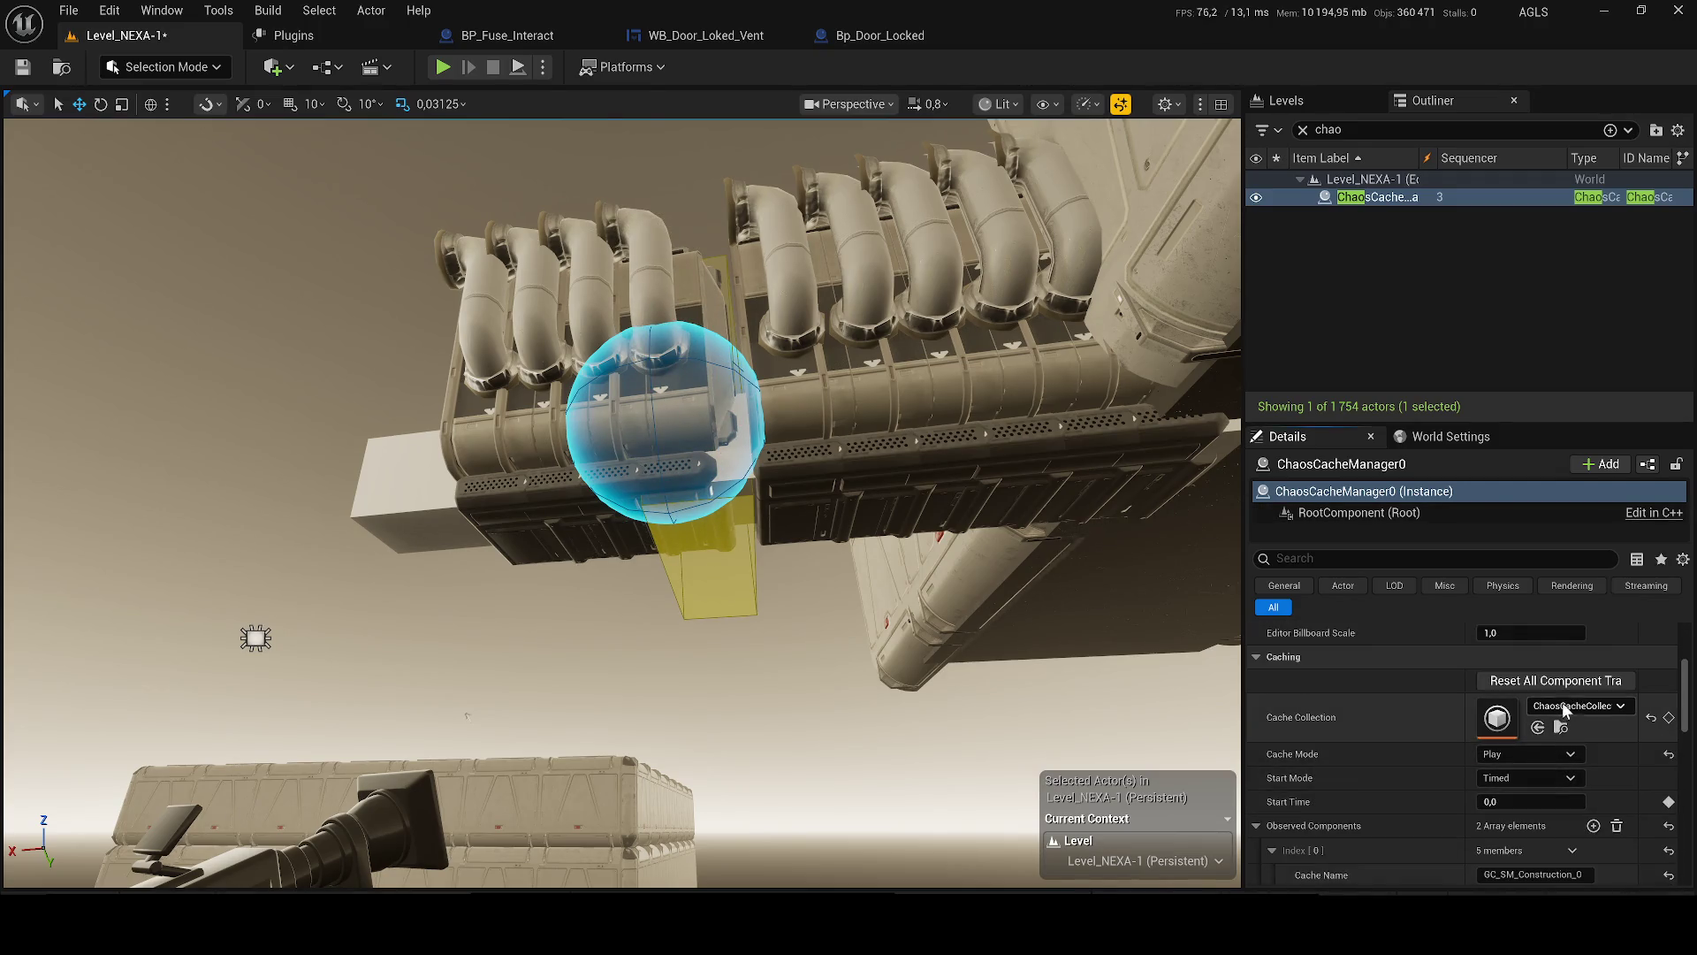
{"action": "left_click", "coordinate": [1565, 705]}
{"action": "left_click", "coordinate": [1541, 781]}
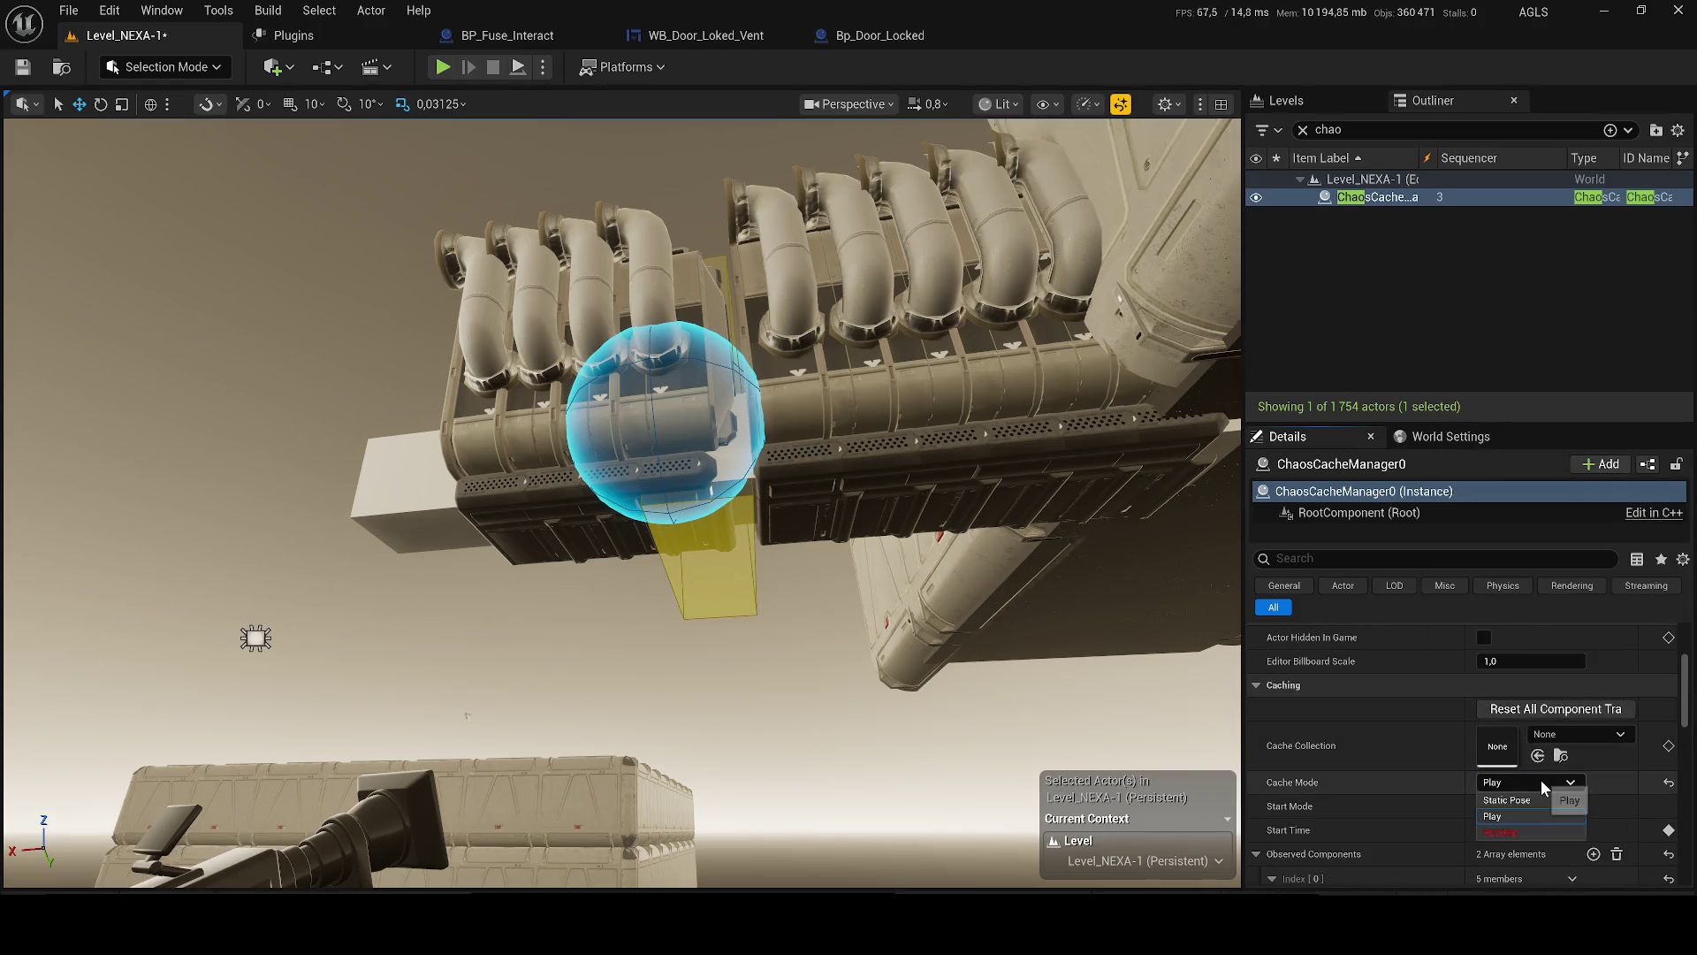
- Pass through Static Pose and set ChaosCacheManager0's Cache Mode back to Record
{"action": "left_click", "coordinate": [1541, 800]}
{"action": "mouse_move", "coordinate": [1524, 830]}
{"action": "left_mouse_down"}
{"action": "mouse_move", "coordinate": [1552, 831]}
{"action": "mouse_move", "coordinate": [1523, 837]}
{"action": "left_mouse_up"}
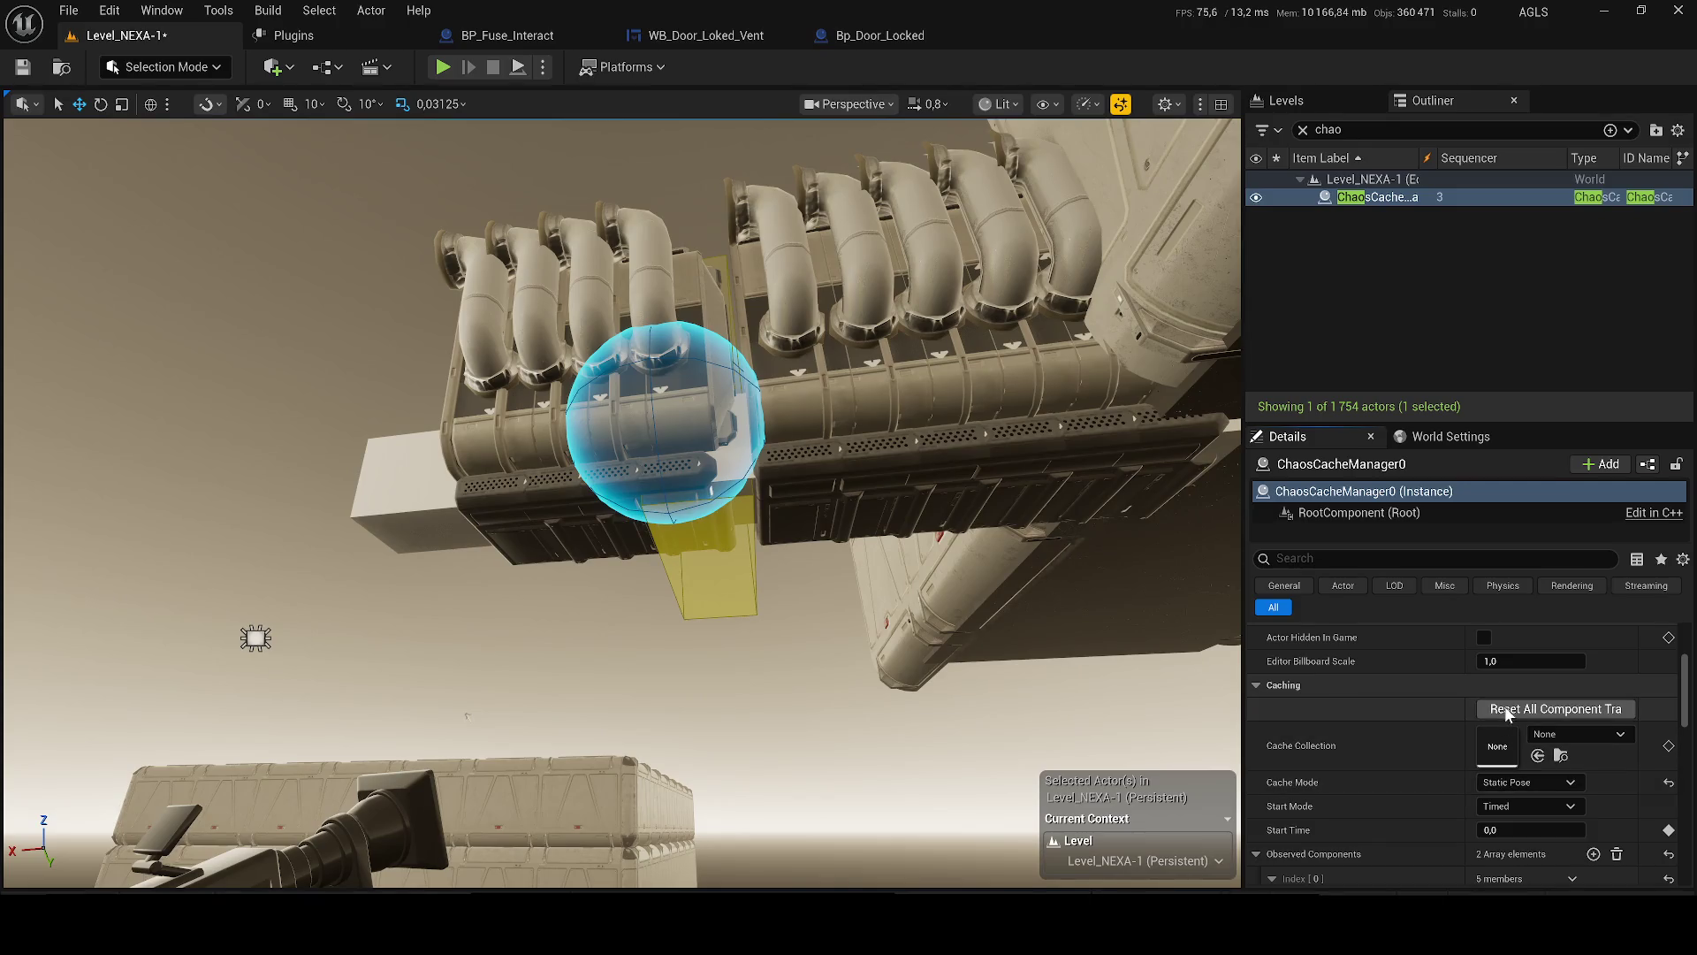
{"action": "left_click", "coordinate": [1508, 781]}
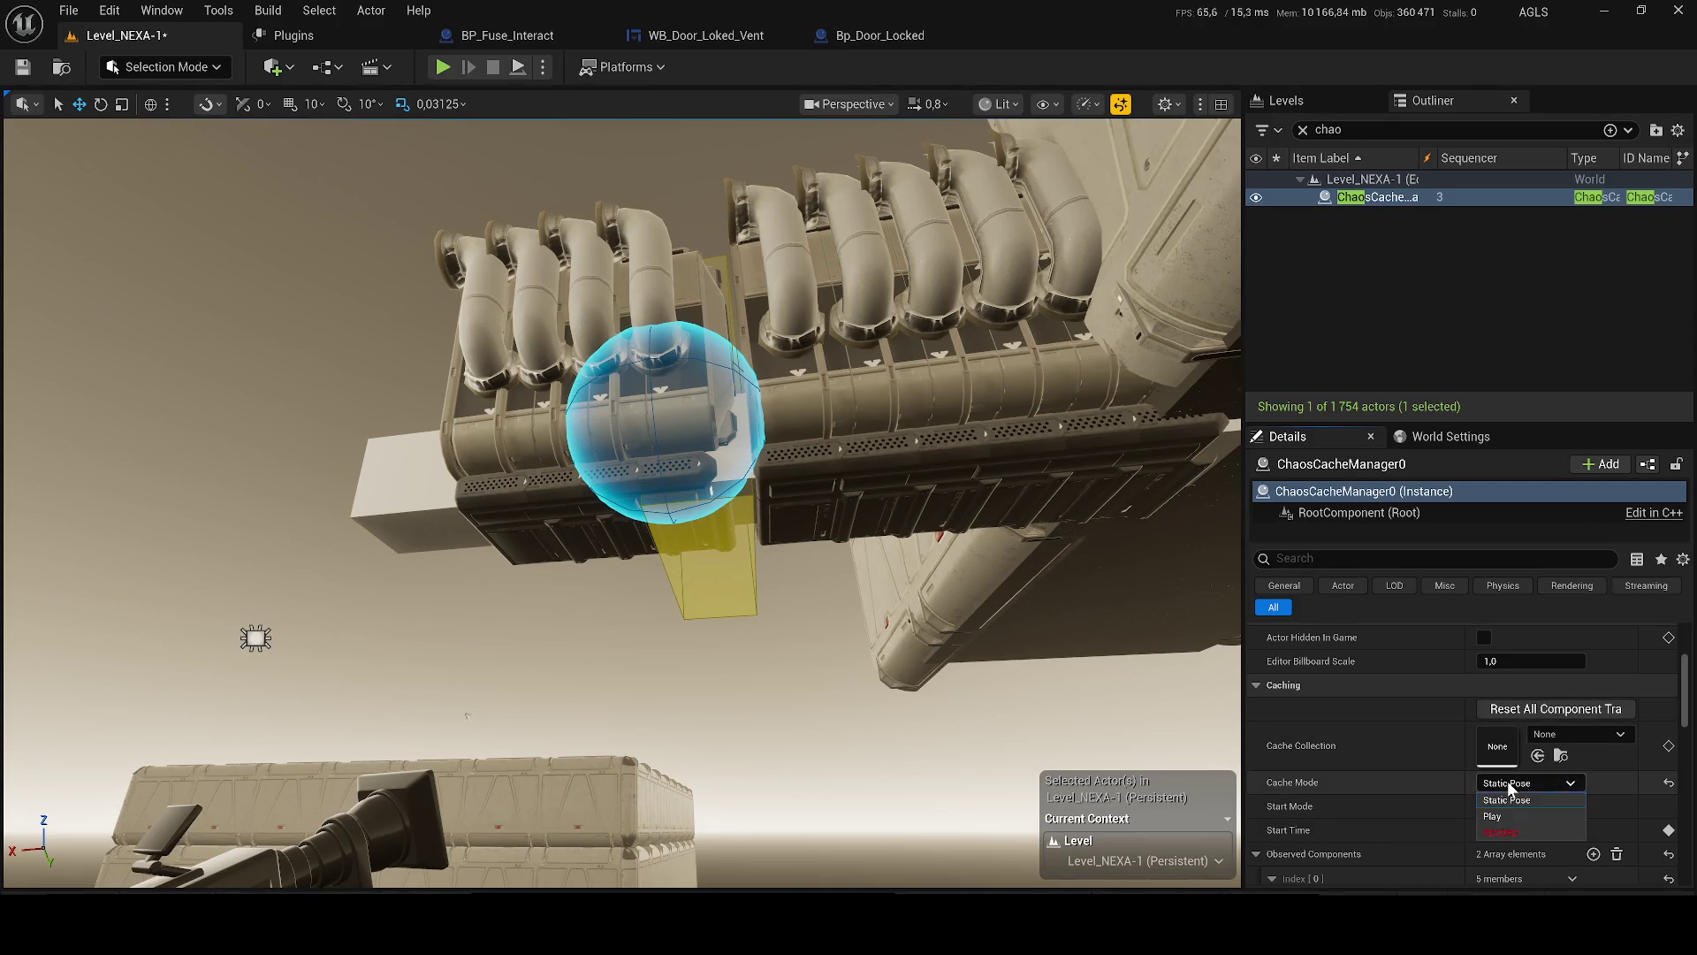
{"action": "left_click", "coordinate": [1536, 829]}
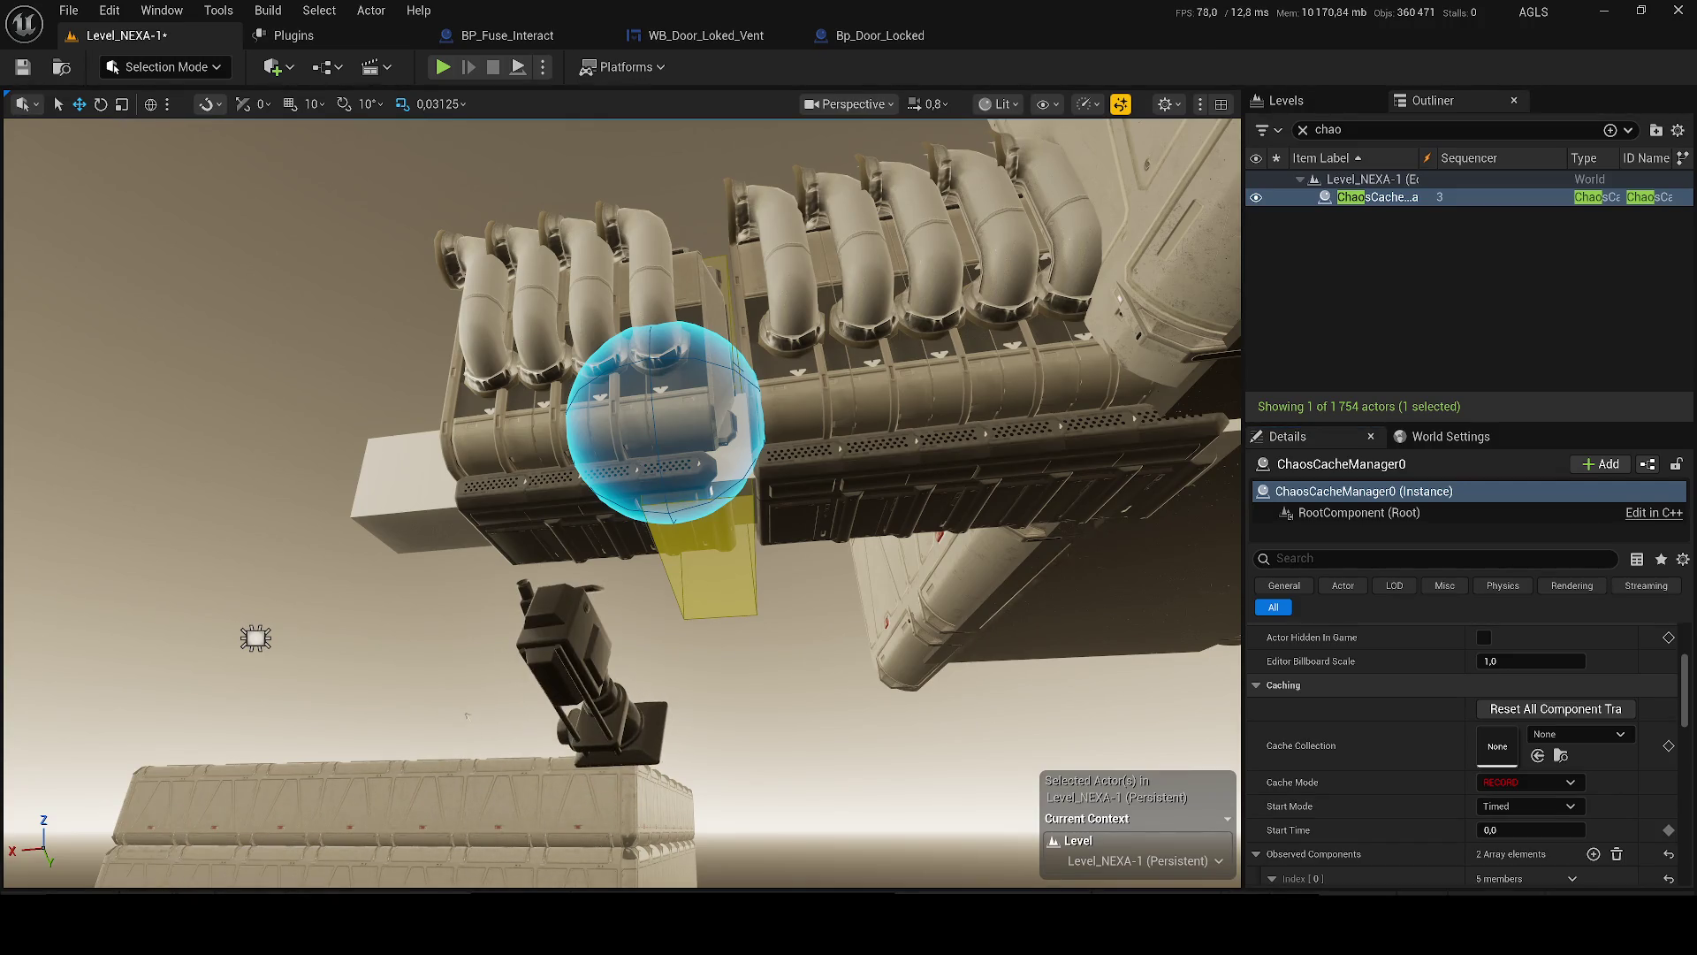
- Drag the recording cache manager's Start Time up to 3,484869
{"action": "mouse_move", "coordinate": [1530, 829]}
{"action": "left_mouse_down"}
{"action": "mouse_move", "coordinate": [1574, 829]}
{"action": "mouse_move", "coordinate": [1516, 829]}
{"action": "mouse_move", "coordinate": [1543, 829]}
{"action": "left_mouse_up"}
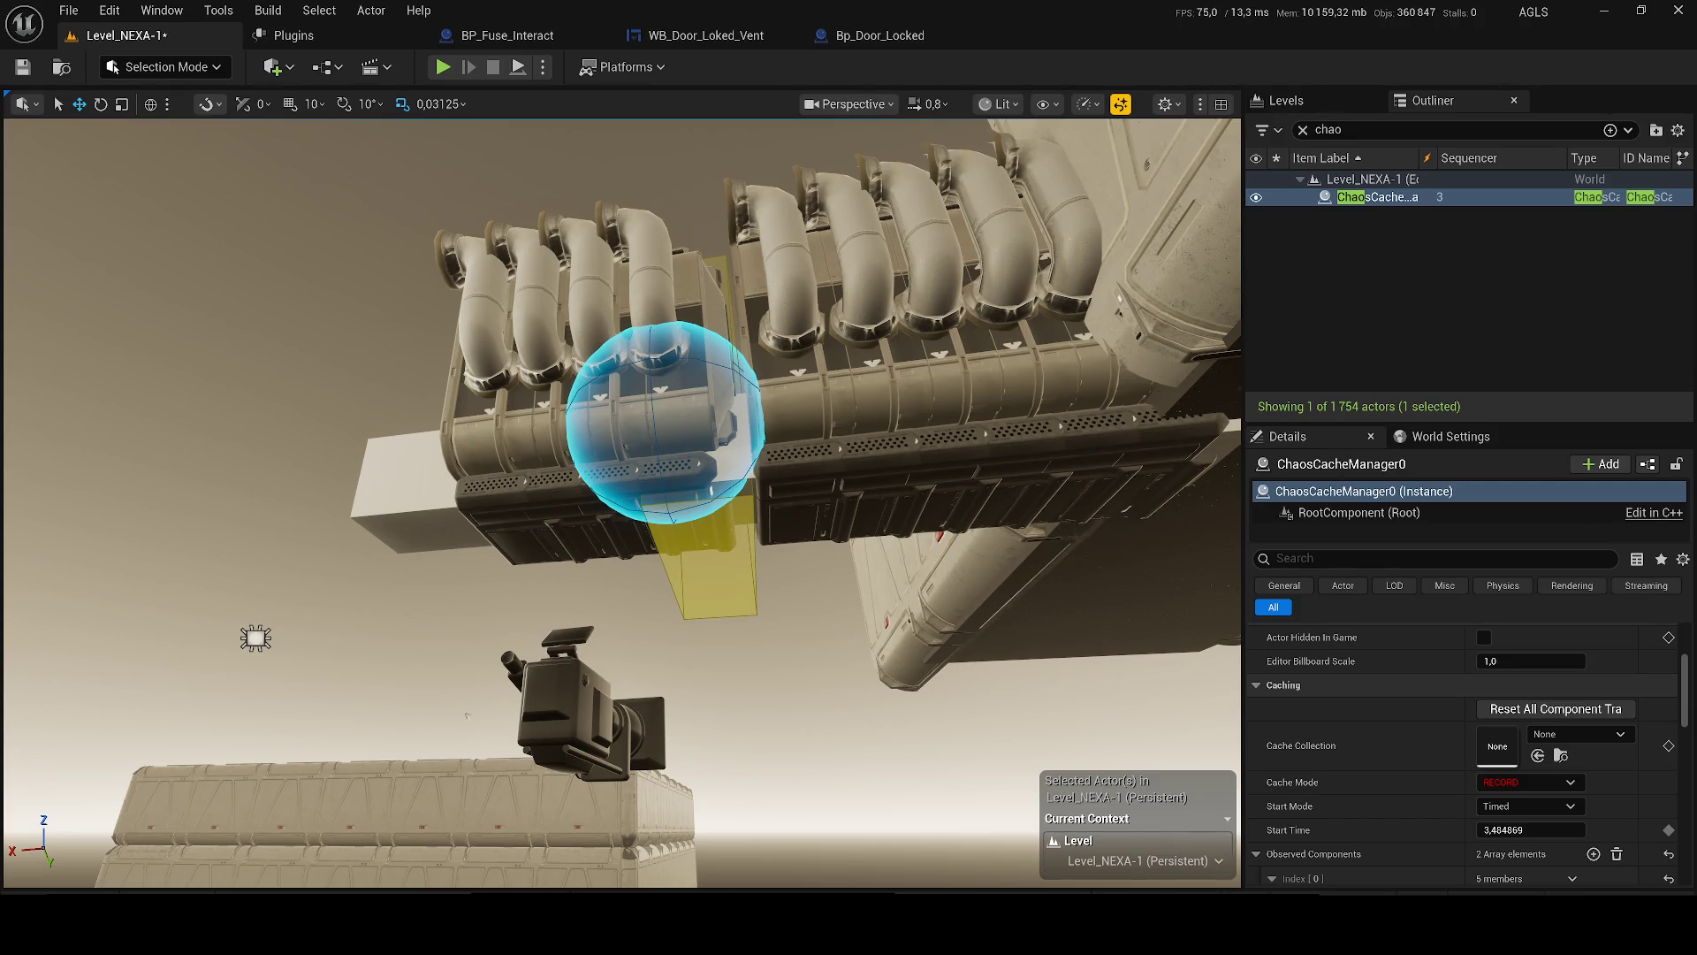
- Review FS_MasterField's delayed activation, clear the Outliner search to list 1,753 actors, and save Level_NEXA-1
{"action": "left_click", "coordinate": [631, 438]}
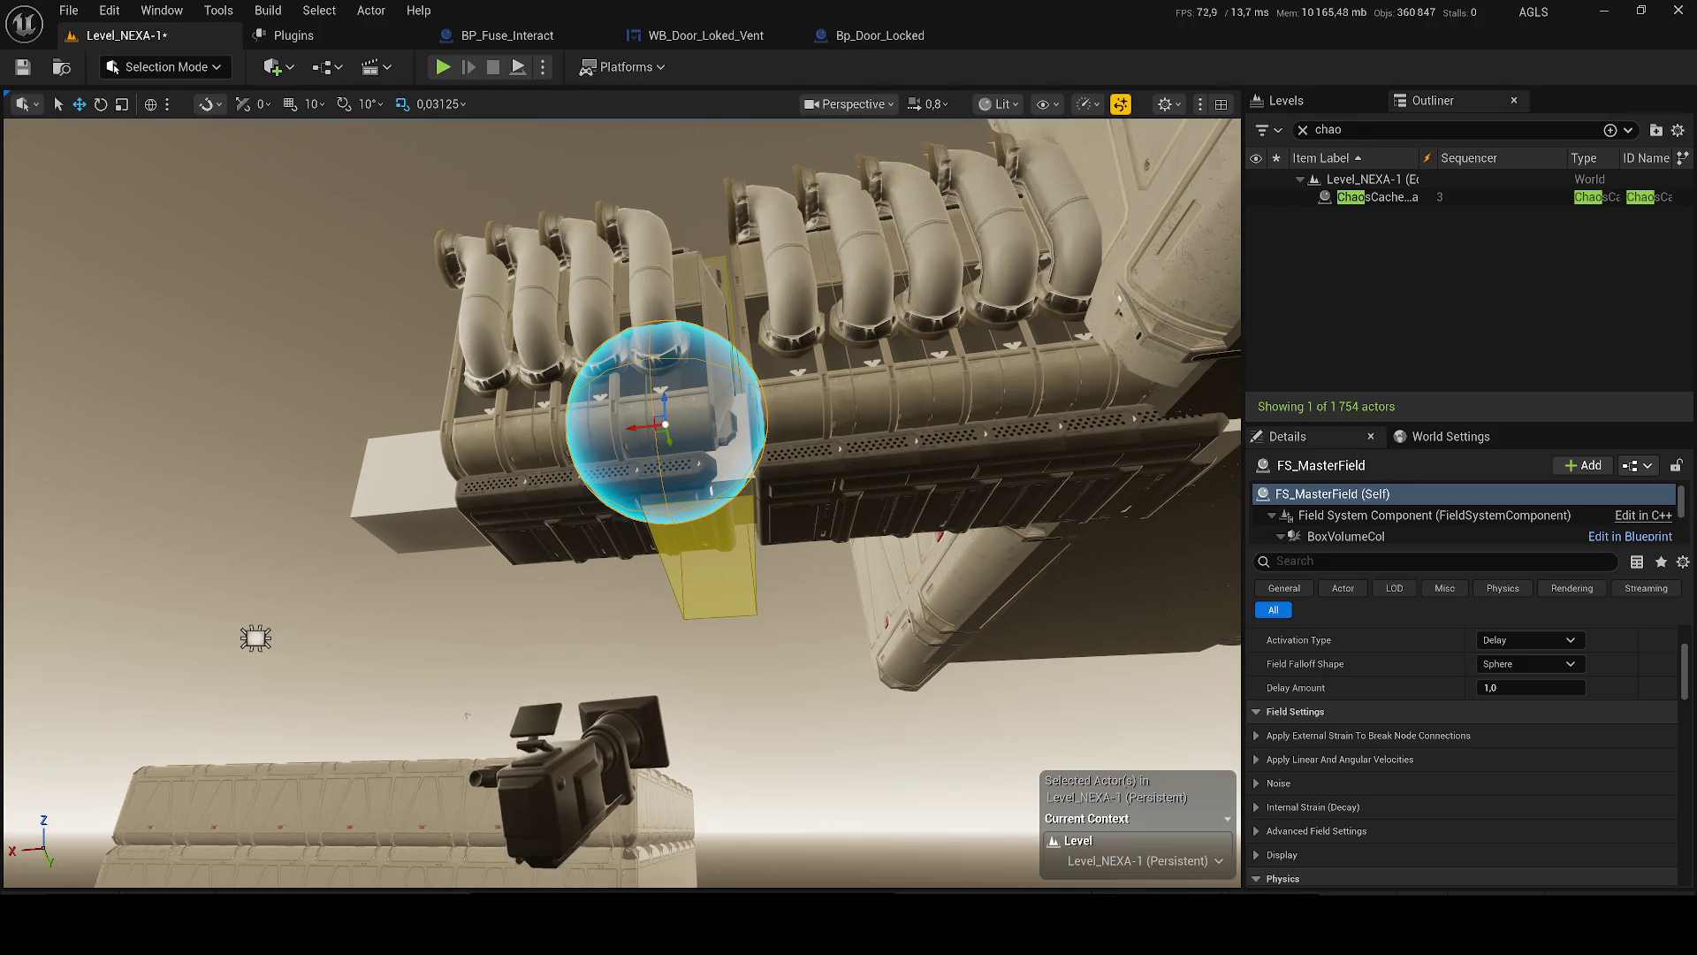
{"action": "scroll", "coordinate": [1521, 725], "scroll_direction": "up", "scroll_amount": 3}
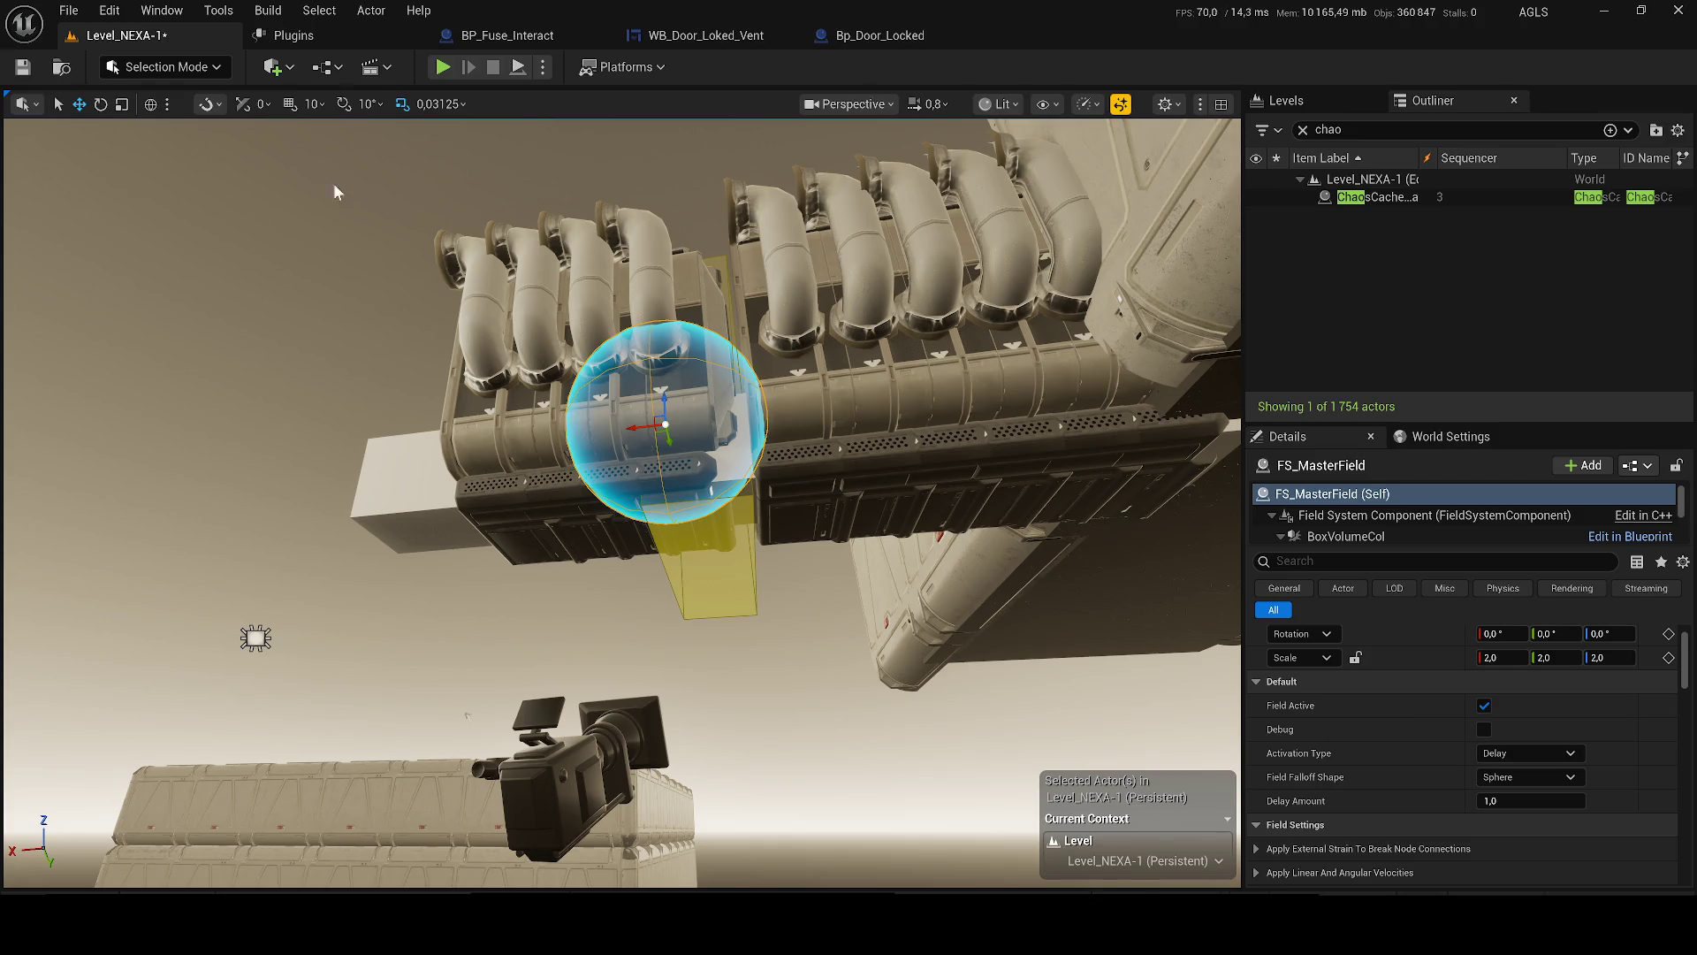
{"action": "left_click", "coordinate": [1304, 130]}
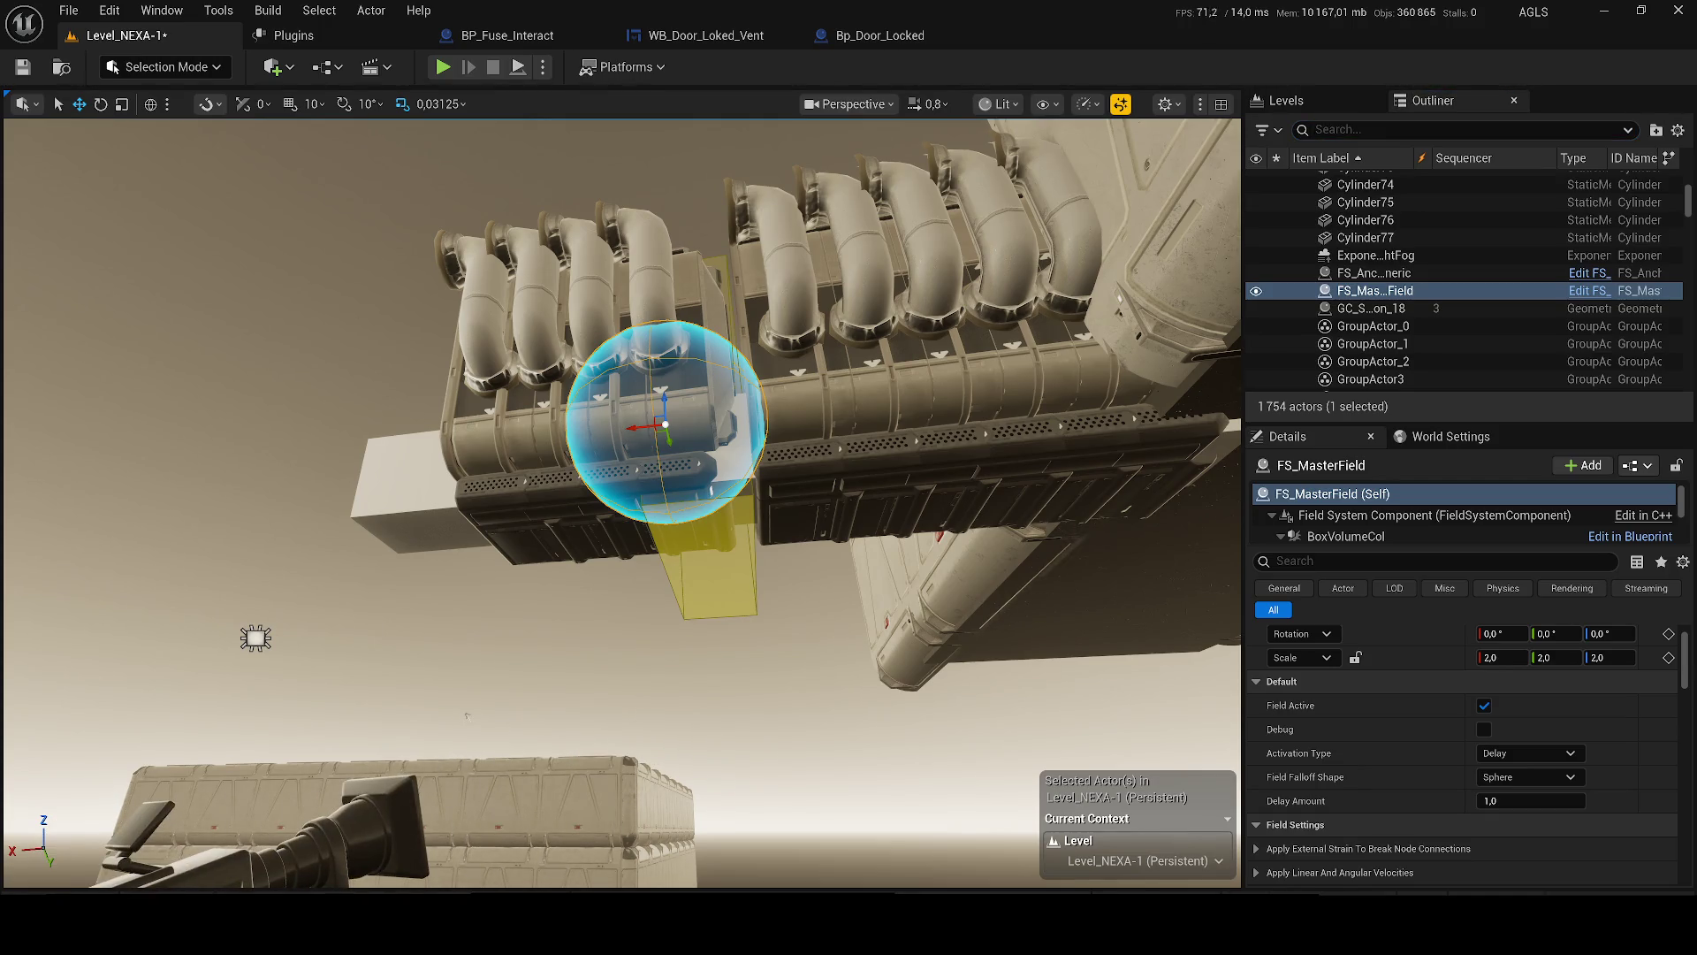
{"action": "key", "text": "Escape"}
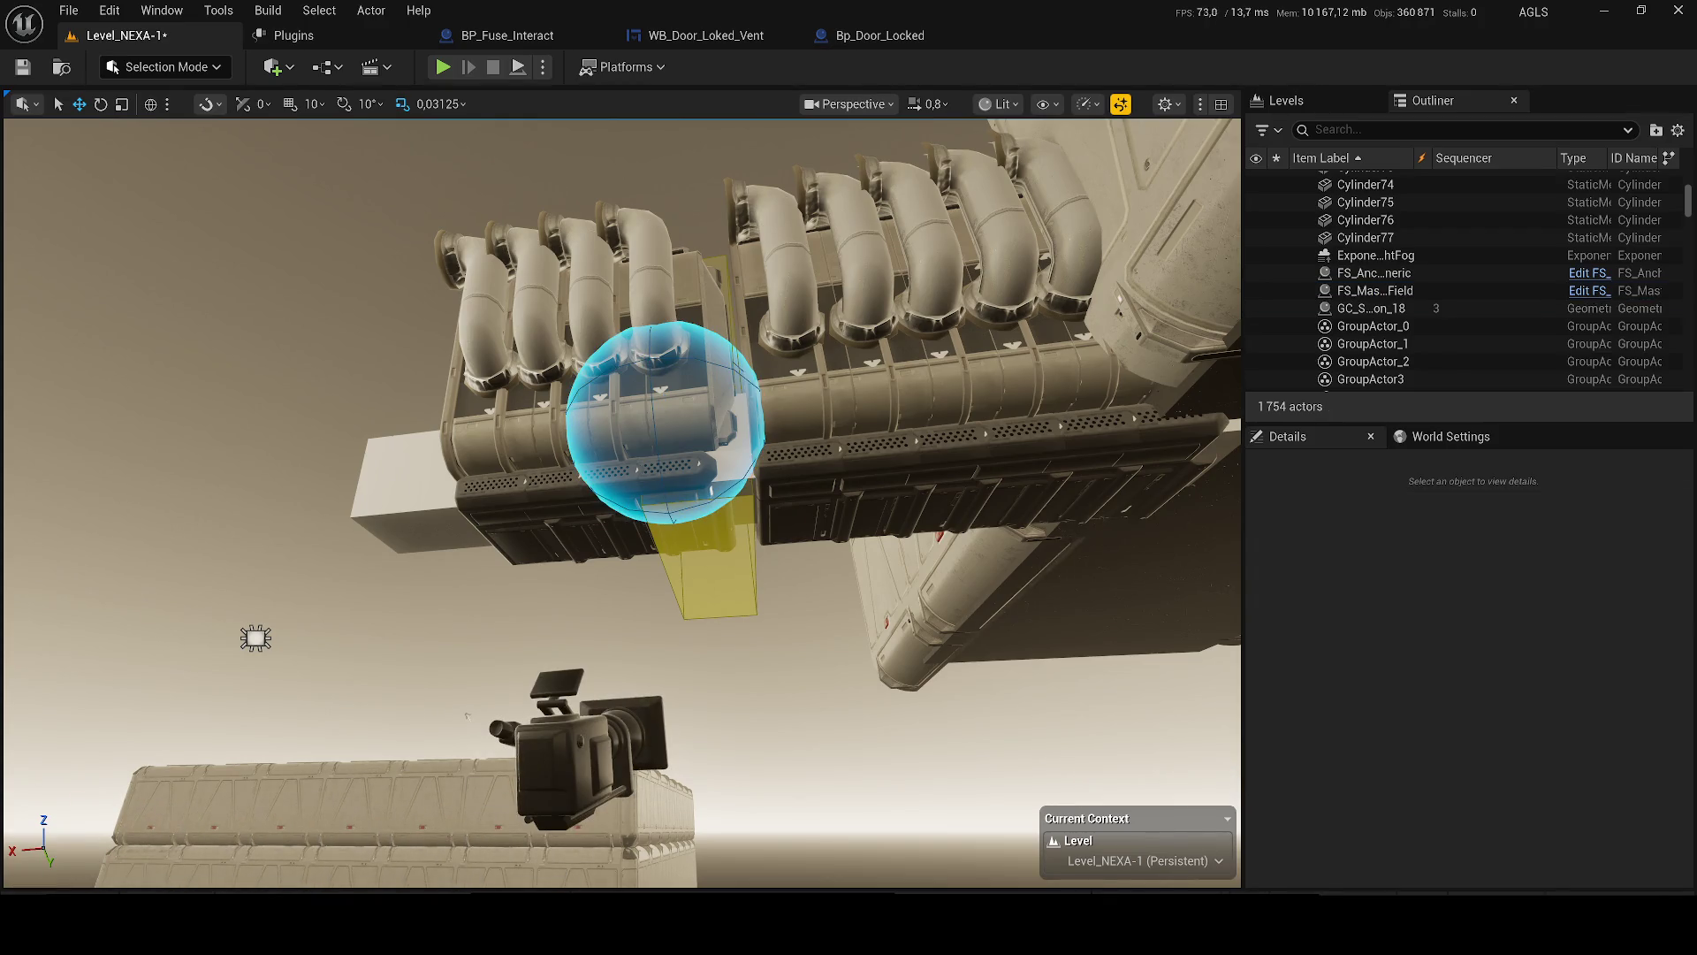
{"action": "key", "text": "ctrl+s"}
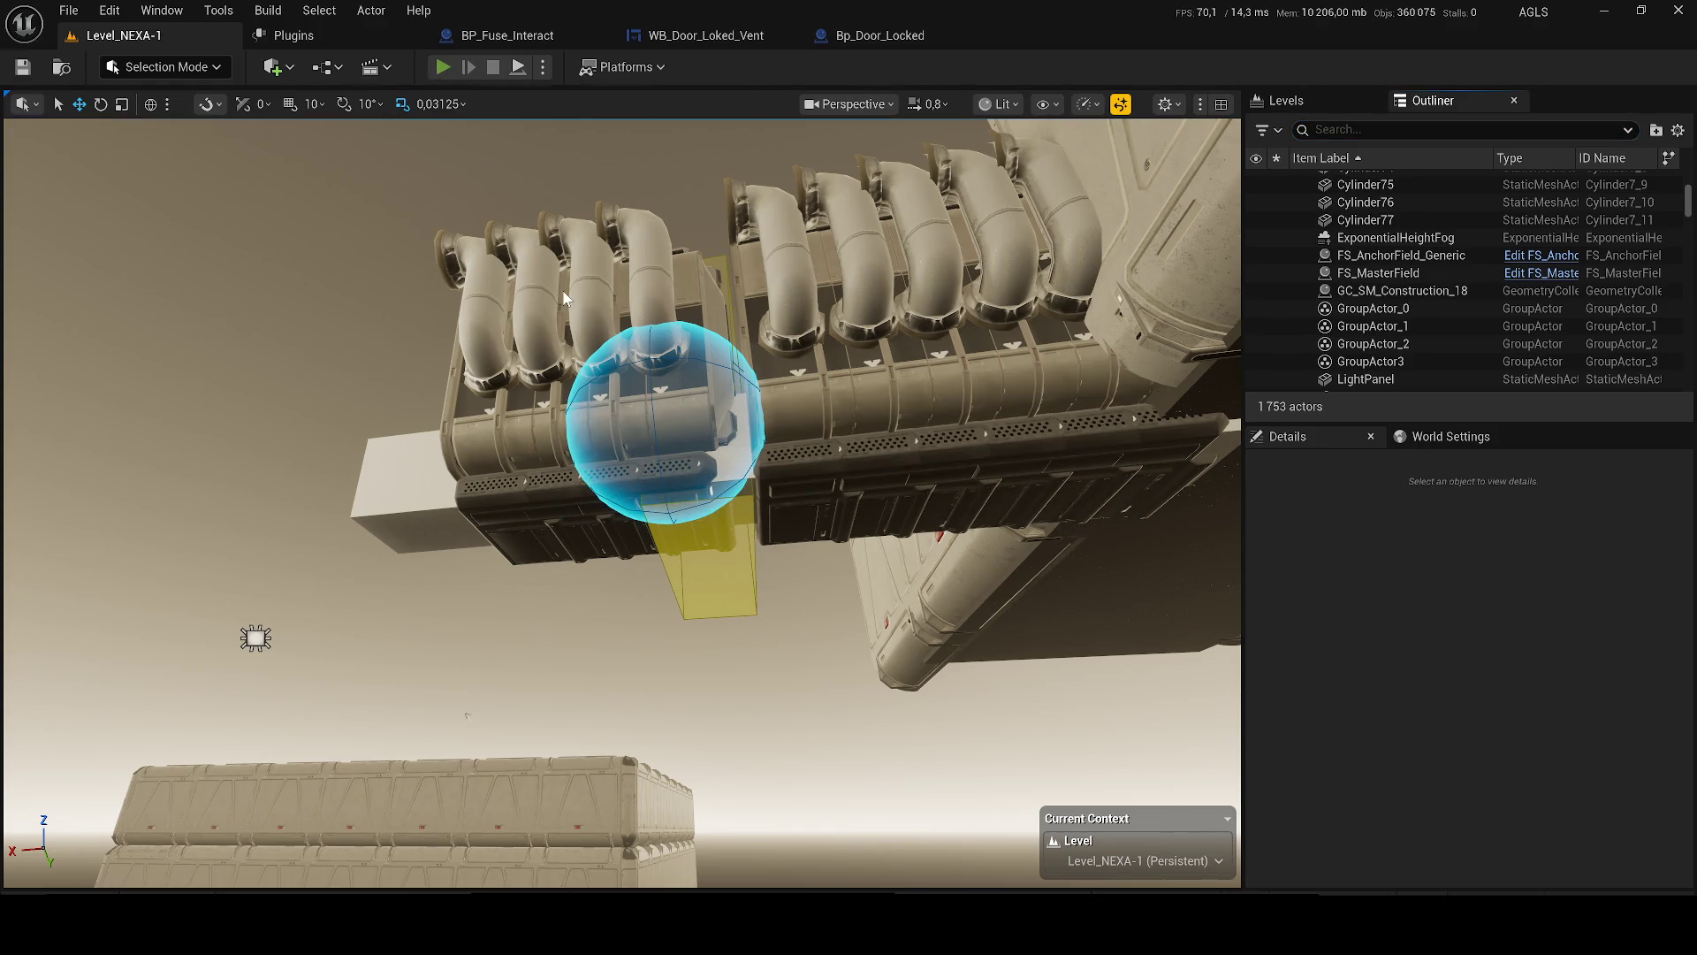
- Start Play-In-Editor, walk down the corridor toward the lit door room, and restore lit shading
{"action": "key", "text": "alt+p"}
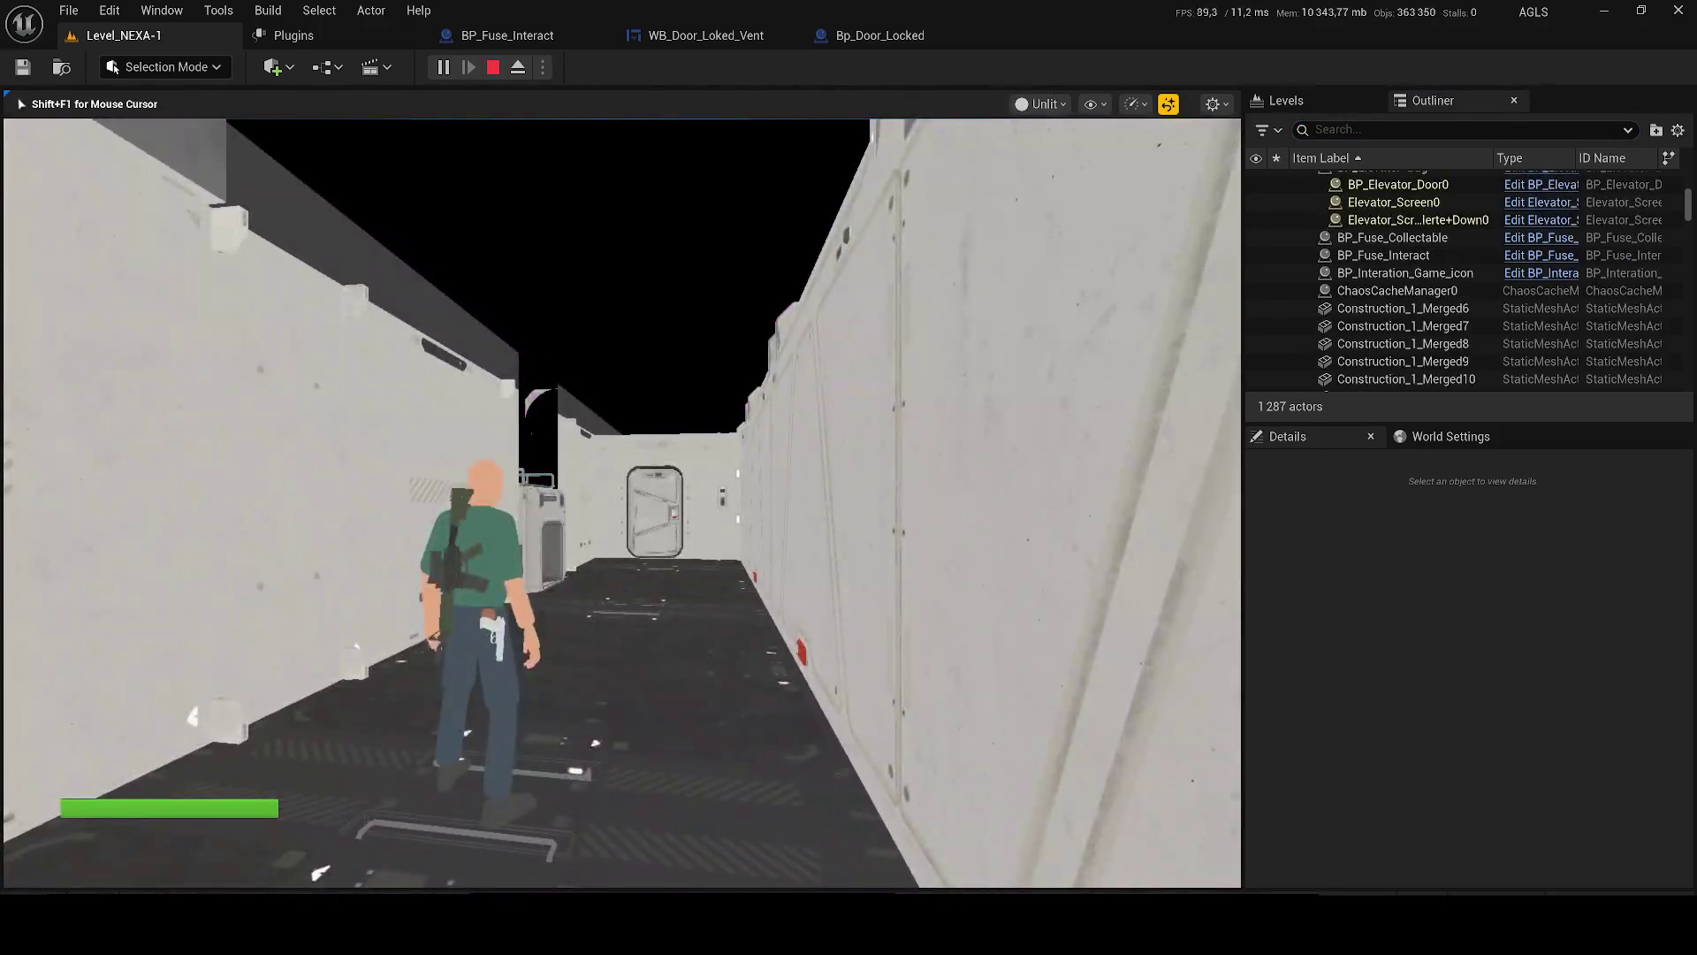
{"action": "key", "text": "w"}
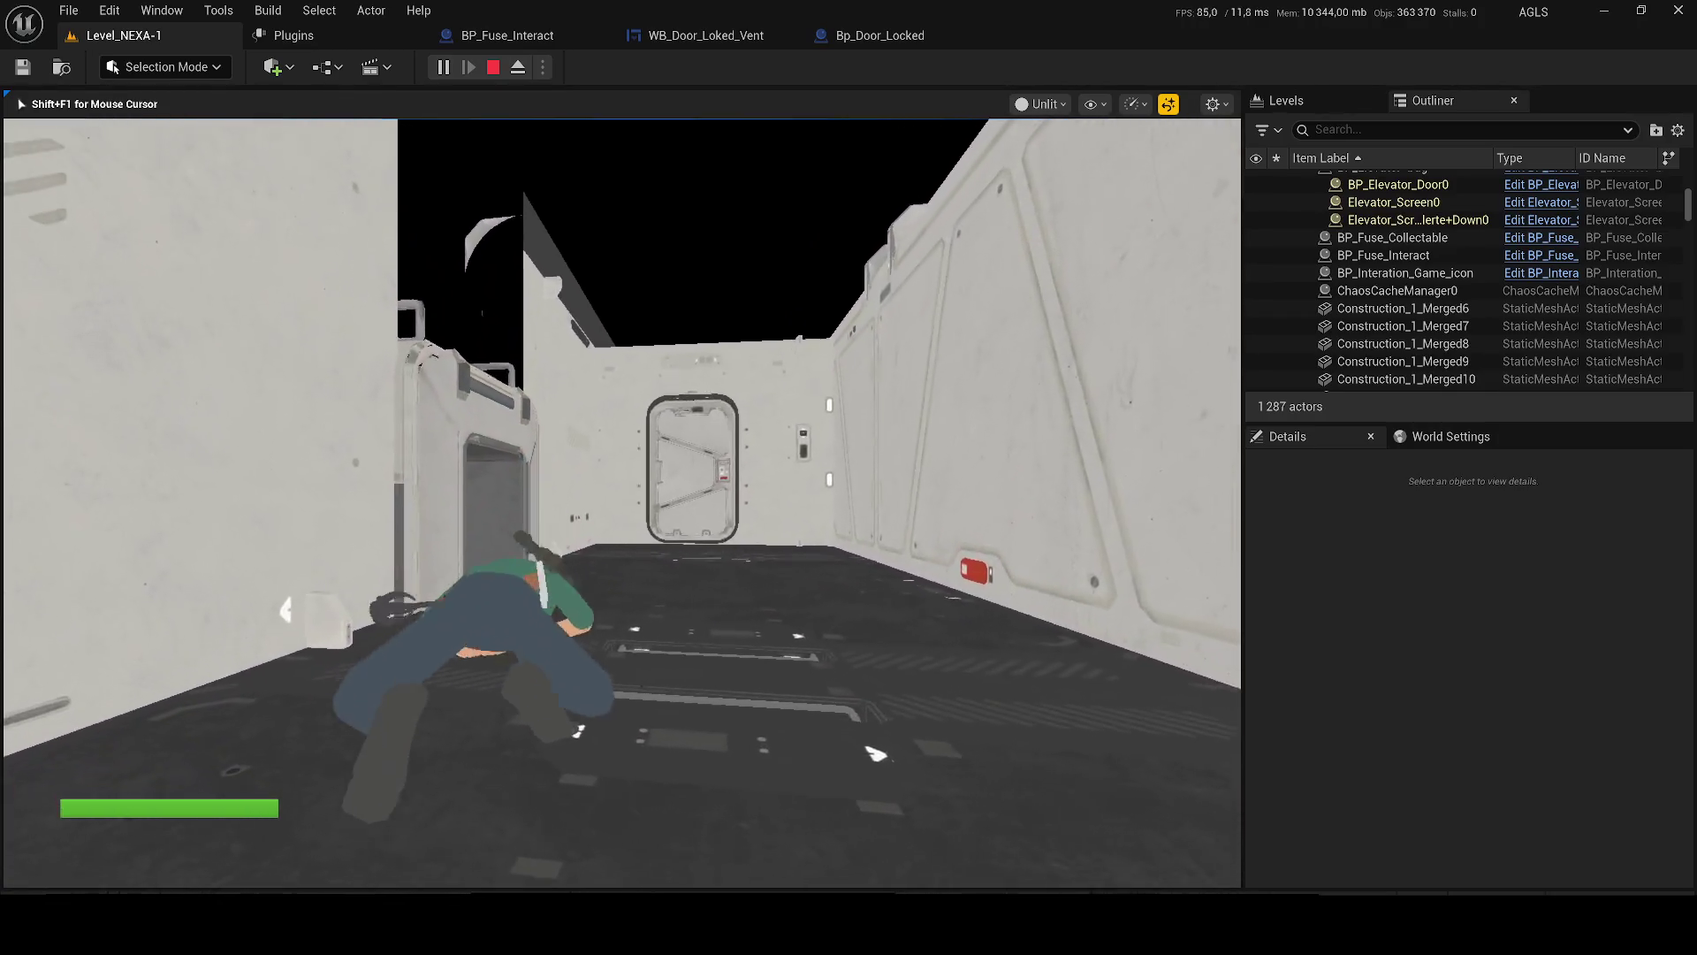
{"action": "key", "text": "alt+F3"}
{"action": "key", "text": "alt+F3"}
{"action": "key", "text": "F3"}
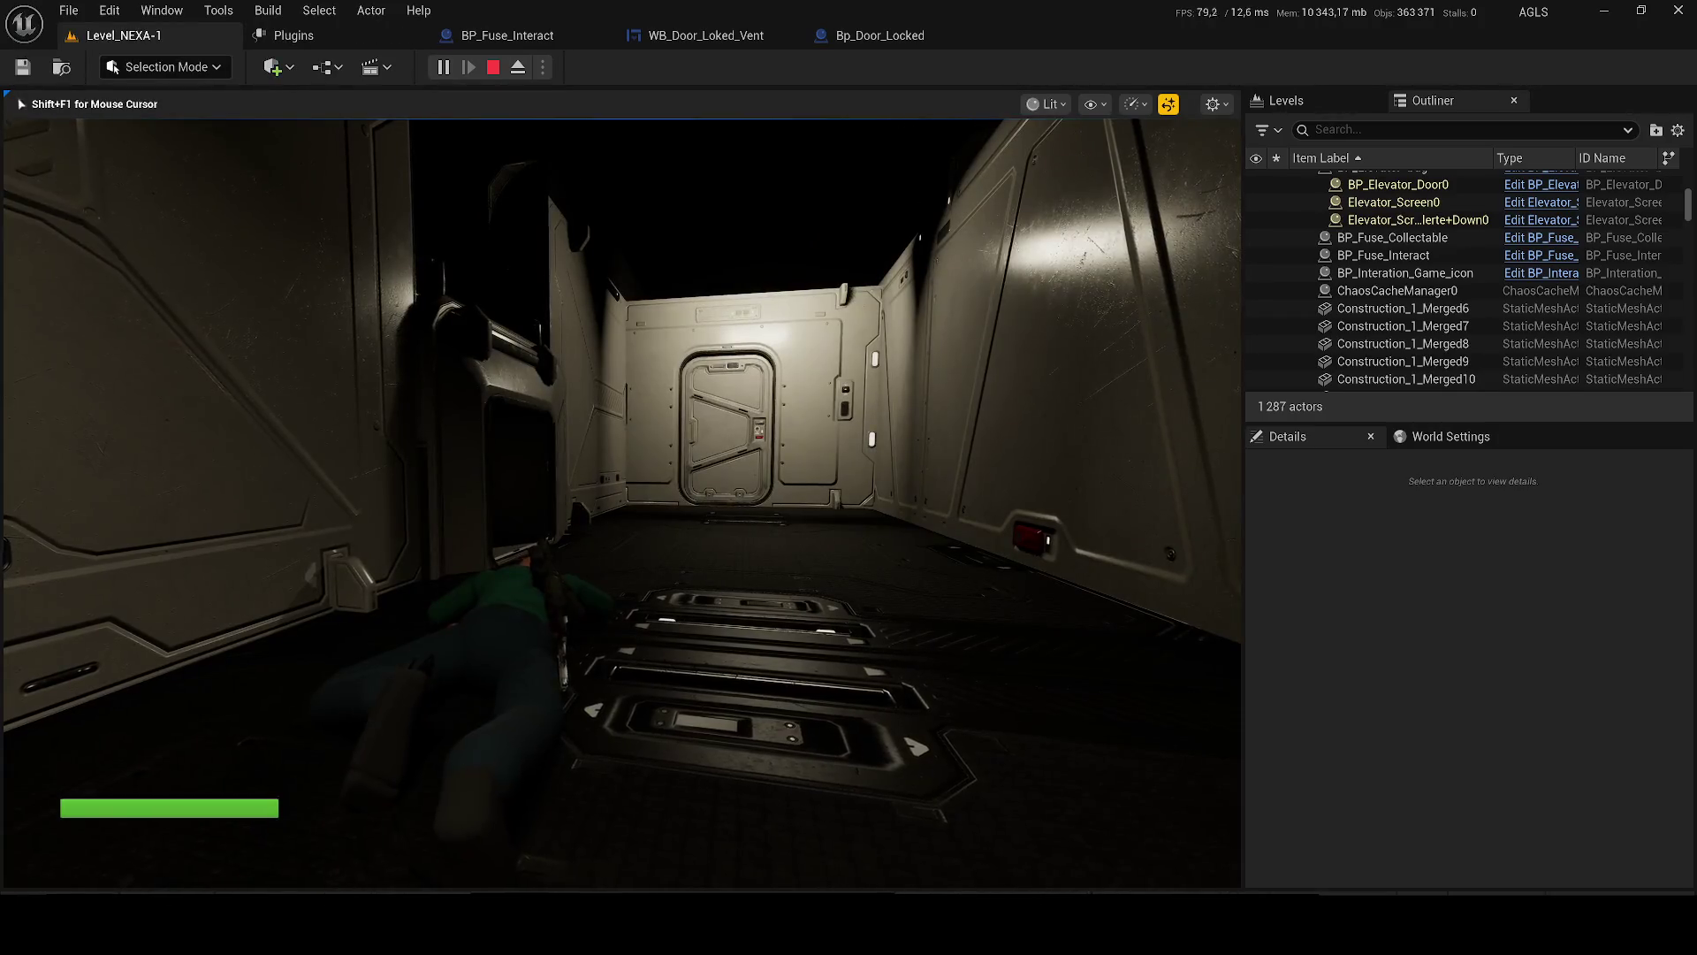
{"action": "key", "text": "w"}
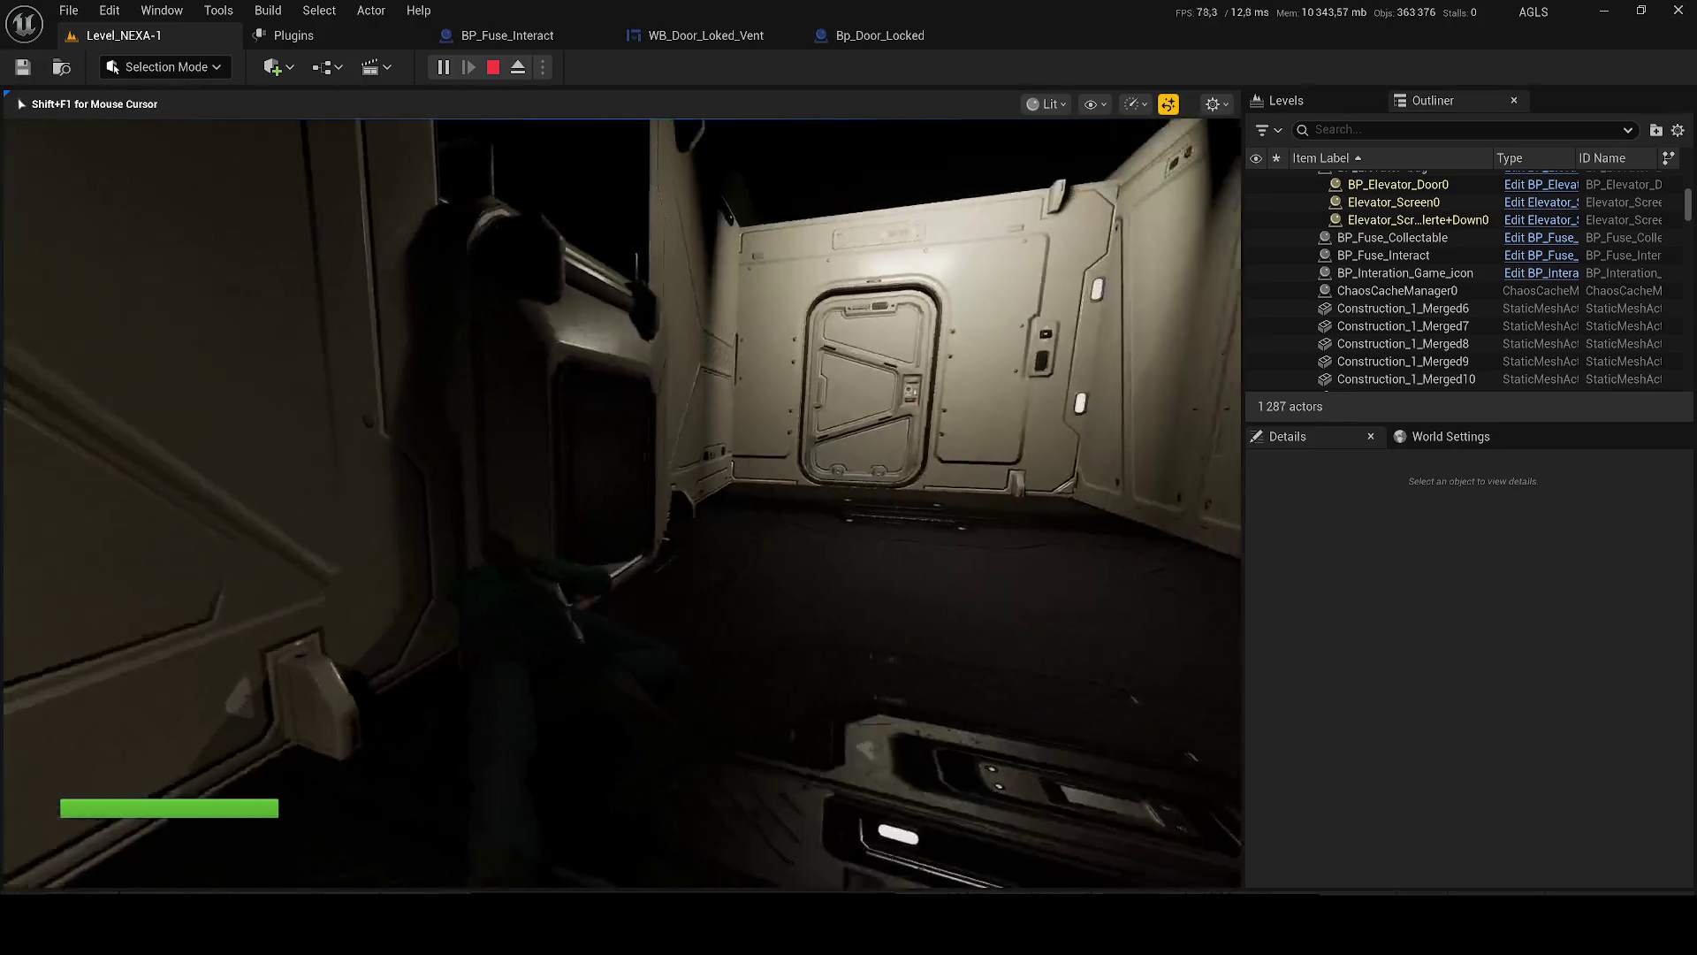
- Crawl the character deep through the vent, switching between wireframe, unlit and lit views
{"action": "key", "text": "w"}
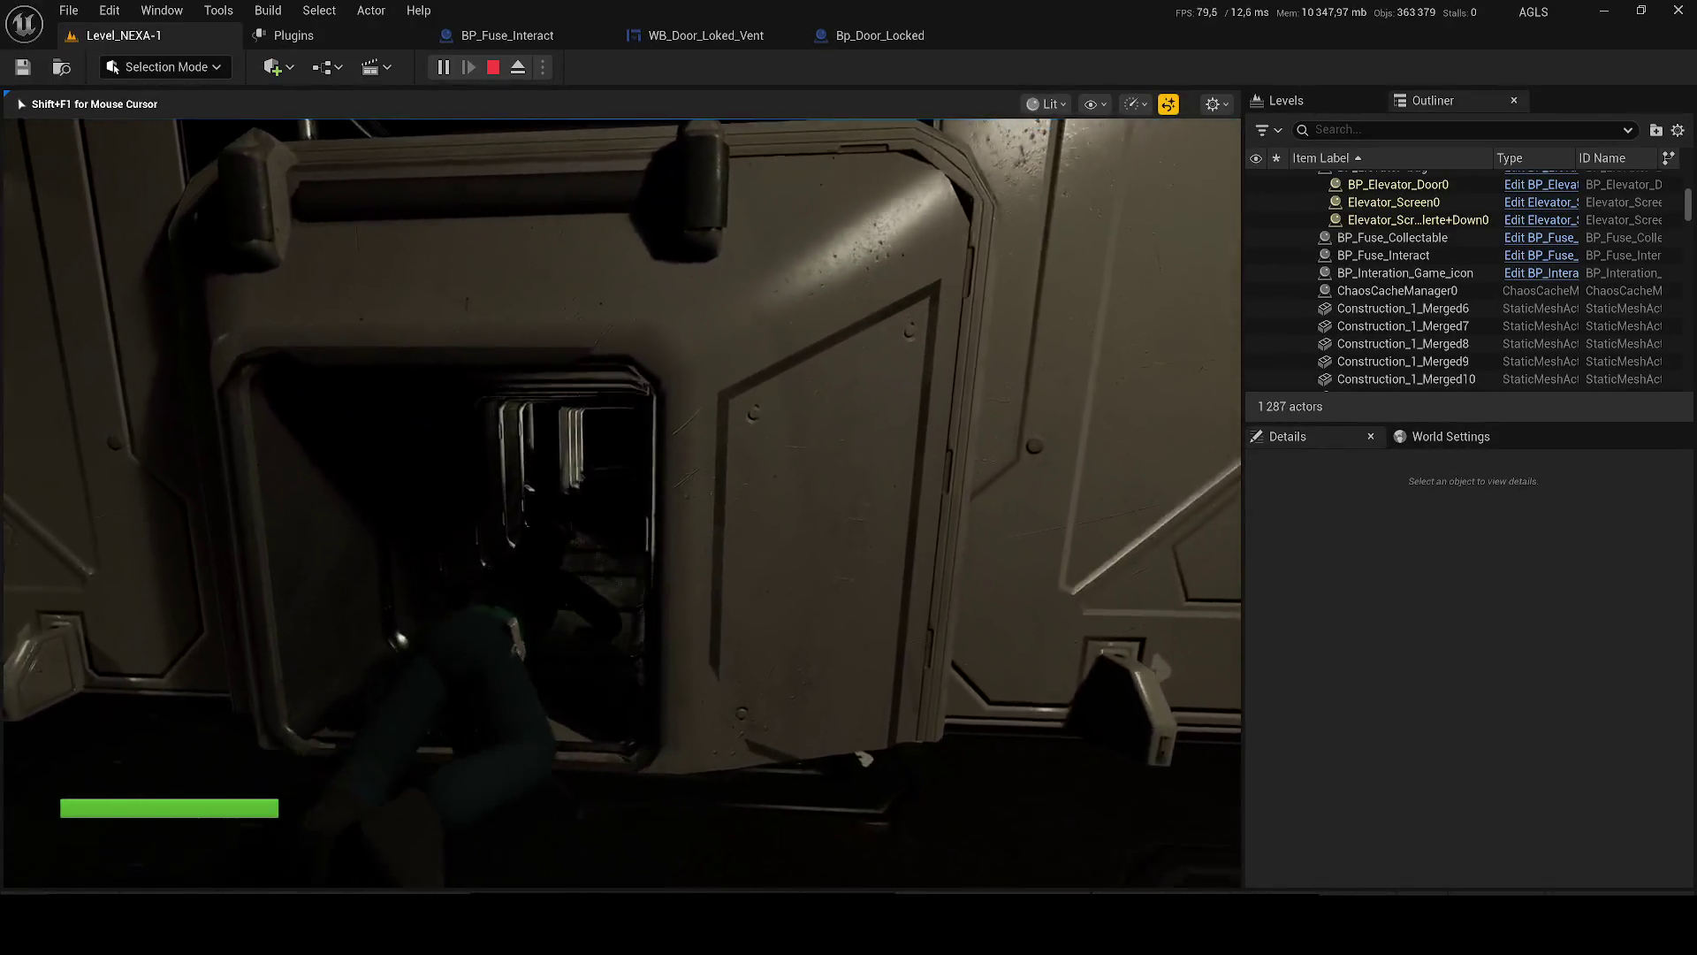
{"action": "key", "text": "w"}
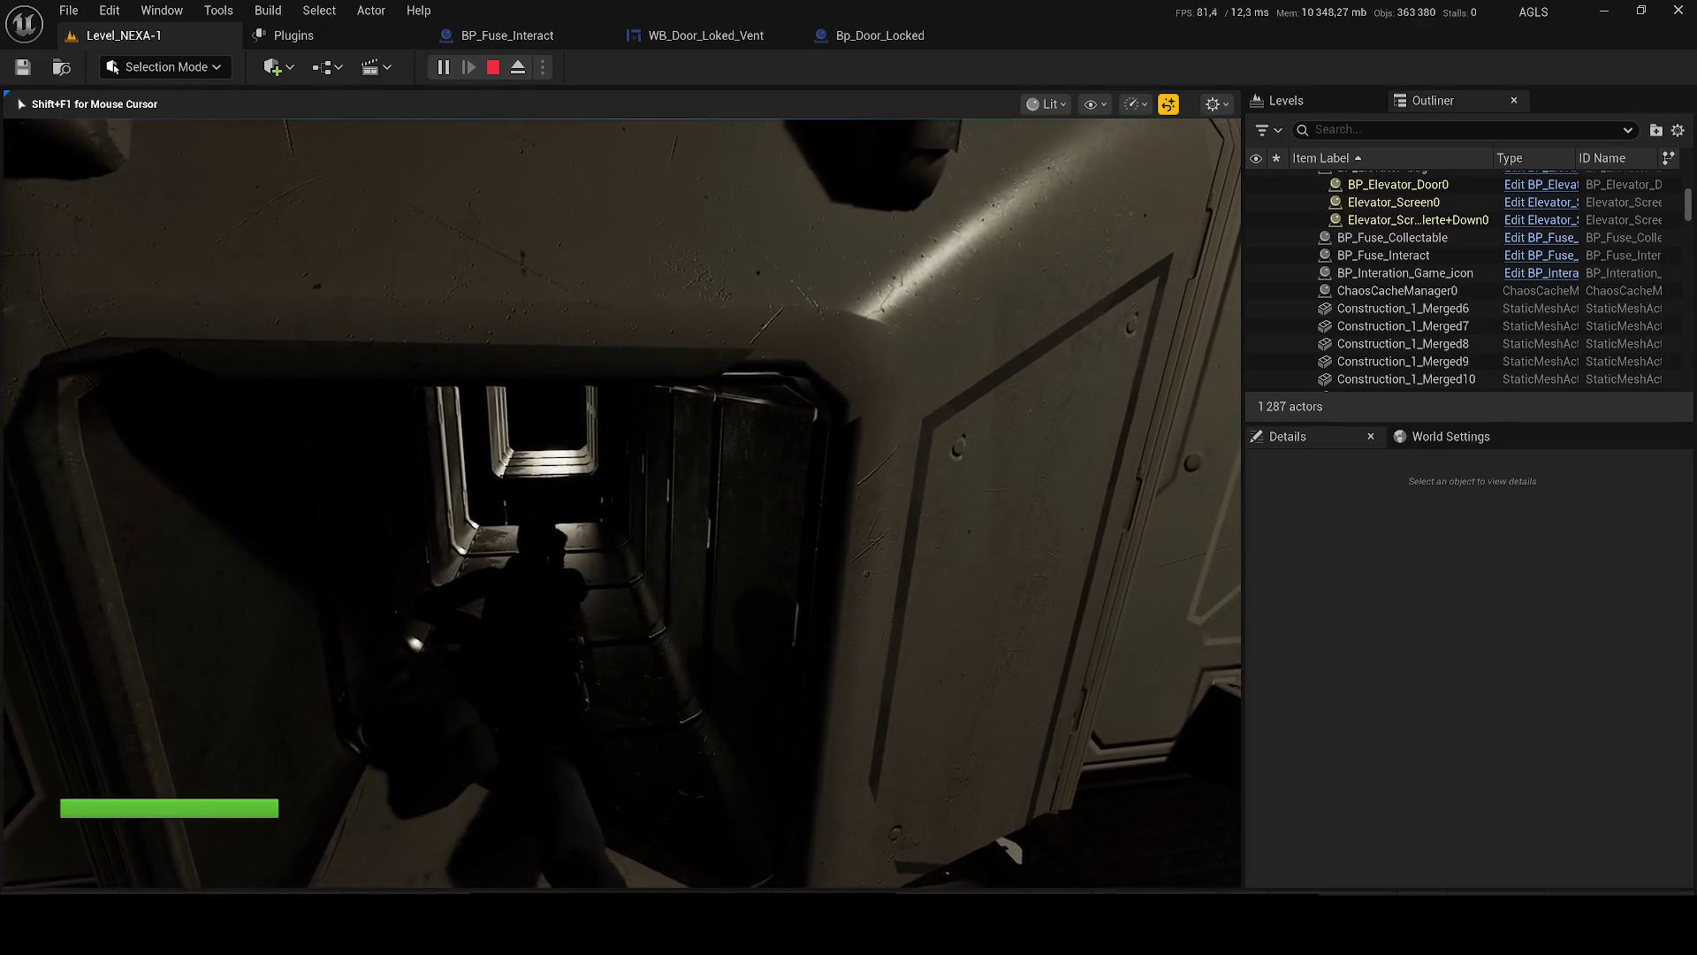
{"action": "key", "text": "w"}
{"action": "key", "text": "w"}
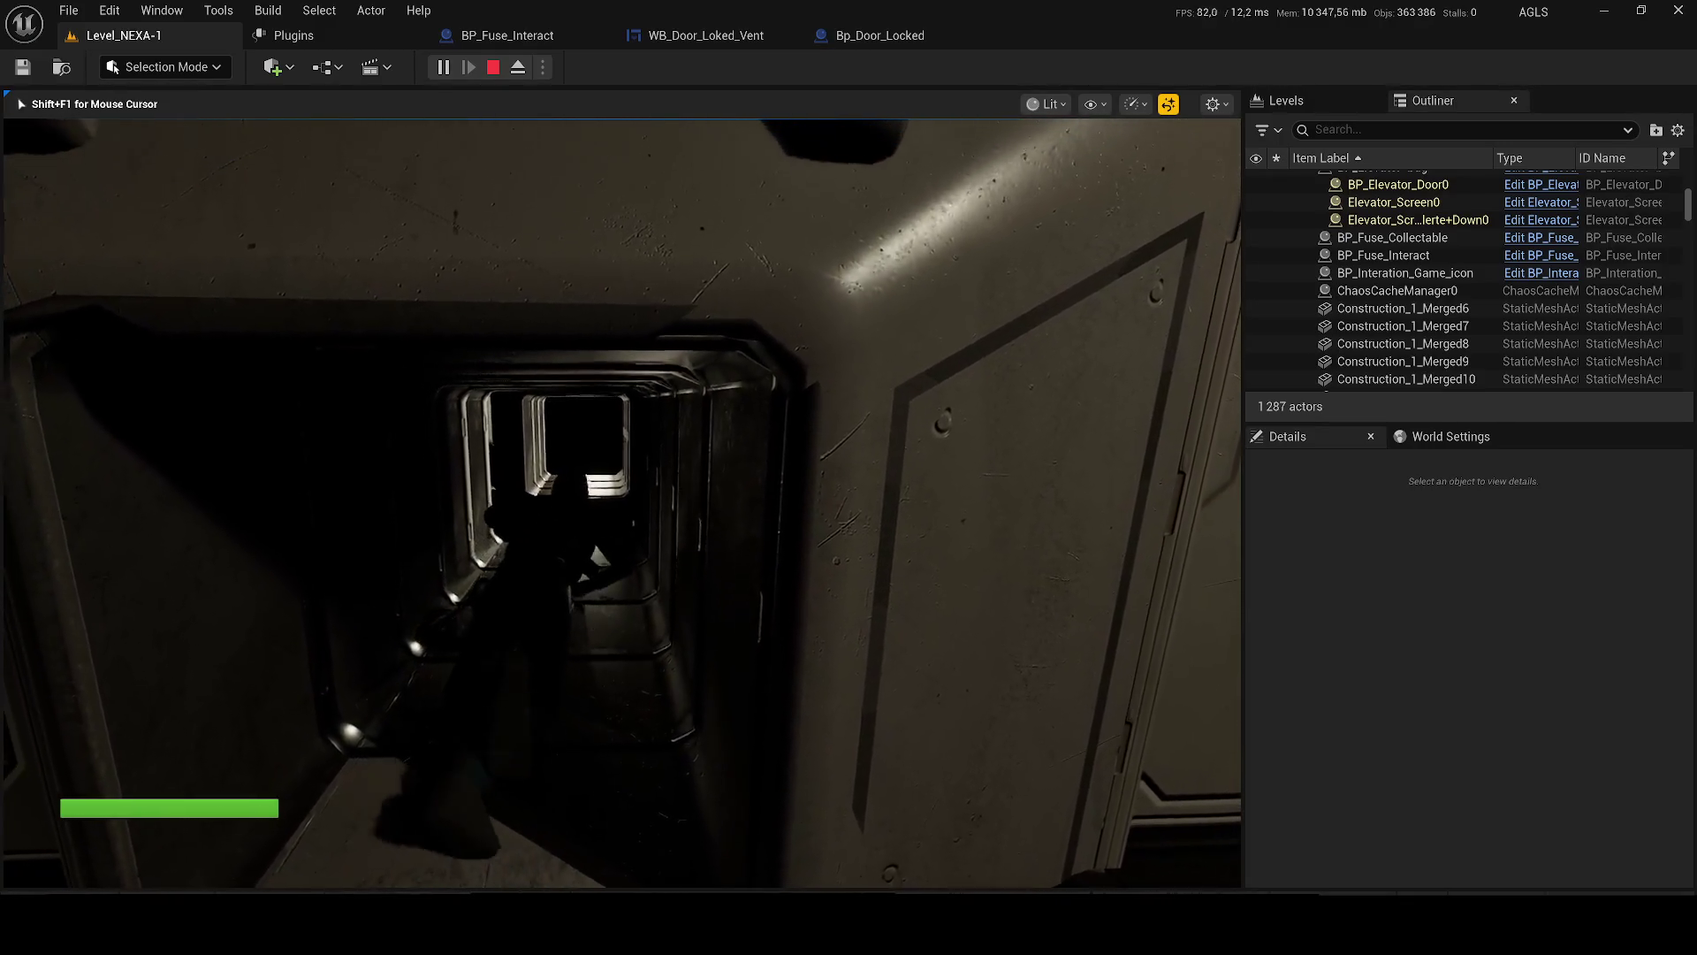
{"action": "key", "text": "F1"}
{"action": "key", "text": "F3"}
{"action": "key", "text": "w"}
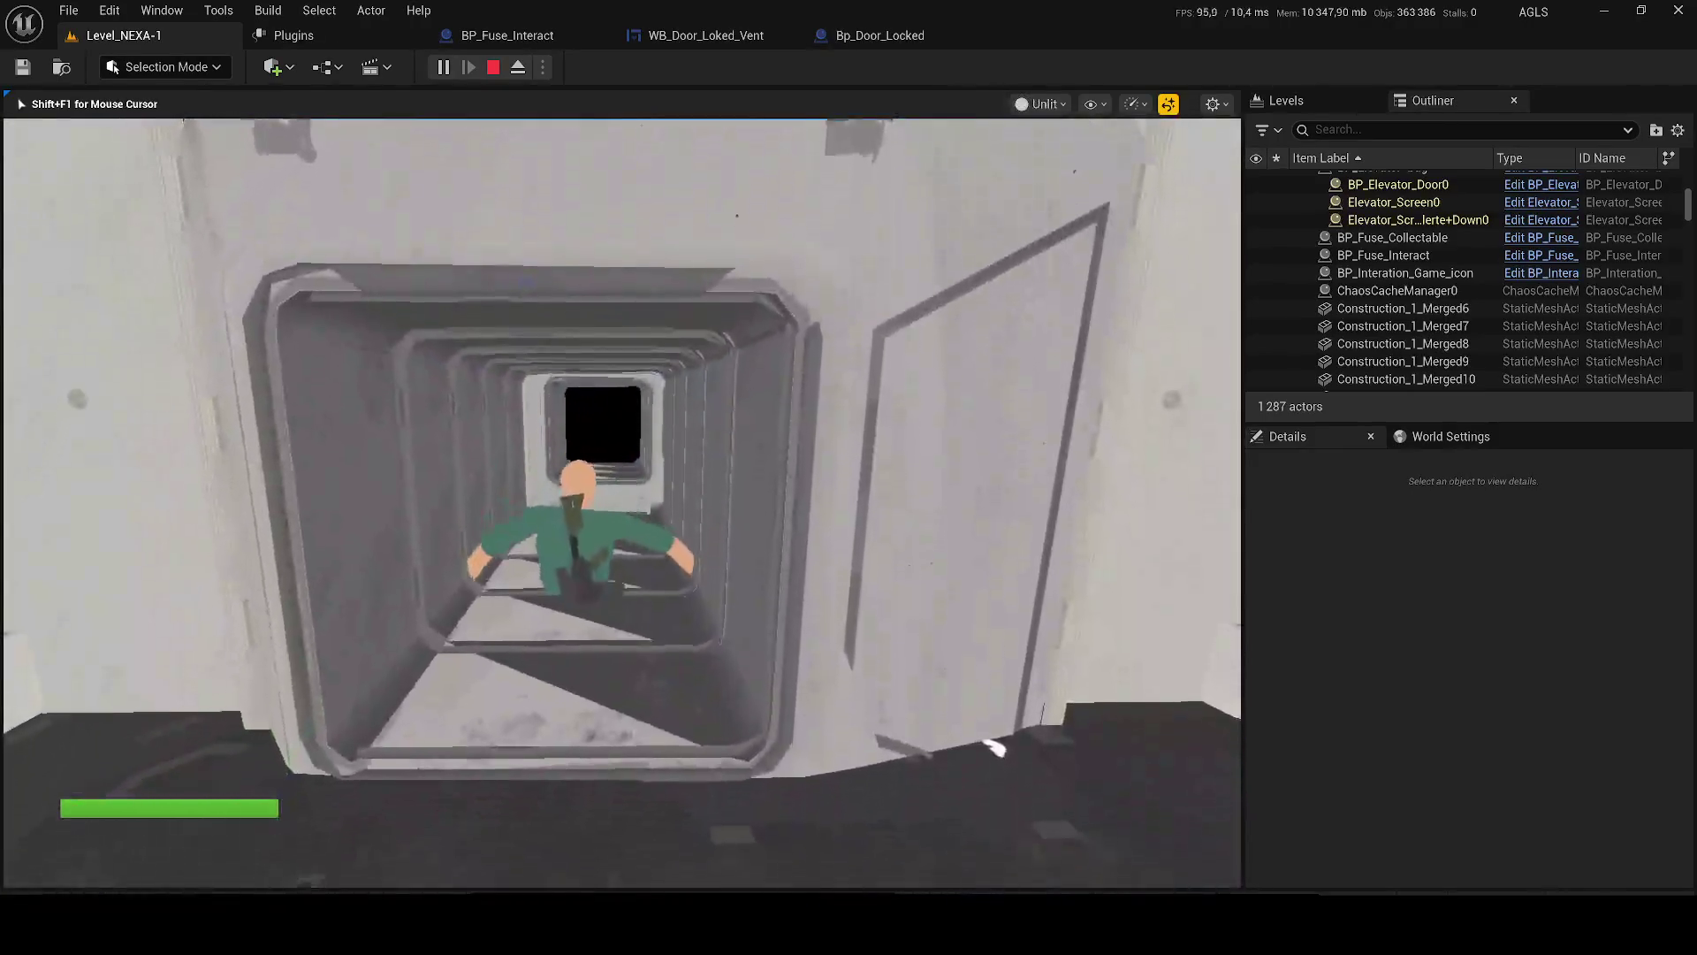
{"action": "key", "text": "F3"}
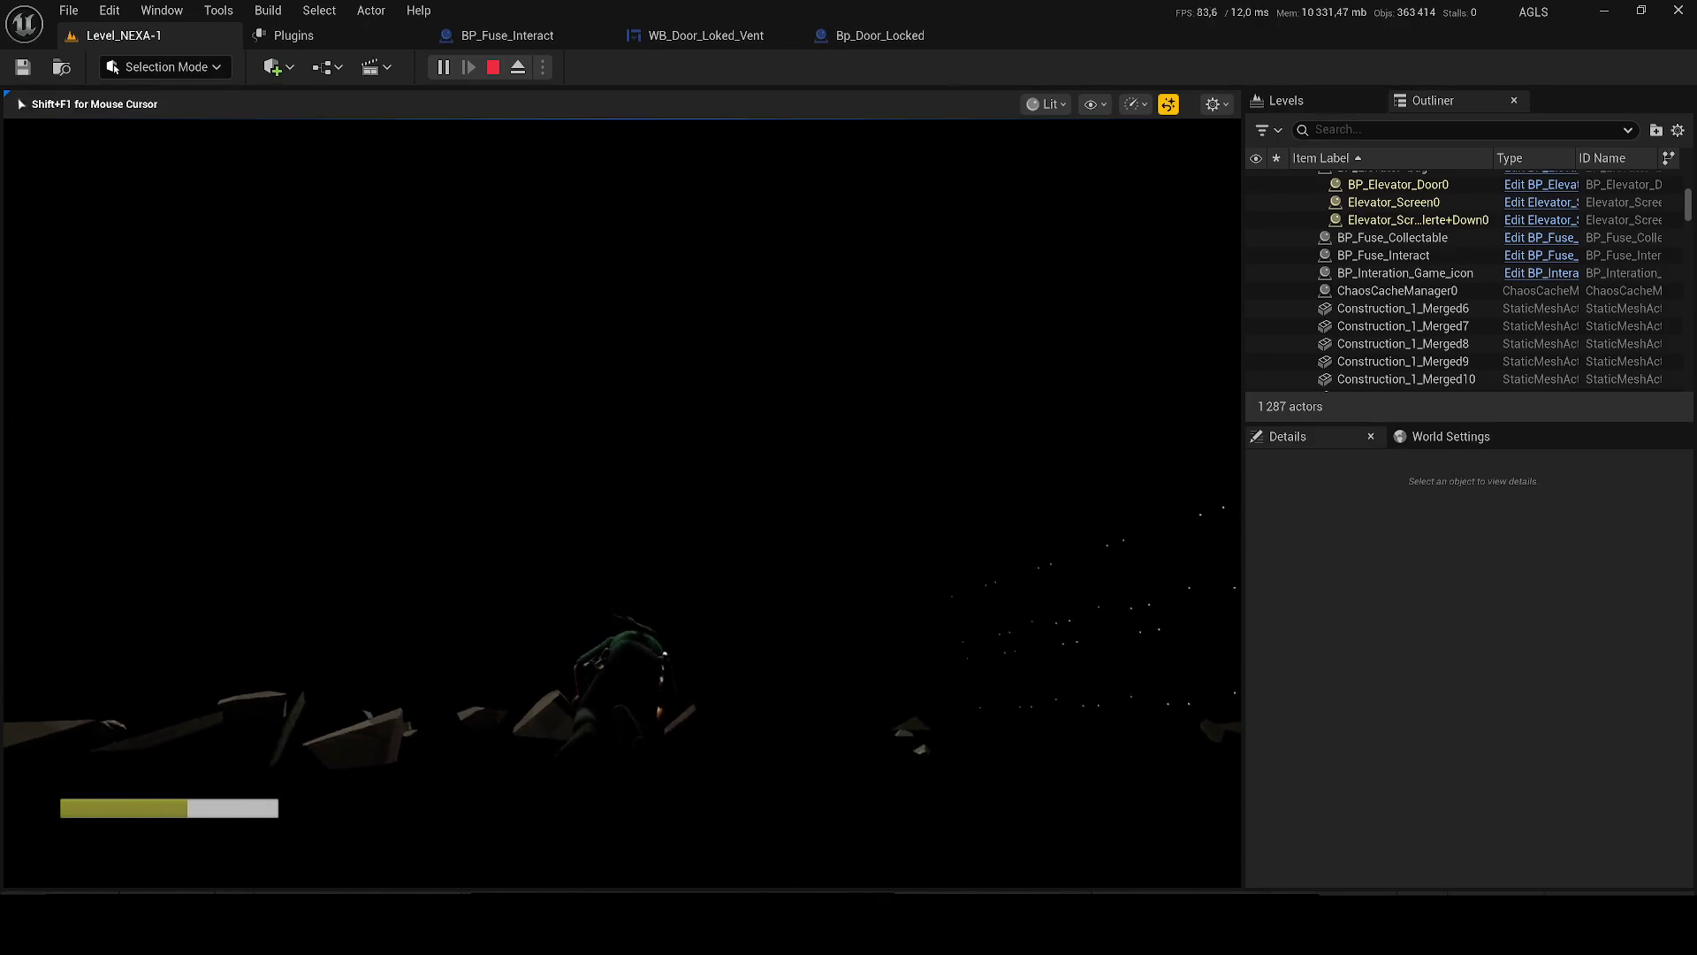
- Check wireframe and lit views, open the gameplay debugger, and keep the current weapon from the wheel
{"action": "key", "text": "F1"}
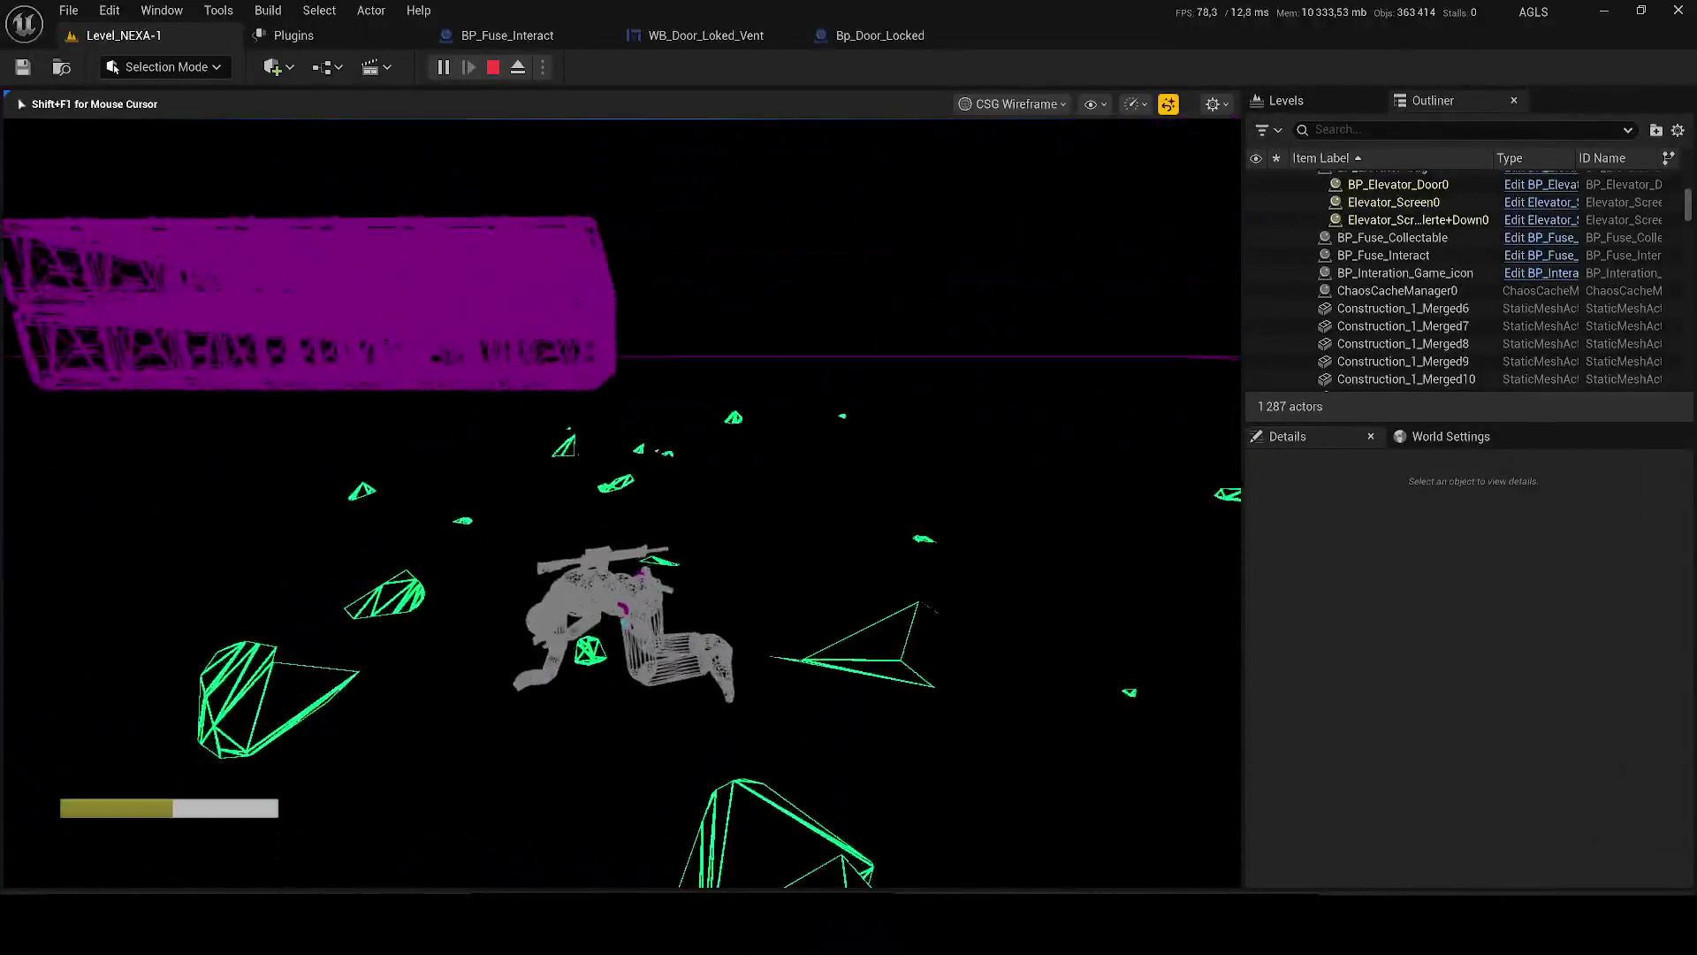
{"action": "key", "text": "F3"}
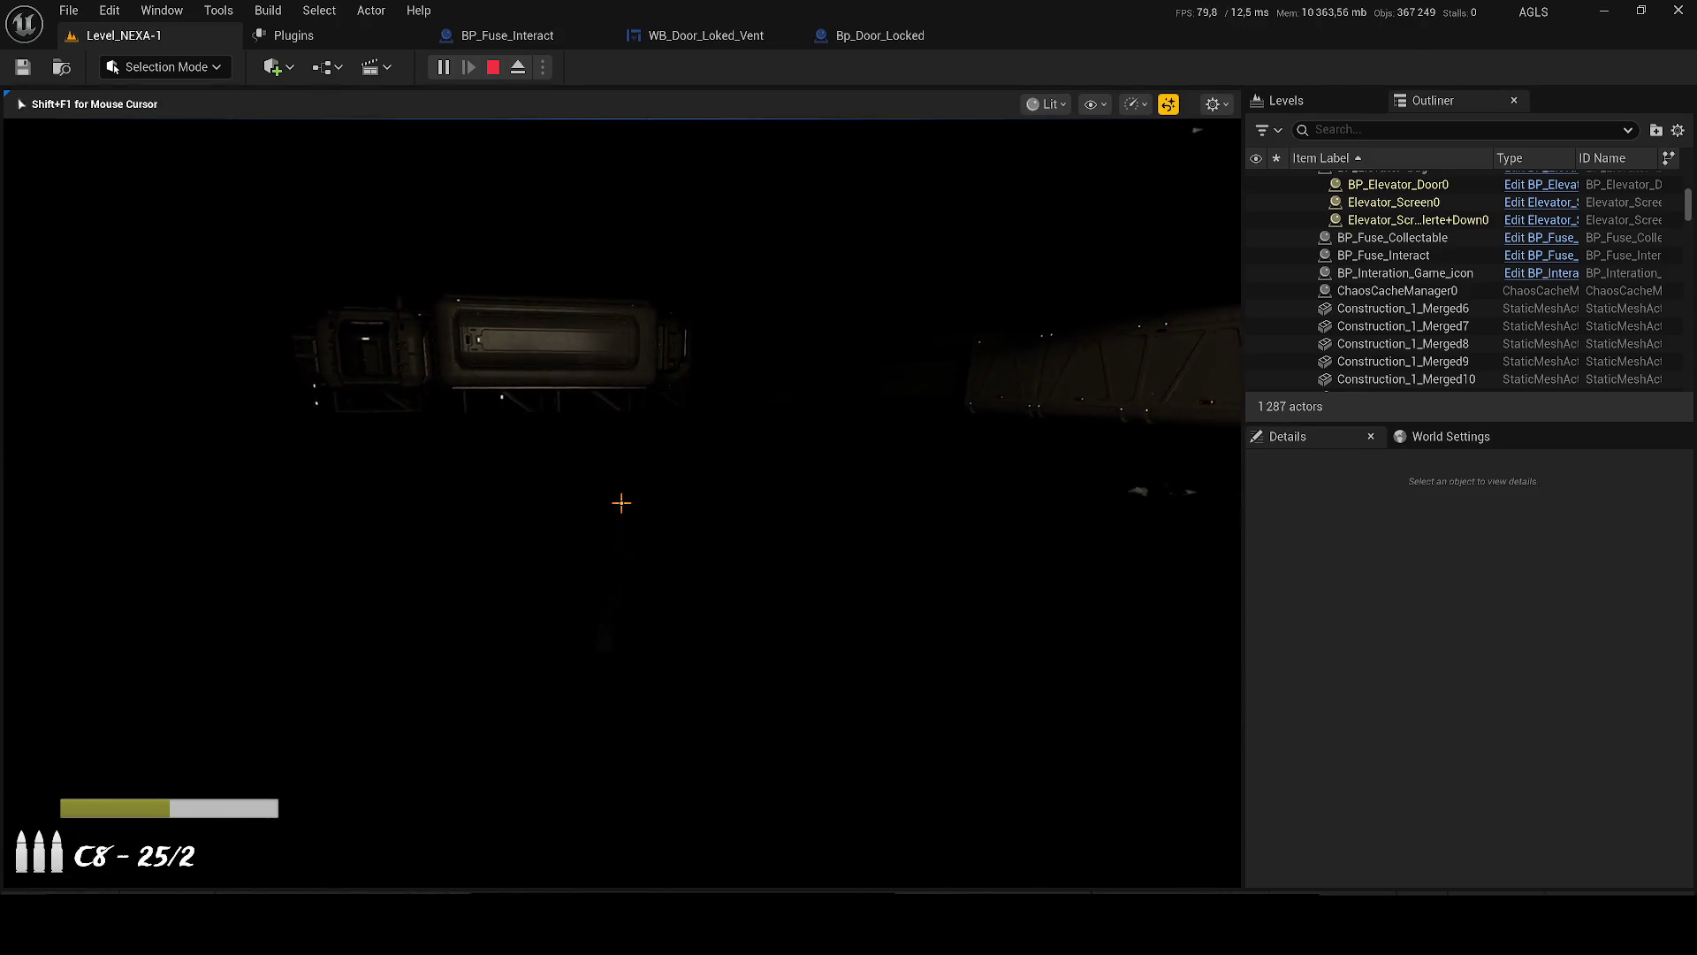
{"action": "key", "text": "apostrophe"}
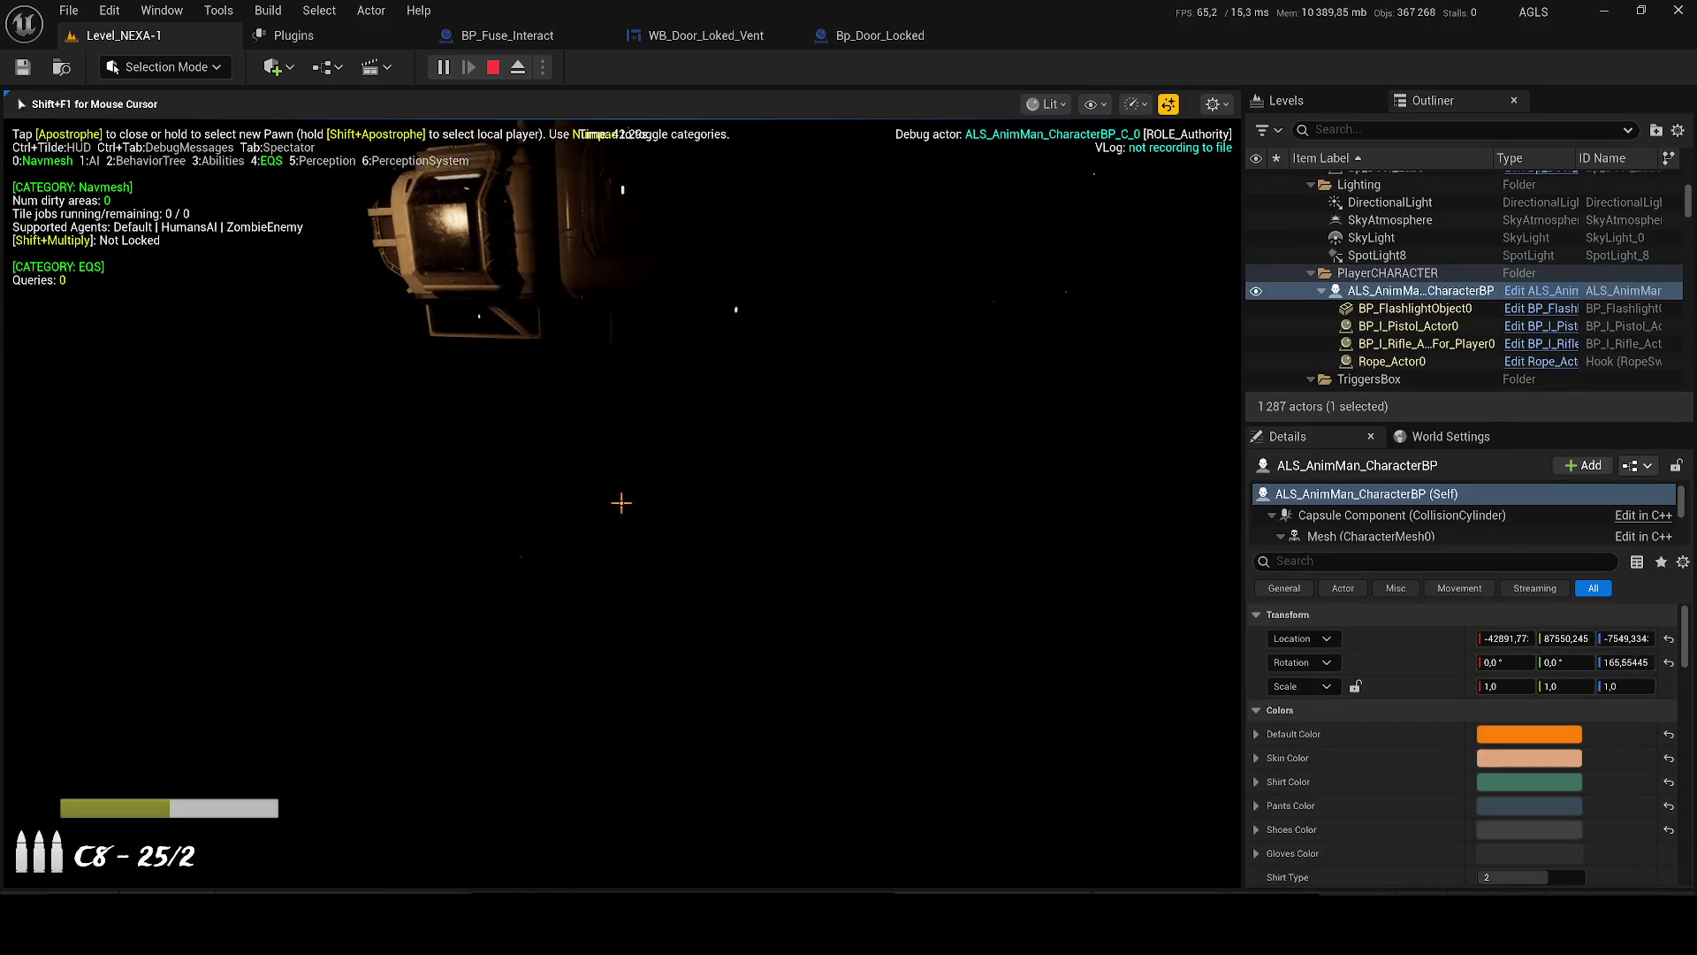
{"action": "key", "text": "q"}
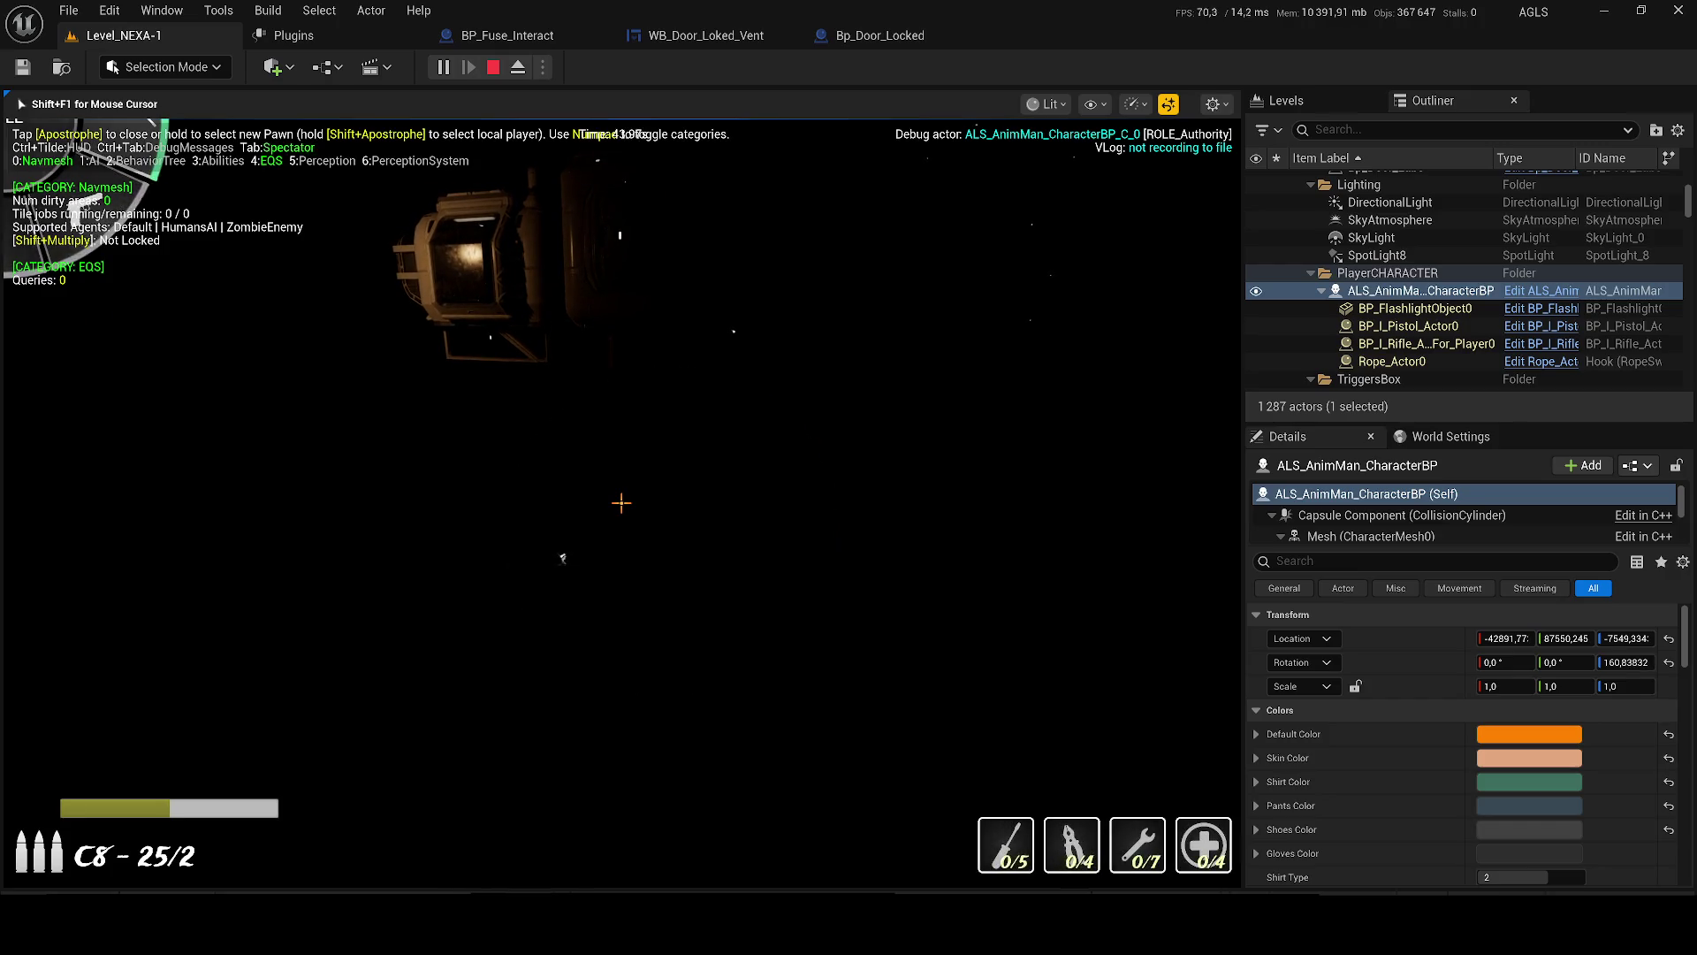
{"action": "left_click", "coordinate": [616, 497]}
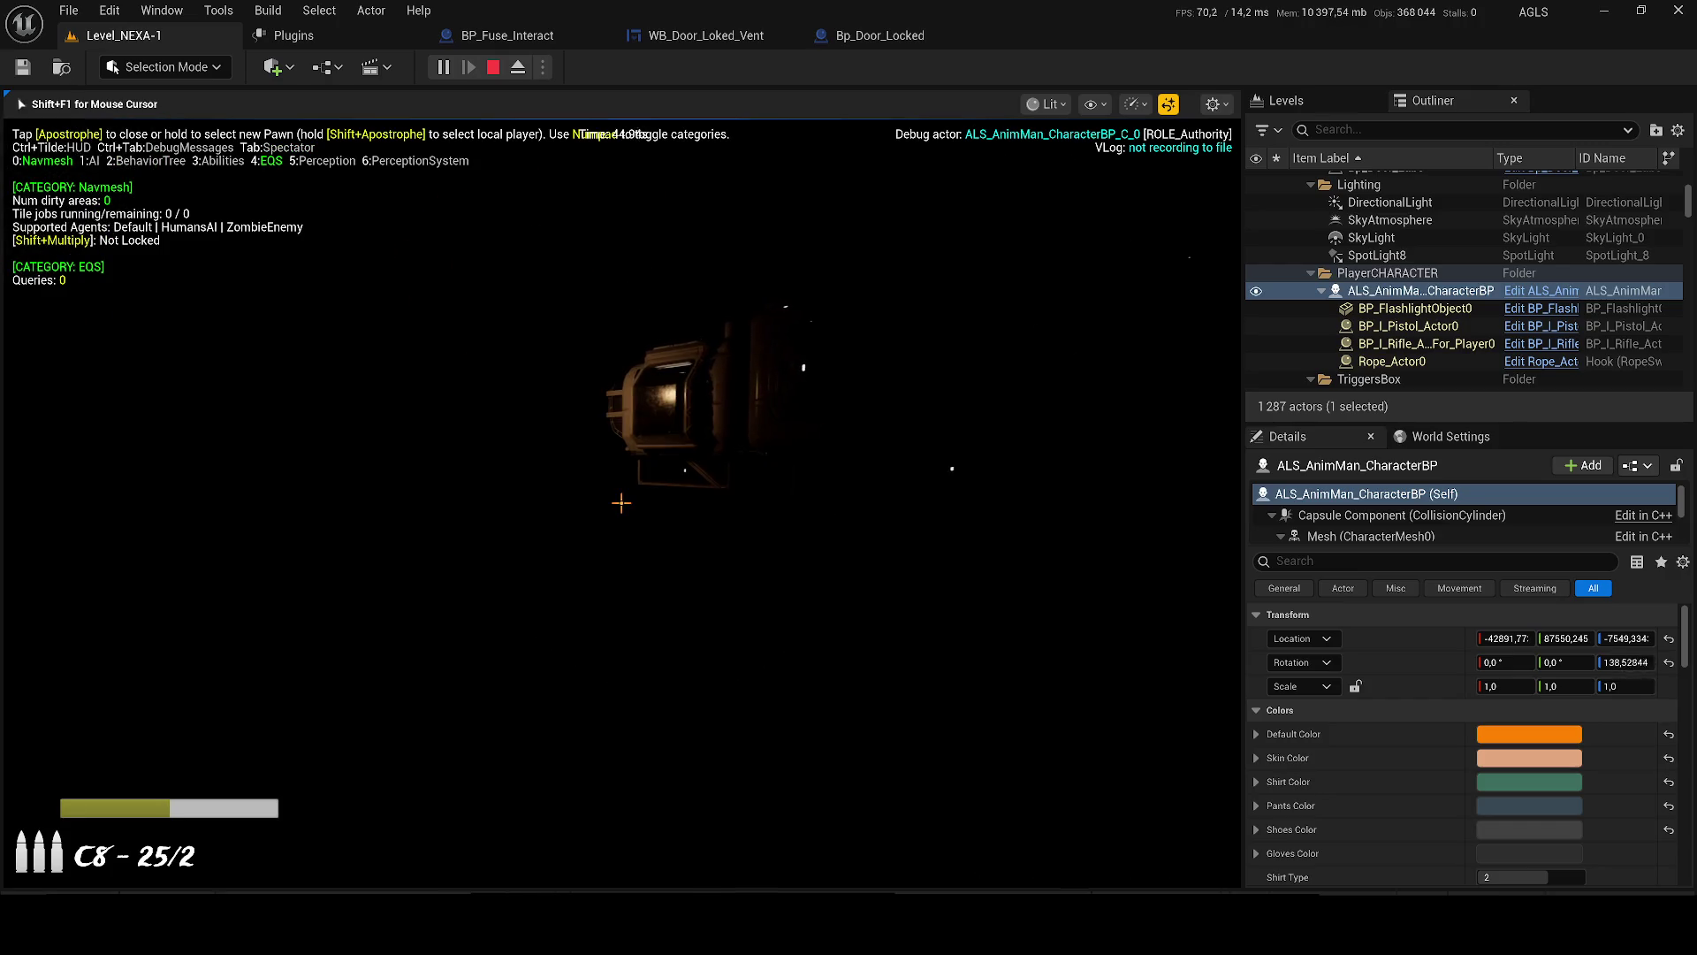
- Fire and reload the rifle at the machine while advancing, reselecting the rifle from the weapon wheel
{"action": "key", "text": "w"}
{"action": "left_click_drag", "start_coordinate": [621, 502], "coordinate": [622, 502]}
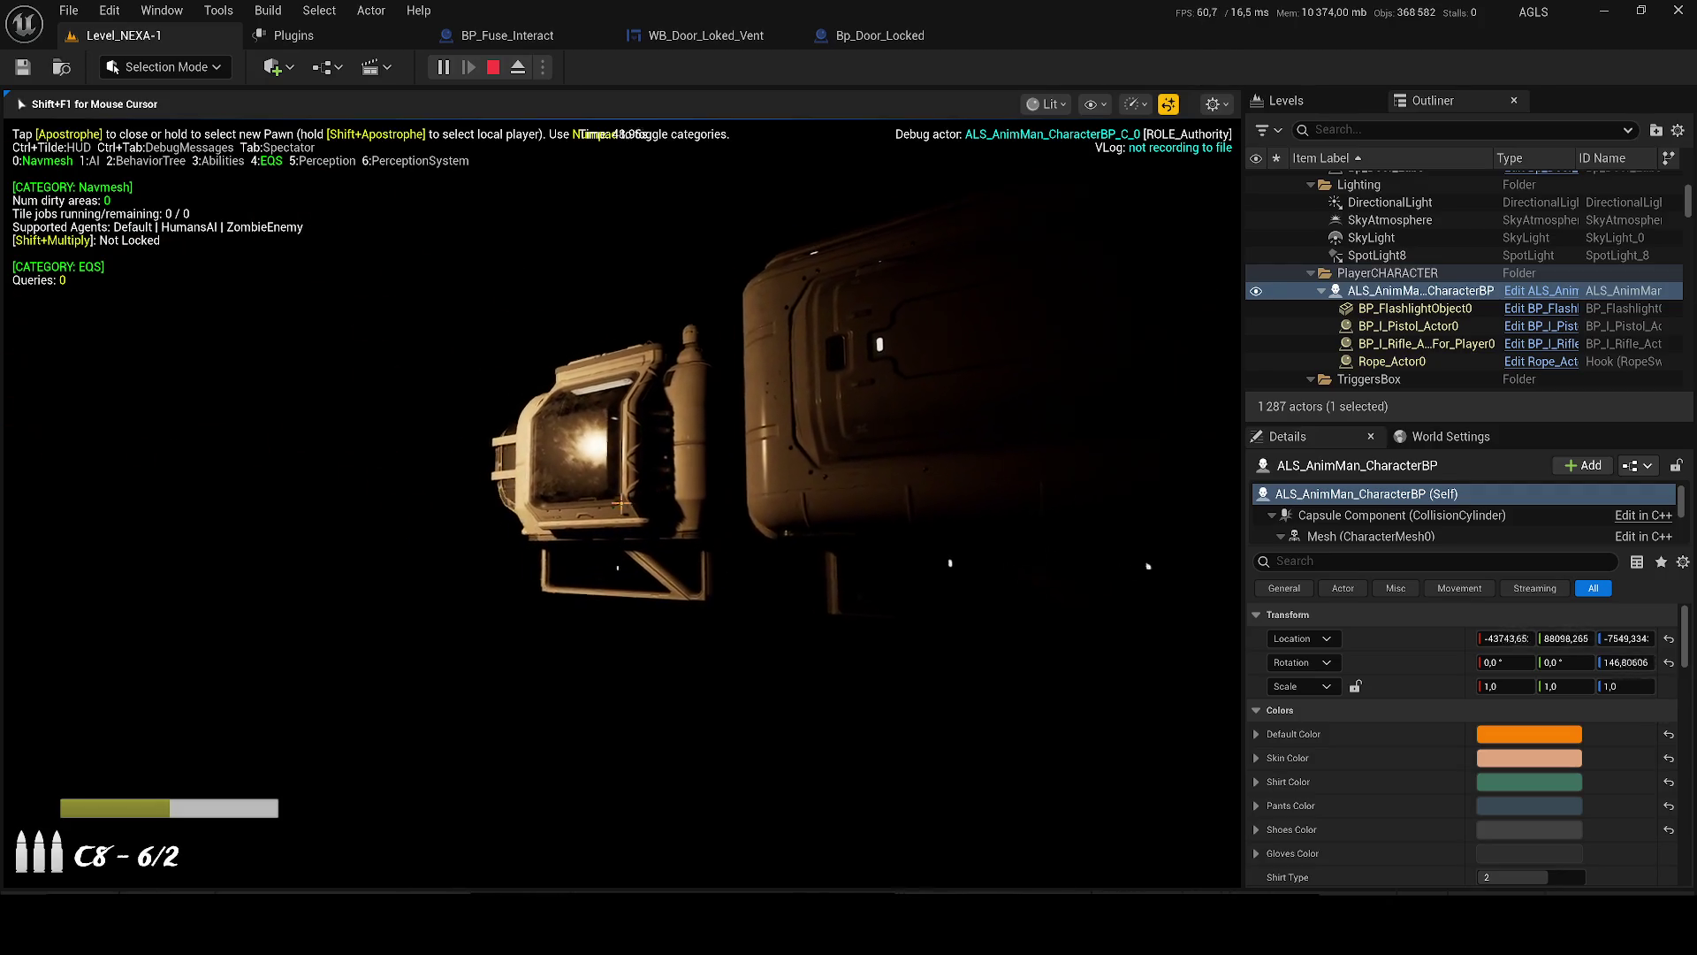
{"action": "key", "text": "w"}
{"action": "key", "text": "r"}
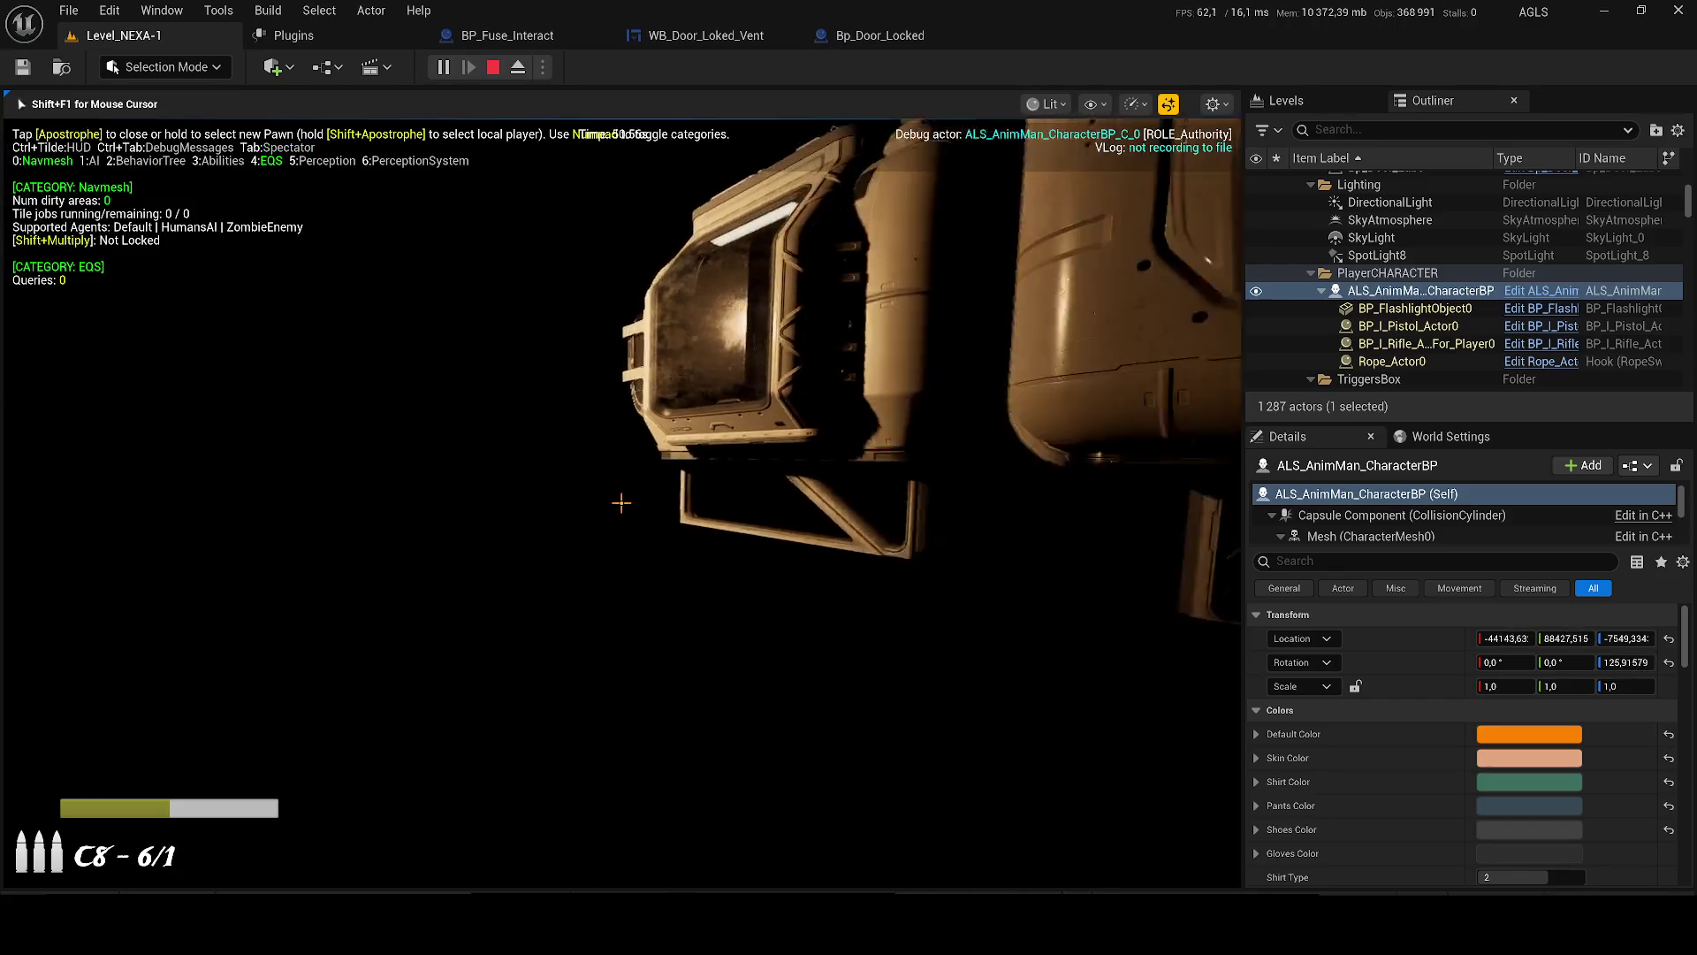
{"action": "key", "text": "q"}
{"action": "left_click", "coordinate": [622, 503]}
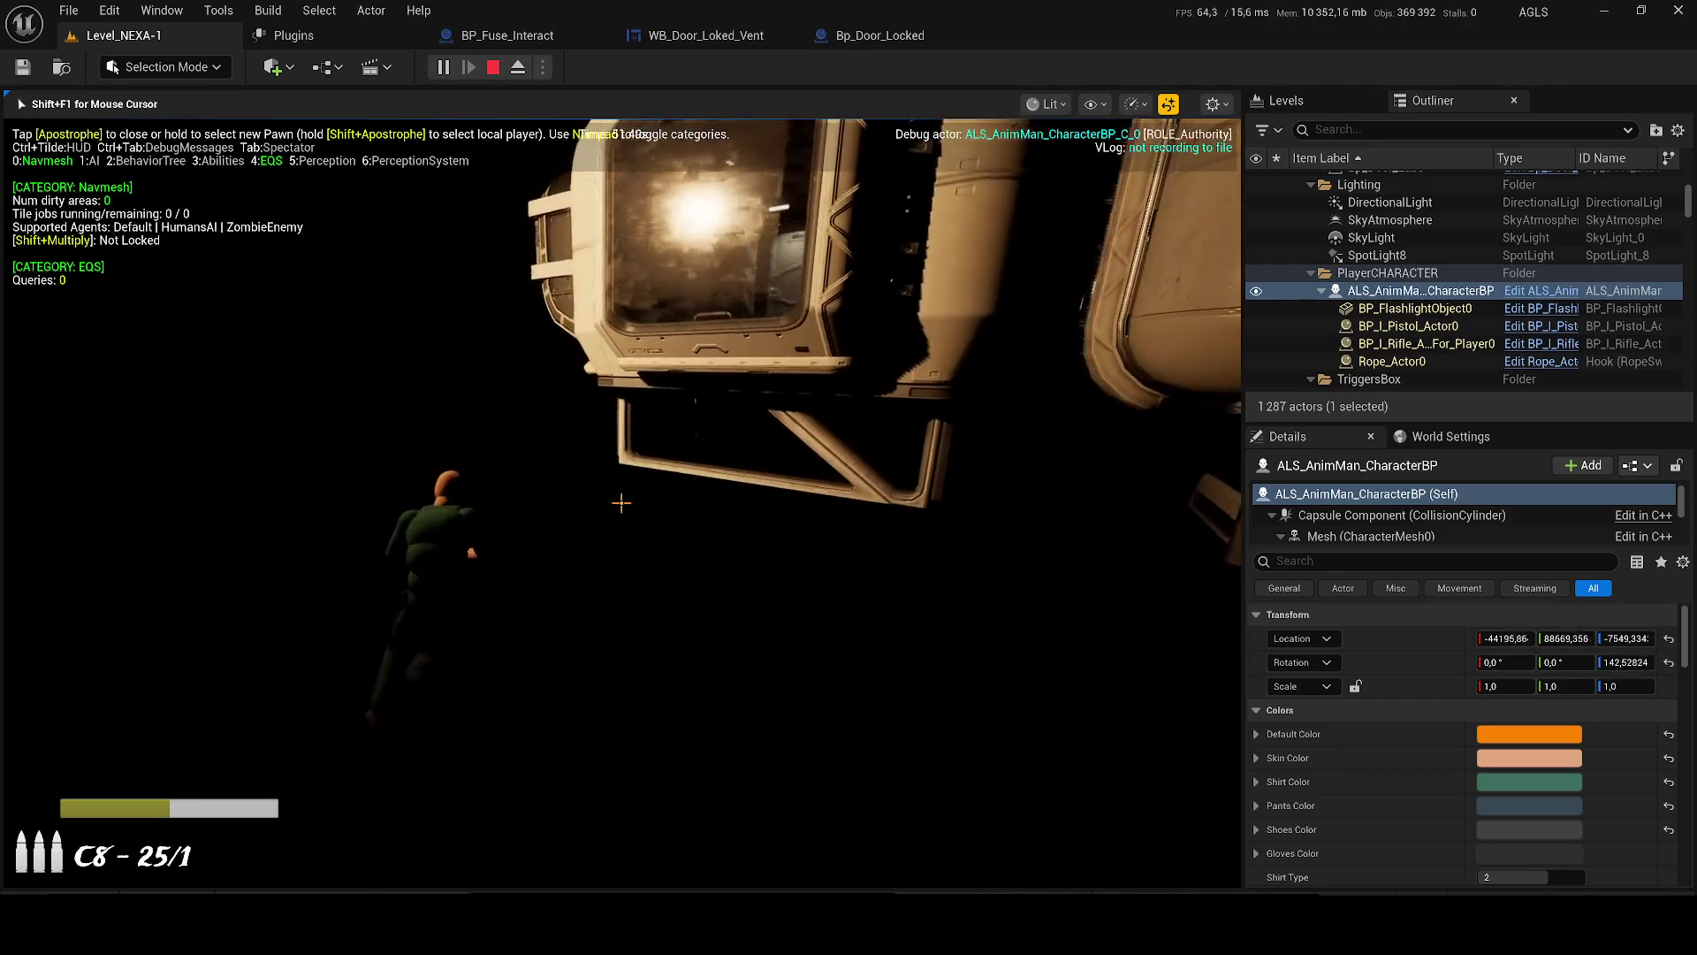
{"action": "key", "text": "q"}
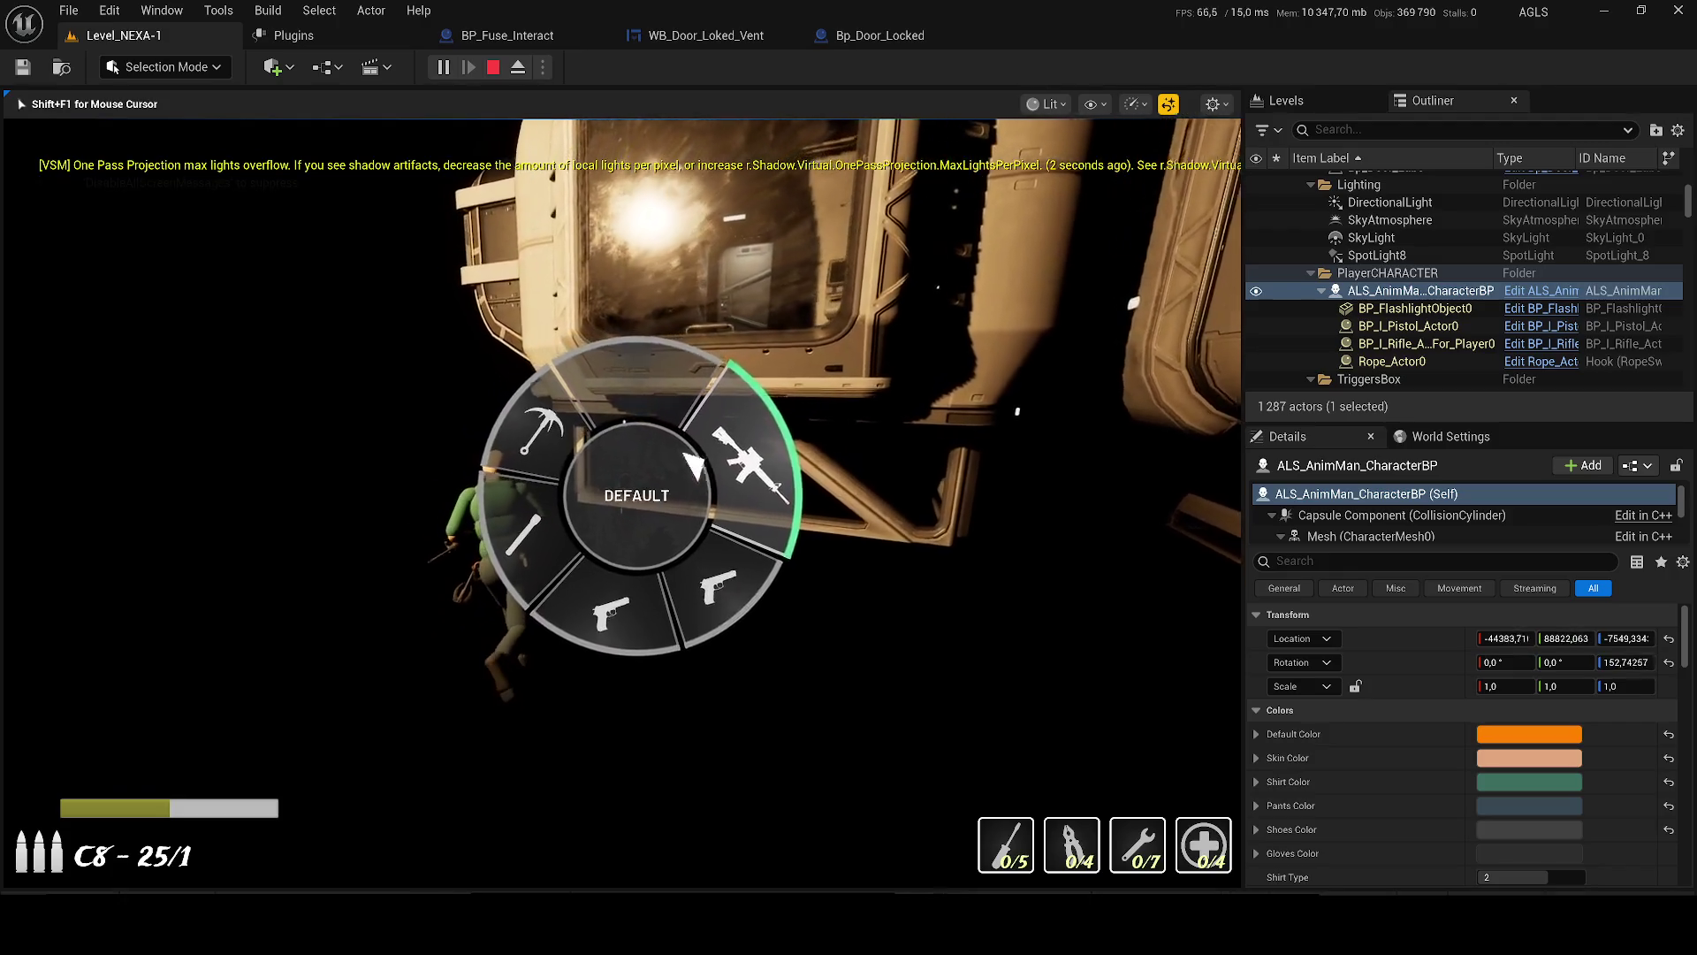
{"action": "left_click", "coordinate": [698, 478]}
- Walk around the machine's large hull into the darkness, then stop the play session with Esc
{"action": "key", "text": "w"}
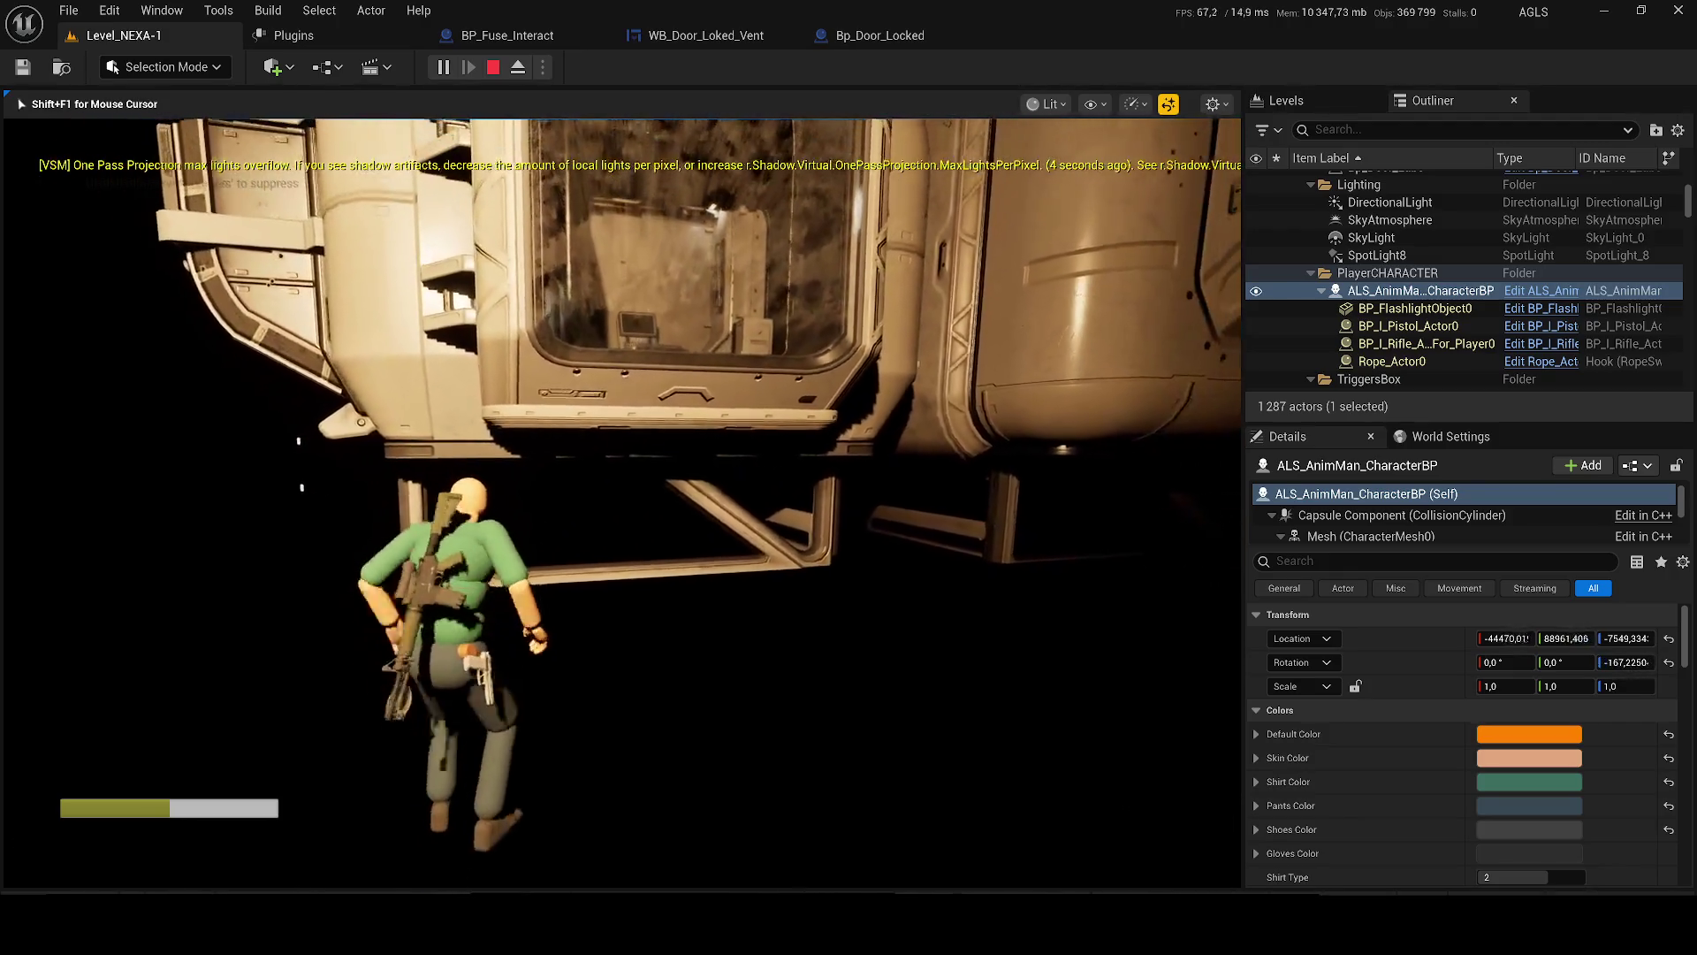
{"action": "key", "text": "q"}
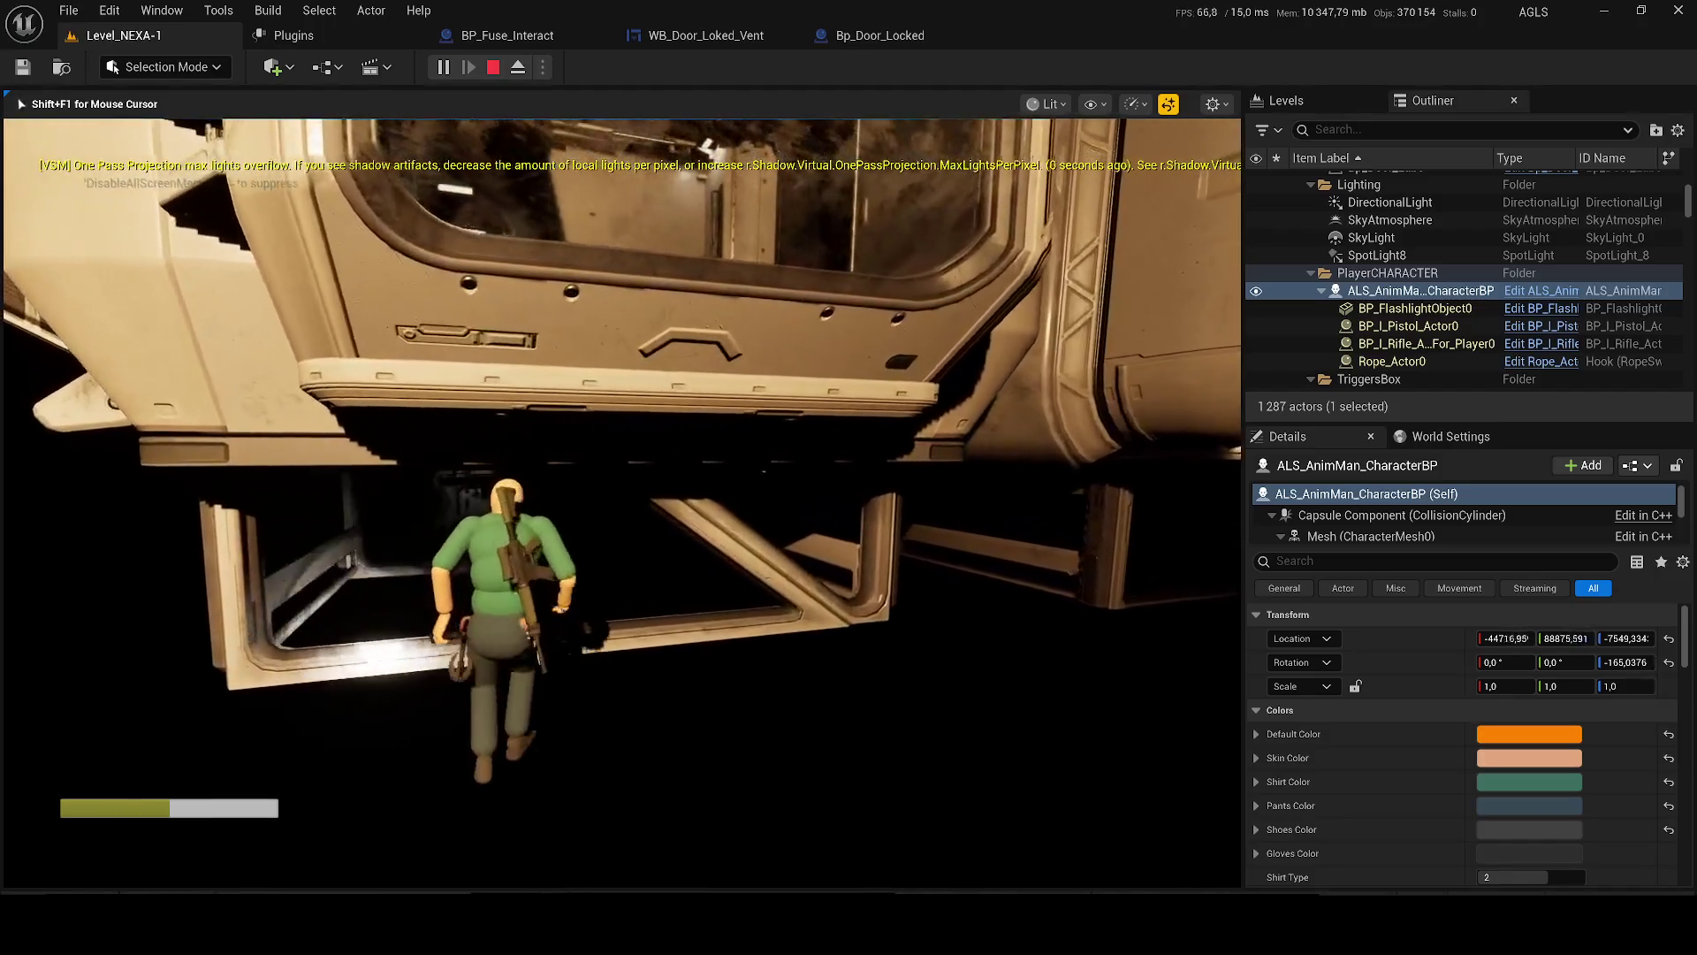
{"action": "key", "text": "q"}
{"action": "key", "text": "w"}
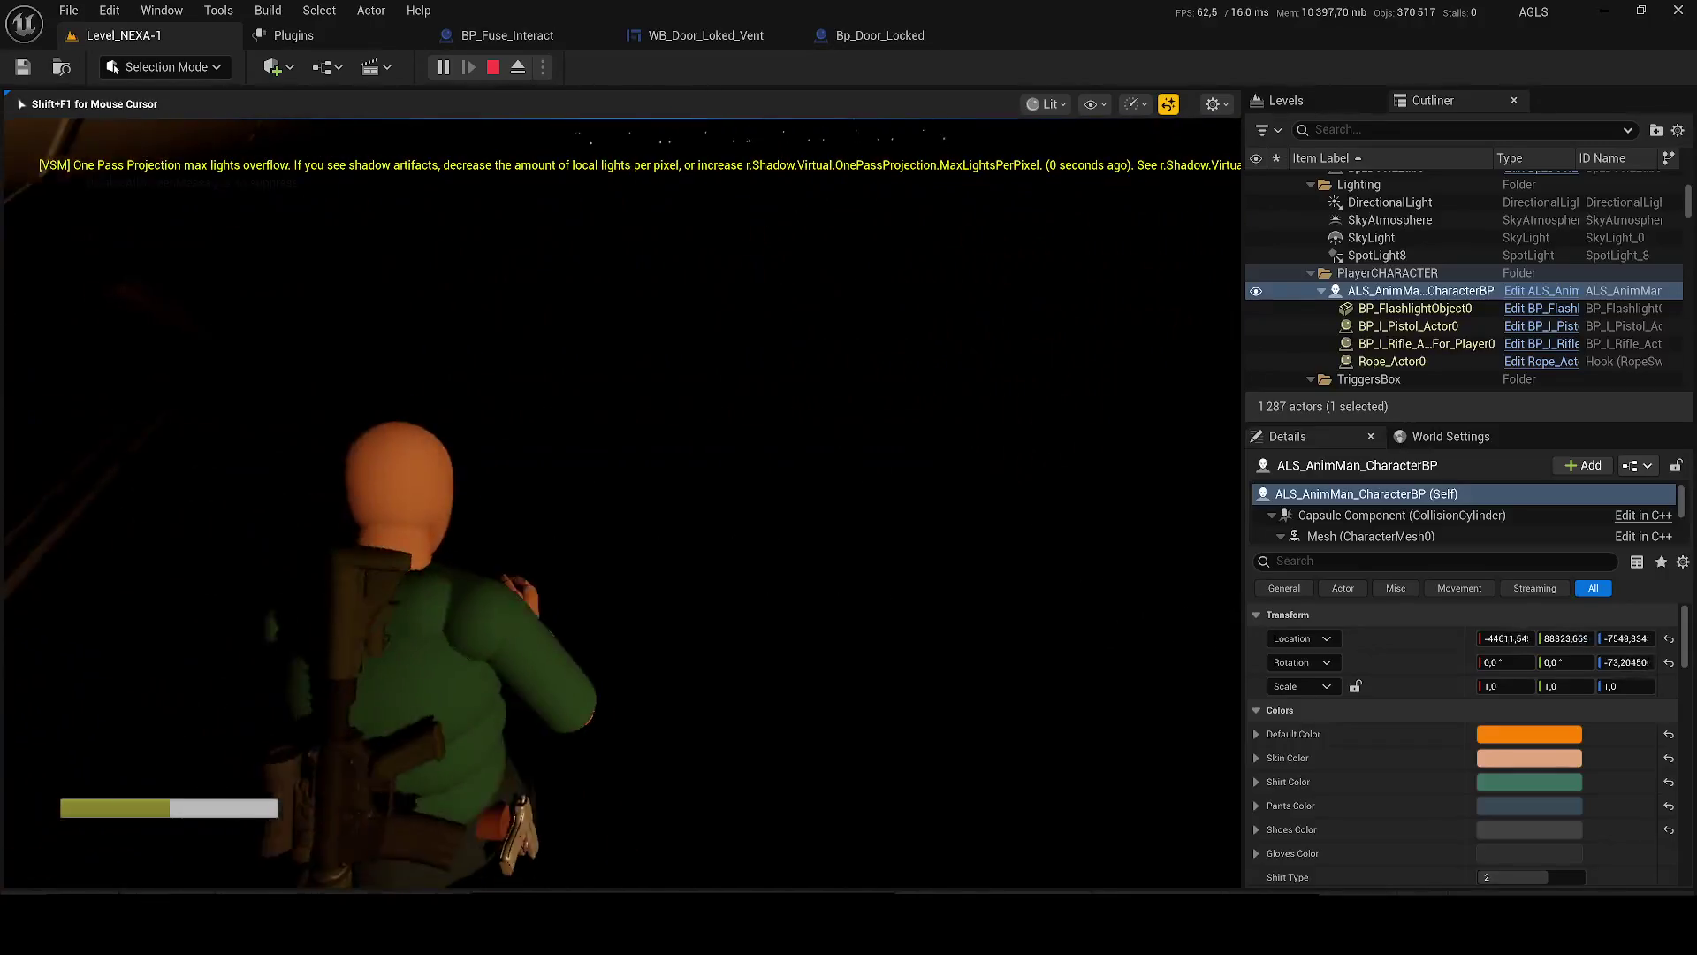
{"action": "key", "text": "w"}
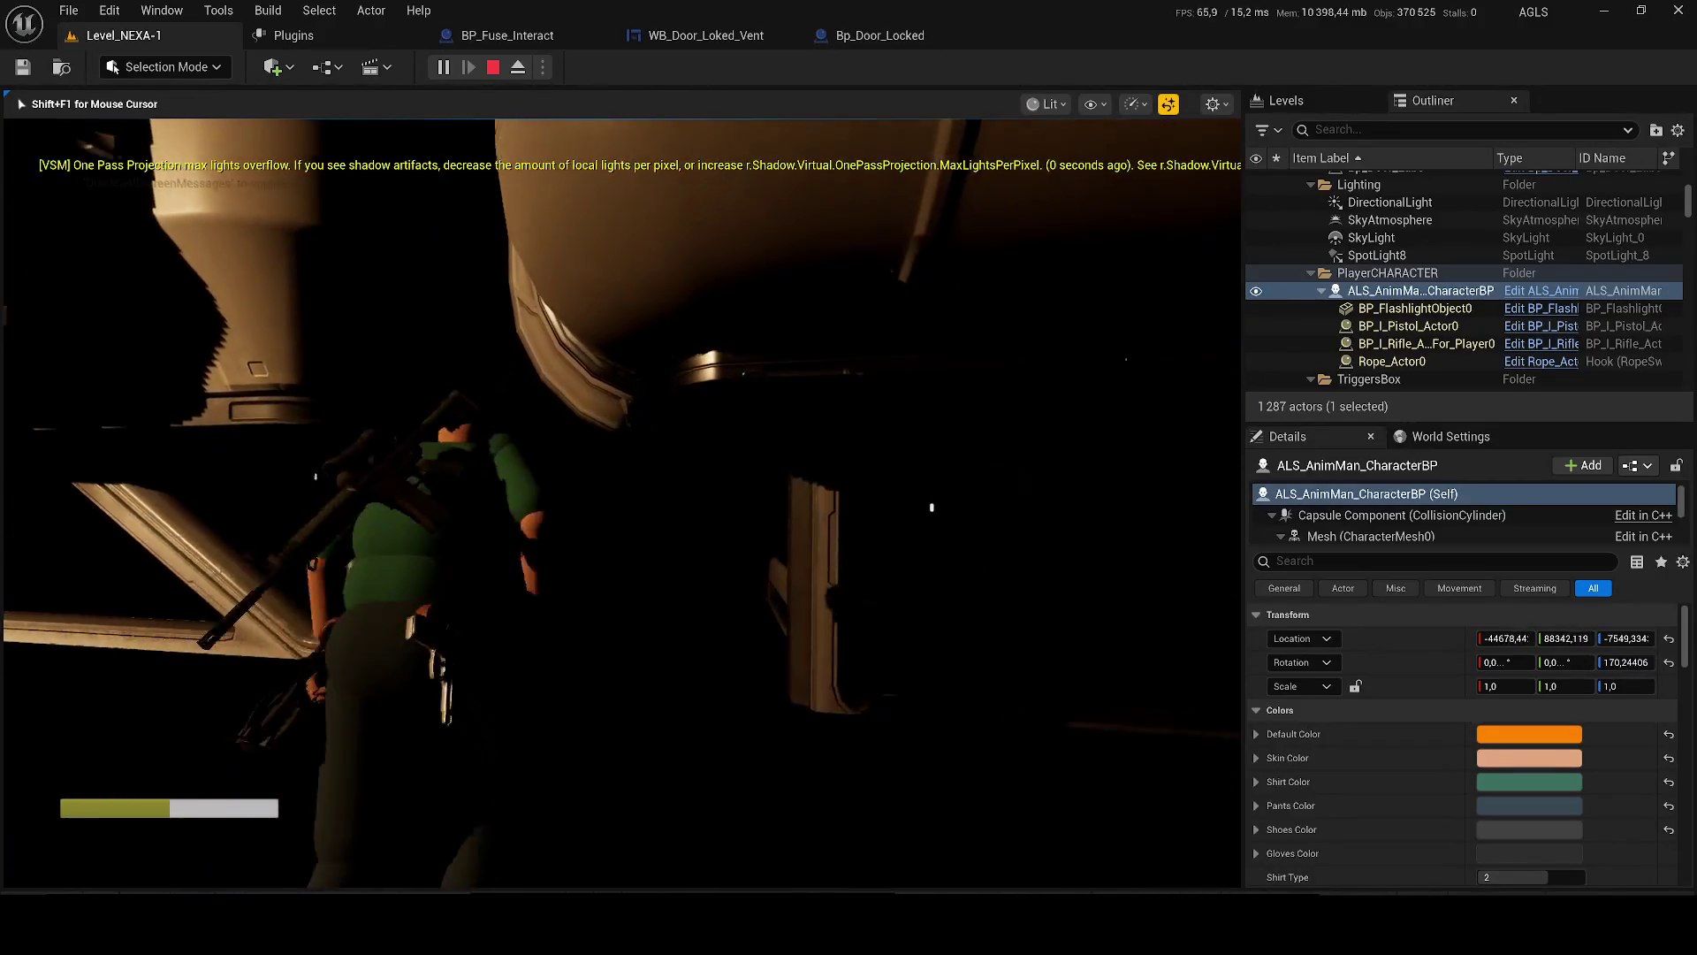
{"action": "key", "text": "w"}
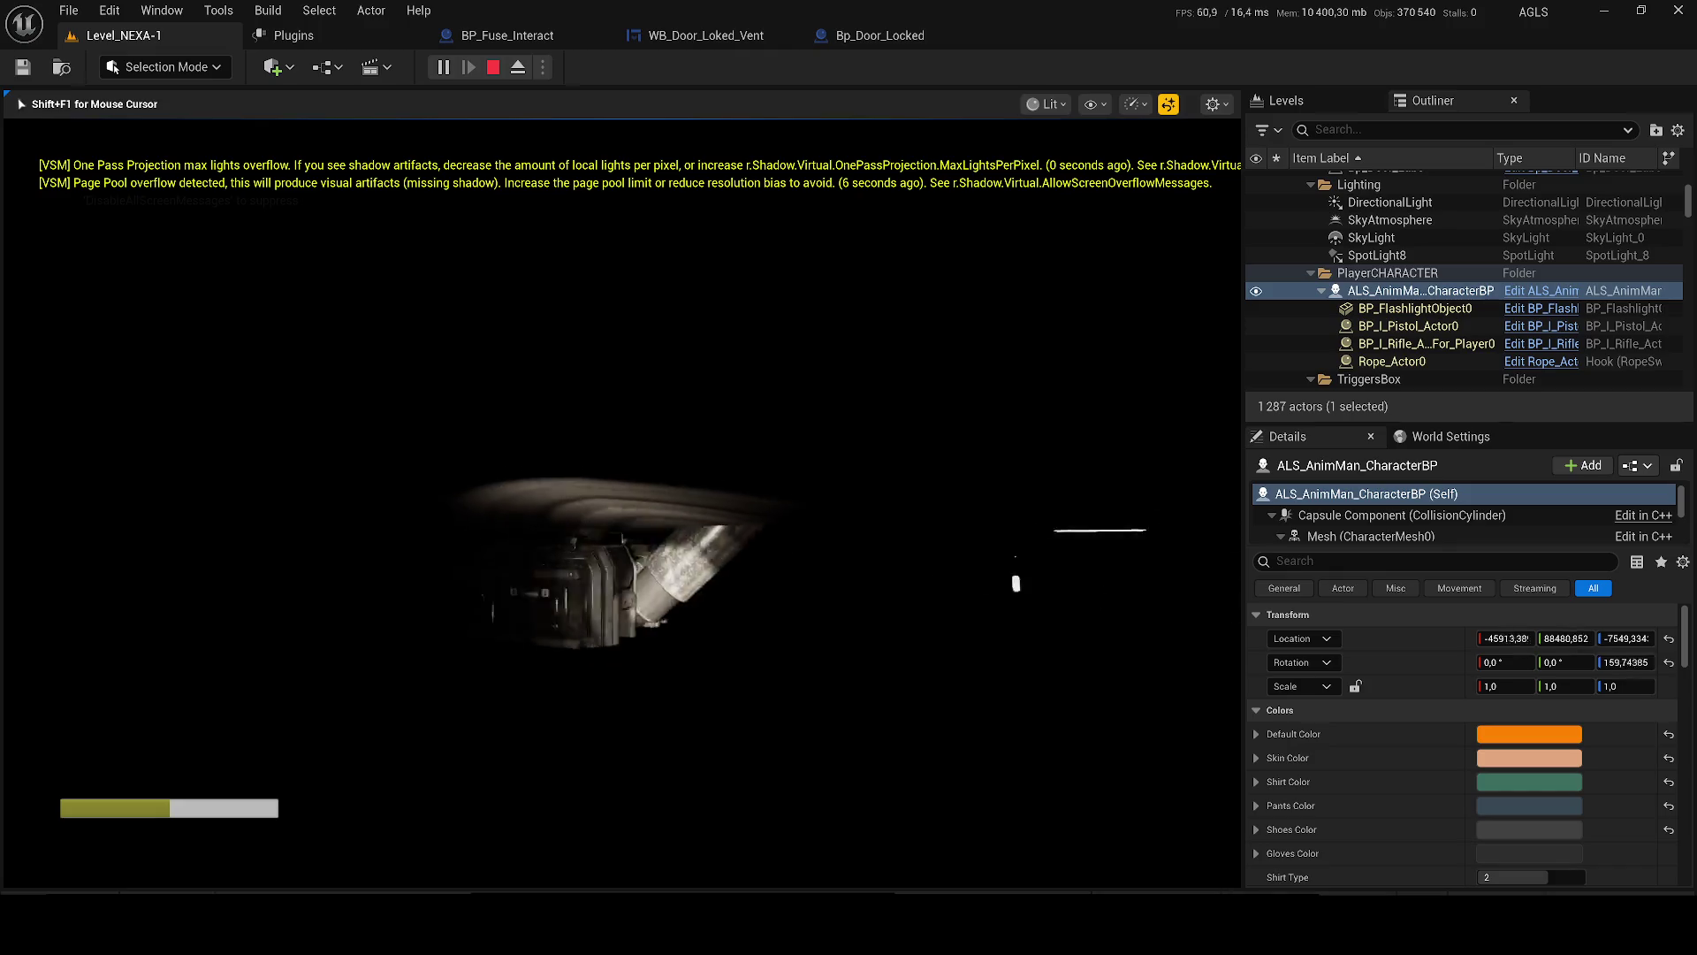
{"action": "key", "text": "Escape"}
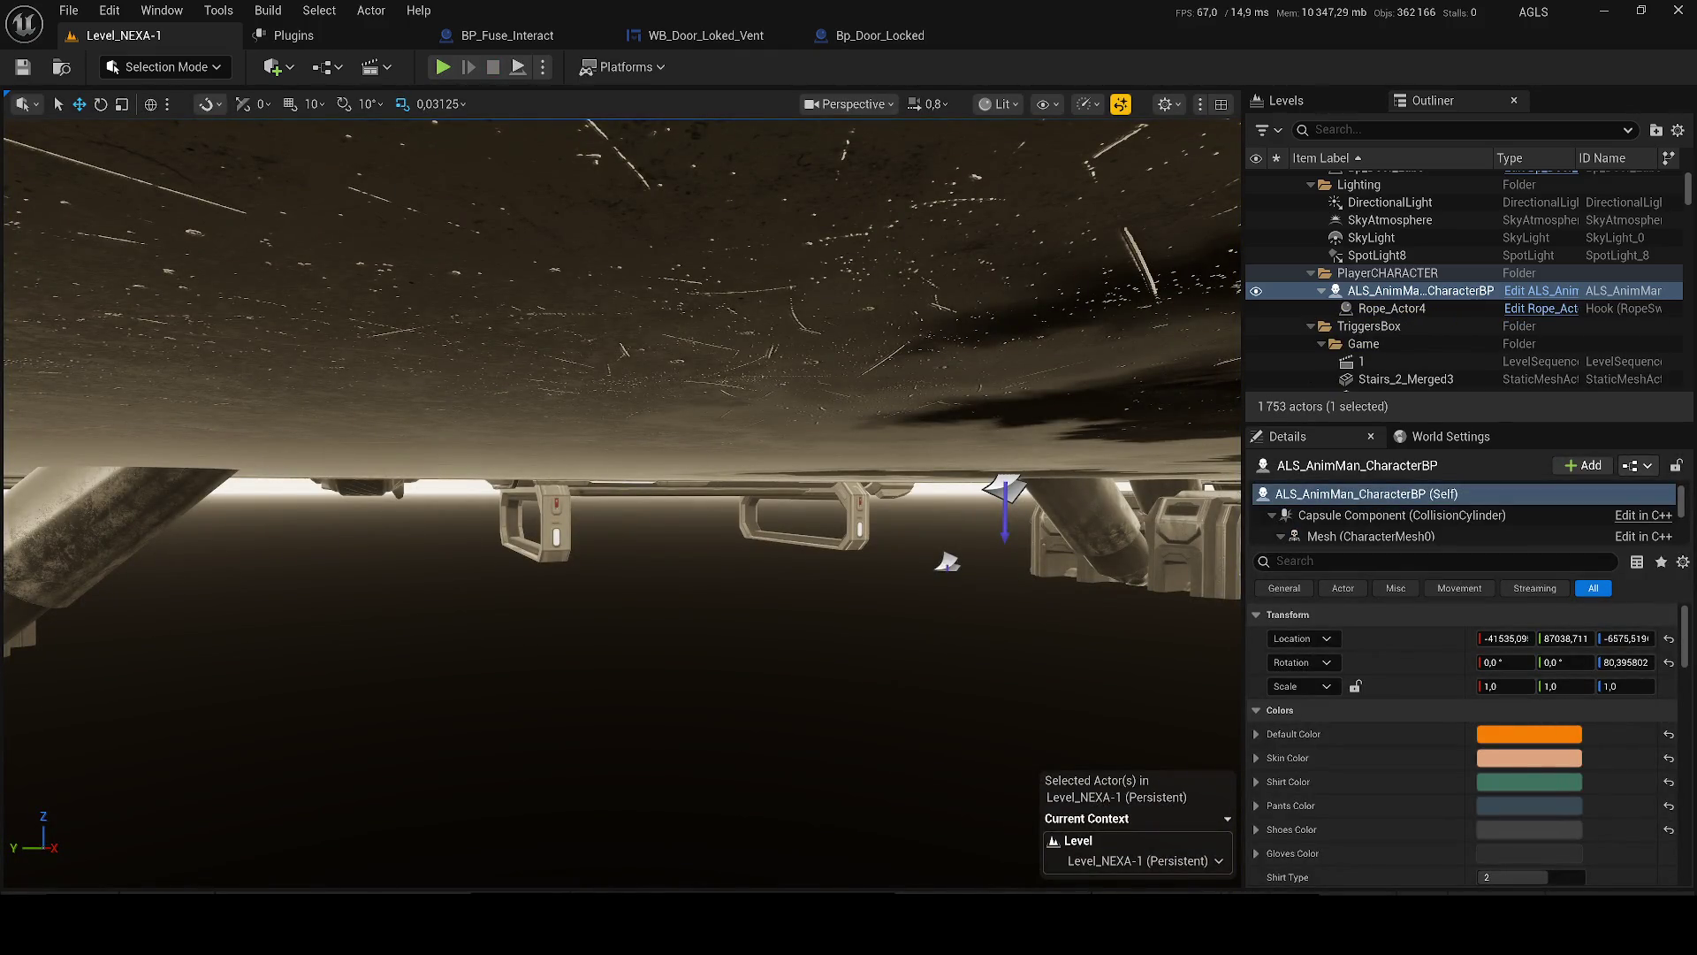
- Fly the camera out for an overview, dismiss the save-assets prompt, and focus on the character
{"action": "scroll", "coordinate": [618, 496], "scroll_direction": "up", "scroll_amount": 3}
{"action": "key", "text": "s"}
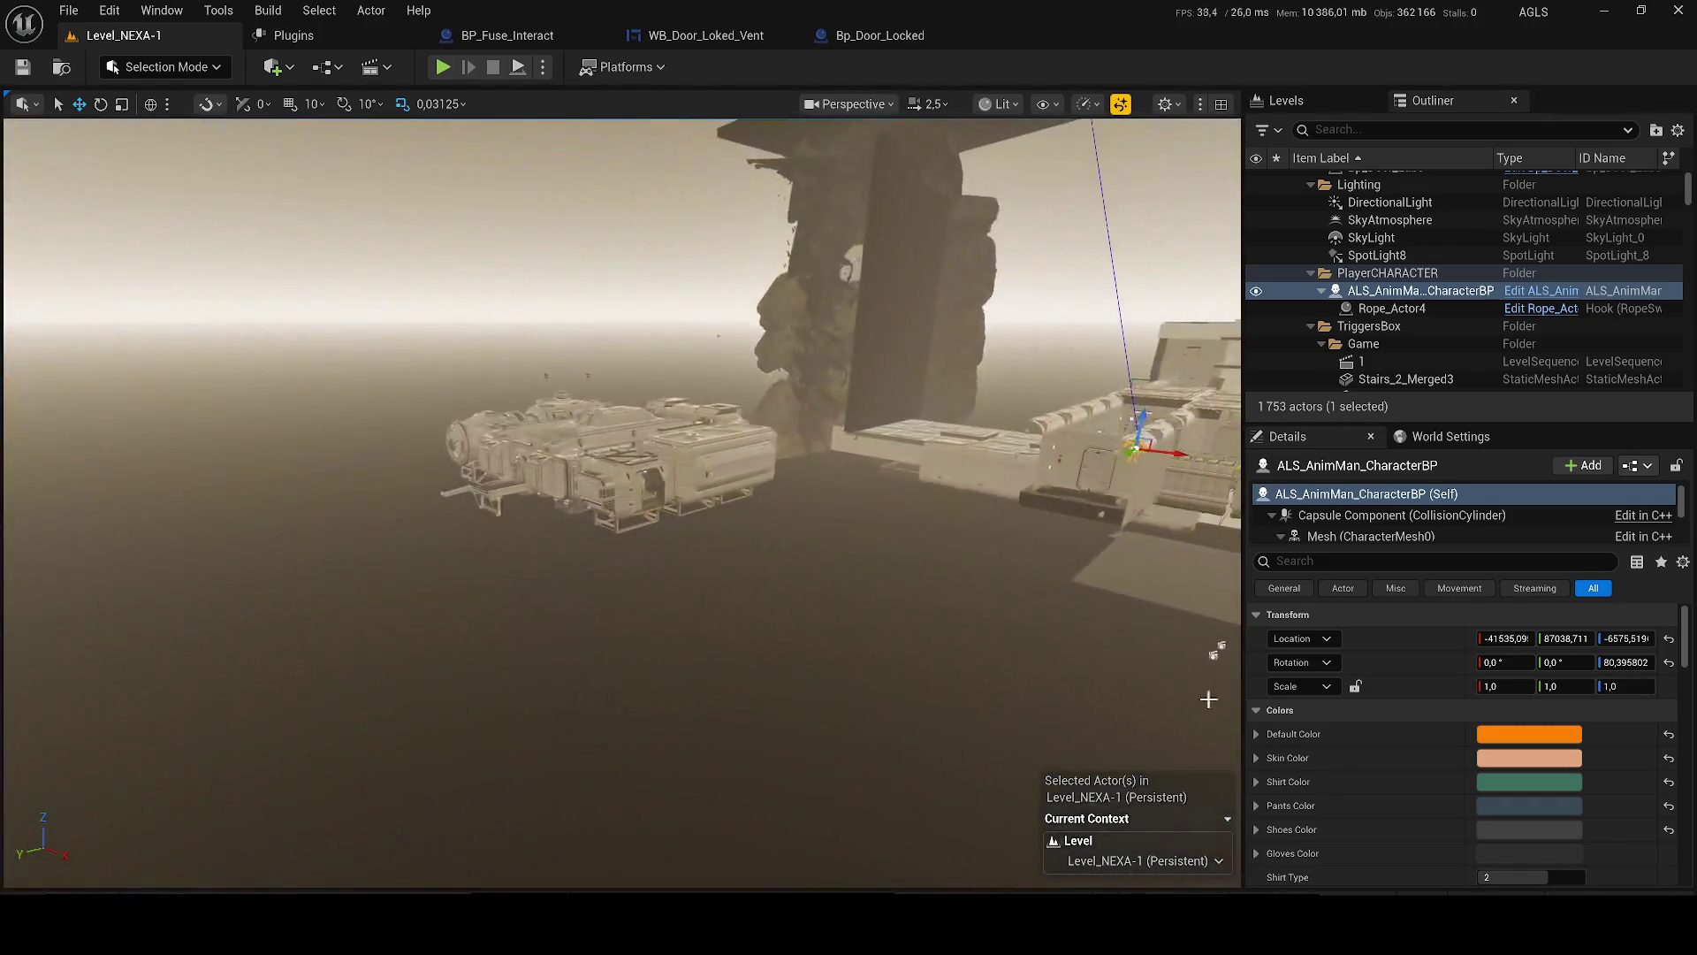
{"action": "key", "text": "ctrl+shift+s"}
{"action": "left_click", "coordinate": [1028, 677]}
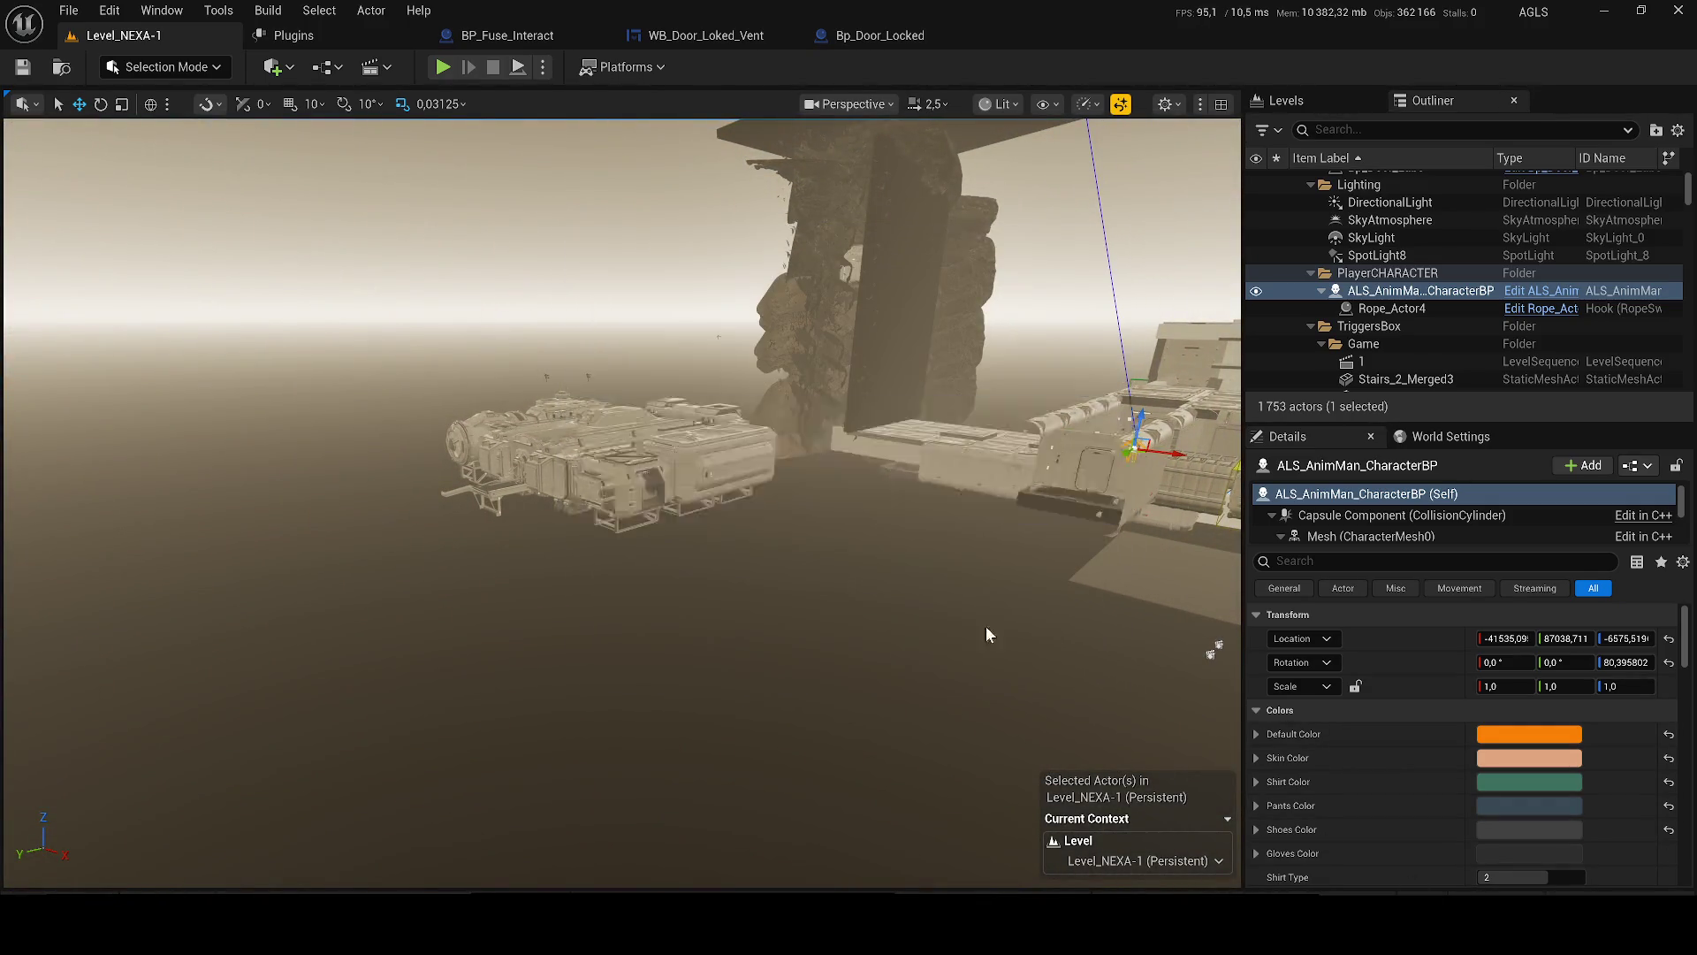
{"action": "key", "text": "f"}
- Fly the camera in toward the pipes and launch Play-In-Editor from the play options menu
{"action": "scroll", "coordinate": [619, 495], "scroll_direction": "down", "scroll_amount": 2}
{"action": "key", "text": "w"}
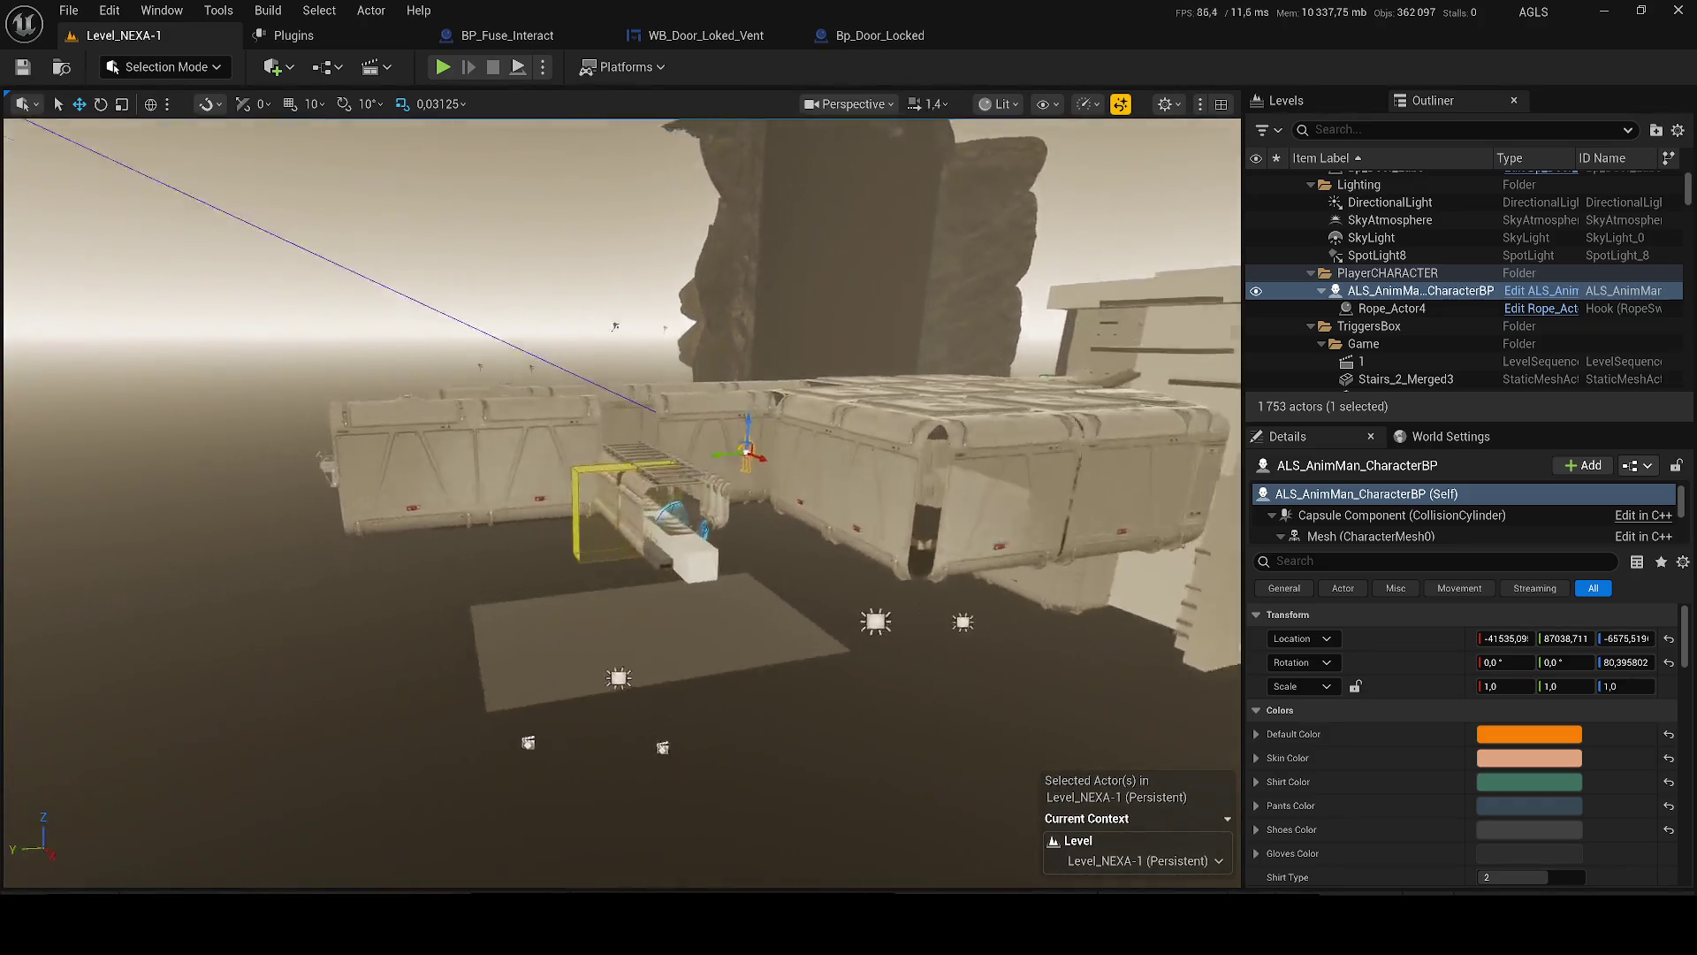
{"action": "scroll", "coordinate": [619, 496], "scroll_direction": "down", "scroll_amount": 1}
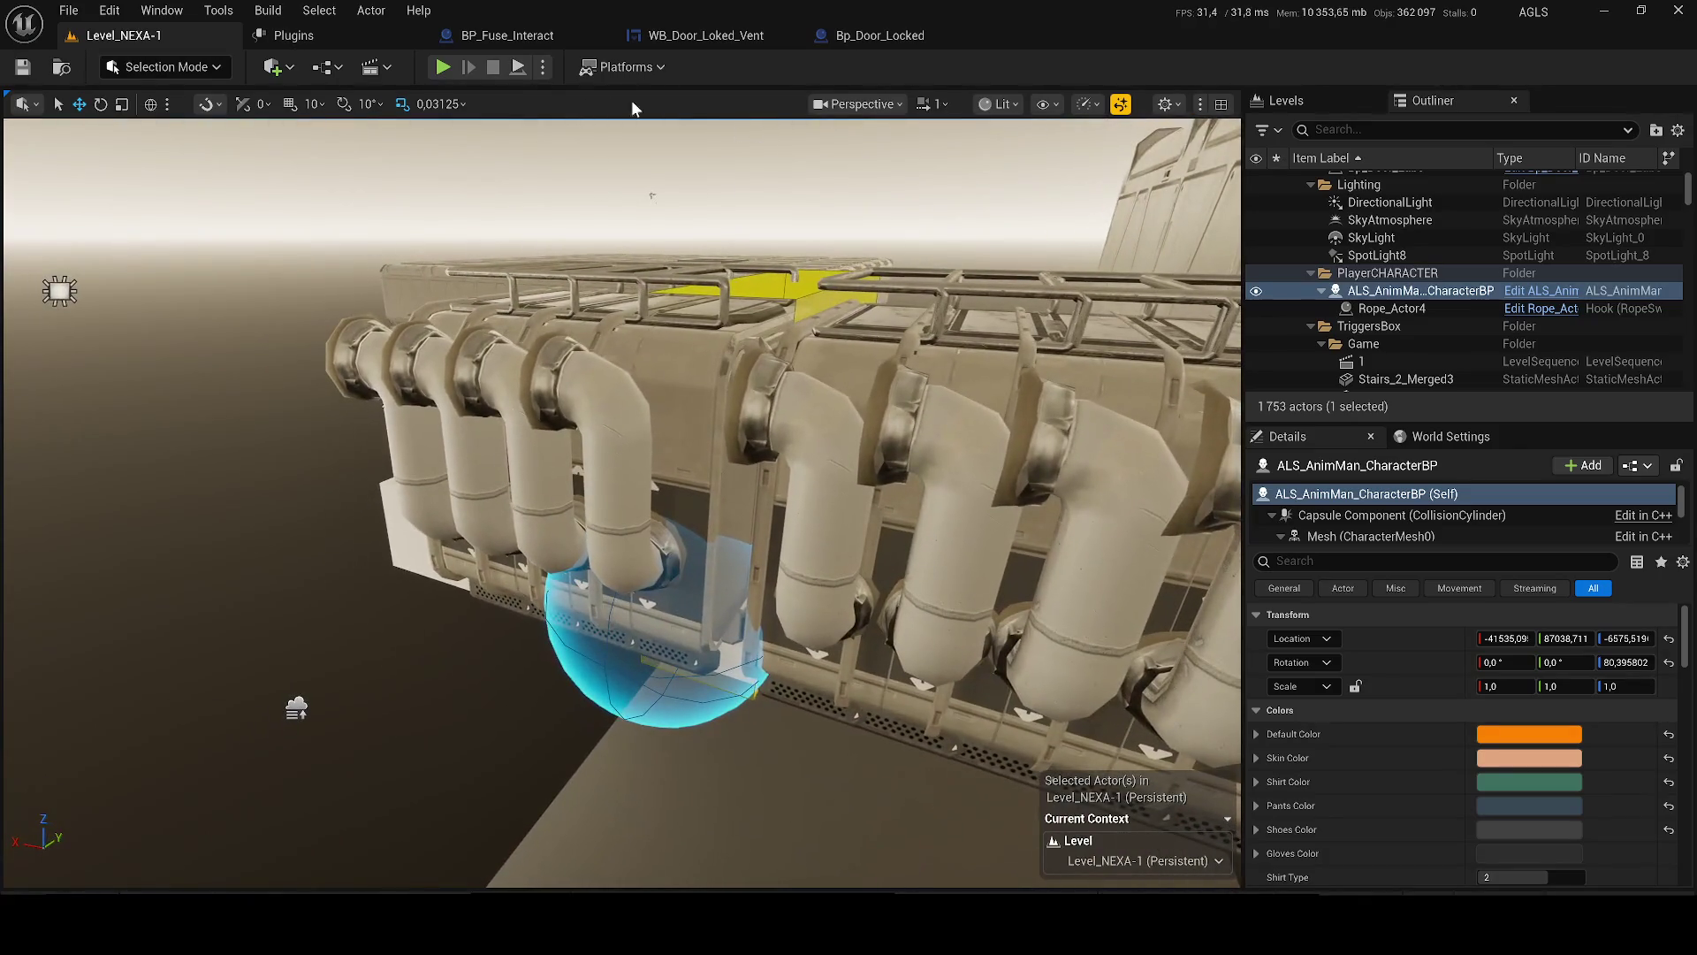
{"action": "left_click", "coordinate": [544, 72]}
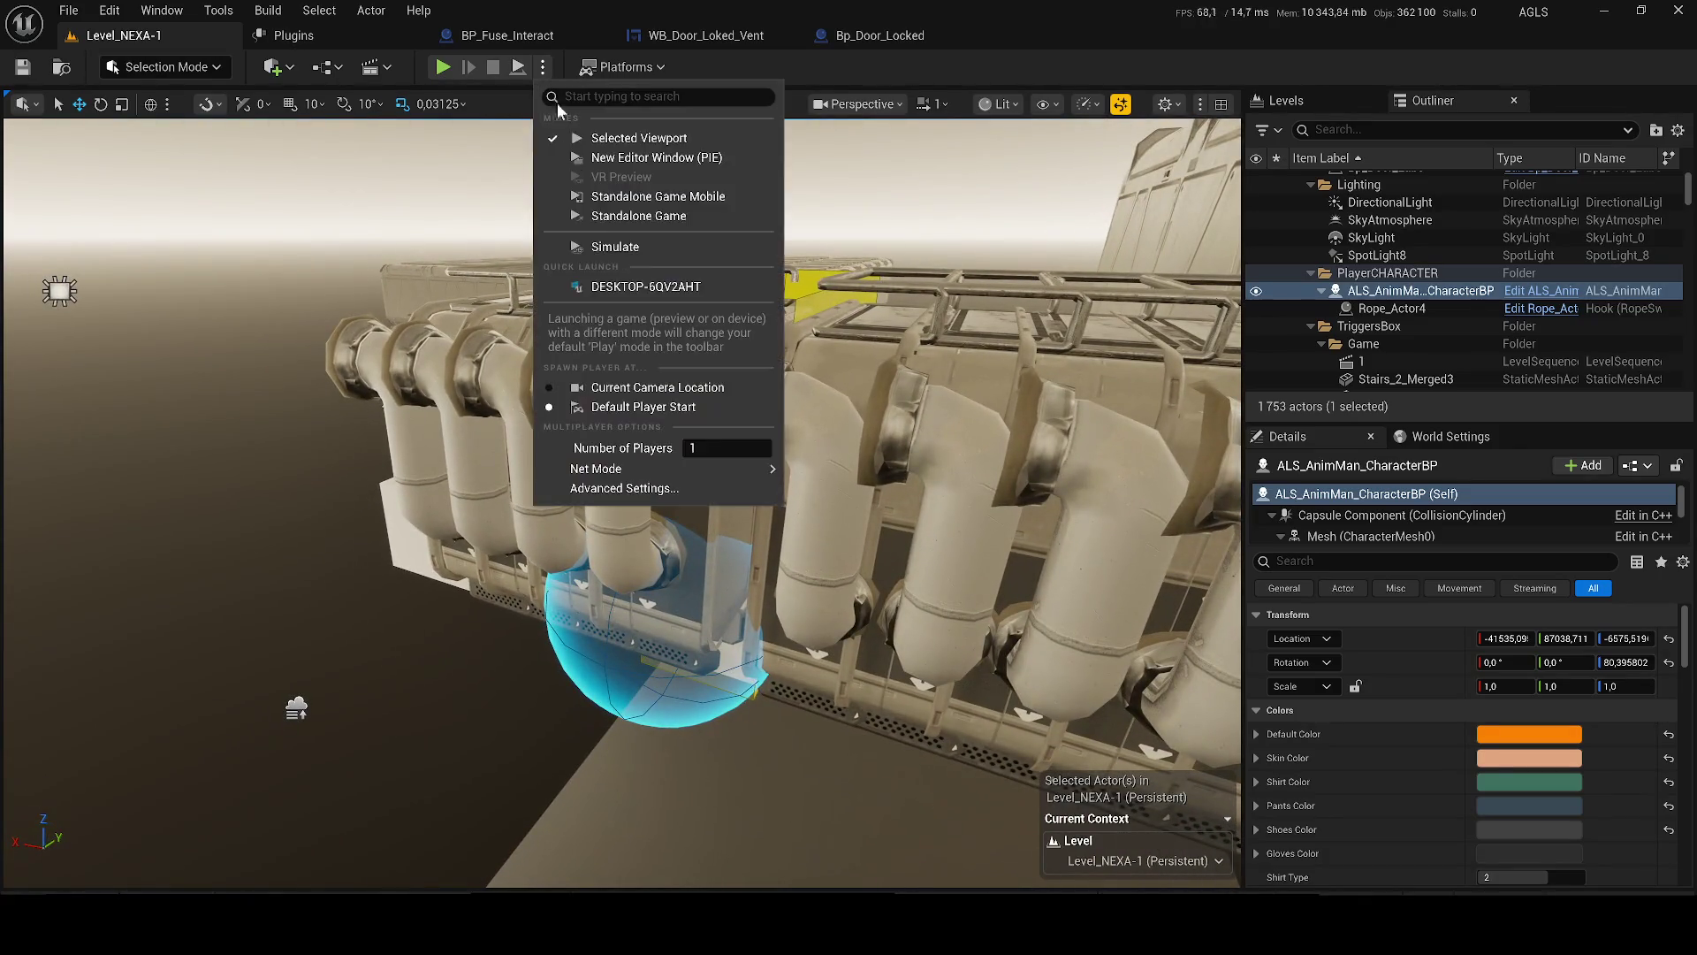
{"action": "left_click", "coordinate": [606, 251]}
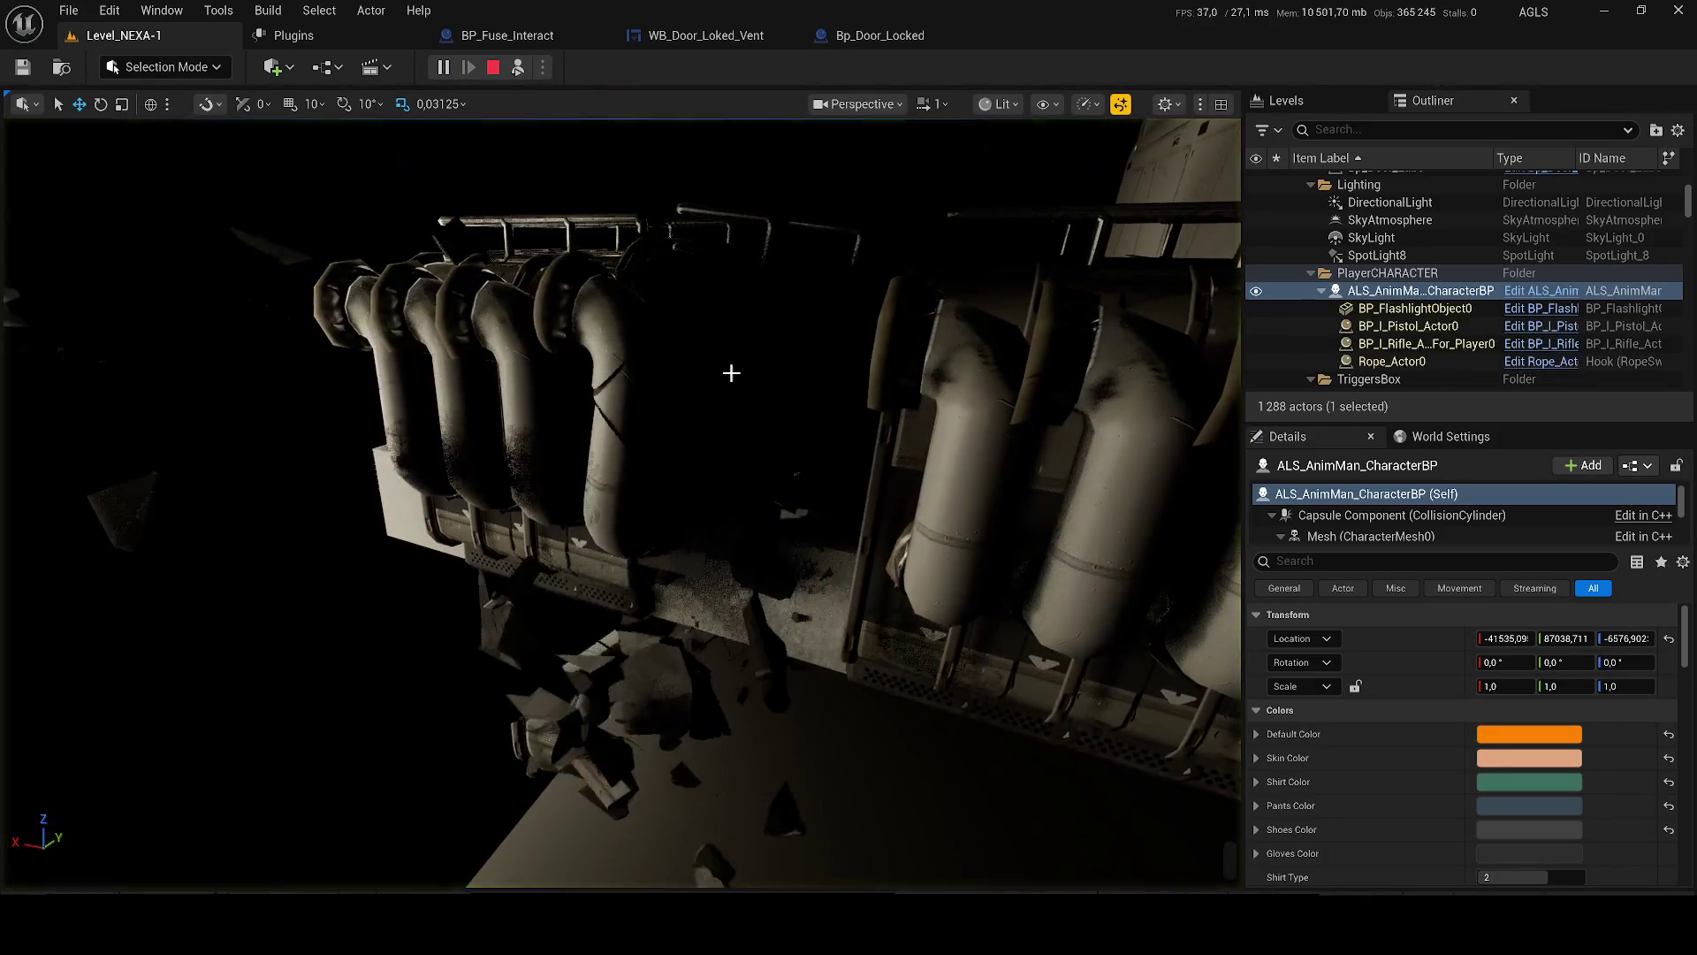
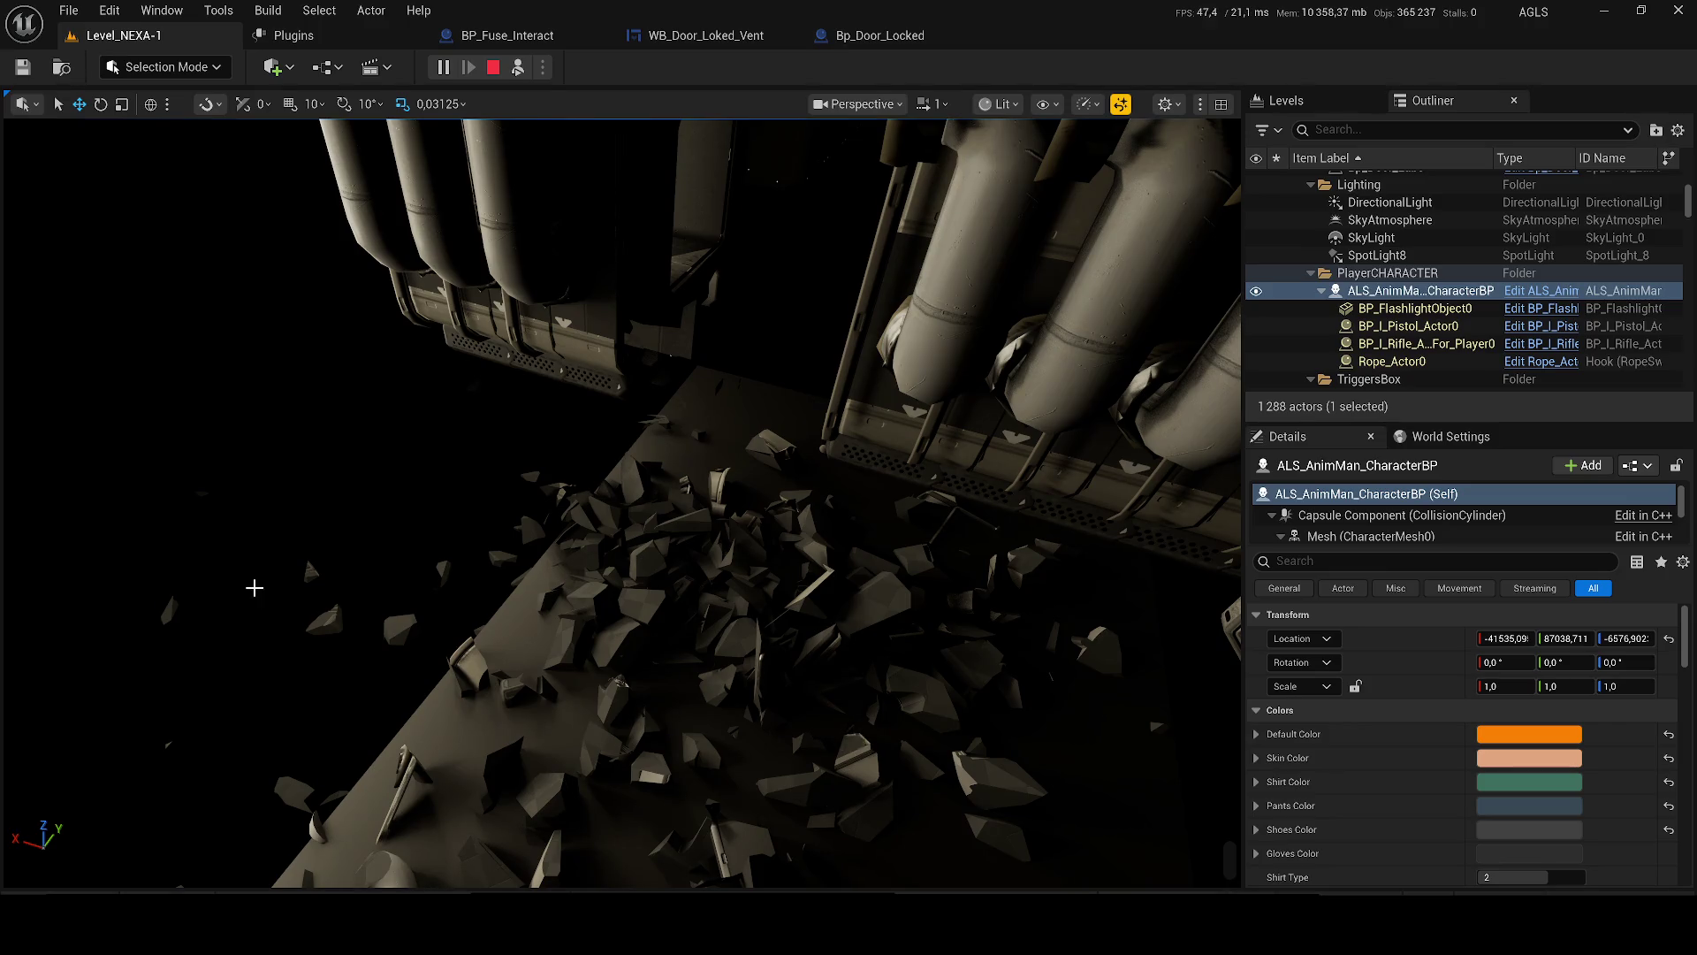
- Stop play and move FS_MasterField toward the camera along Y
{"action": "left_click", "coordinate": [500, 70]}
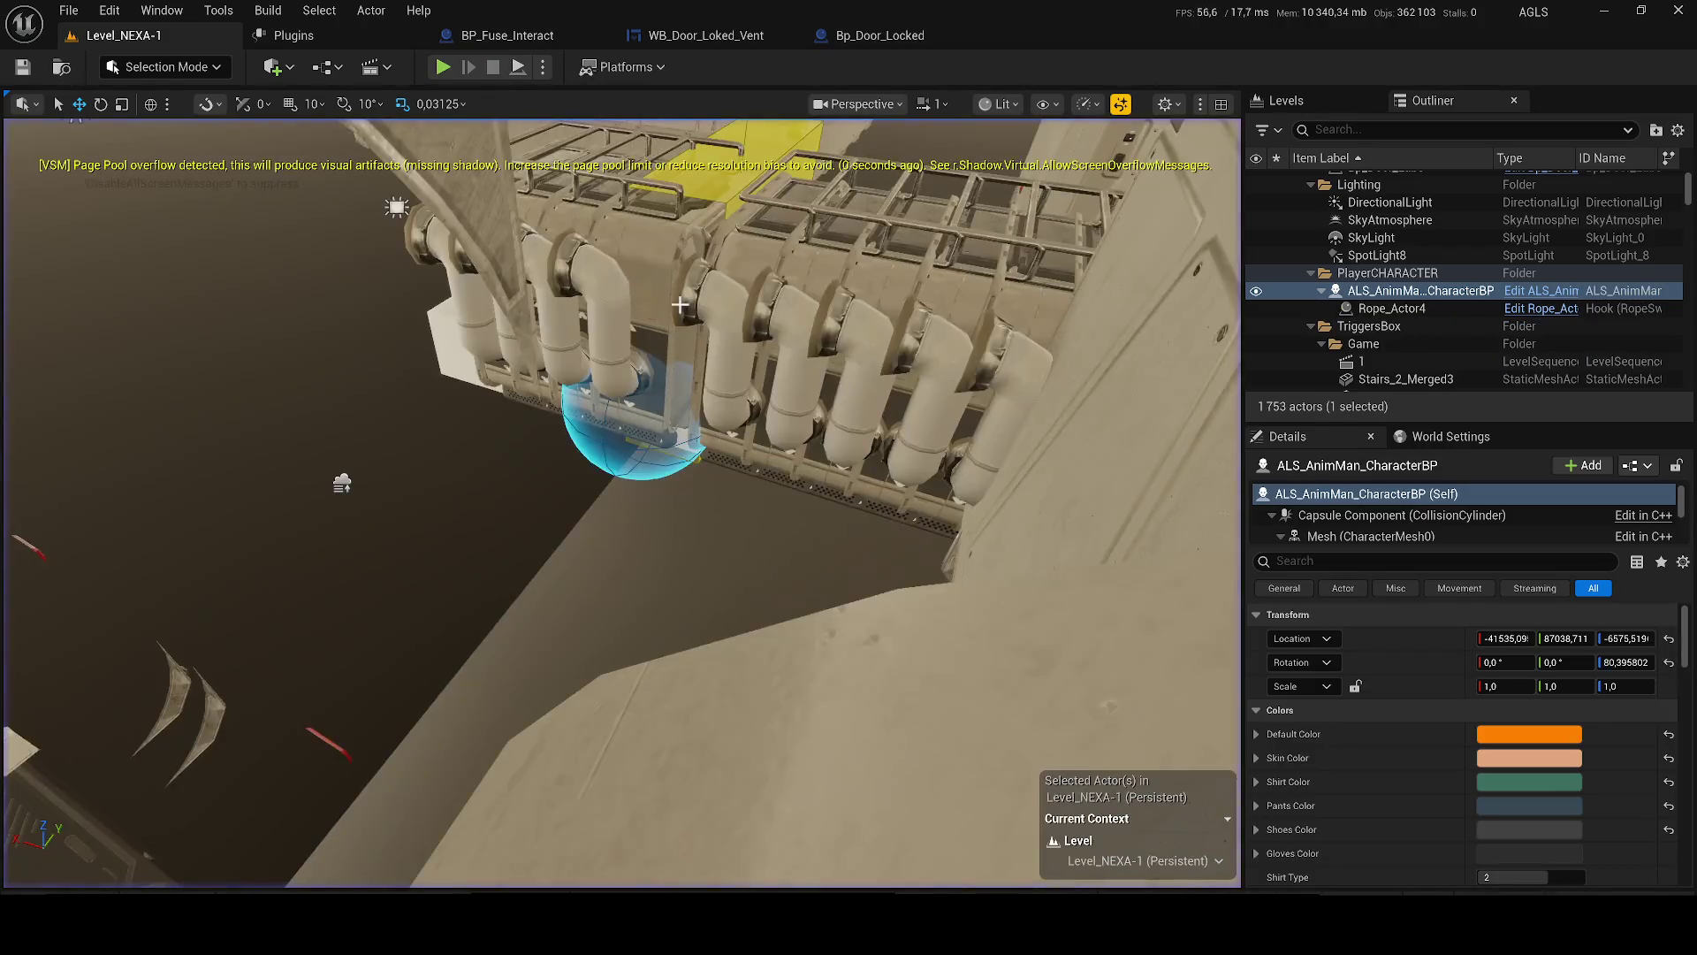
{"action": "left_click", "coordinate": [688, 347]}
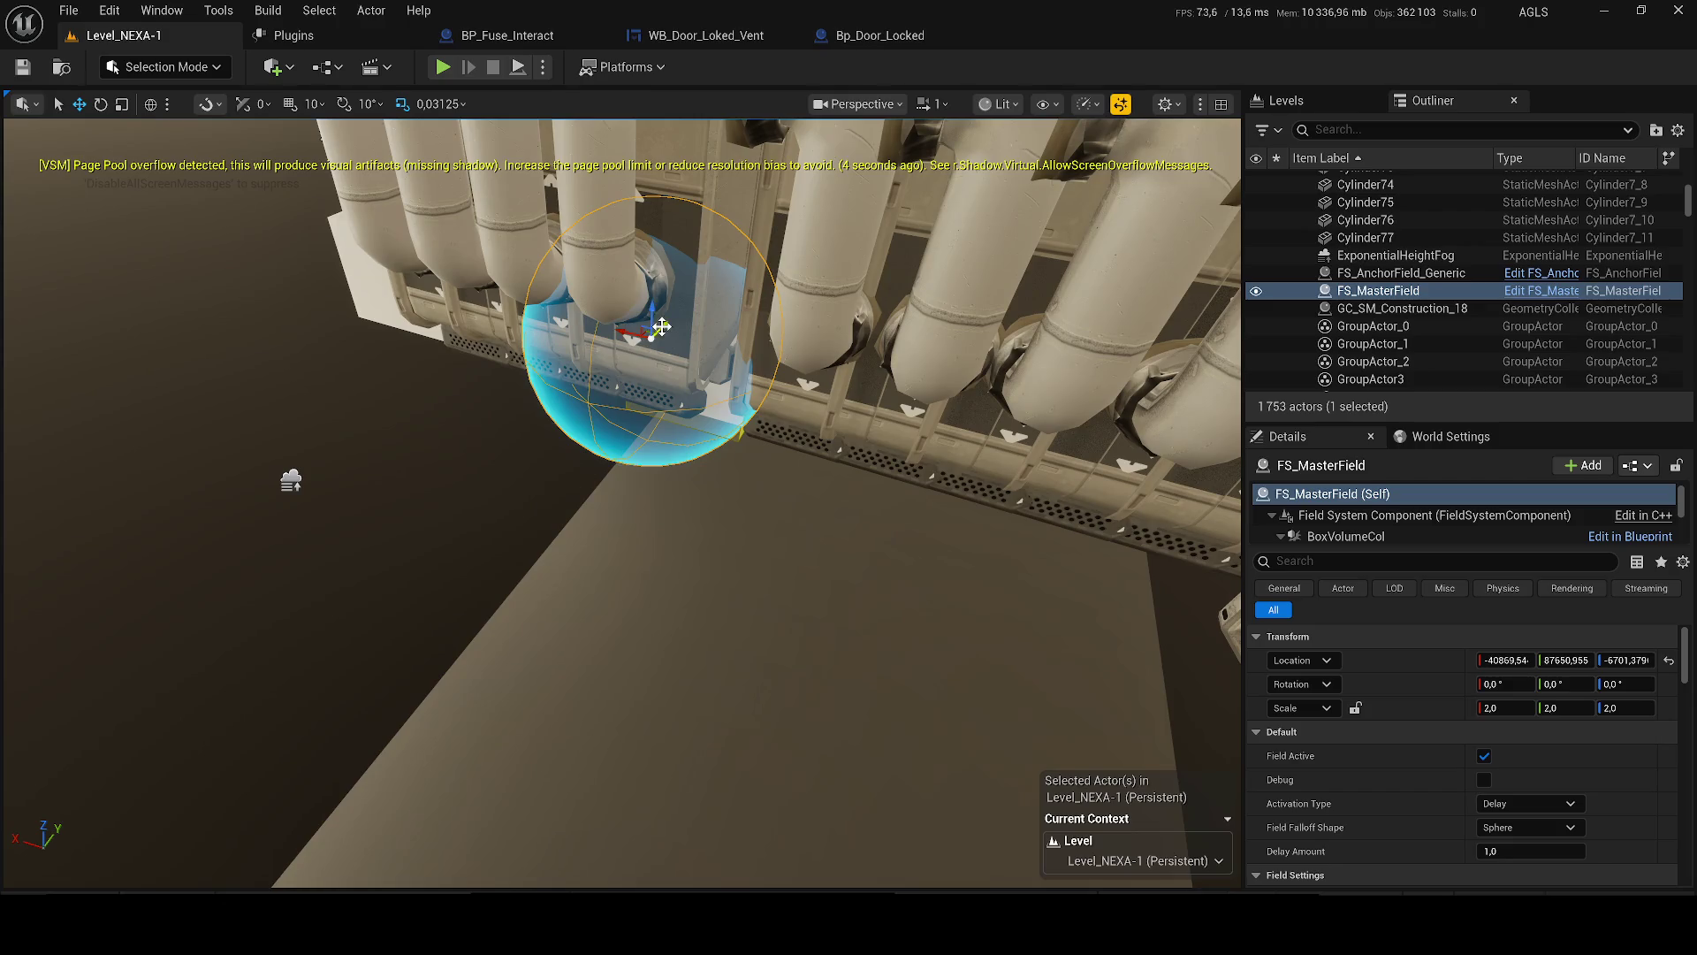
{"action": "left_click_drag", "start_coordinate": [659, 329], "coordinate": [520, 490]}
- Simulate the level to watch the pipe machinery shatter, then end the session
{"action": "left_click", "coordinate": [541, 69]}
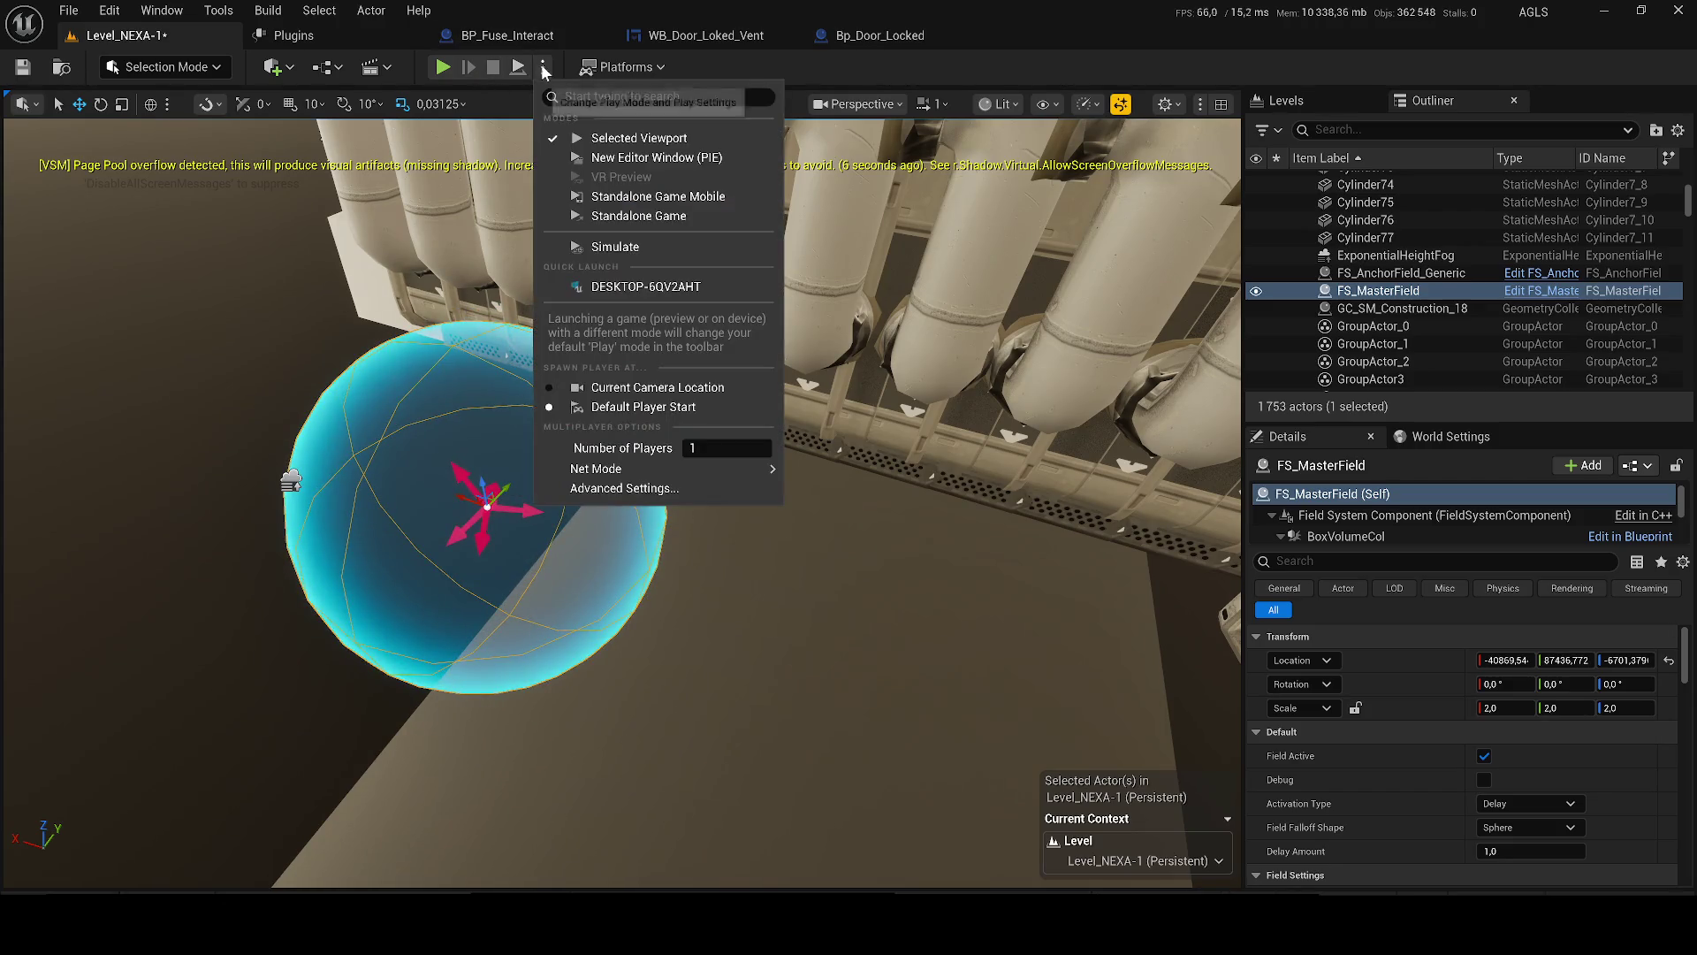
{"action": "left_click", "coordinate": [628, 252]}
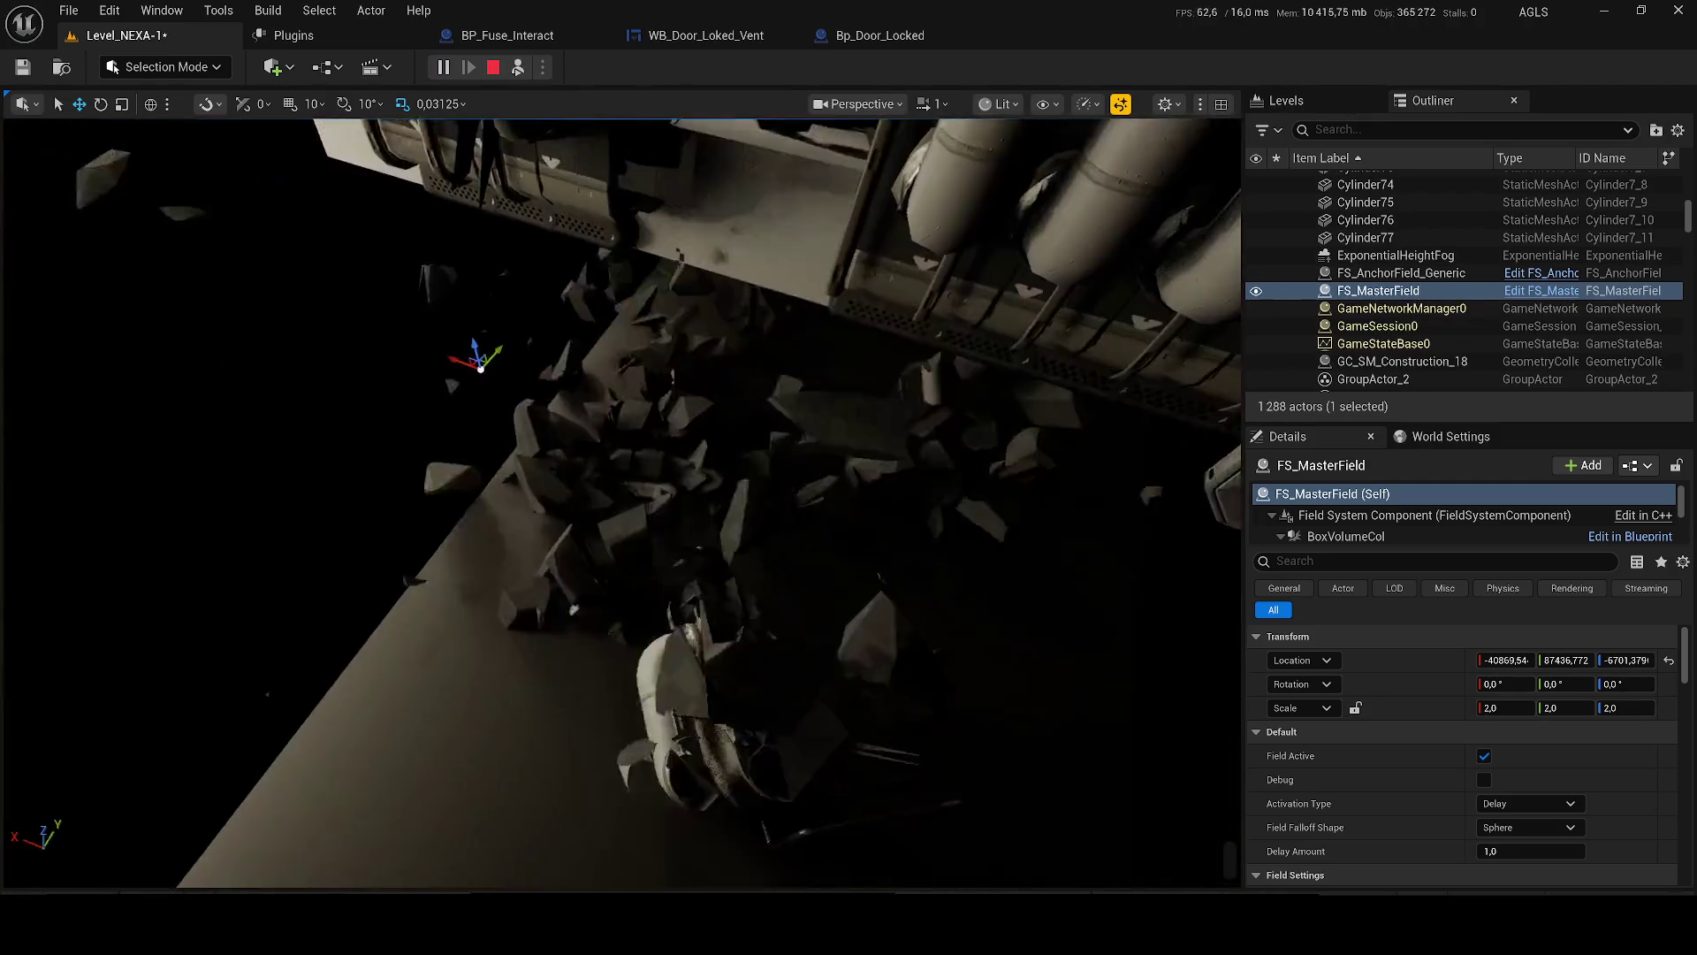
{"action": "mouse_move", "coordinate": [842, 480]}
{"action": "left_mouse_down"}
{"action": "mouse_move", "coordinate": [787, 490]}
{"action": "mouse_move", "coordinate": [841, 480]}
{"action": "left_mouse_up"}
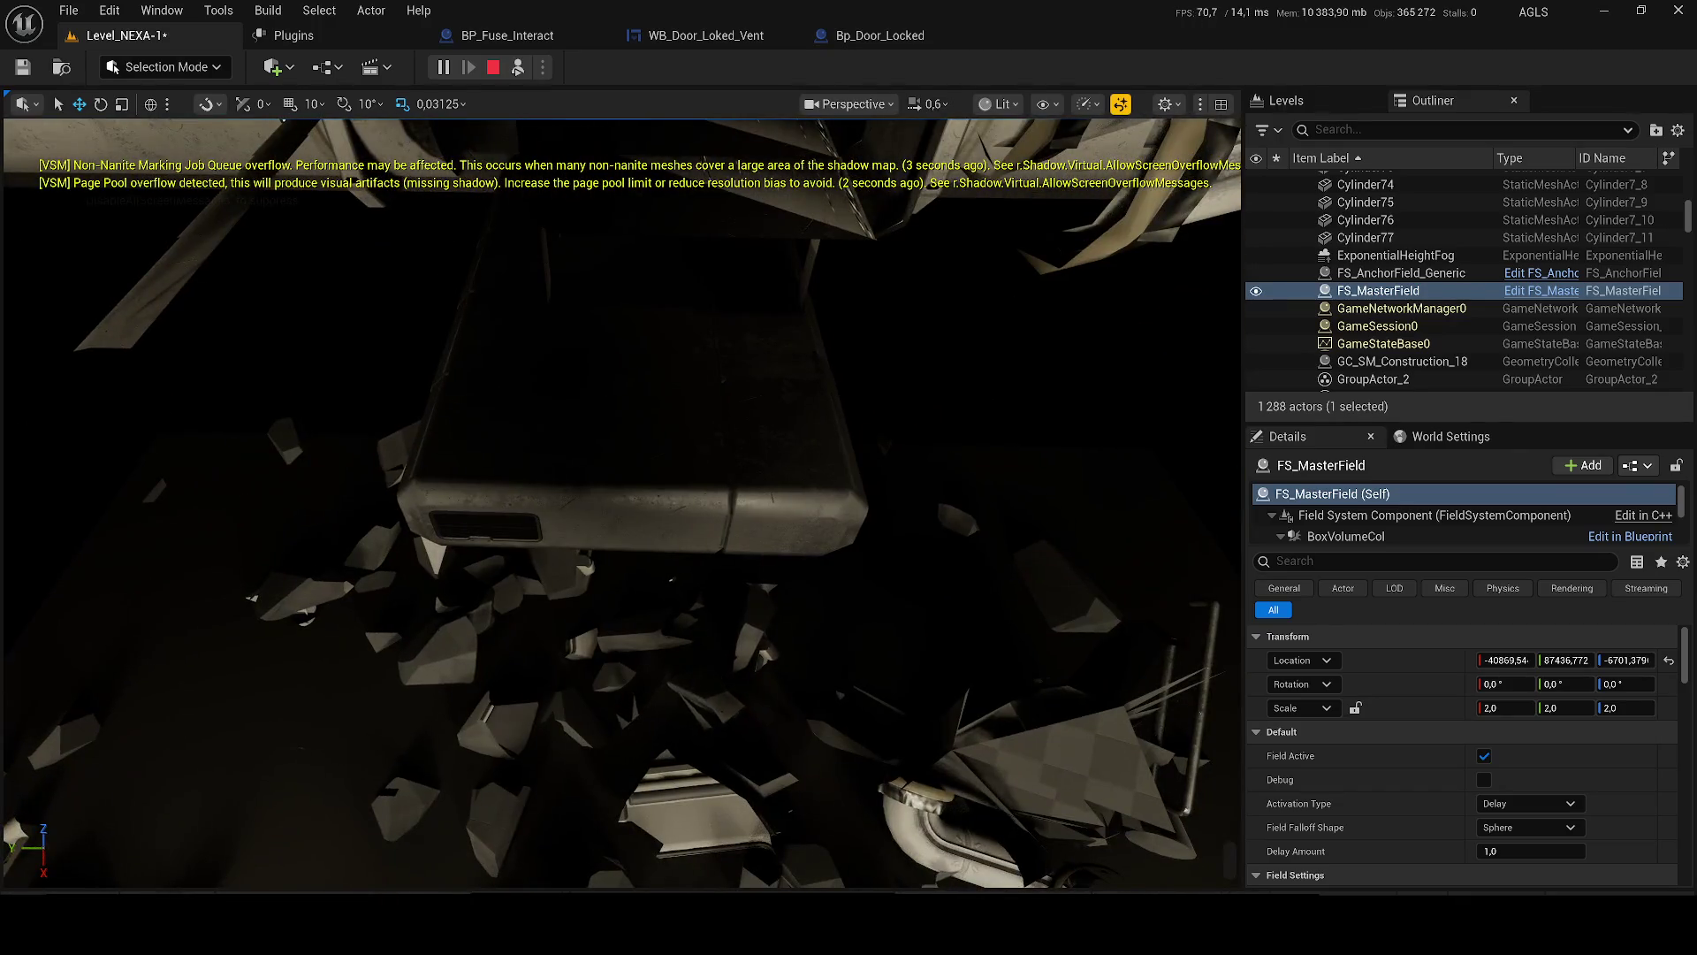
{"action": "key", "text": "Escape"}
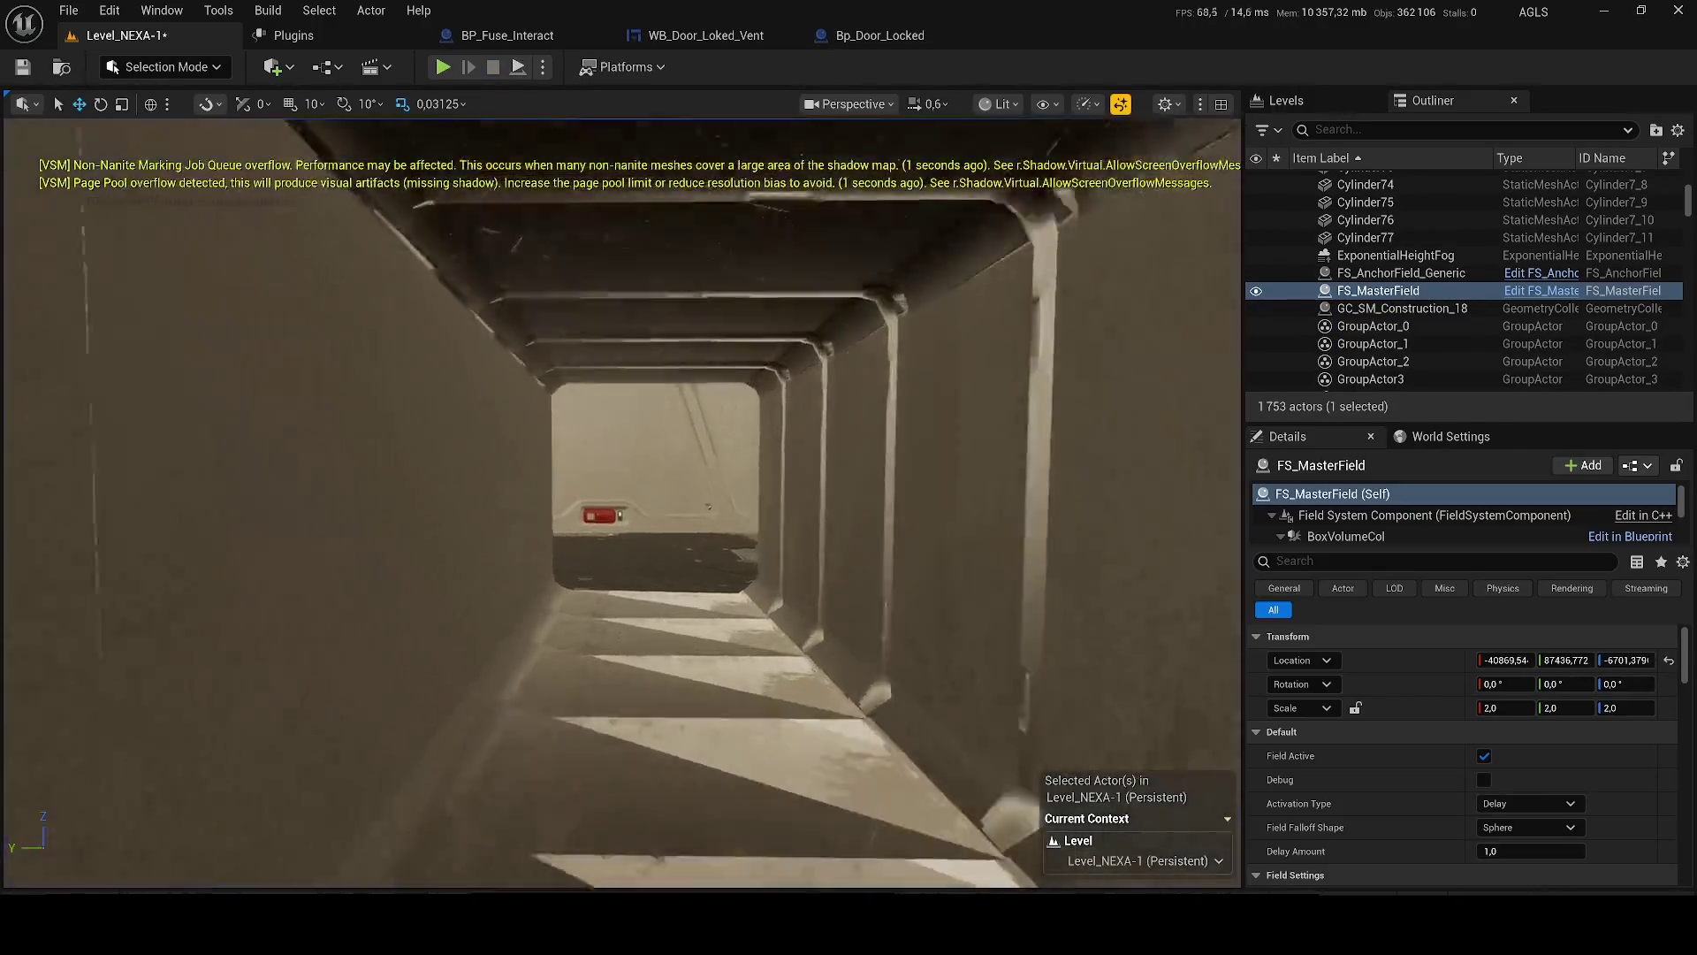
- Frame FS_AnchorField_Generic over the pipes and move beam Cube3 along Z to -6623.492
{"action": "scroll", "coordinate": [603, 565], "scroll_direction": "down", "scroll_amount": 5}
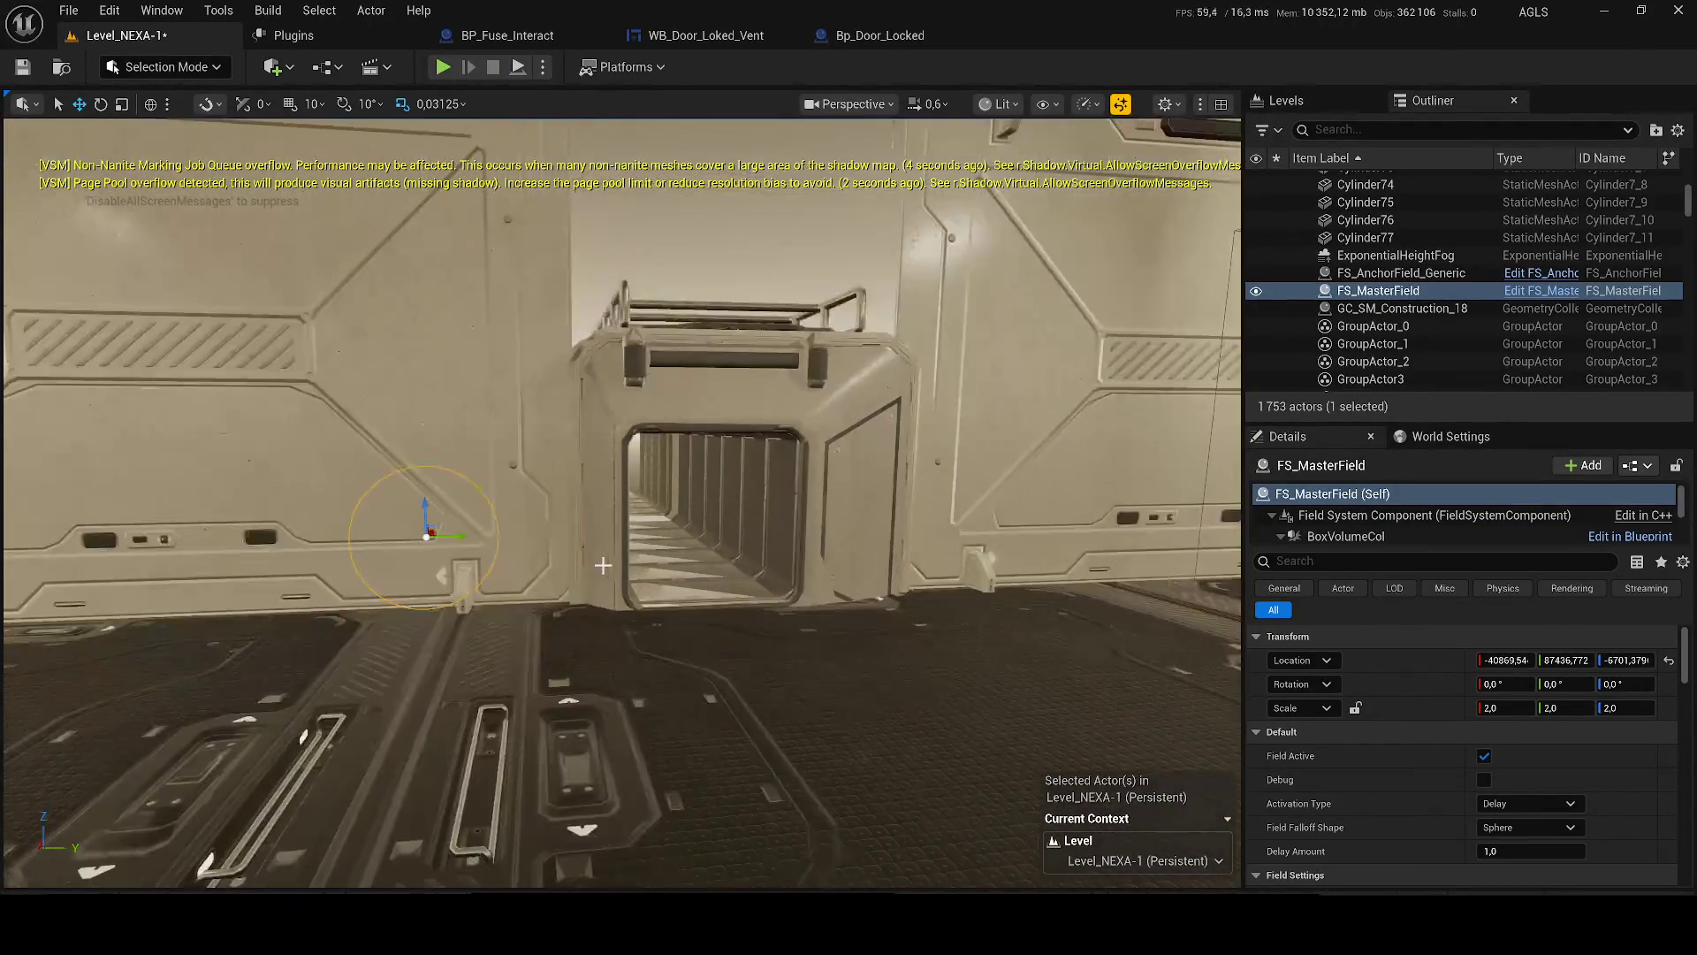
{"action": "mouse_move", "coordinate": [603, 565]}
{"action": "left_mouse_down"}
{"action": "mouse_move", "coordinate": [568, 509]}
{"action": "mouse_move", "coordinate": [587, 376]}
{"action": "mouse_move", "coordinate": [566, 354]}
{"action": "mouse_move", "coordinate": [595, 353]}
{"action": "left_mouse_up"}
{"action": "mouse_move", "coordinate": [899, 437]}
{"action": "left_mouse_down"}
{"action": "mouse_move", "coordinate": [849, 438]}
{"action": "mouse_move", "coordinate": [888, 432]}
{"action": "left_mouse_up"}
{"action": "double_click", "coordinate": [1401, 272]}
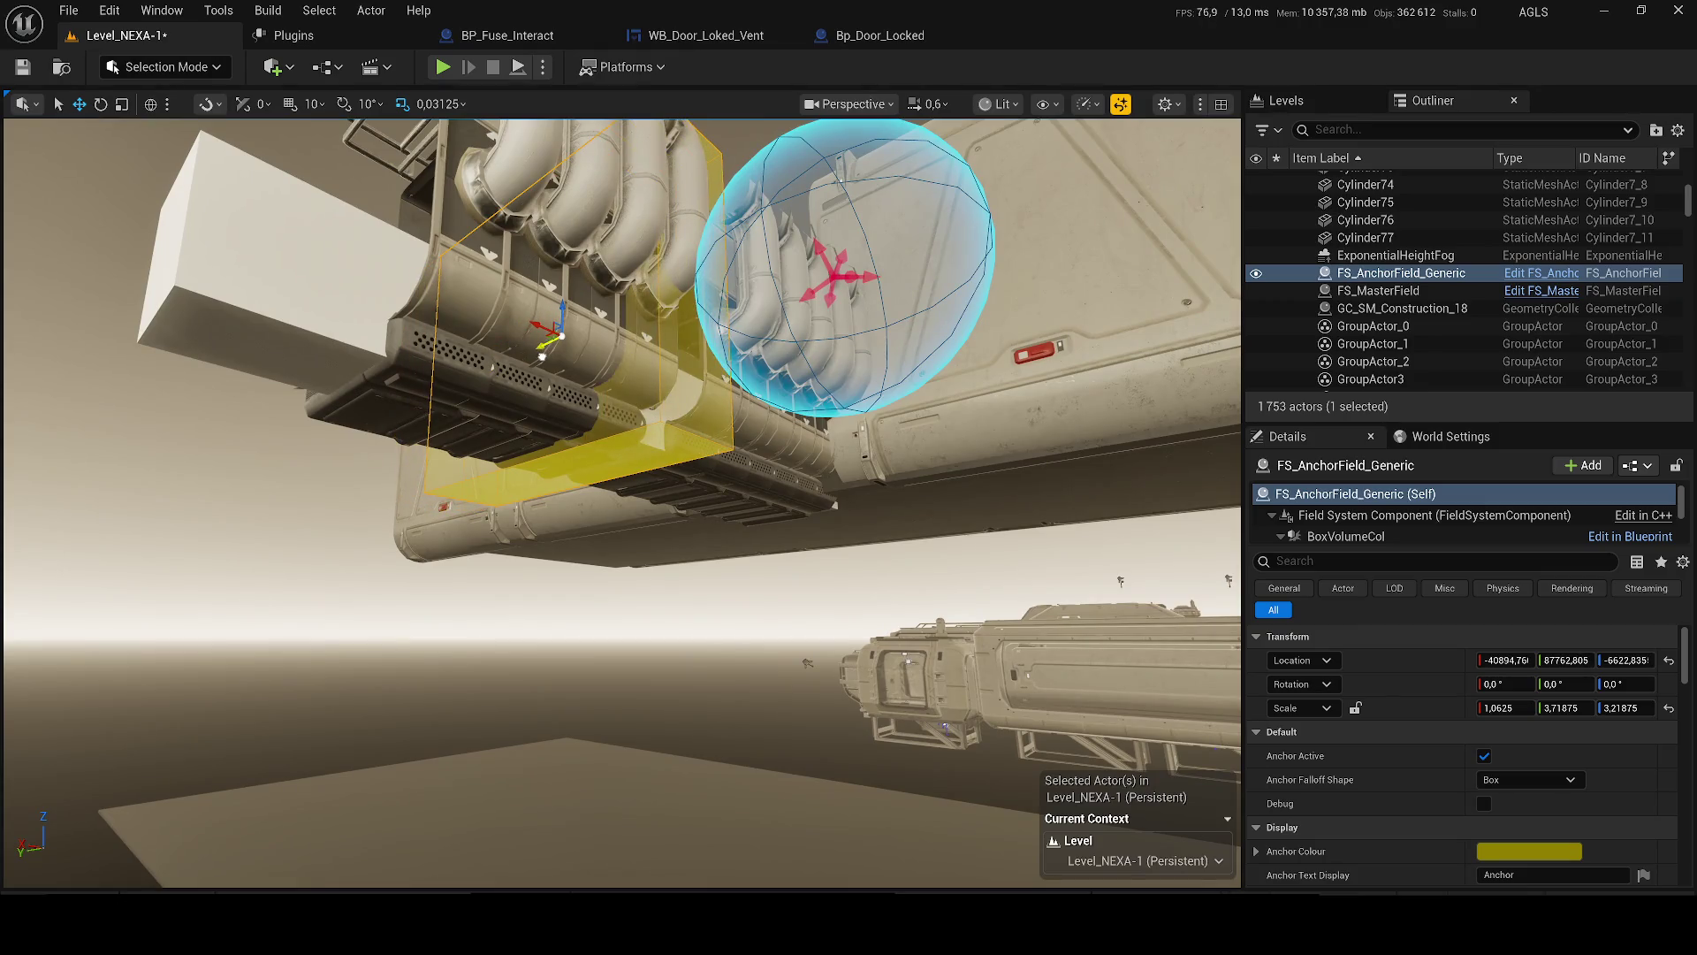
{"action": "left_click", "coordinate": [363, 319]}
{"action": "mouse_move", "coordinate": [625, 414]}
{"action": "left_mouse_down"}
{"action": "mouse_move", "coordinate": [644, 524]}
{"action": "mouse_move", "coordinate": [647, 449]}
{"action": "mouse_move", "coordinate": [662, 463]}
{"action": "mouse_move", "coordinate": [804, 365]}
{"action": "left_mouse_up"}
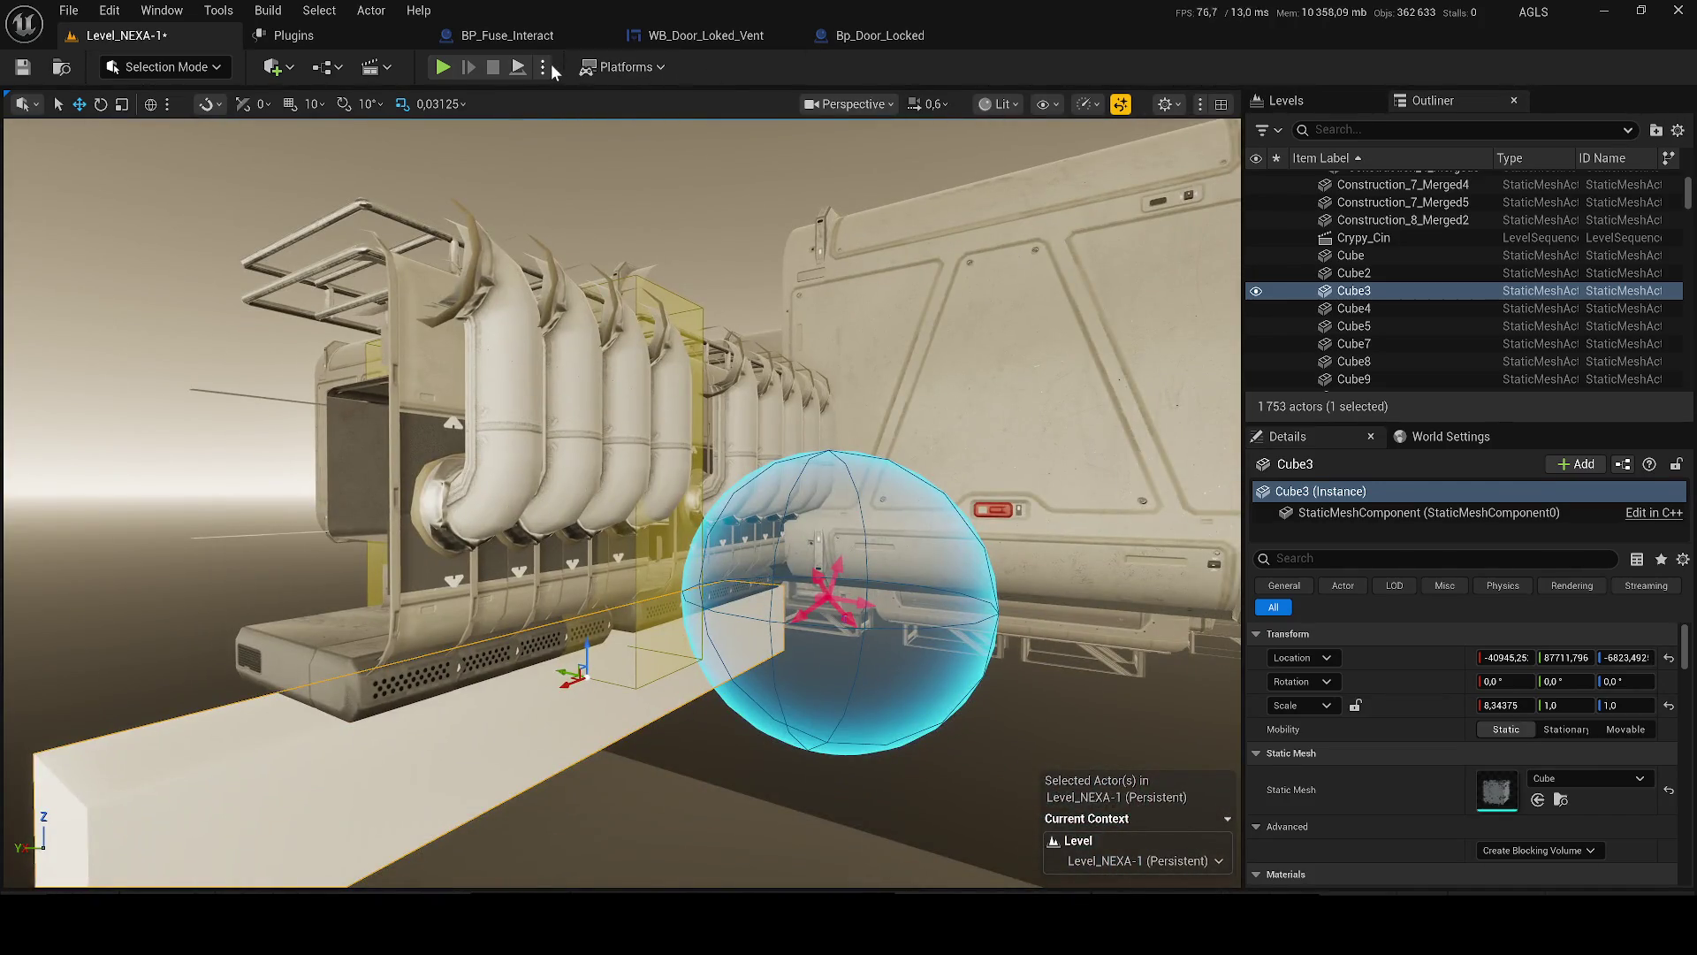
- Run a quick simulation, then raise FS_MasterField and shift it along Y onto the pipes
{"action": "left_click", "coordinate": [544, 66]}
{"action": "left_click", "coordinate": [601, 247]}
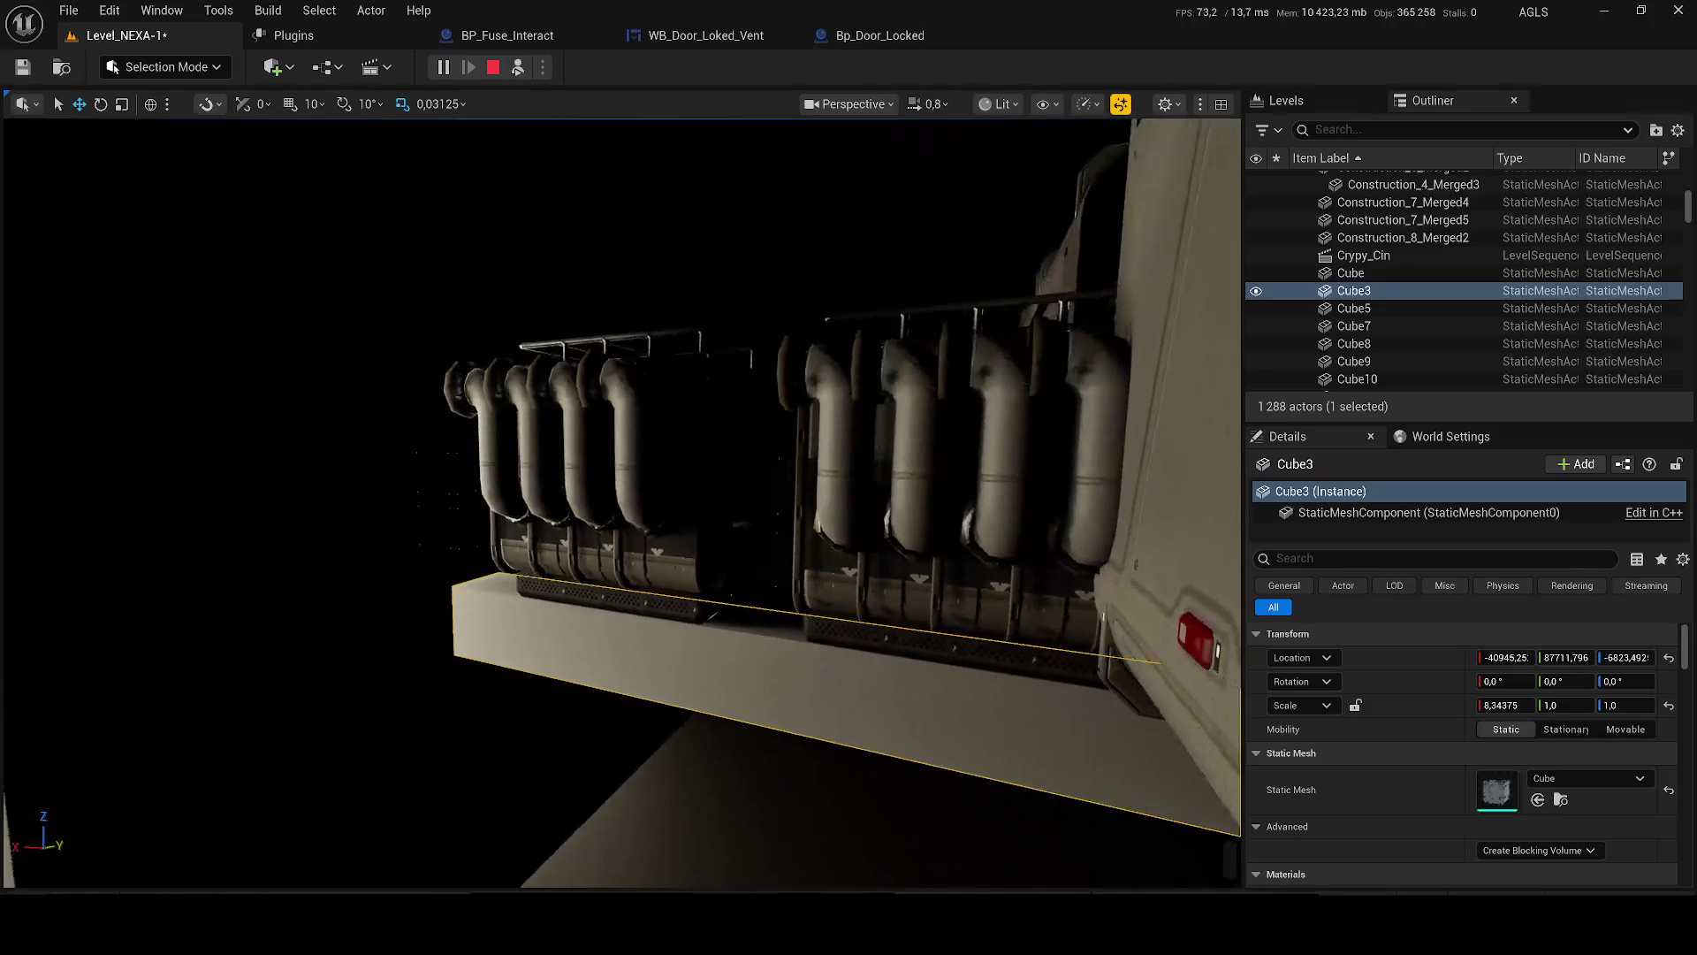
{"action": "key", "text": "Escape"}
{"action": "left_click", "coordinate": [628, 544]}
{"action": "scroll", "coordinate": [530, 557], "scroll_direction": "up", "scroll_amount": 3}
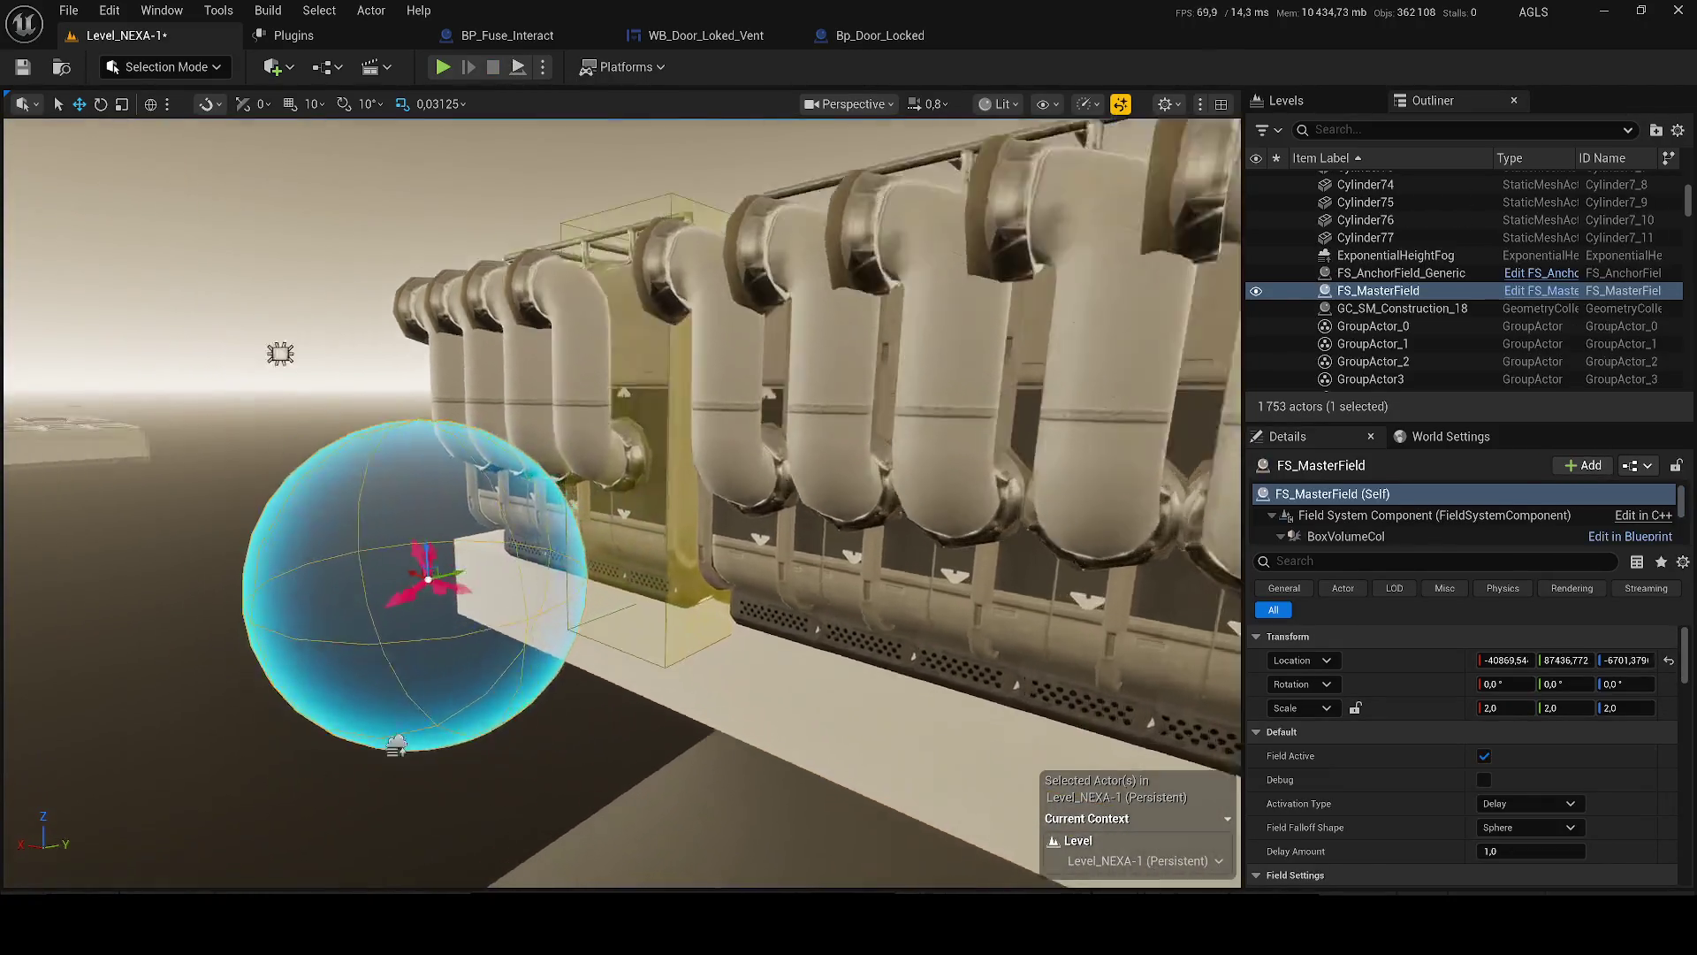
{"action": "left_click_drag", "start_coordinate": [452, 564], "coordinate": [400, 373]}
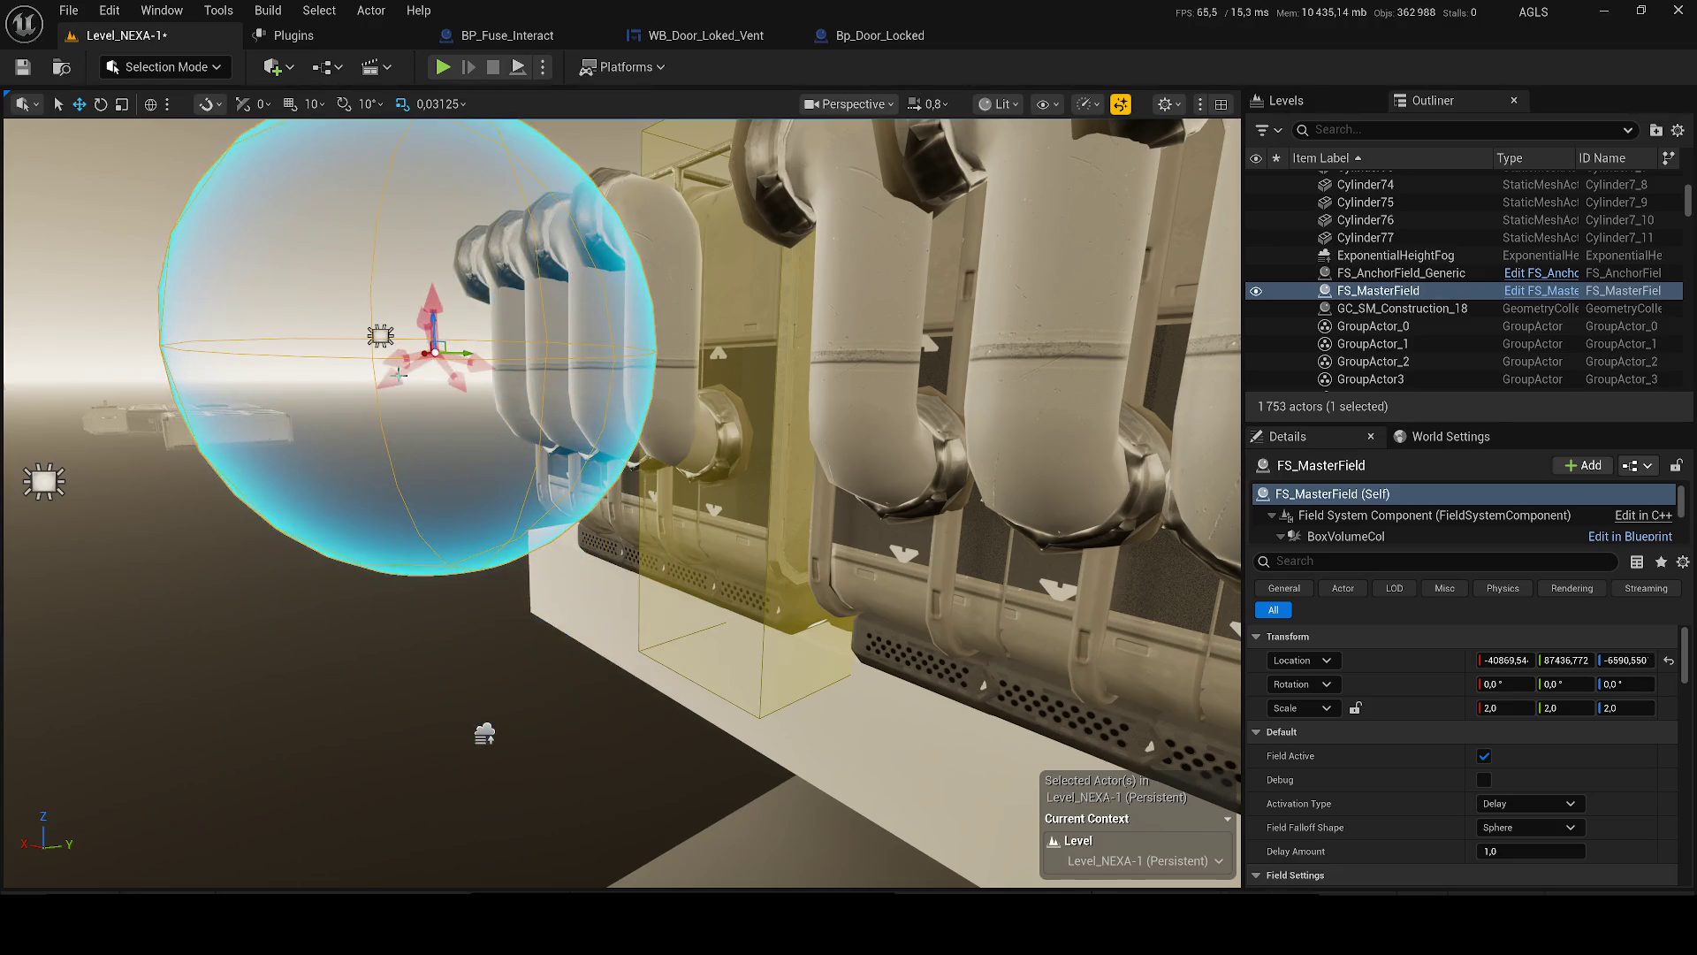
{"action": "mouse_move", "coordinate": [401, 503]}
{"action": "left_mouse_down"}
{"action": "mouse_move", "coordinate": [401, 478]}
{"action": "mouse_move", "coordinate": [402, 531]}
{"action": "mouse_move", "coordinate": [402, 503]}
{"action": "left_mouse_up"}
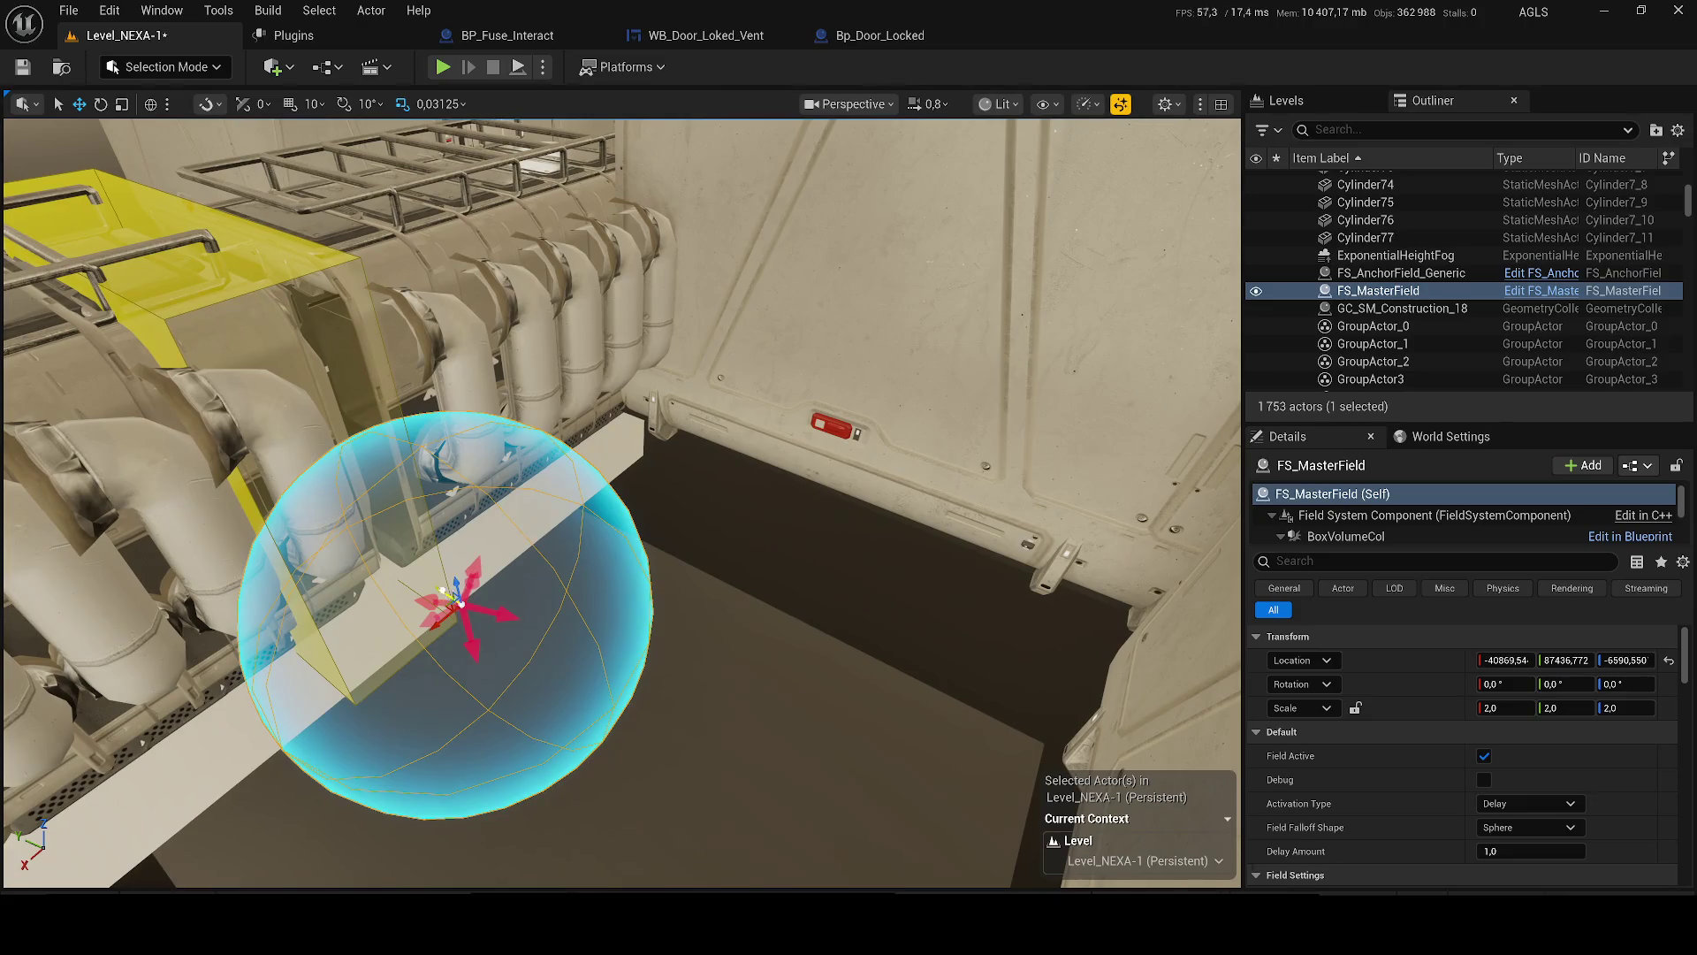
{"action": "left_click_drag", "start_coordinate": [460, 604], "coordinate": [284, 435]}
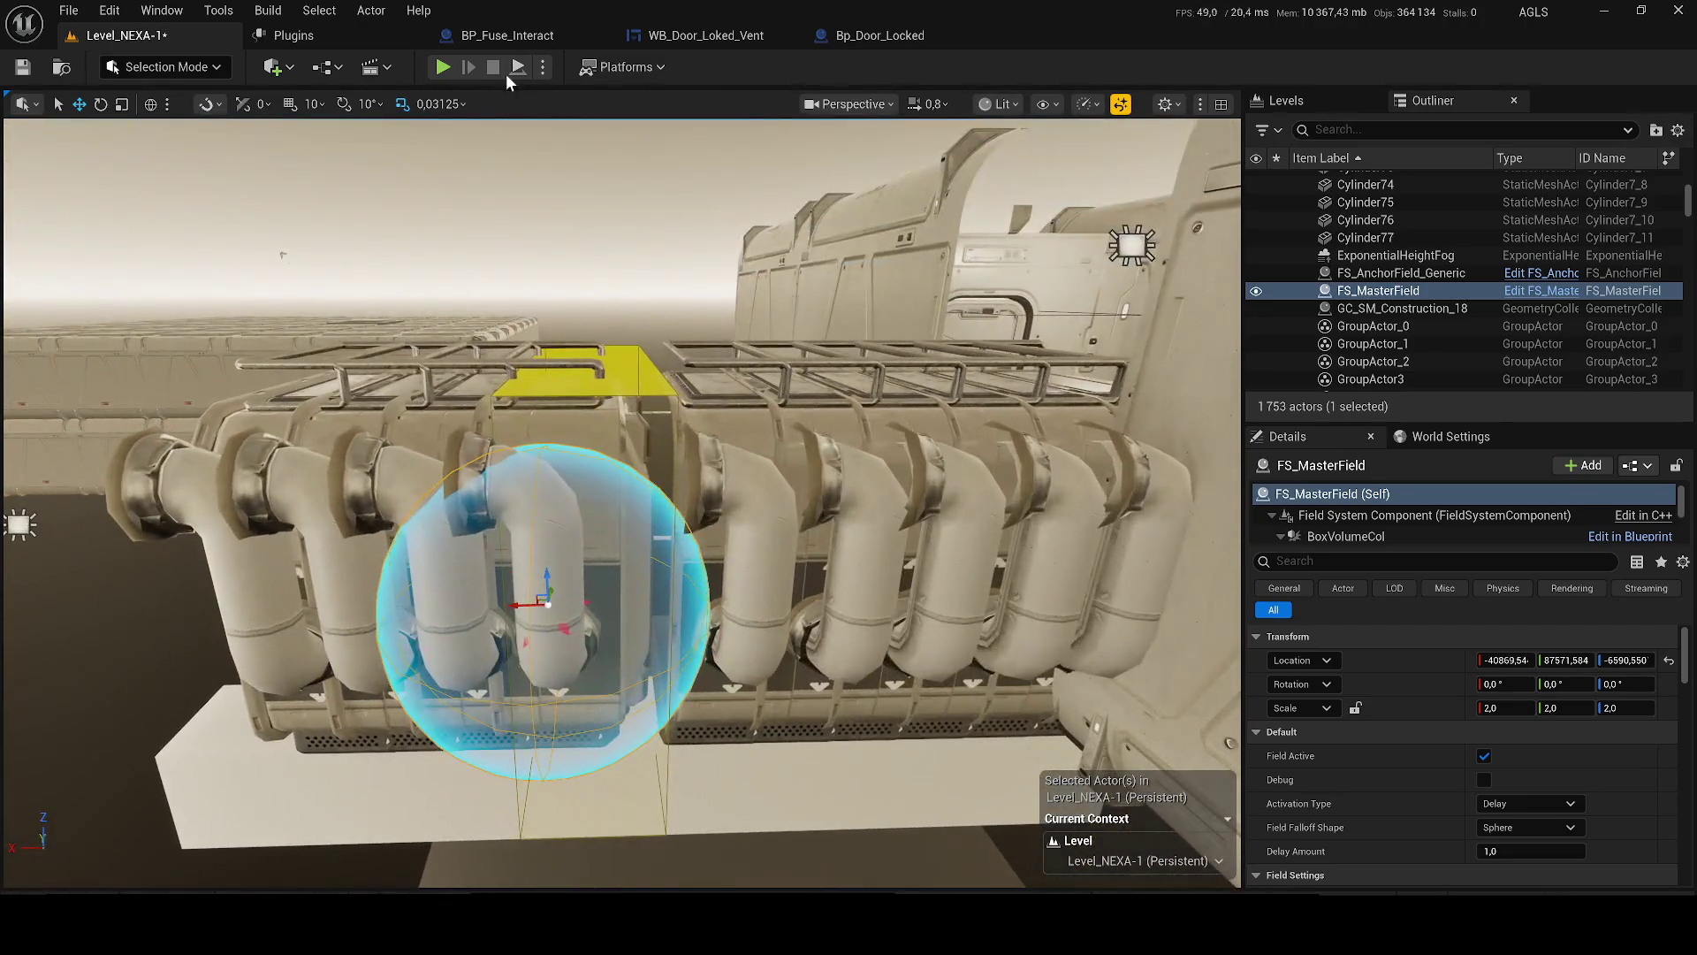
- Simulate again to see the debris, nudge FS_MasterField to Y 87497.619, and save
{"action": "left_click", "coordinate": [541, 70]}
{"action": "left_click", "coordinate": [600, 245]}
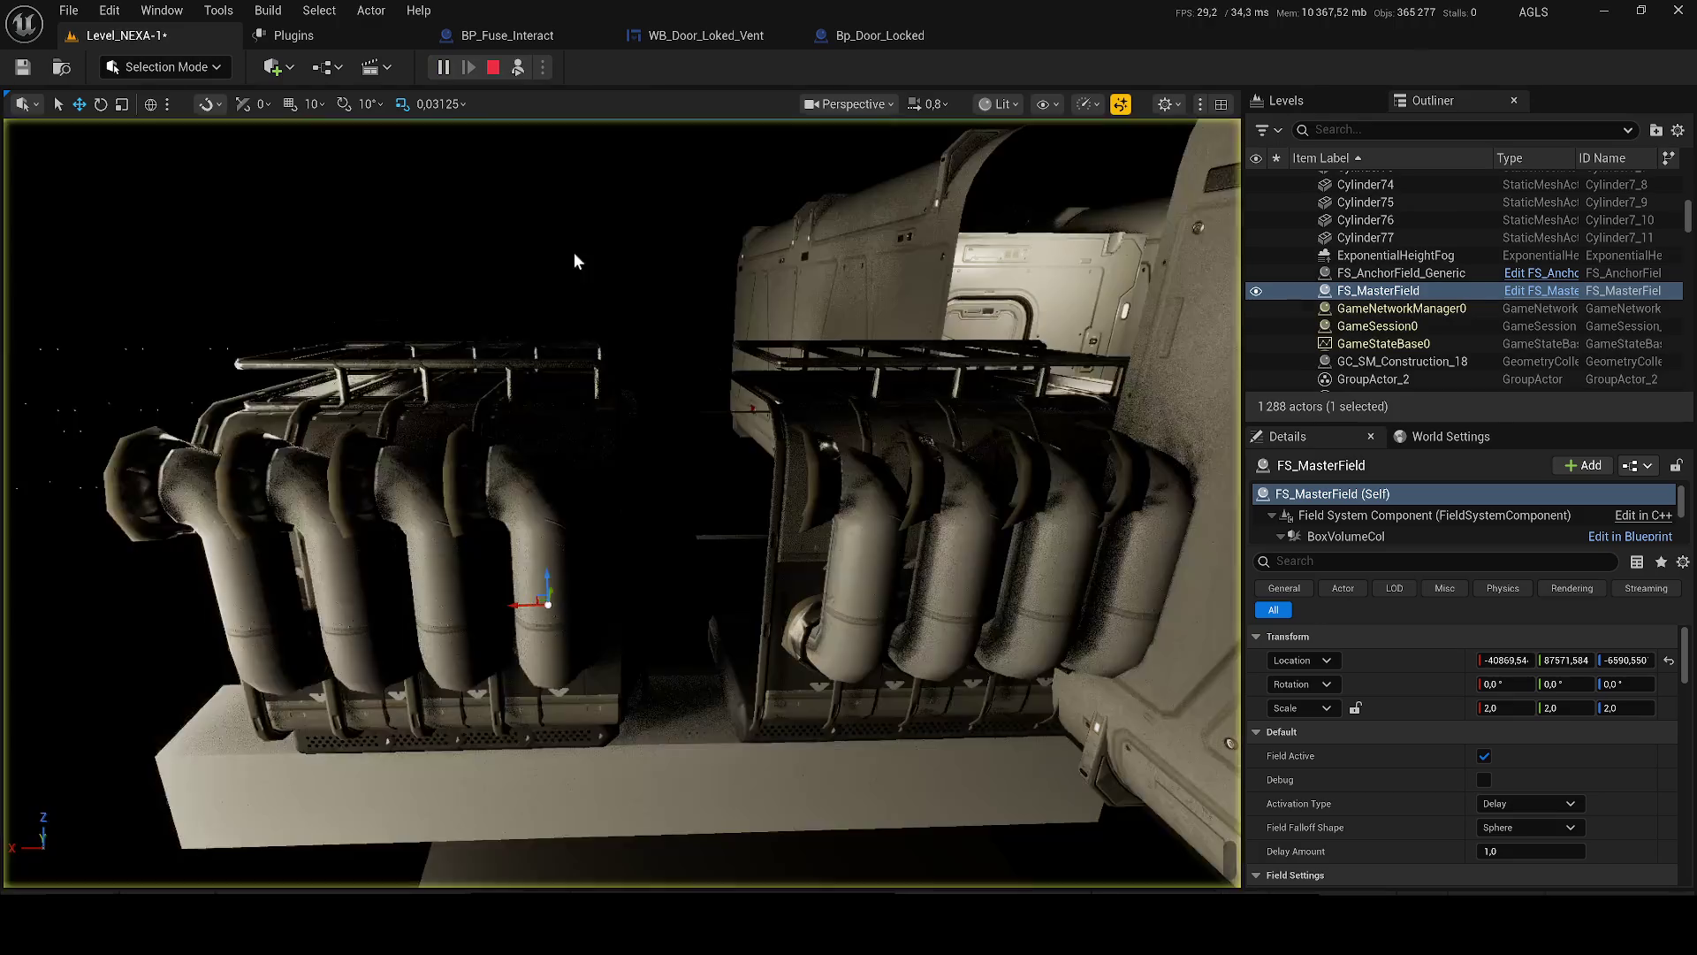
{"action": "mouse_move", "coordinate": [575, 259]}
{"action": "left_mouse_down"}
{"action": "mouse_move", "coordinate": [575, 371]}
{"action": "mouse_move", "coordinate": [574, 256]}
{"action": "mouse_move", "coordinate": [587, 310]}
{"action": "left_mouse_up"}
{"action": "key", "text": "Escape"}
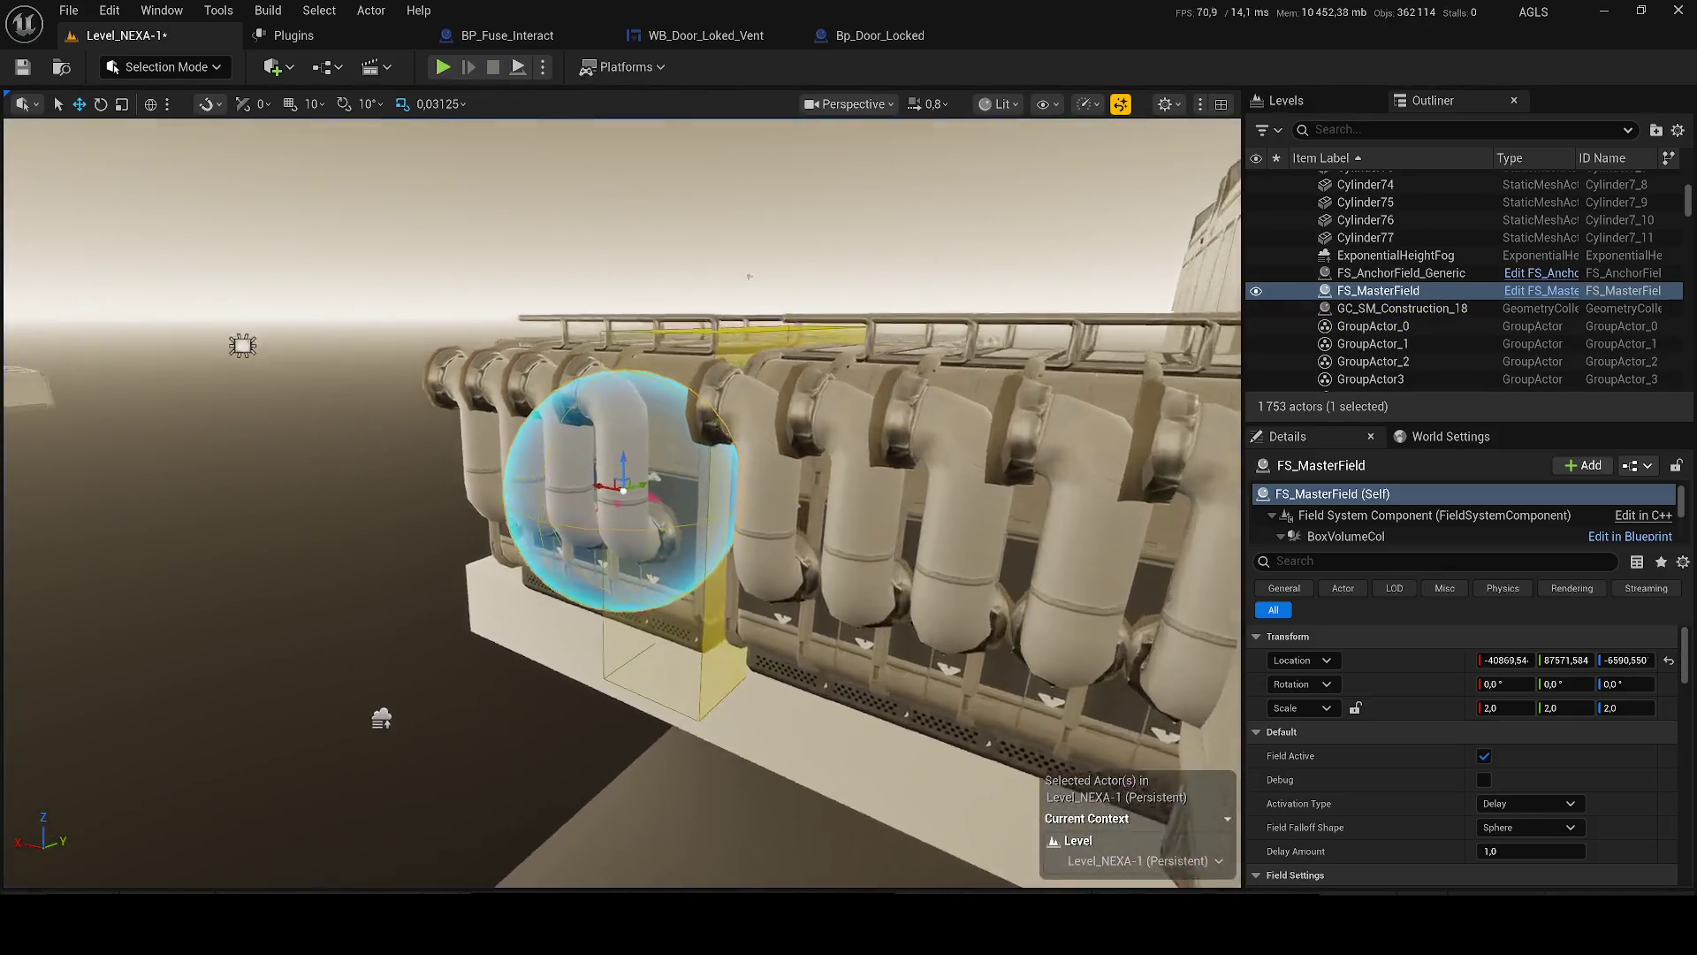
{"action": "left_click_drag", "start_coordinate": [635, 485], "coordinate": [557, 491]}
{"action": "key", "text": "ctrl+s"}
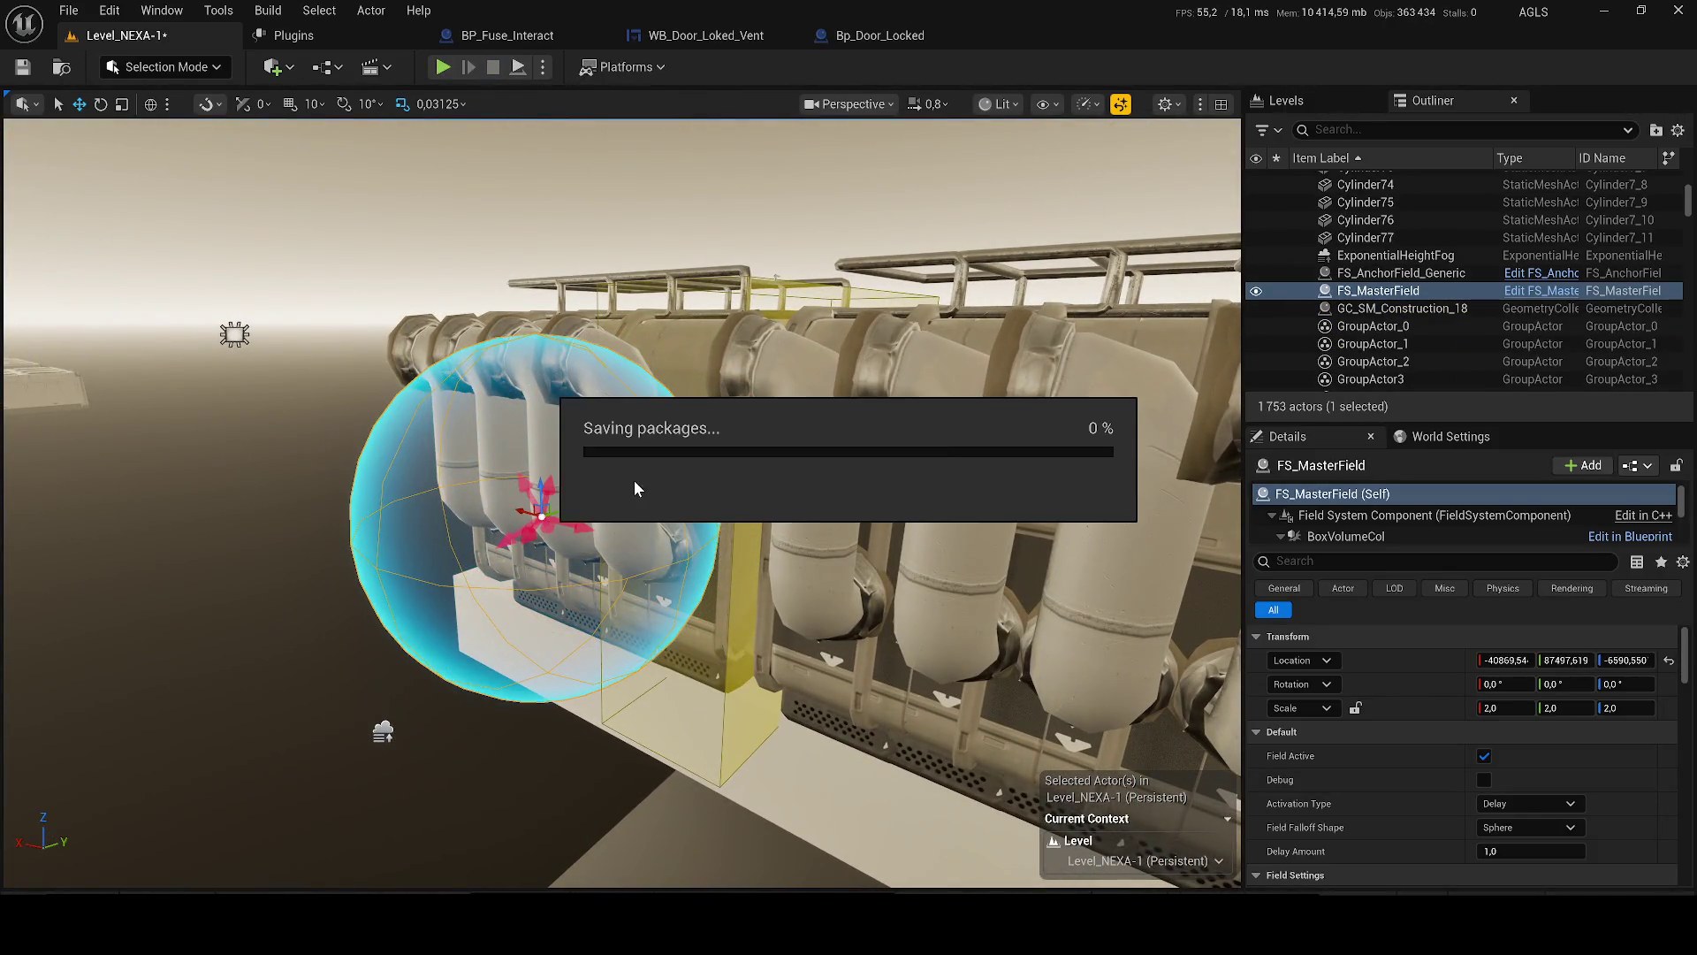
- Close the Plugins page, load the level sequence from Cinematics, and clear the selection
{"action": "left_click", "coordinate": [412, 35]}
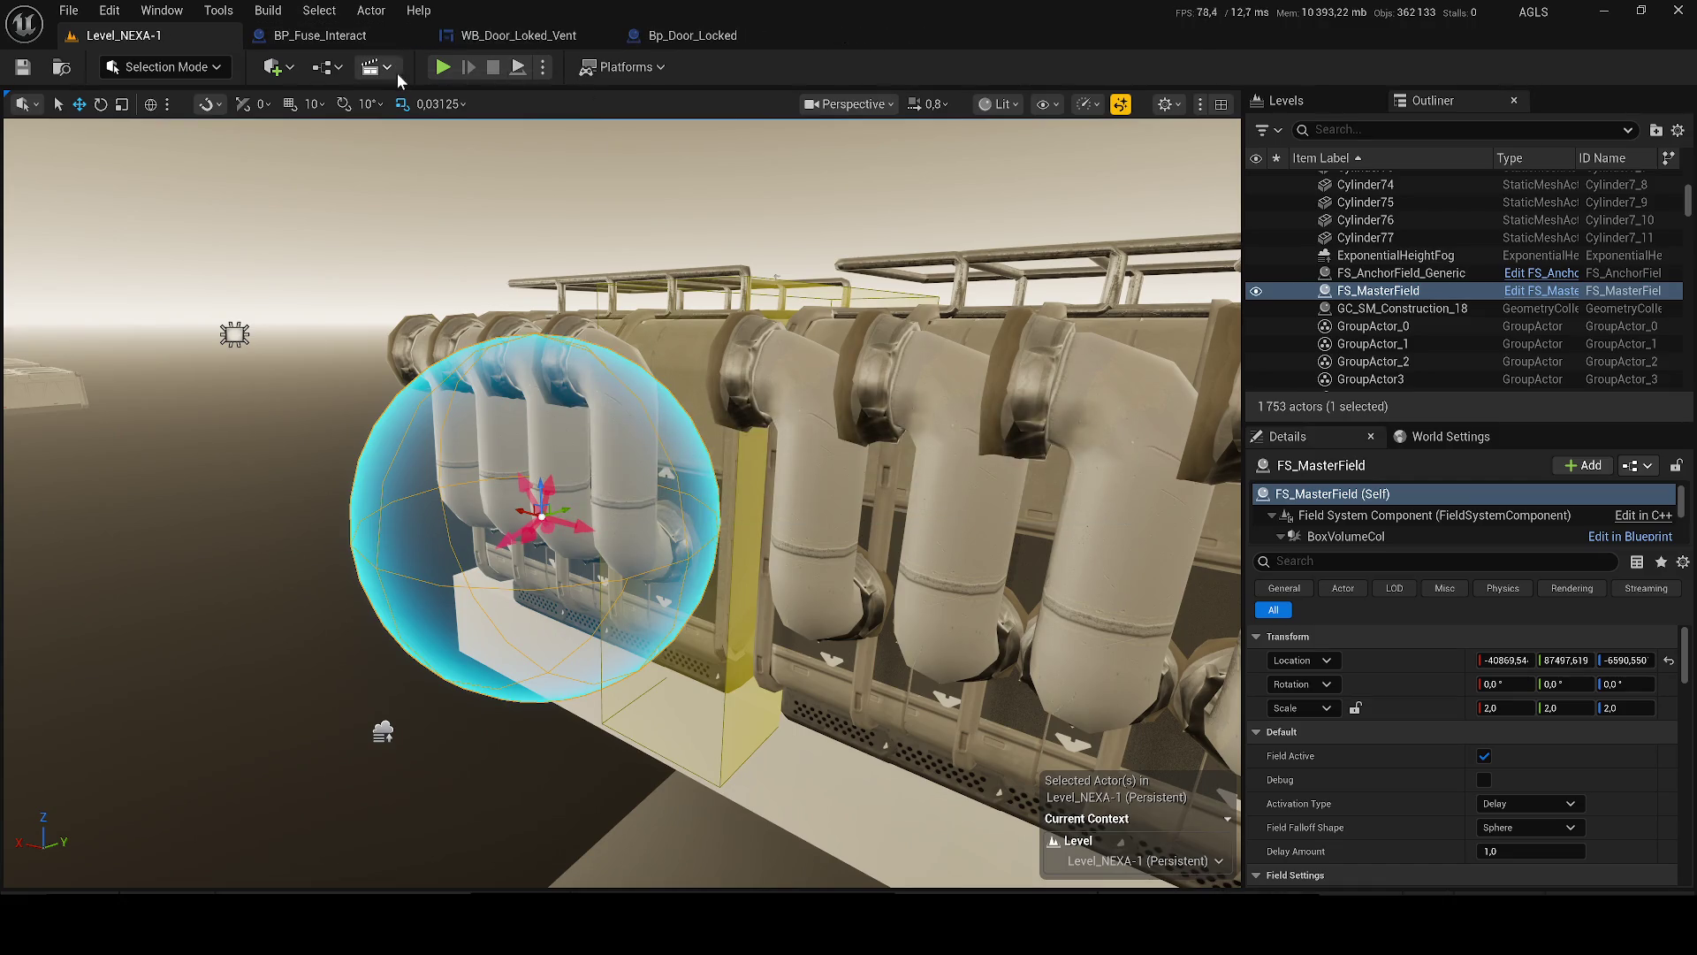
{"action": "left_click", "coordinate": [396, 74]}
{"action": "left_click", "coordinate": [468, 274]}
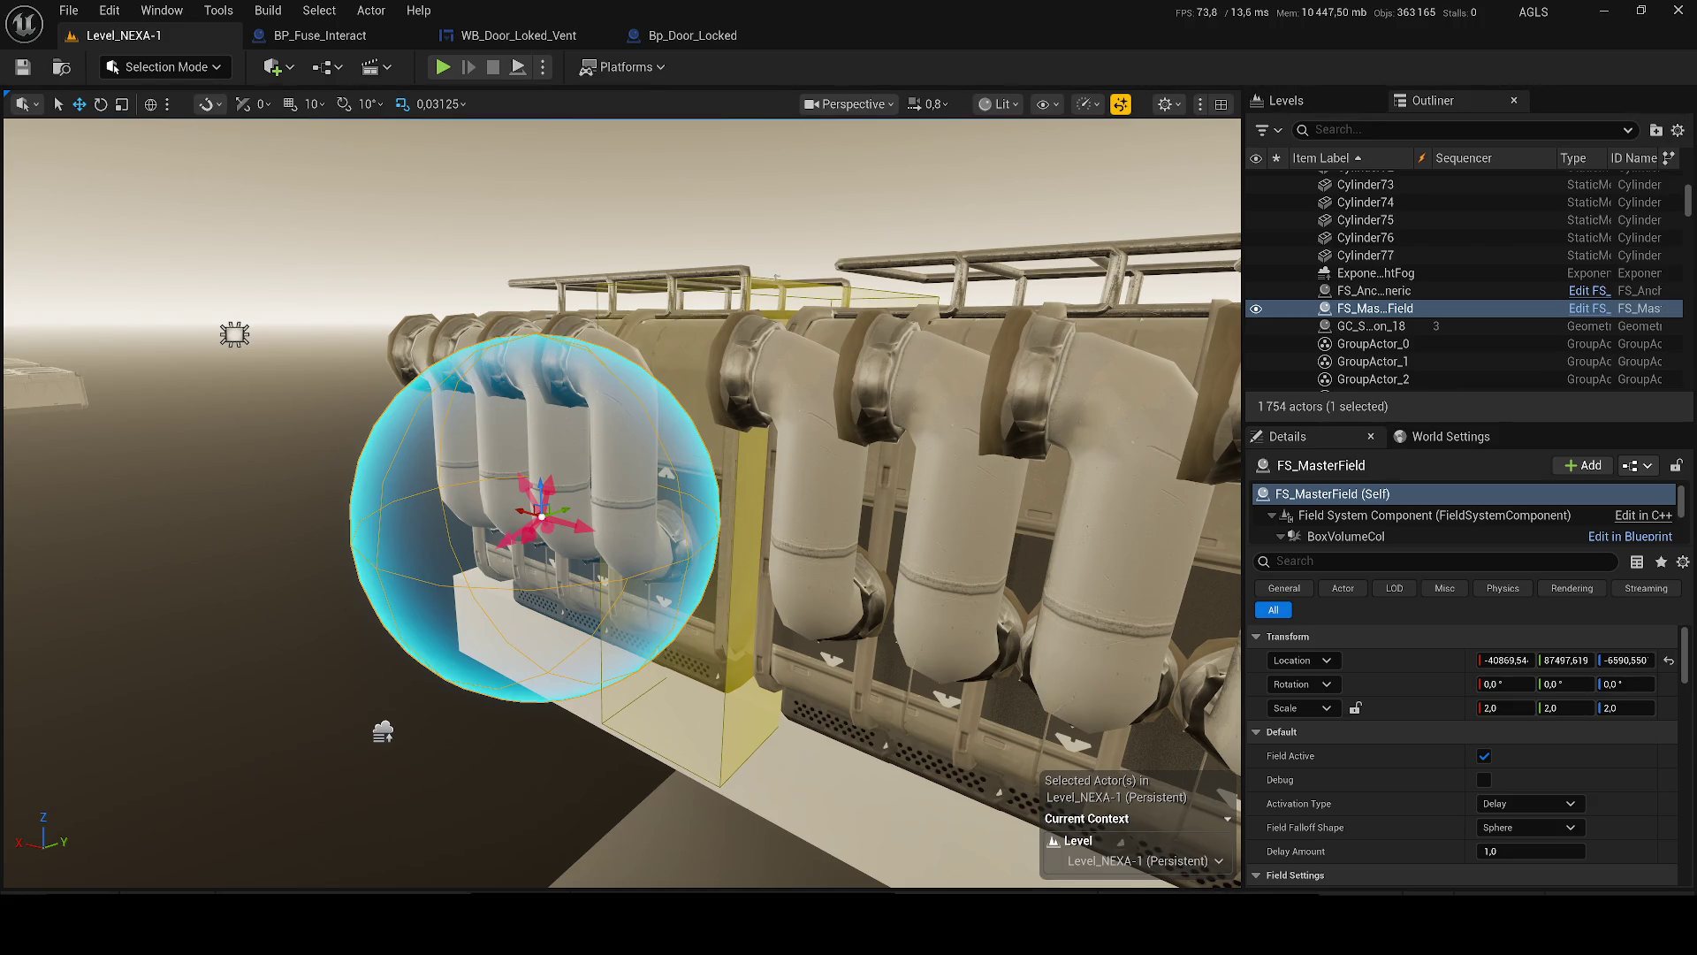
{"action": "key", "text": "Escape"}
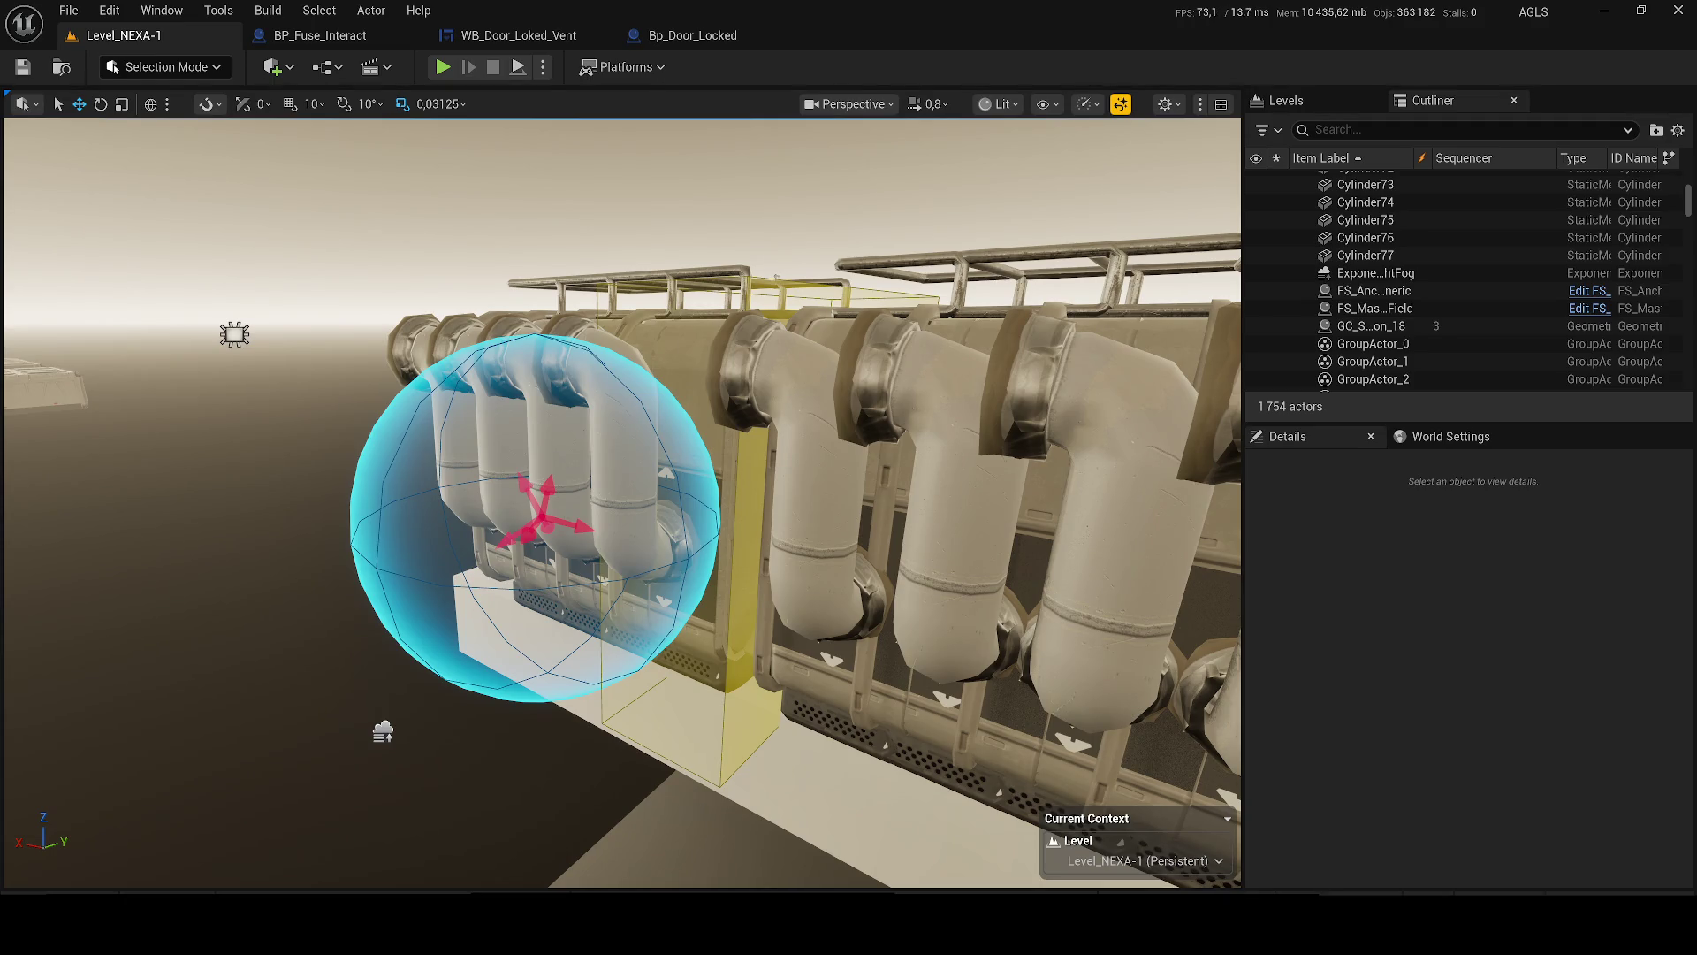
- Select ChaosCacheManager0 and key its cache Start Time at 0.0
{"action": "left_click", "coordinate": [762, 515]}
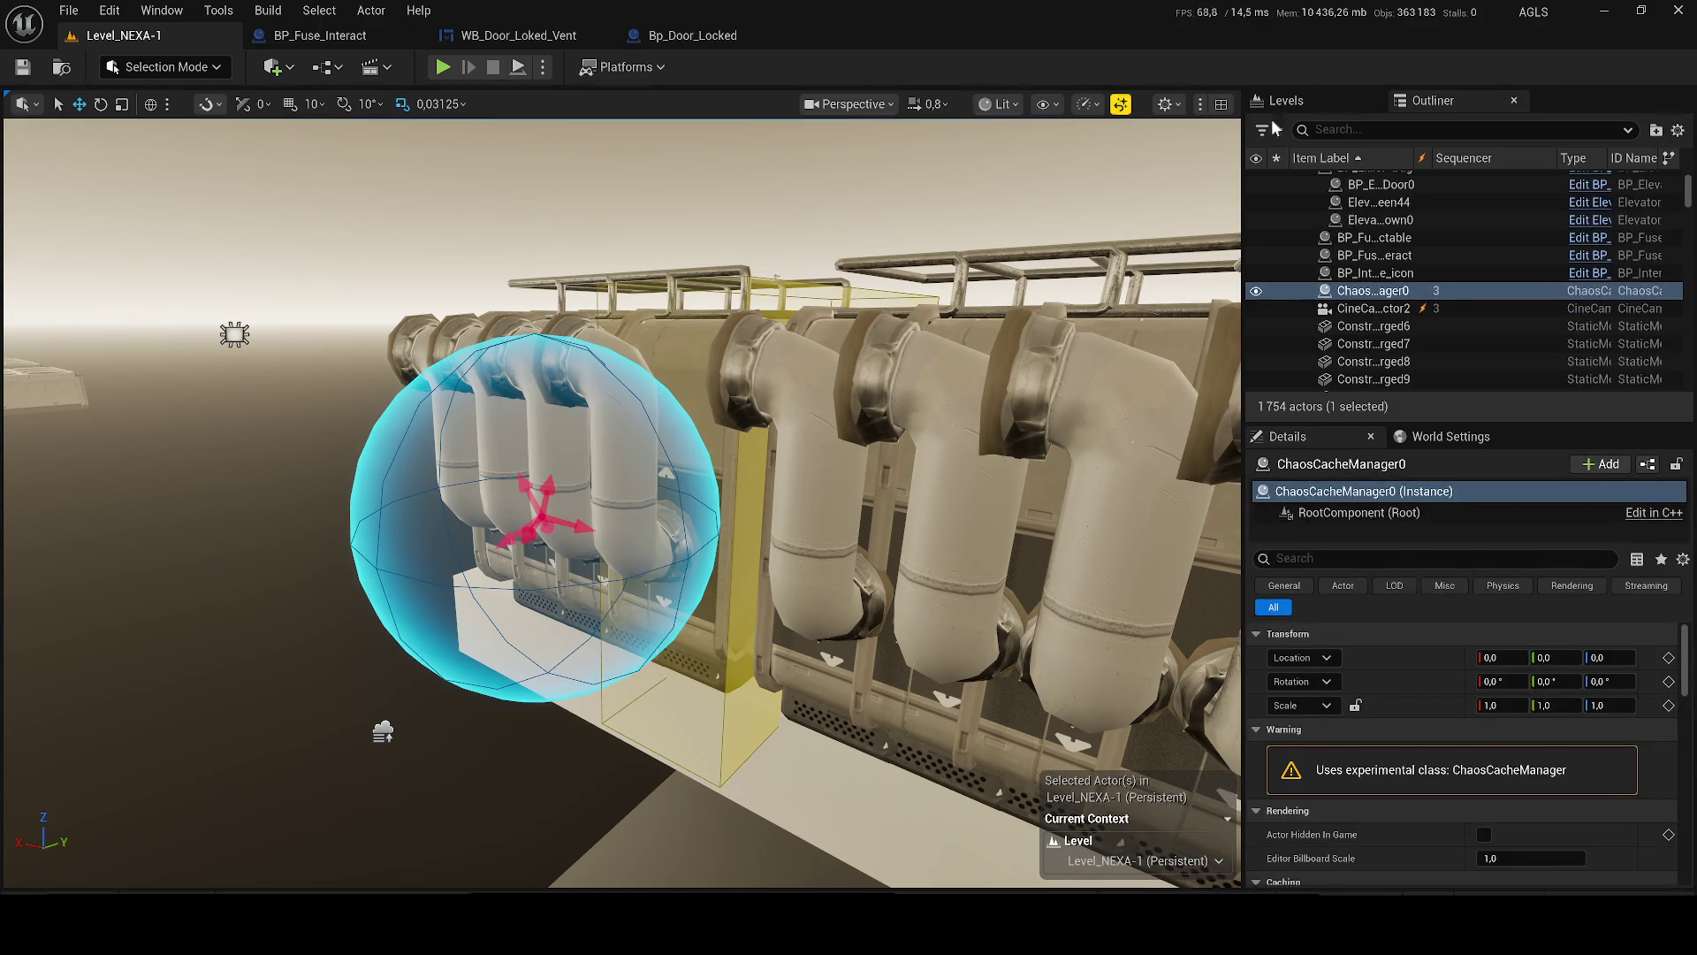
{"action": "scroll", "coordinate": [1662, 787], "scroll_direction": "down", "scroll_amount": 3}
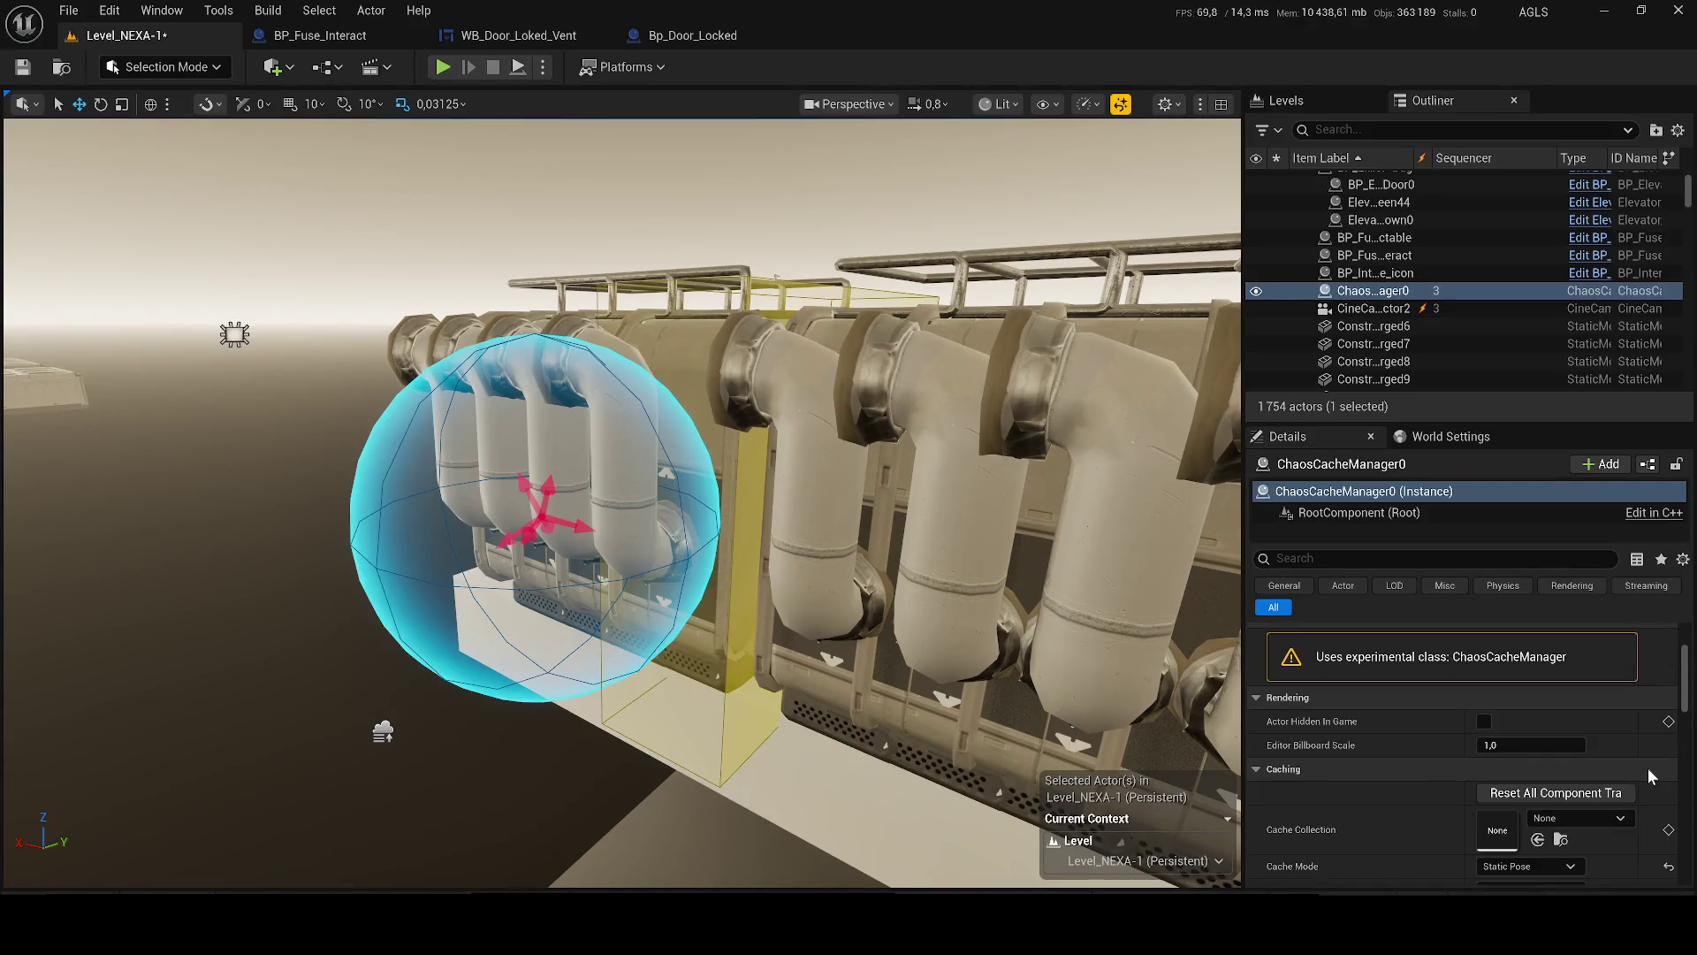
{"action": "scroll", "coordinate": [1614, 746], "scroll_direction": "down", "scroll_amount": 2}
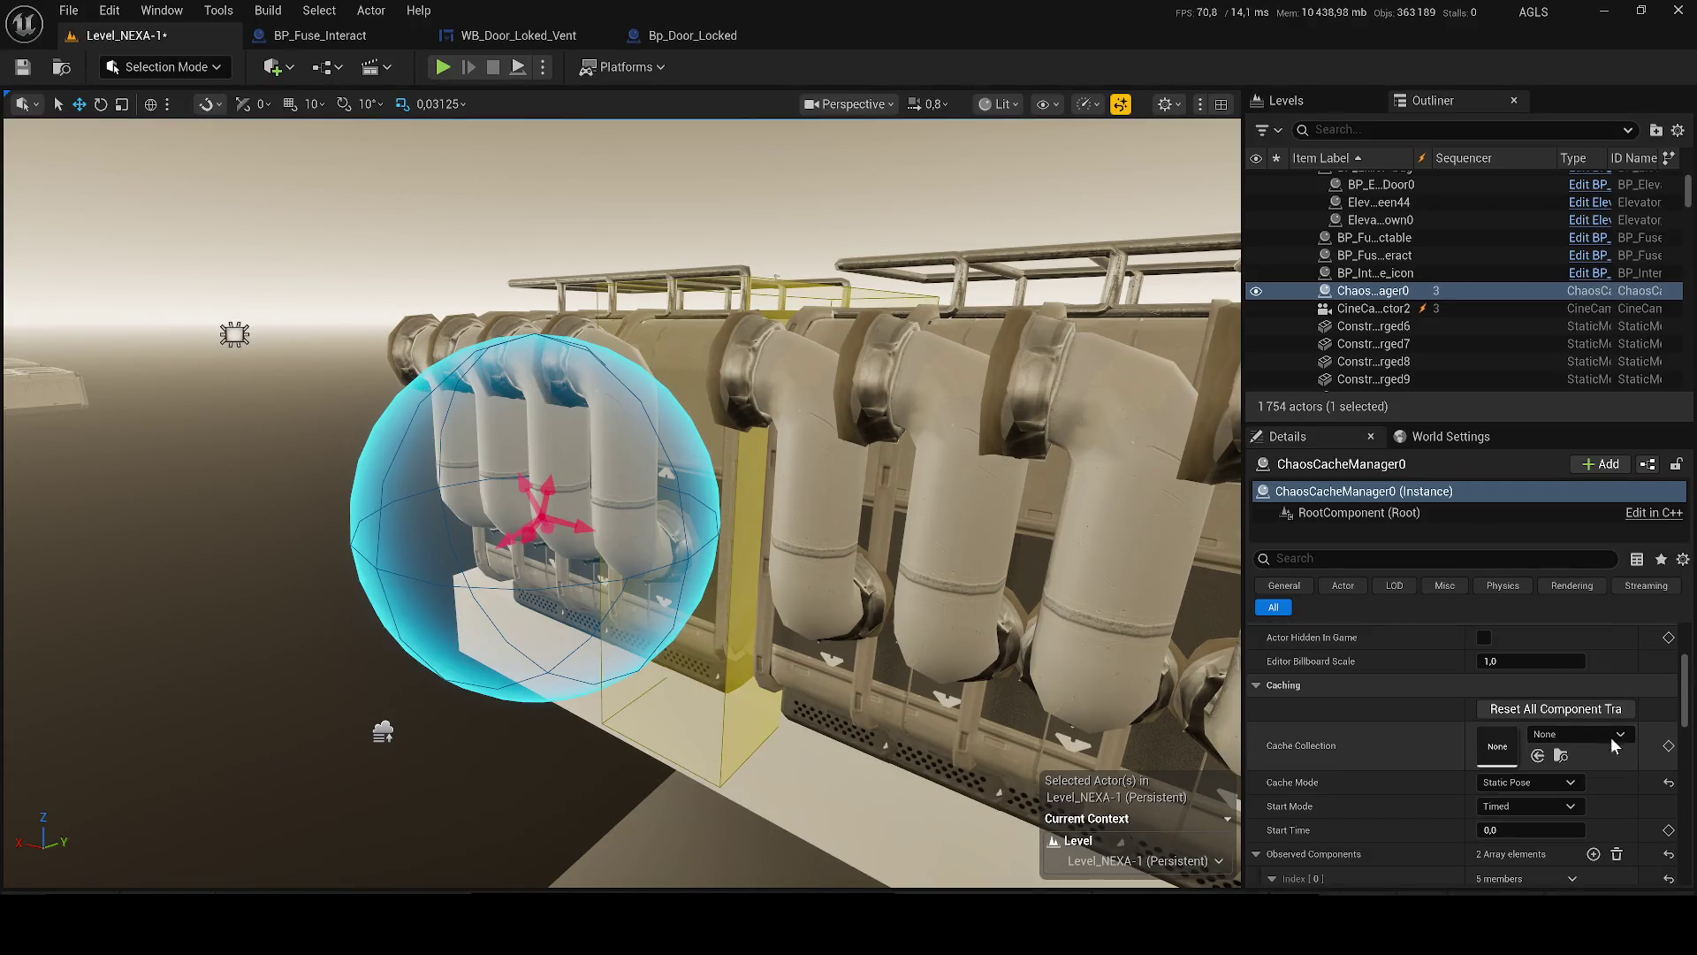
{"action": "left_click", "coordinate": [1669, 830]}
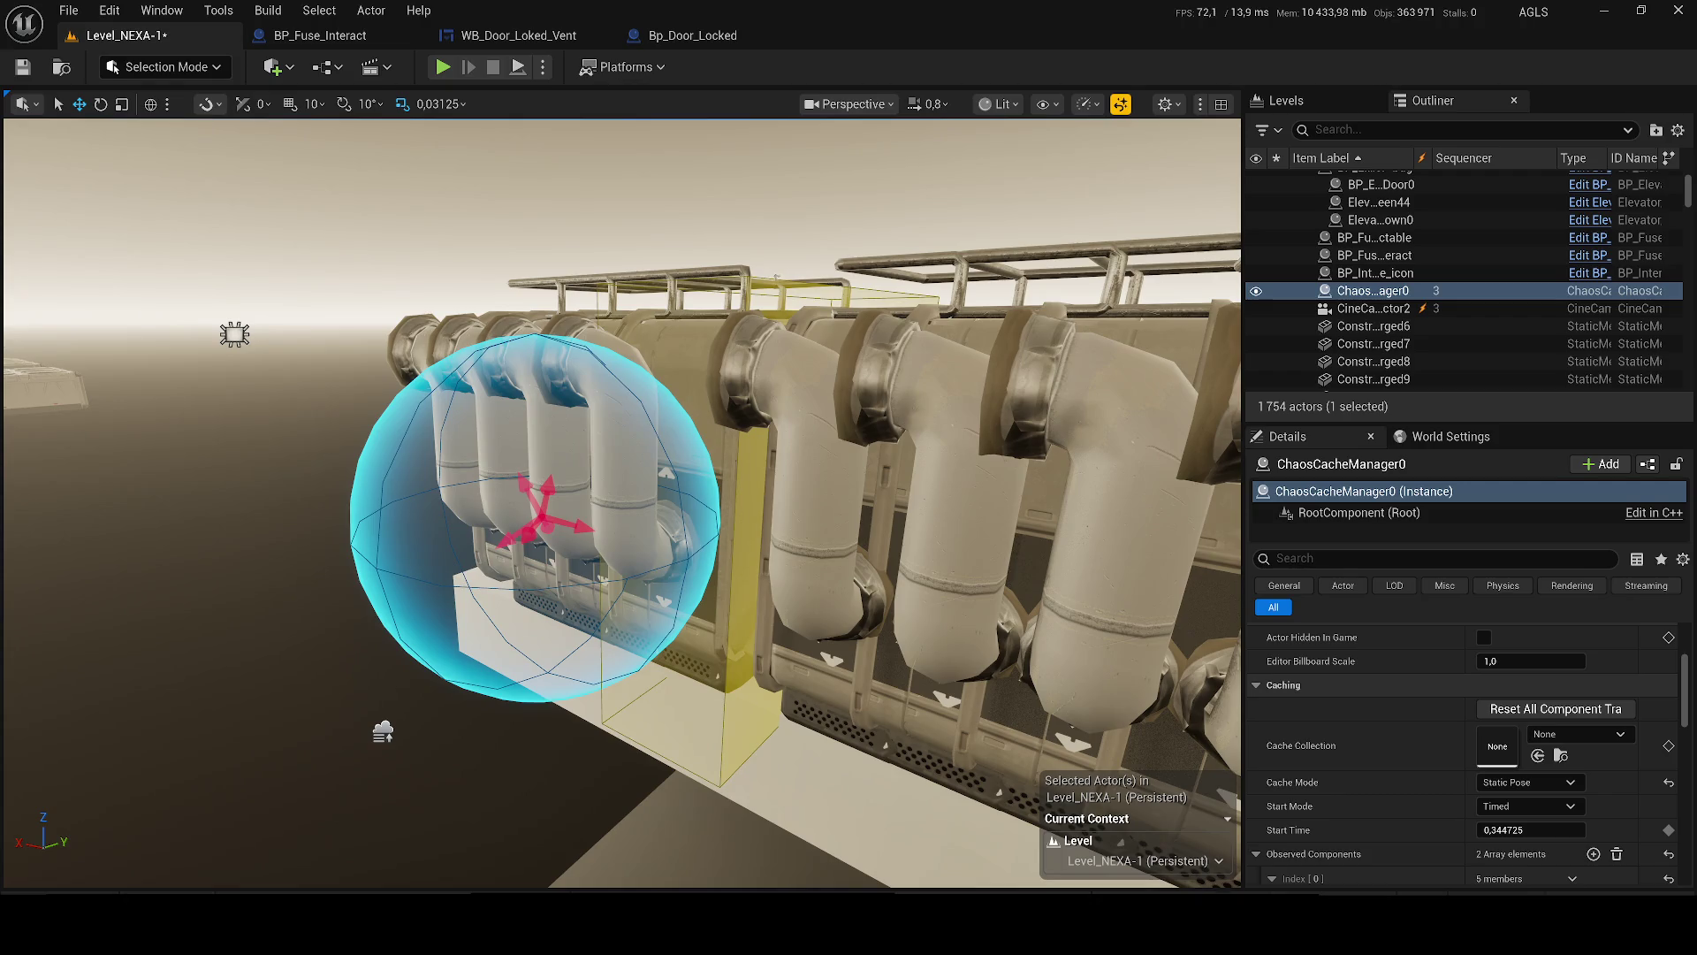
{"action": "scroll", "coordinate": [619, 504], "scroll_direction": "down", "scroll_amount": 2}
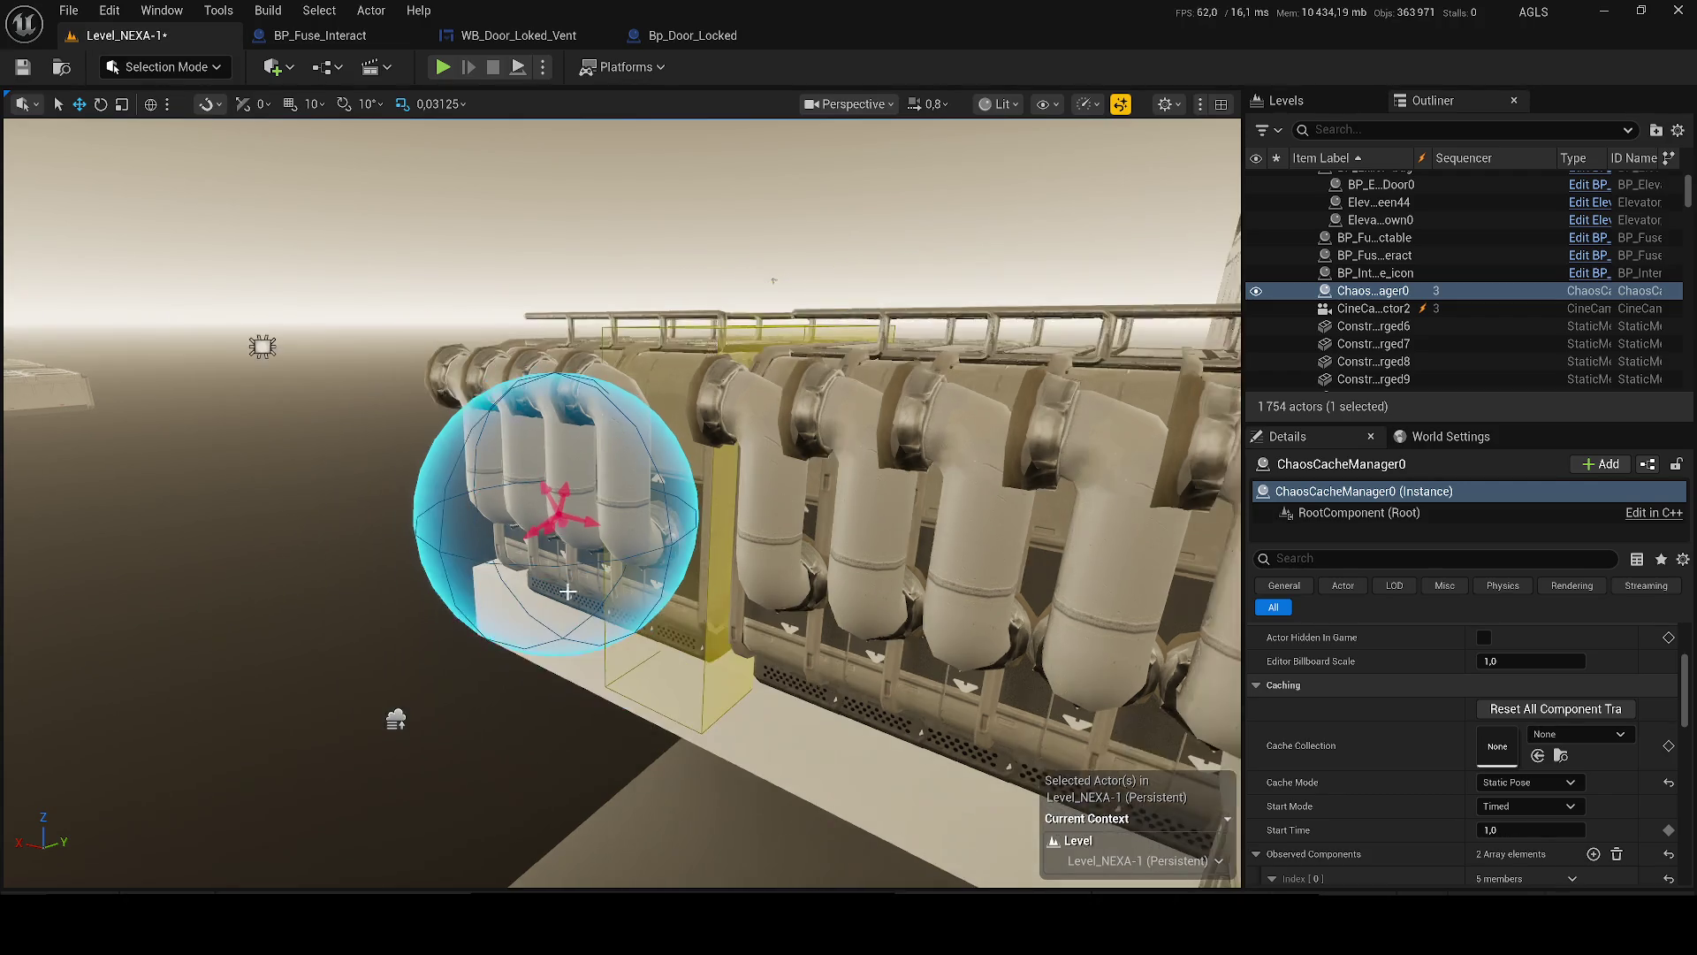
{"action": "left_click", "coordinate": [1529, 829]}
{"action": "key", "text": "Return"}
- Open the Cache Collection asset dropdown in the Caching section
{"action": "scroll", "coordinate": [619, 504], "scroll_direction": "up", "scroll_amount": 2}
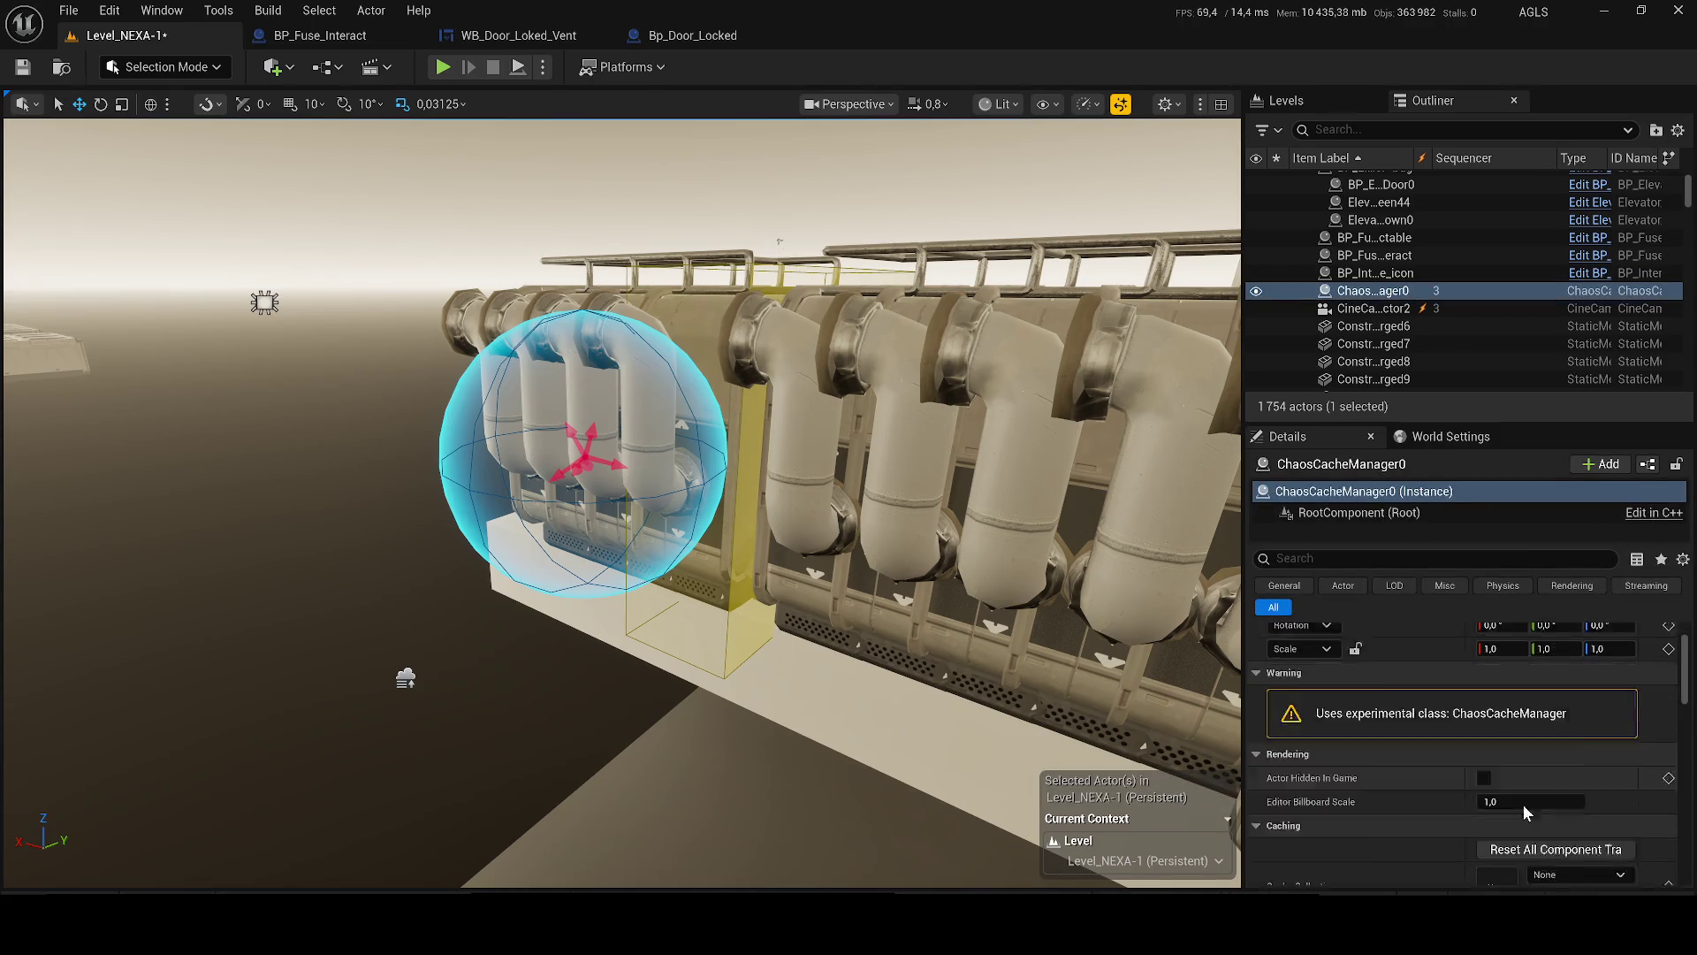
{"action": "scroll", "coordinate": [1515, 799], "scroll_direction": "down", "scroll_amount": 4}
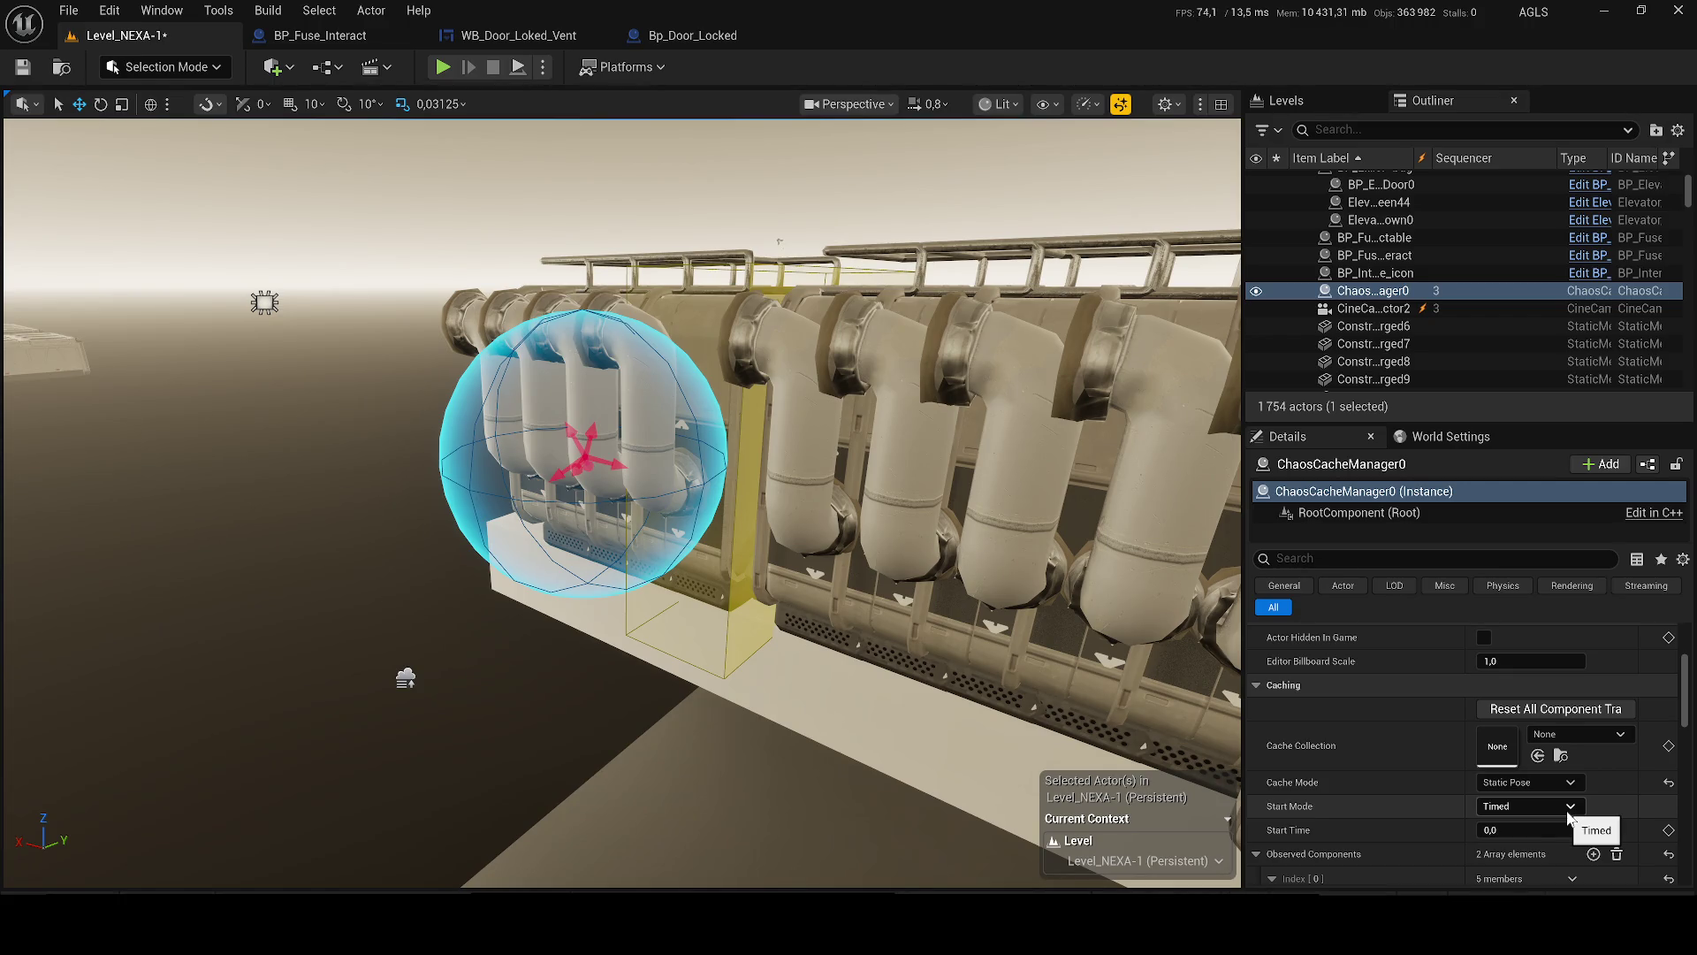
{"action": "left_click", "coordinate": [1579, 735]}
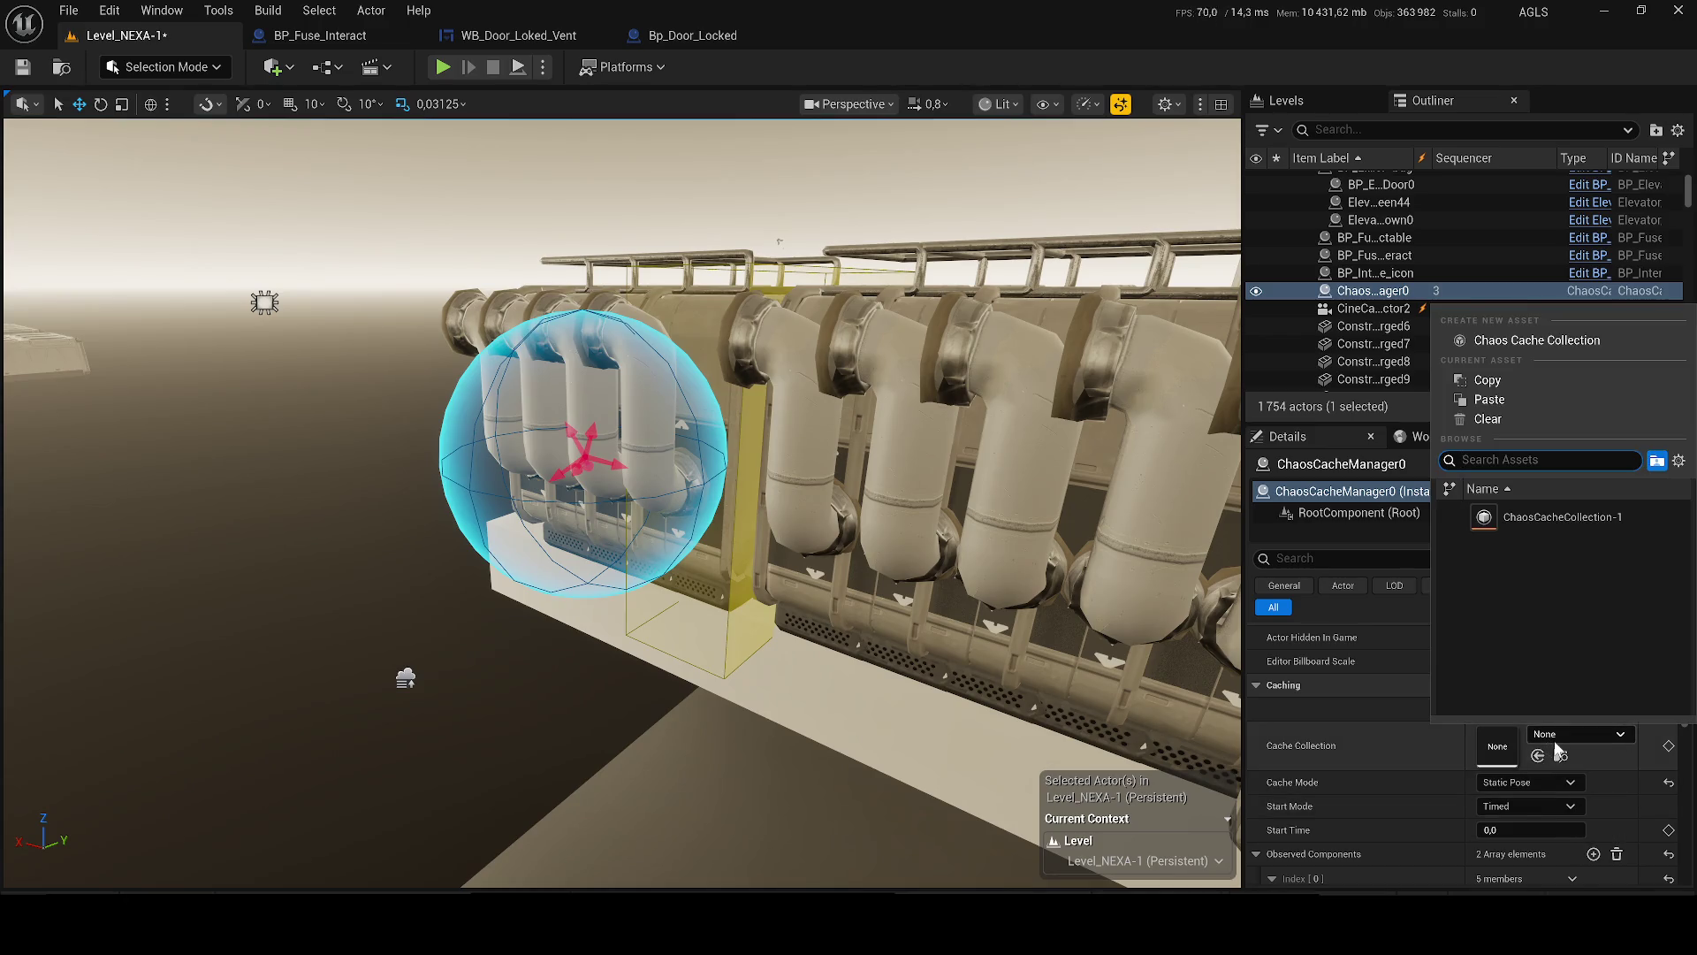
- Assign ChaosCacheCollection-1, key Start Time at 1.0, and scrub it to preview the break
{"action": "left_click", "coordinate": [1523, 527]}
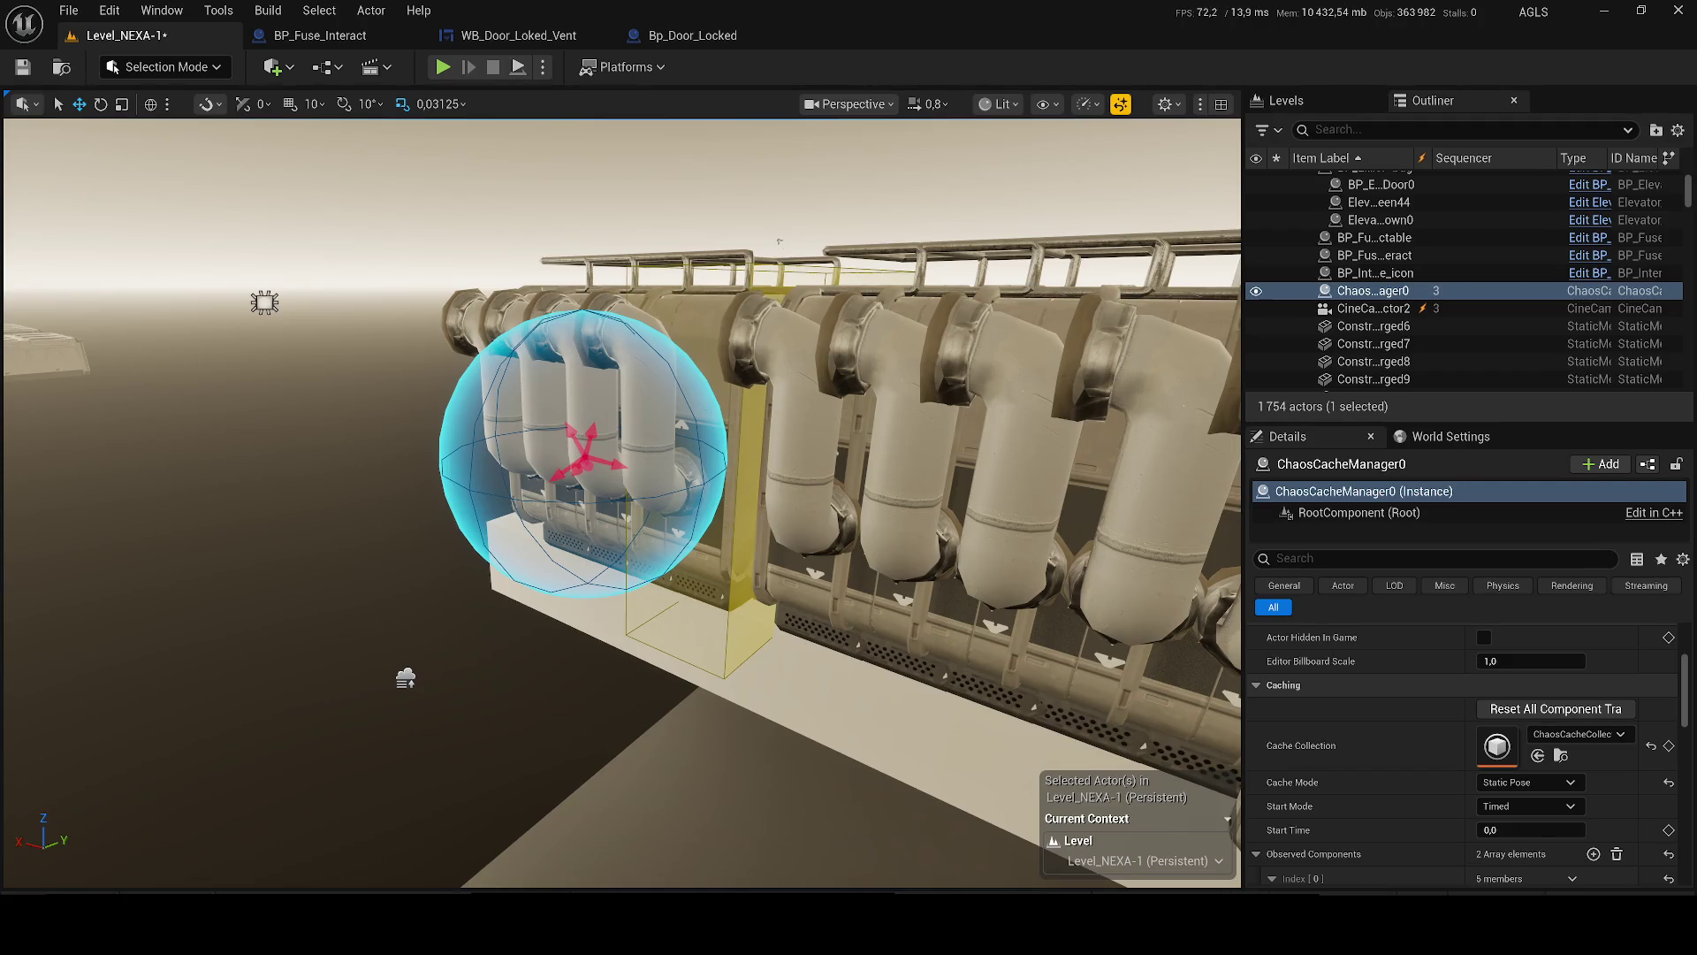
{"action": "left_click", "coordinate": [1669, 831]}
{"action": "type", "text": "1"}
{"action": "key", "text": "Return"}
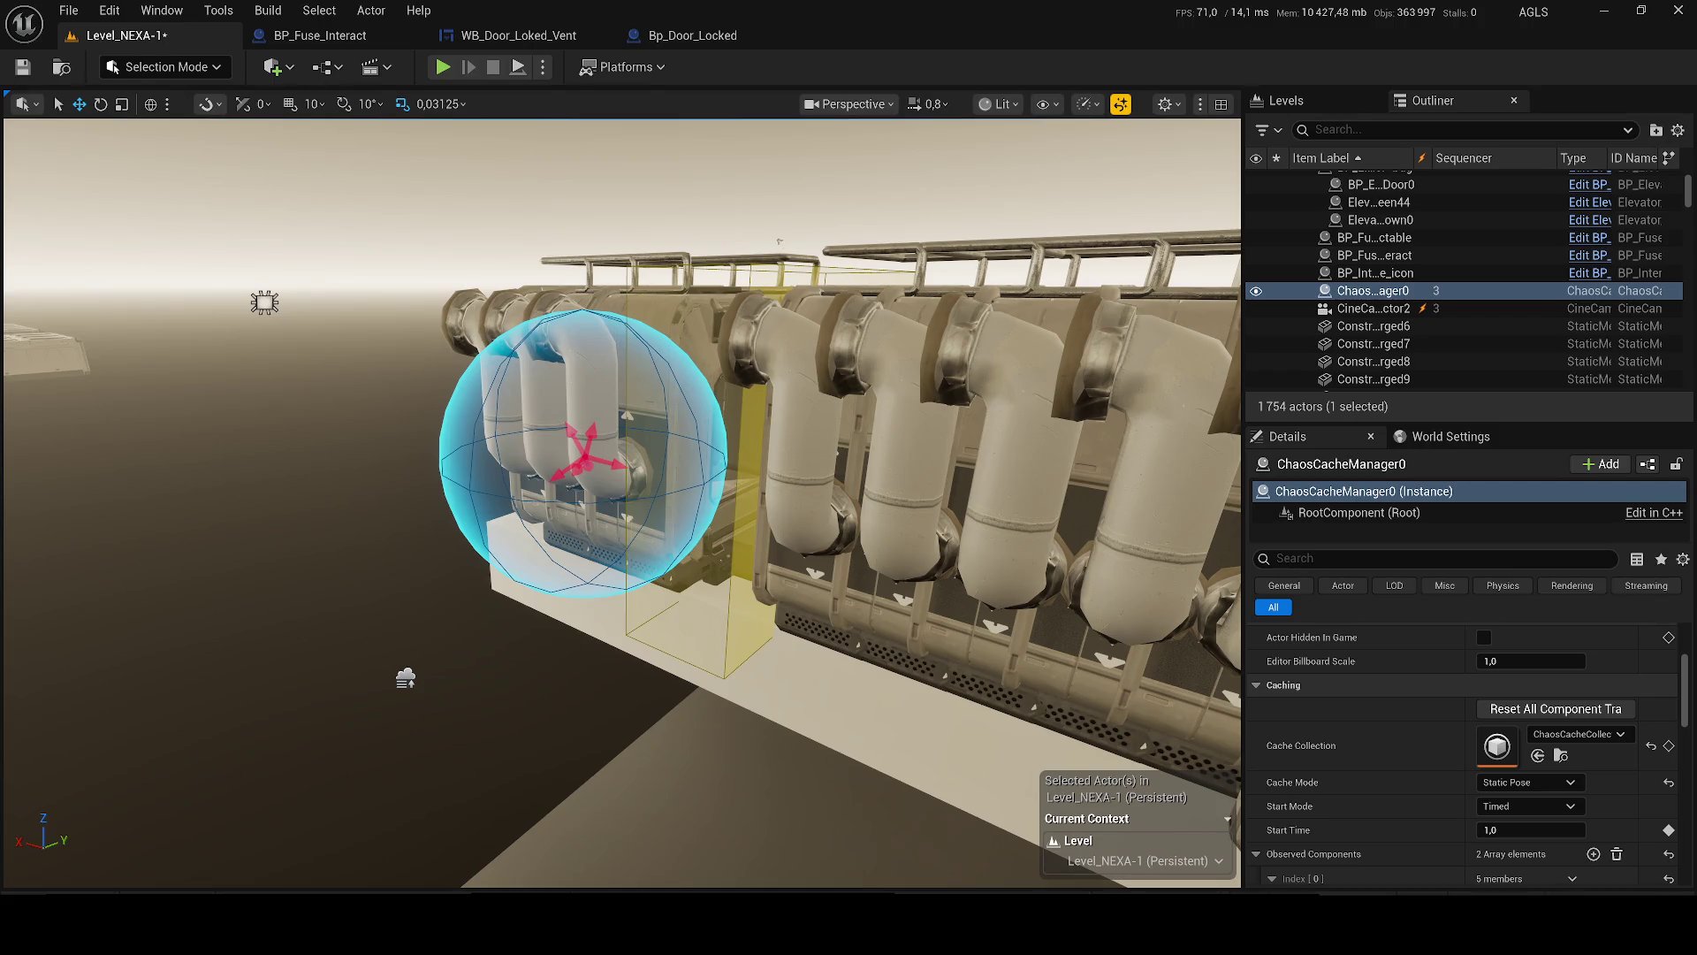
{"action": "mouse_move", "coordinate": [1529, 830]}
{"action": "left_mouse_down"}
{"action": "mouse_move", "coordinate": [1494, 830]}
{"action": "mouse_move", "coordinate": [1512, 830]}
{"action": "left_mouse_up"}
{"action": "type", "text": "1,0"}
{"action": "key", "text": "Return"}
{"action": "left_click_drag", "start_coordinate": [1503, 830], "coordinate": [1481, 830]}
- Set Cache Mode to Play and test the break with Simulate and Play In Editor
{"action": "scroll", "coordinate": [1630, 789], "scroll_direction": "down", "scroll_amount": 2}
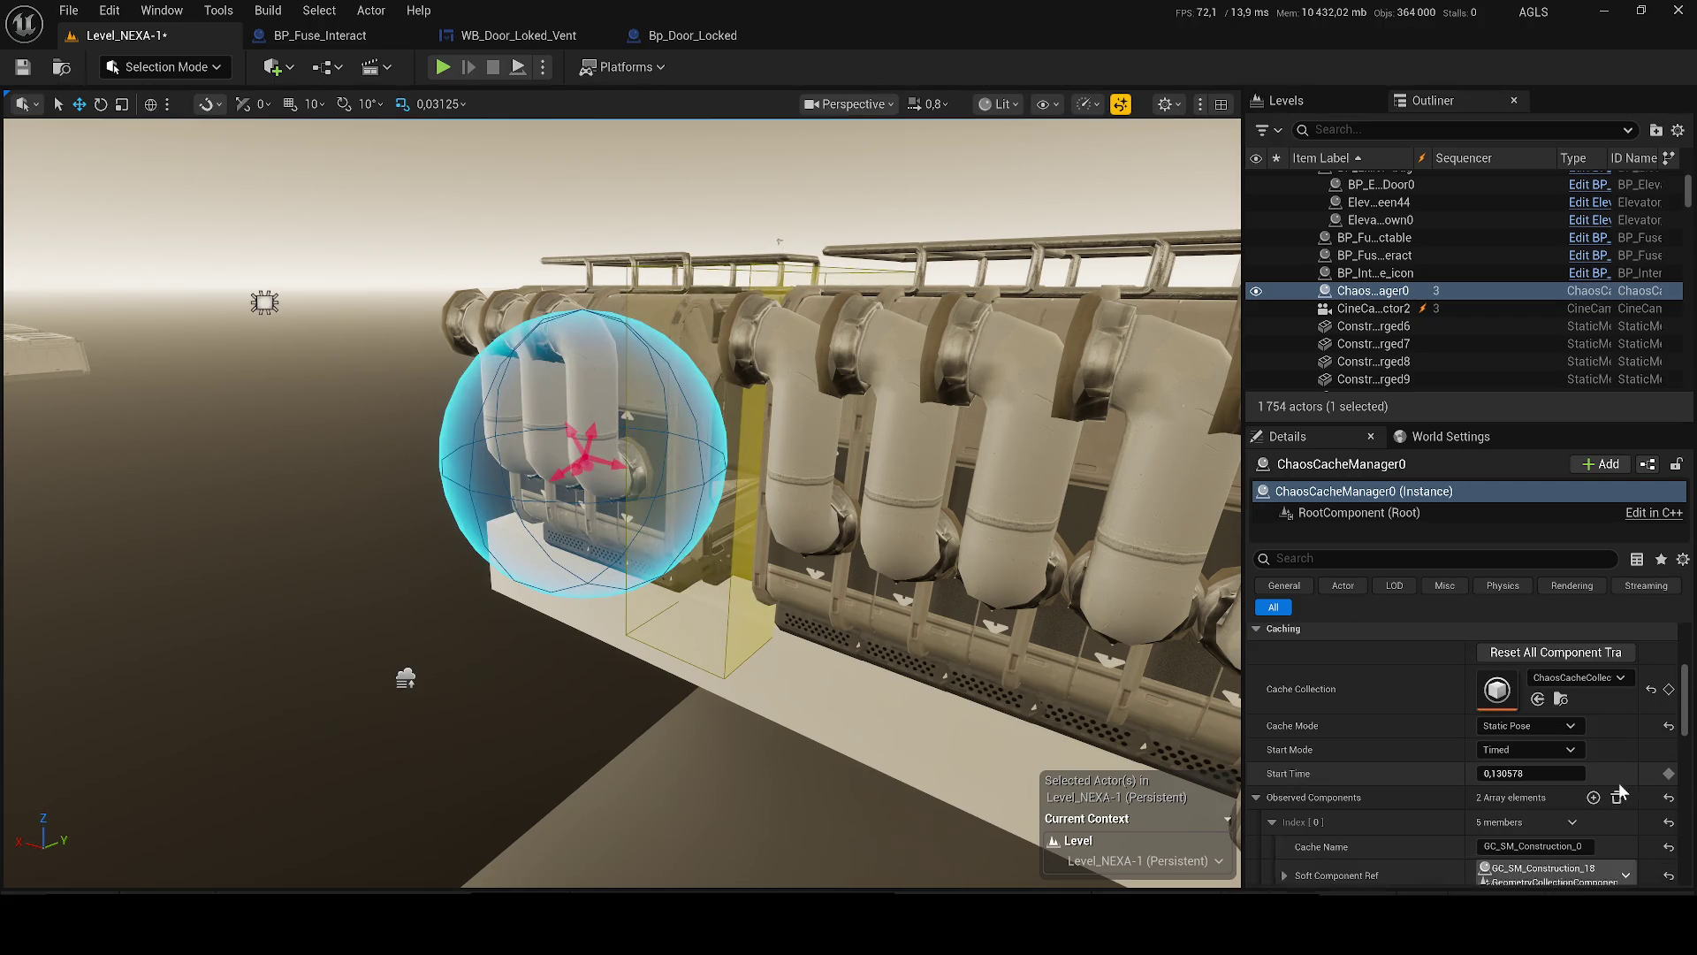
{"action": "left_click", "coordinate": [1537, 733]}
{"action": "left_click", "coordinate": [1530, 771]}
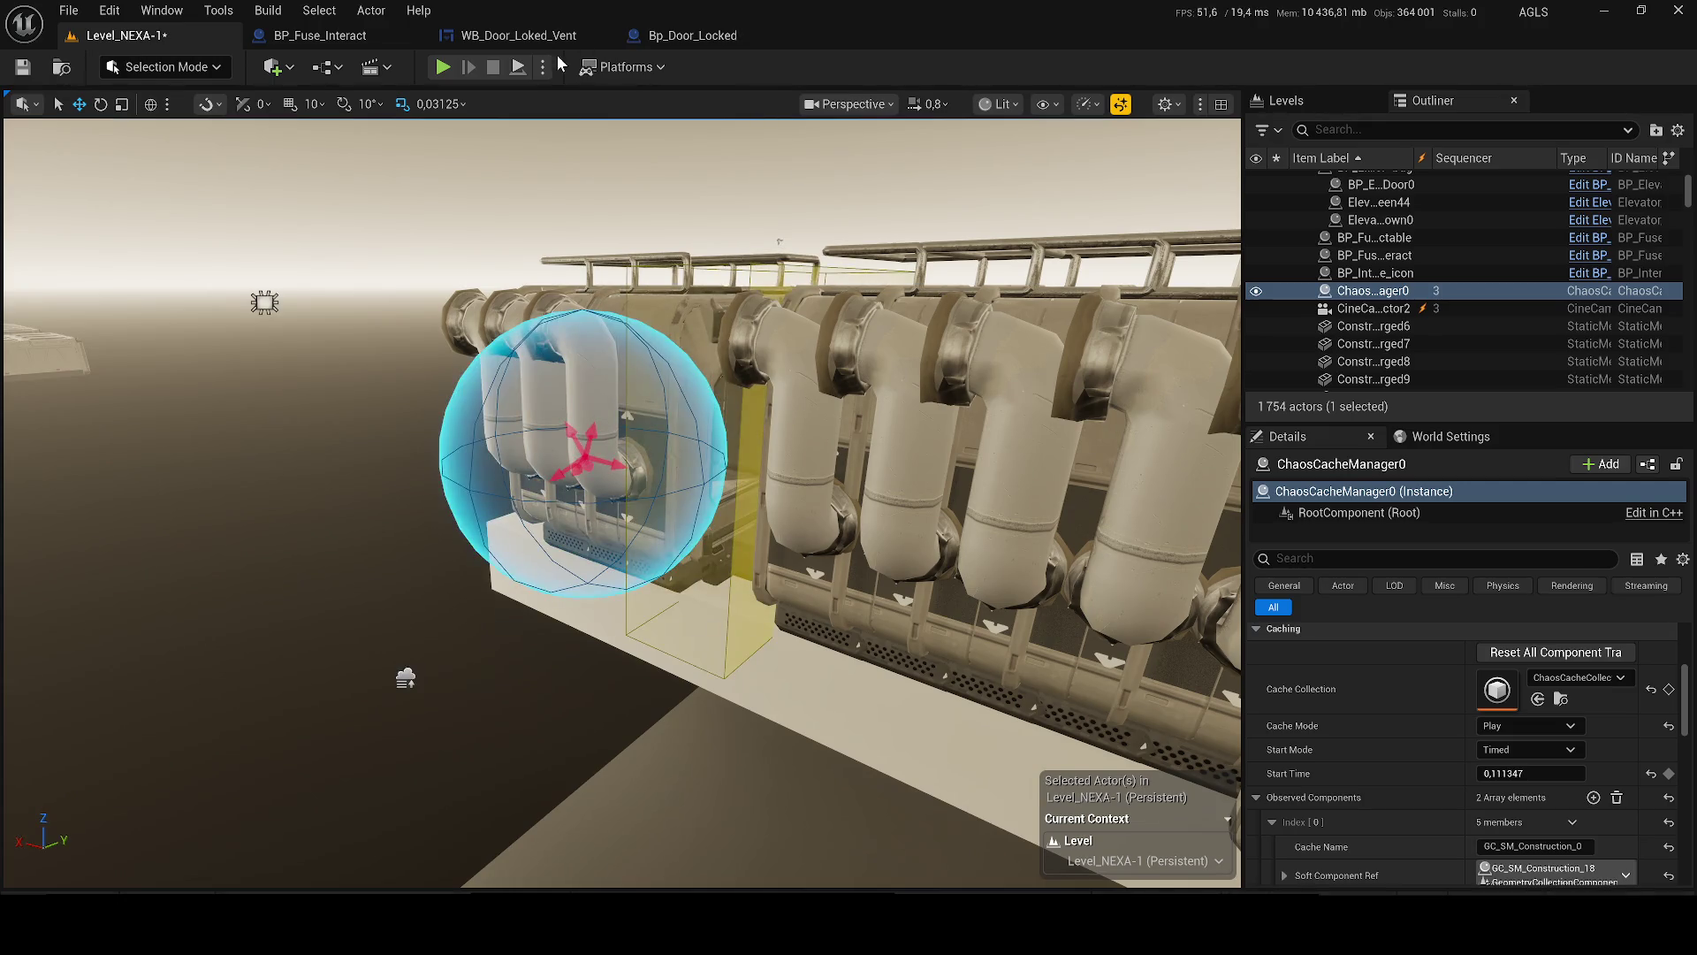
{"action": "left_click", "coordinate": [518, 67]}
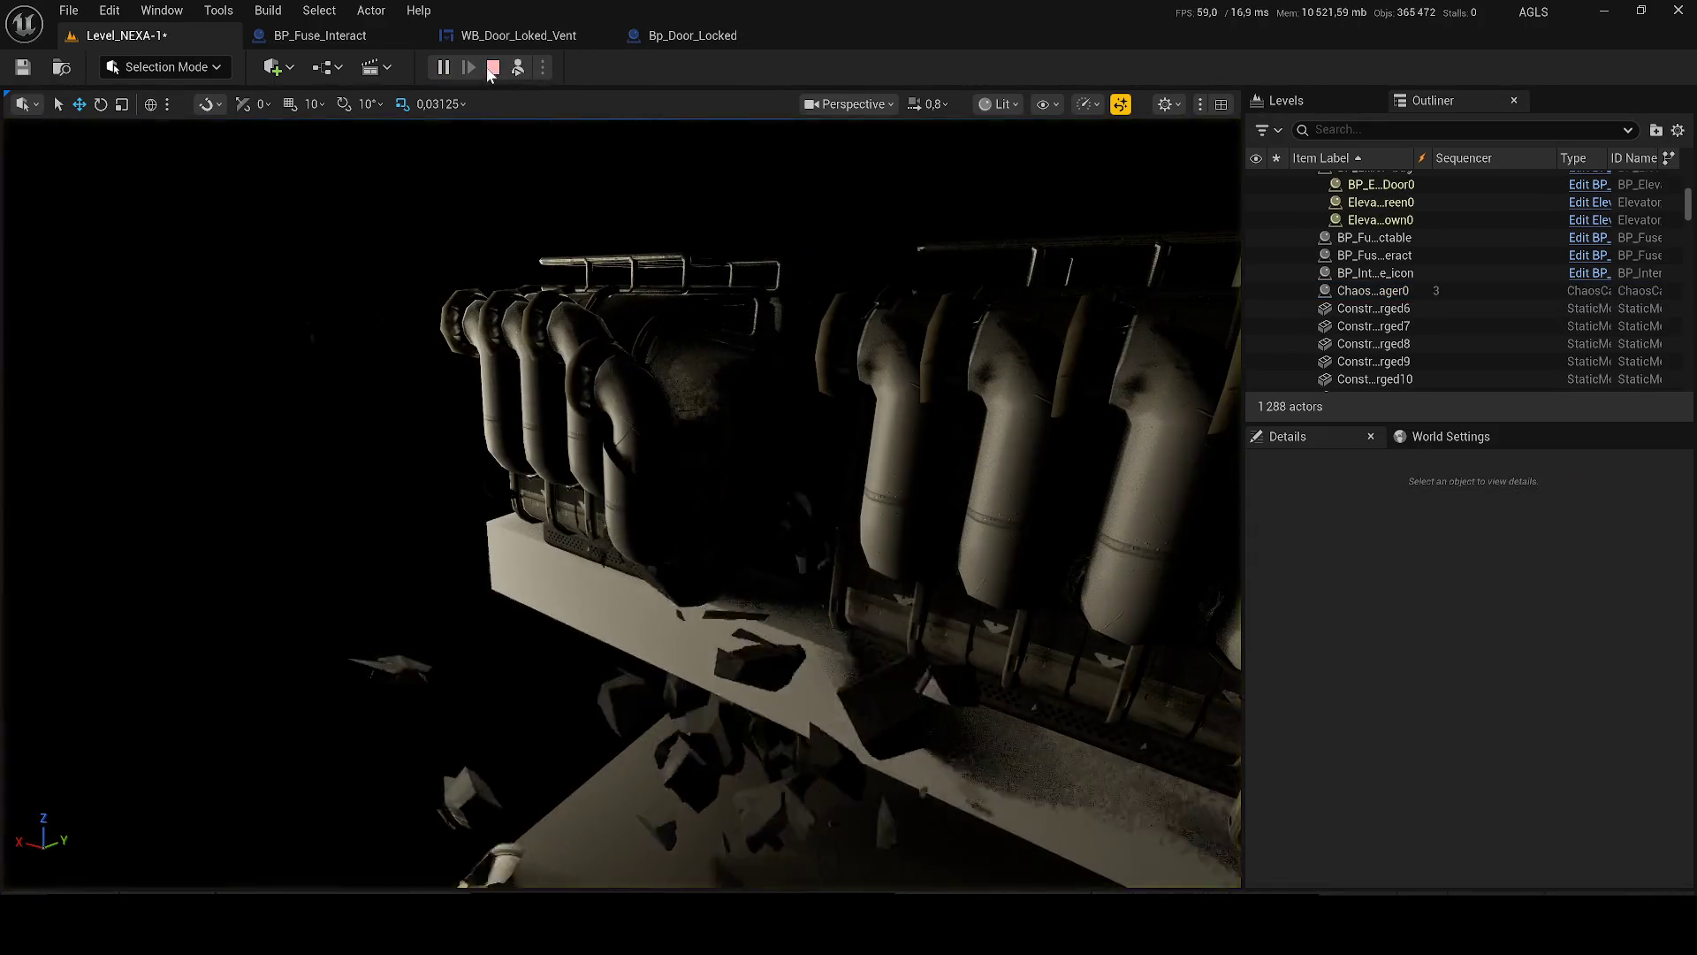
{"action": "left_click", "coordinate": [492, 66]}
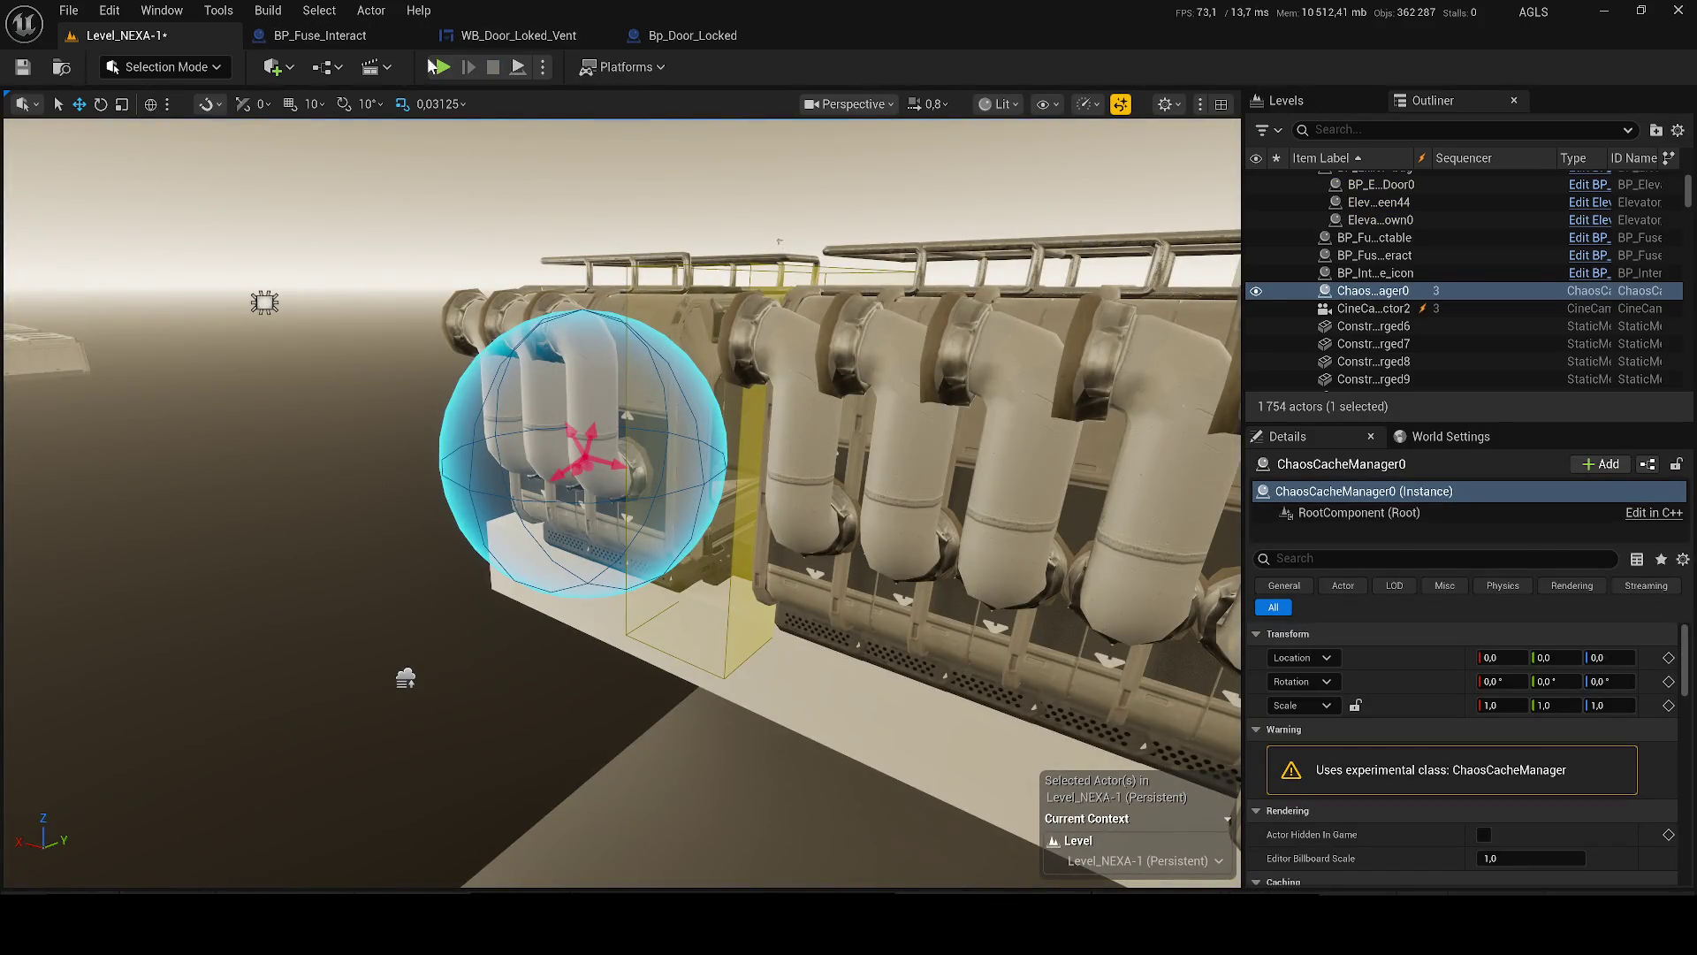
{"action": "left_click", "coordinate": [443, 67]}
{"action": "key", "text": "Escape"}
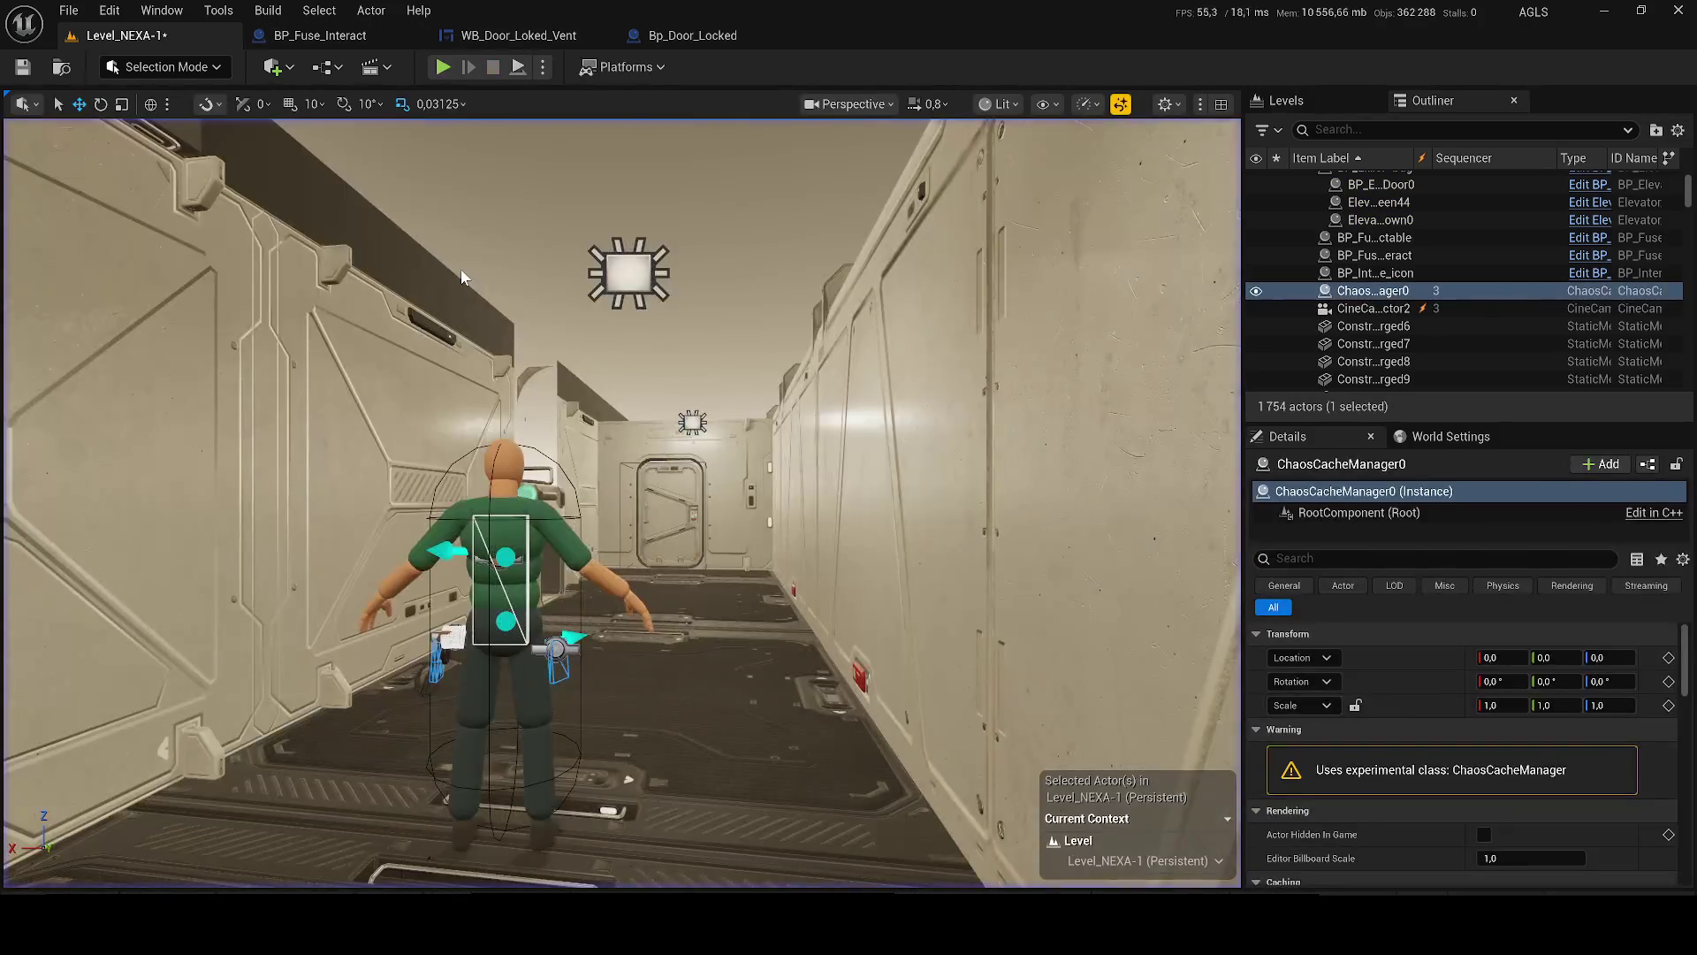
{"action": "key", "text": "f"}
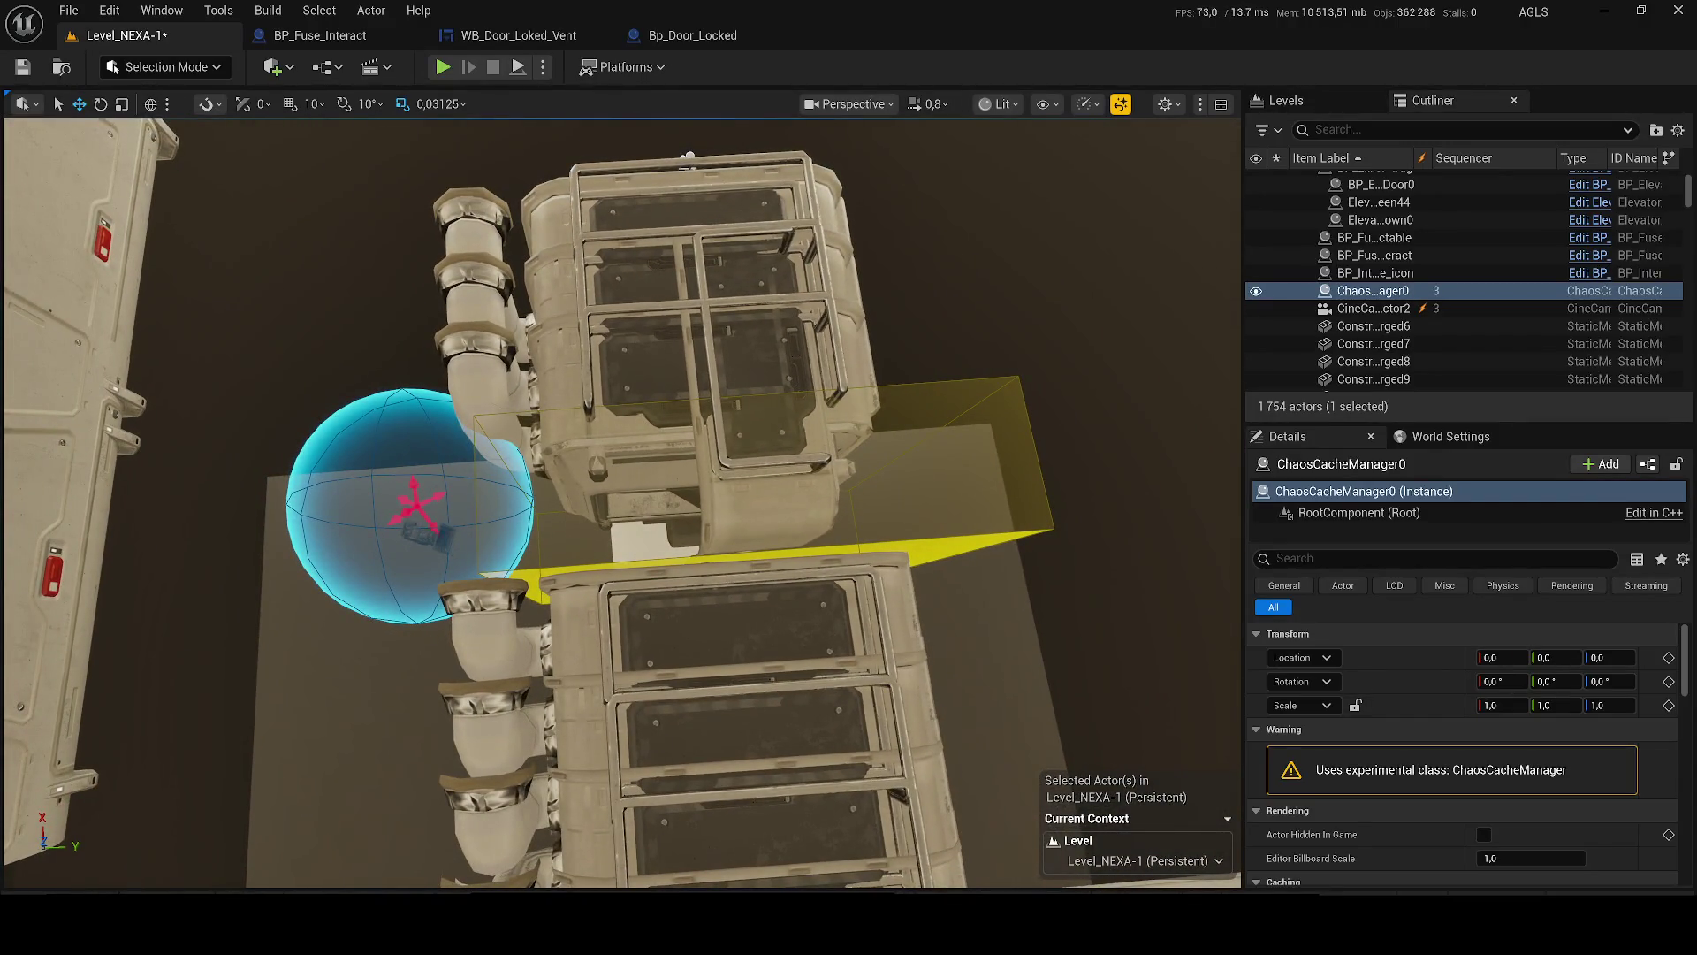
{"action": "left_click", "coordinate": [384, 500]}
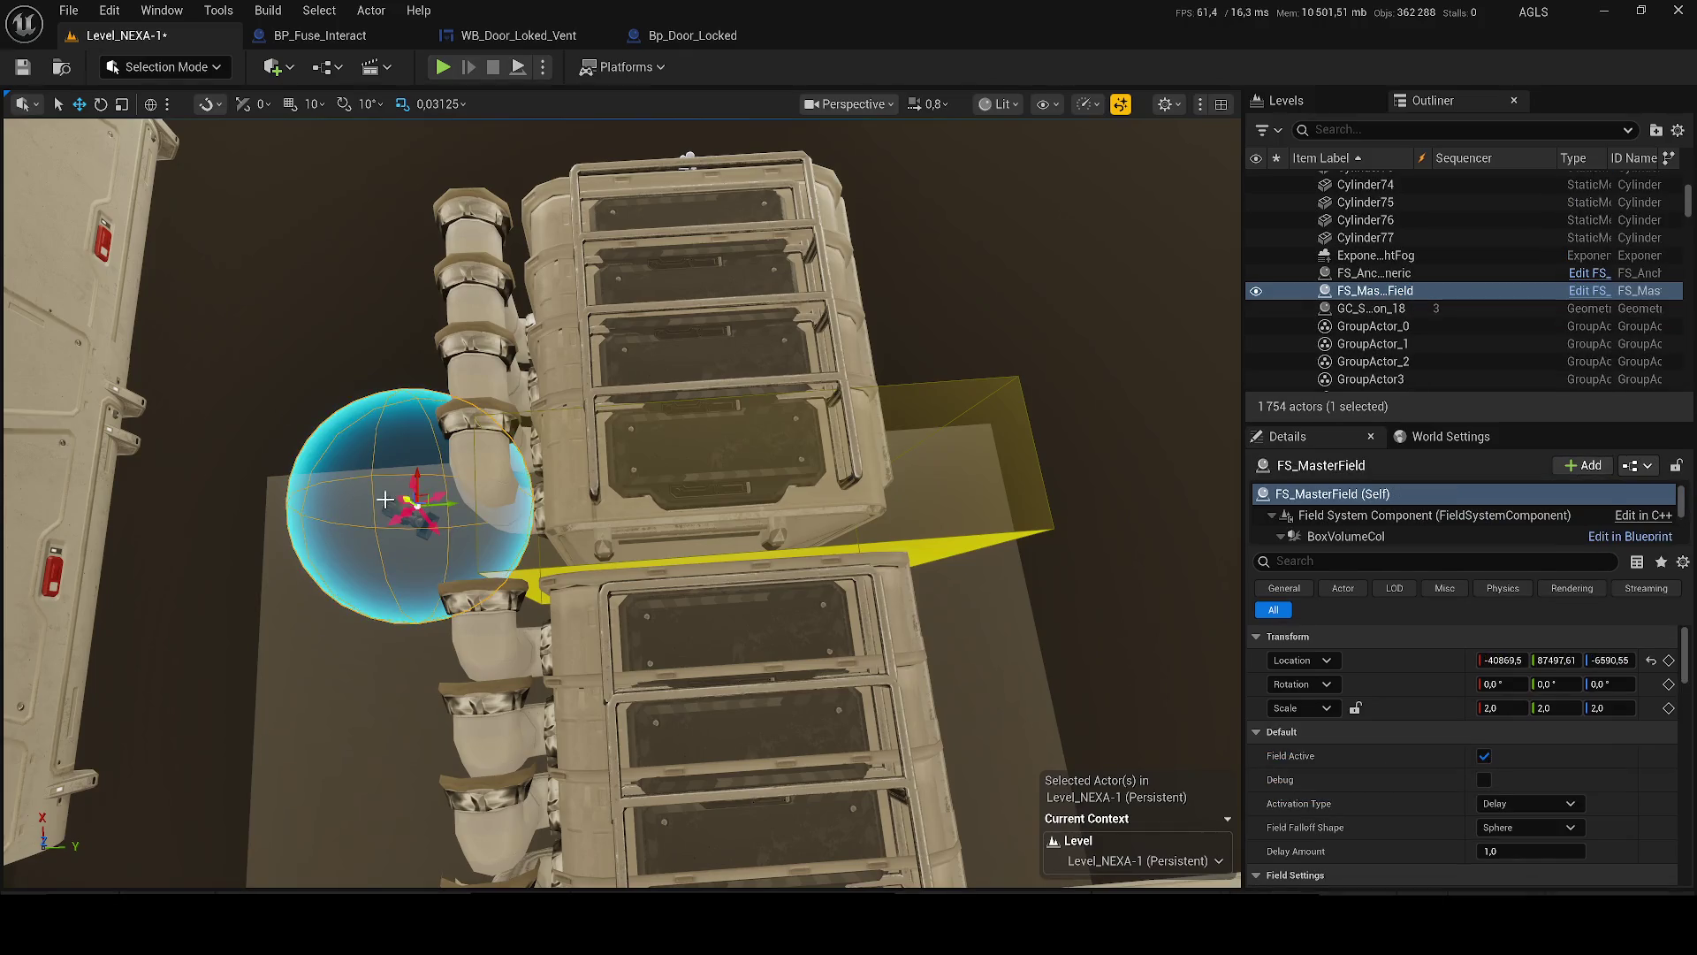
- Move FS_MasterField sideways along the pipes
{"action": "mouse_move", "coordinate": [433, 502]}
{"action": "left_mouse_down"}
{"action": "mouse_move", "coordinate": [707, 495]}
{"action": "mouse_move", "coordinate": [672, 460]}
{"action": "mouse_move", "coordinate": [778, 389]}
{"action": "left_mouse_up"}
{"action": "key", "text": "f"}
{"action": "mouse_move", "coordinate": [235, 721]}
{"action": "left_mouse_down"}
{"action": "mouse_move", "coordinate": [61, 428]}
{"action": "mouse_move", "coordinate": [32, 434]}
{"action": "left_mouse_up"}
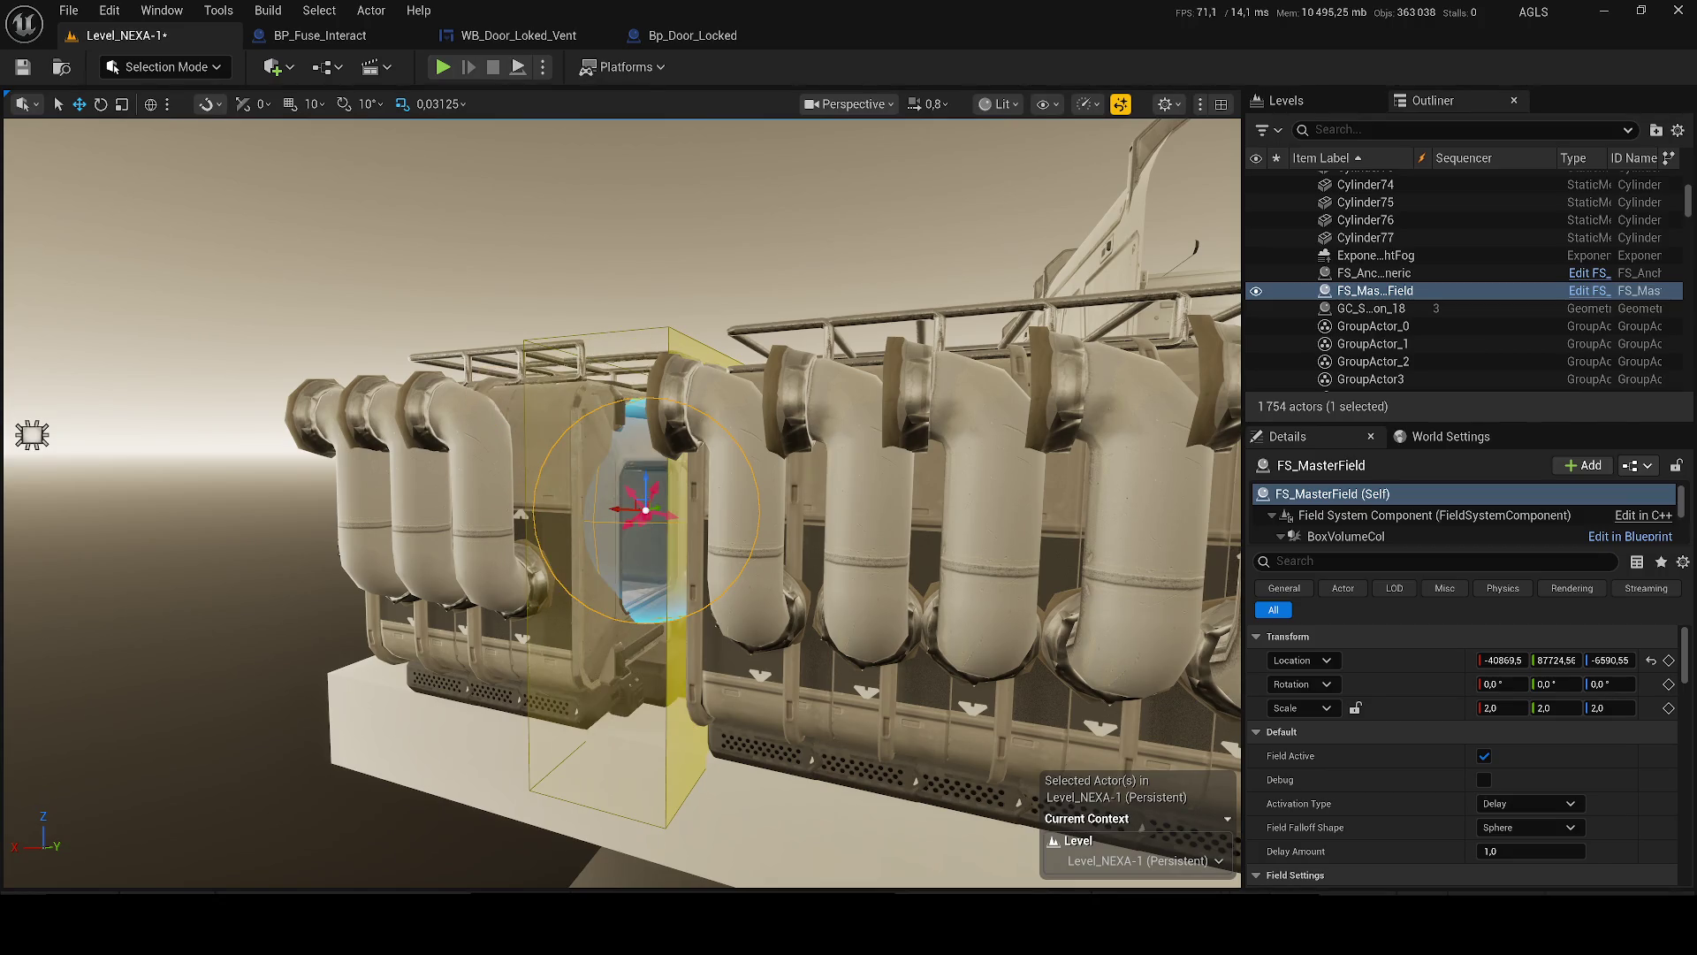
- Raise the FS_AnchorField_Generic box and lower FS_MasterField inside the vent
{"action": "left_click", "coordinate": [650, 780]}
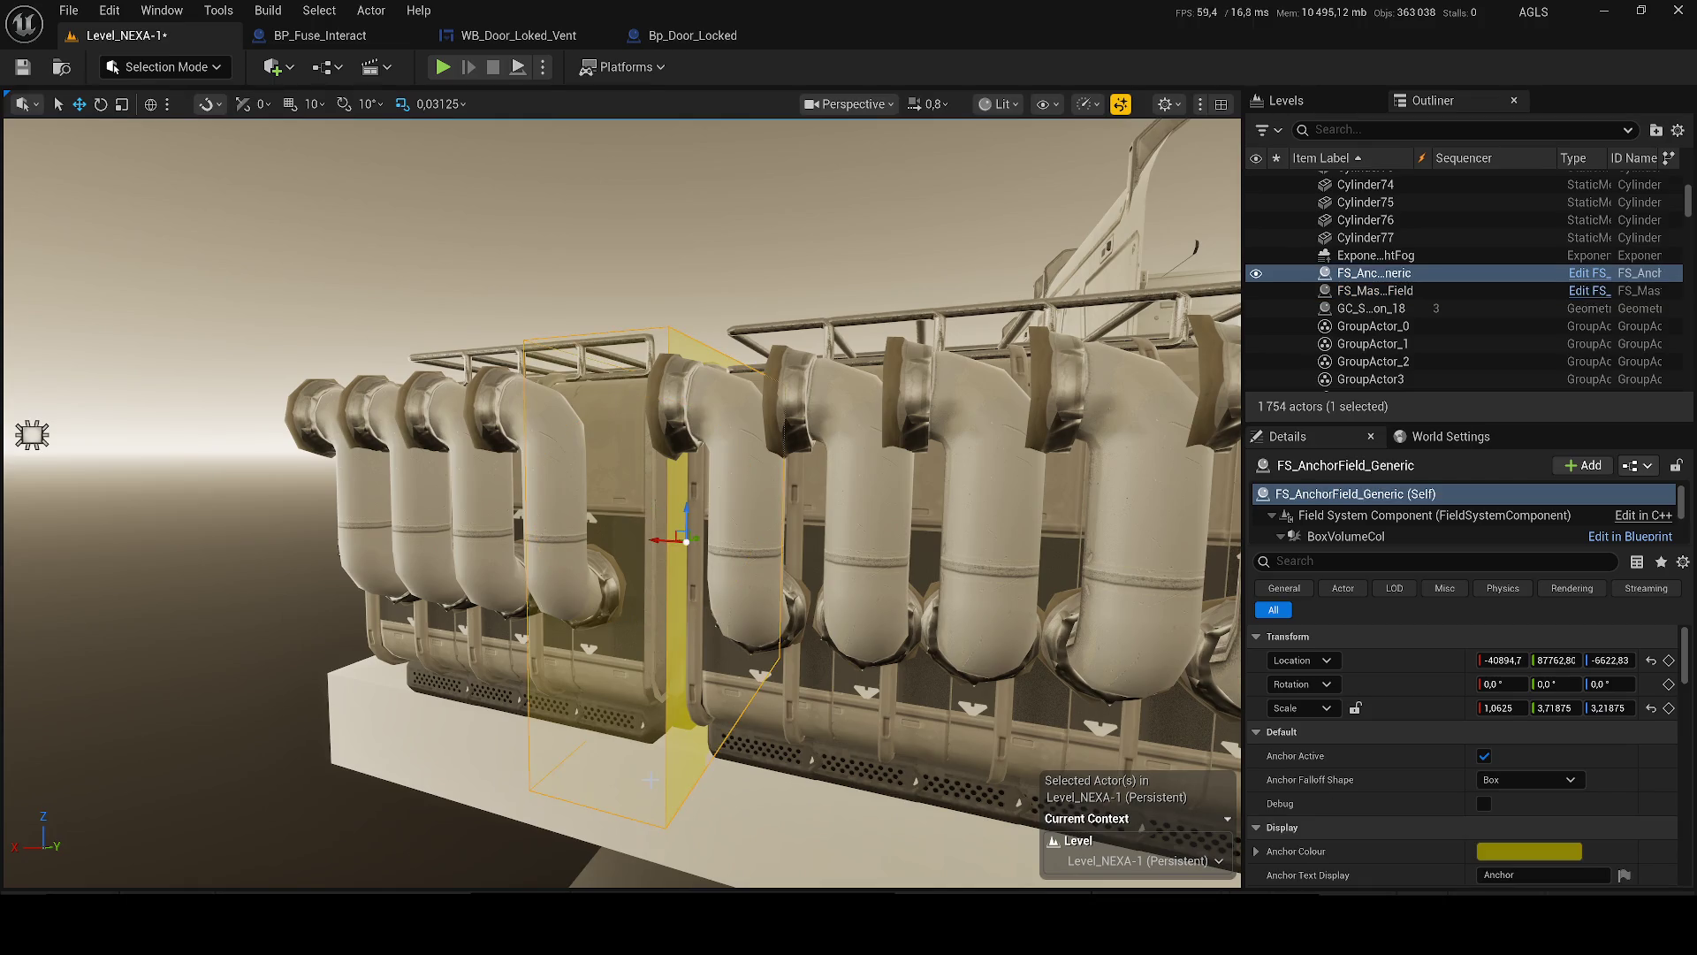
{"action": "mouse_move", "coordinate": [686, 513]}
{"action": "left_mouse_down"}
{"action": "mouse_move", "coordinate": [666, 212]}
{"action": "mouse_move", "coordinate": [689, 255]}
{"action": "left_mouse_up"}
{"action": "scroll", "coordinate": [354, 548], "scroll_direction": "up", "scroll_amount": 2}
{"action": "left_click_drag", "start_coordinate": [353, 548], "coordinate": [376, 451]}
{"action": "scroll", "coordinate": [637, 334], "scroll_direction": "up", "scroll_amount": 2}
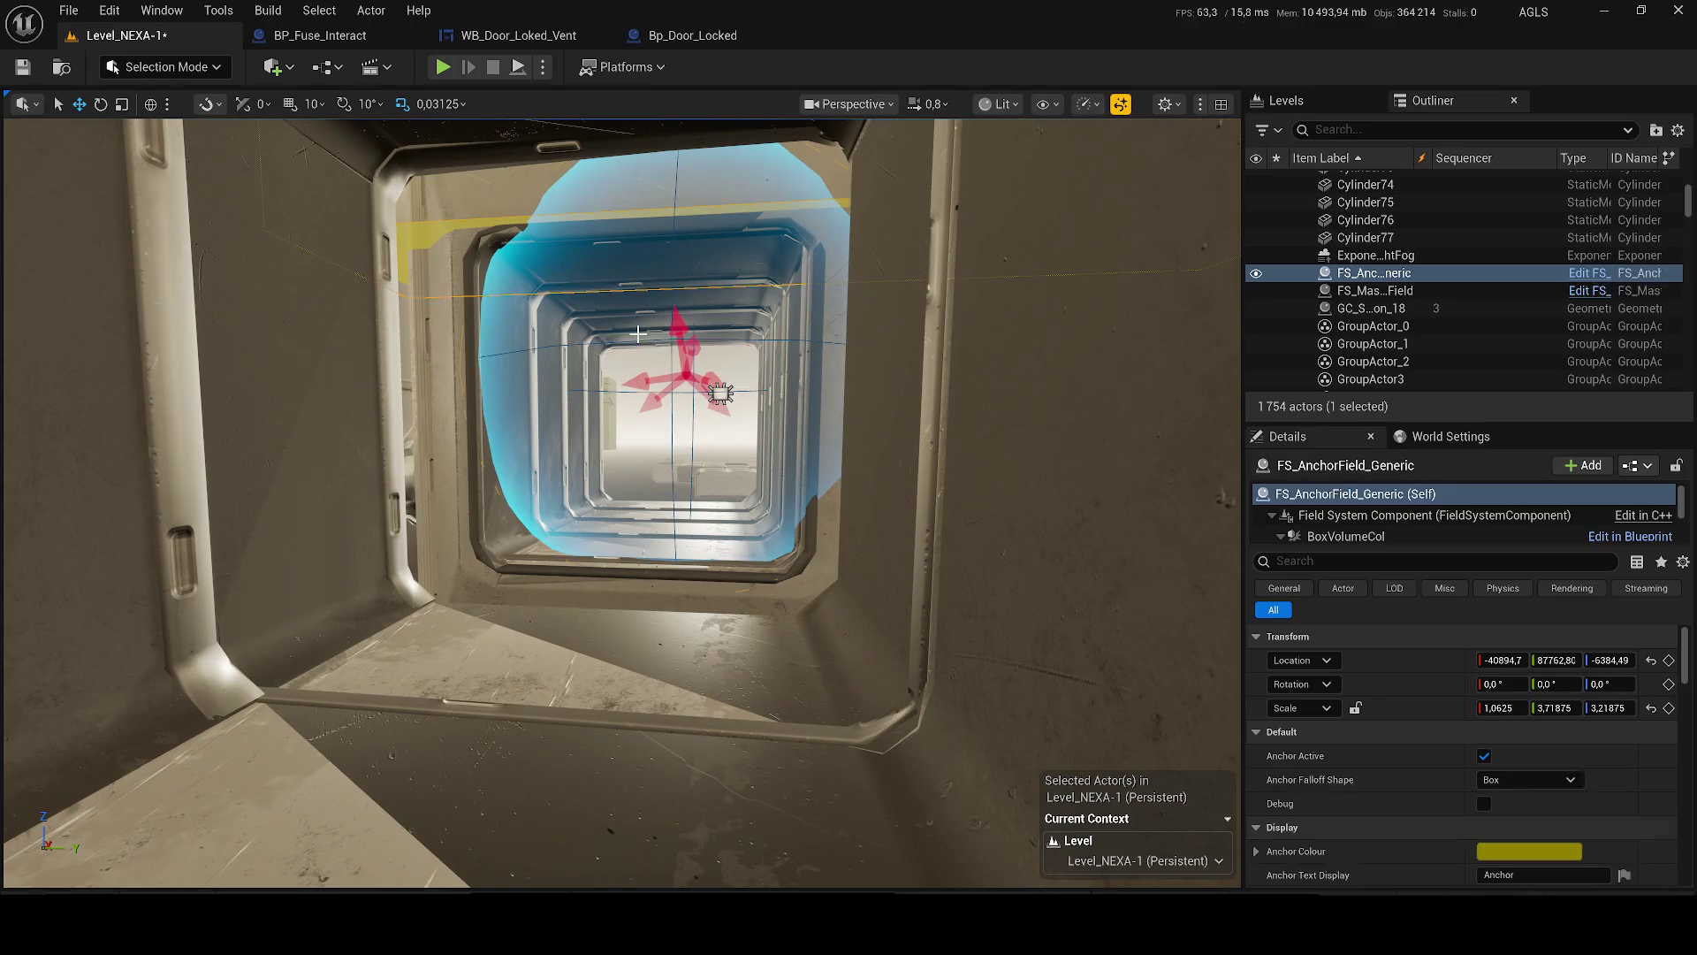
{"action": "left_click", "coordinate": [640, 334]}
{"action": "mouse_move", "coordinate": [686, 420]}
{"action": "left_mouse_down"}
{"action": "mouse_move", "coordinate": [663, 504]}
{"action": "mouse_move", "coordinate": [693, 561]}
{"action": "left_mouse_up"}
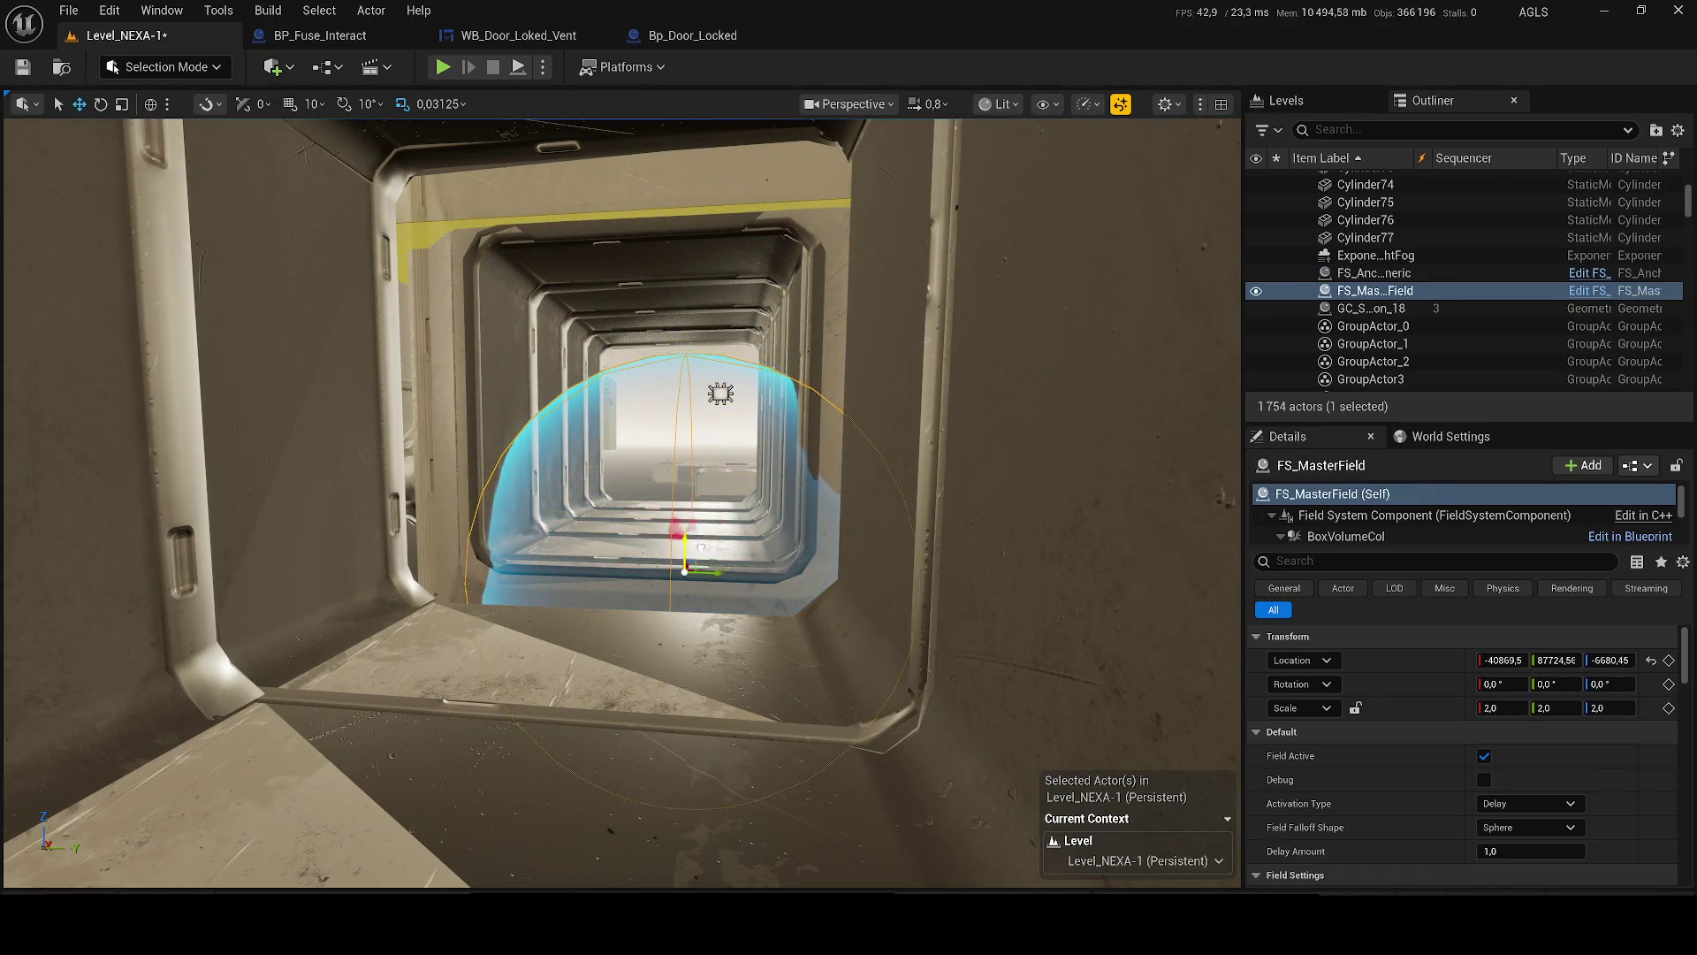
{"action": "scroll", "coordinate": [633, 511], "scroll_direction": "up", "scroll_amount": 2}
{"action": "scroll", "coordinate": [619, 495], "scroll_direction": "down", "scroll_amount": 10}
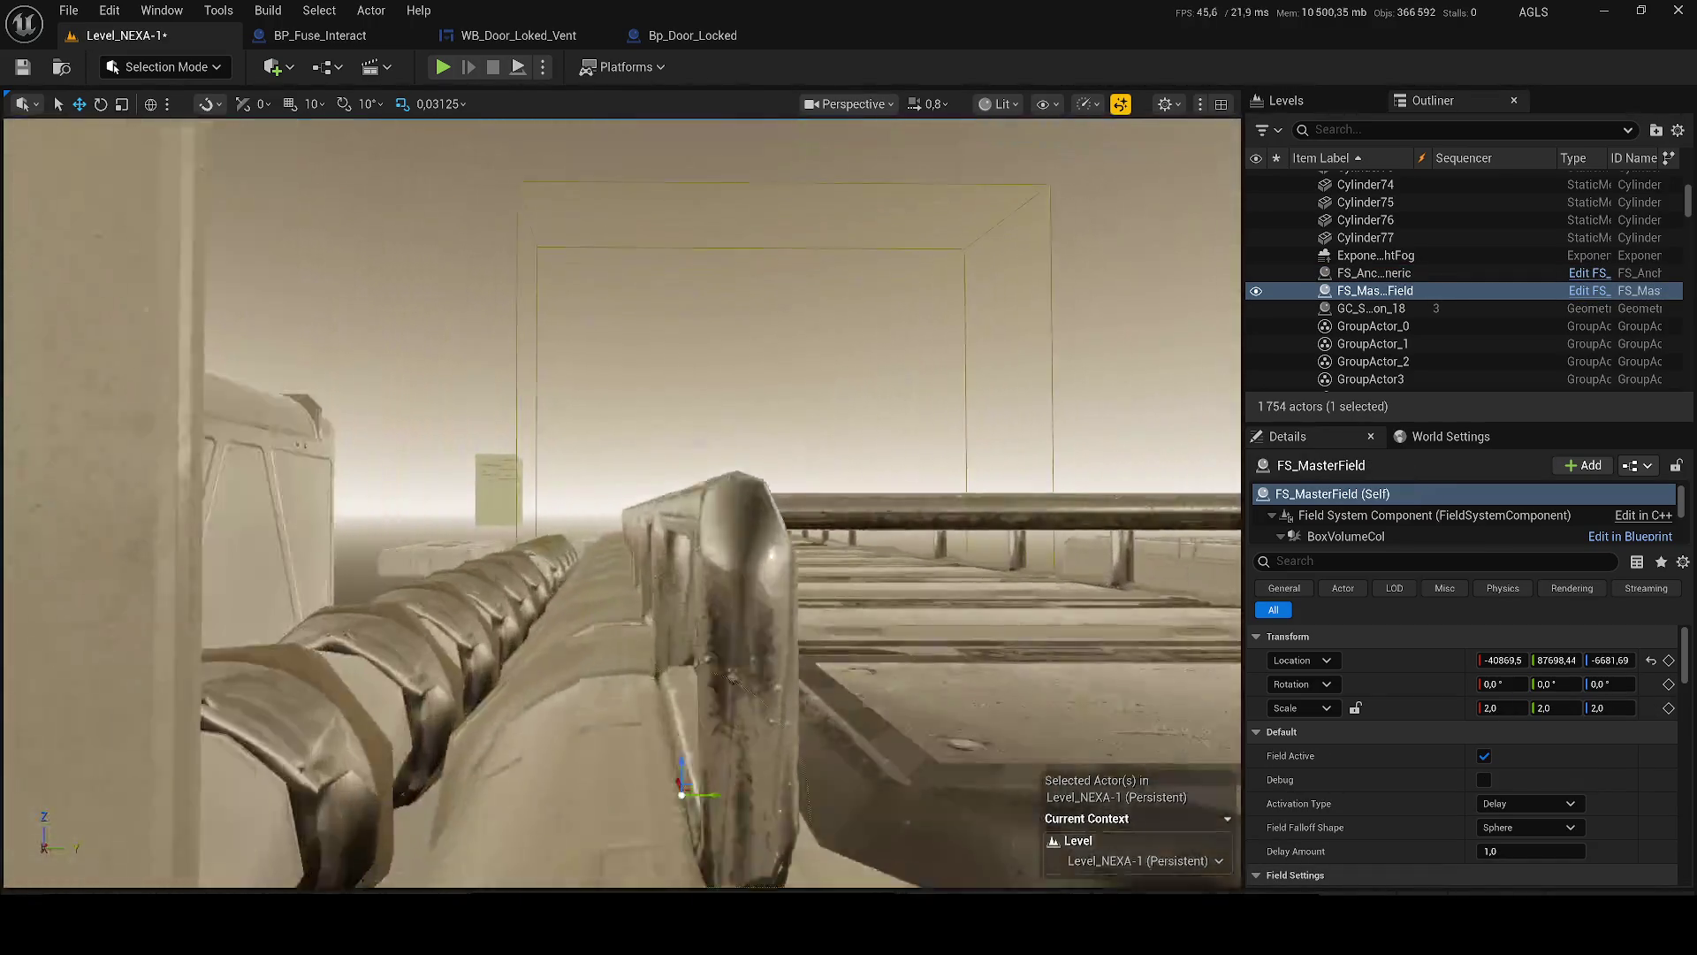
- Shorten the anchor field box by scaling it down in Z
{"action": "left_click", "coordinate": [612, 388]}
{"action": "scroll", "coordinate": [612, 388], "scroll_direction": "up", "scroll_amount": 10}
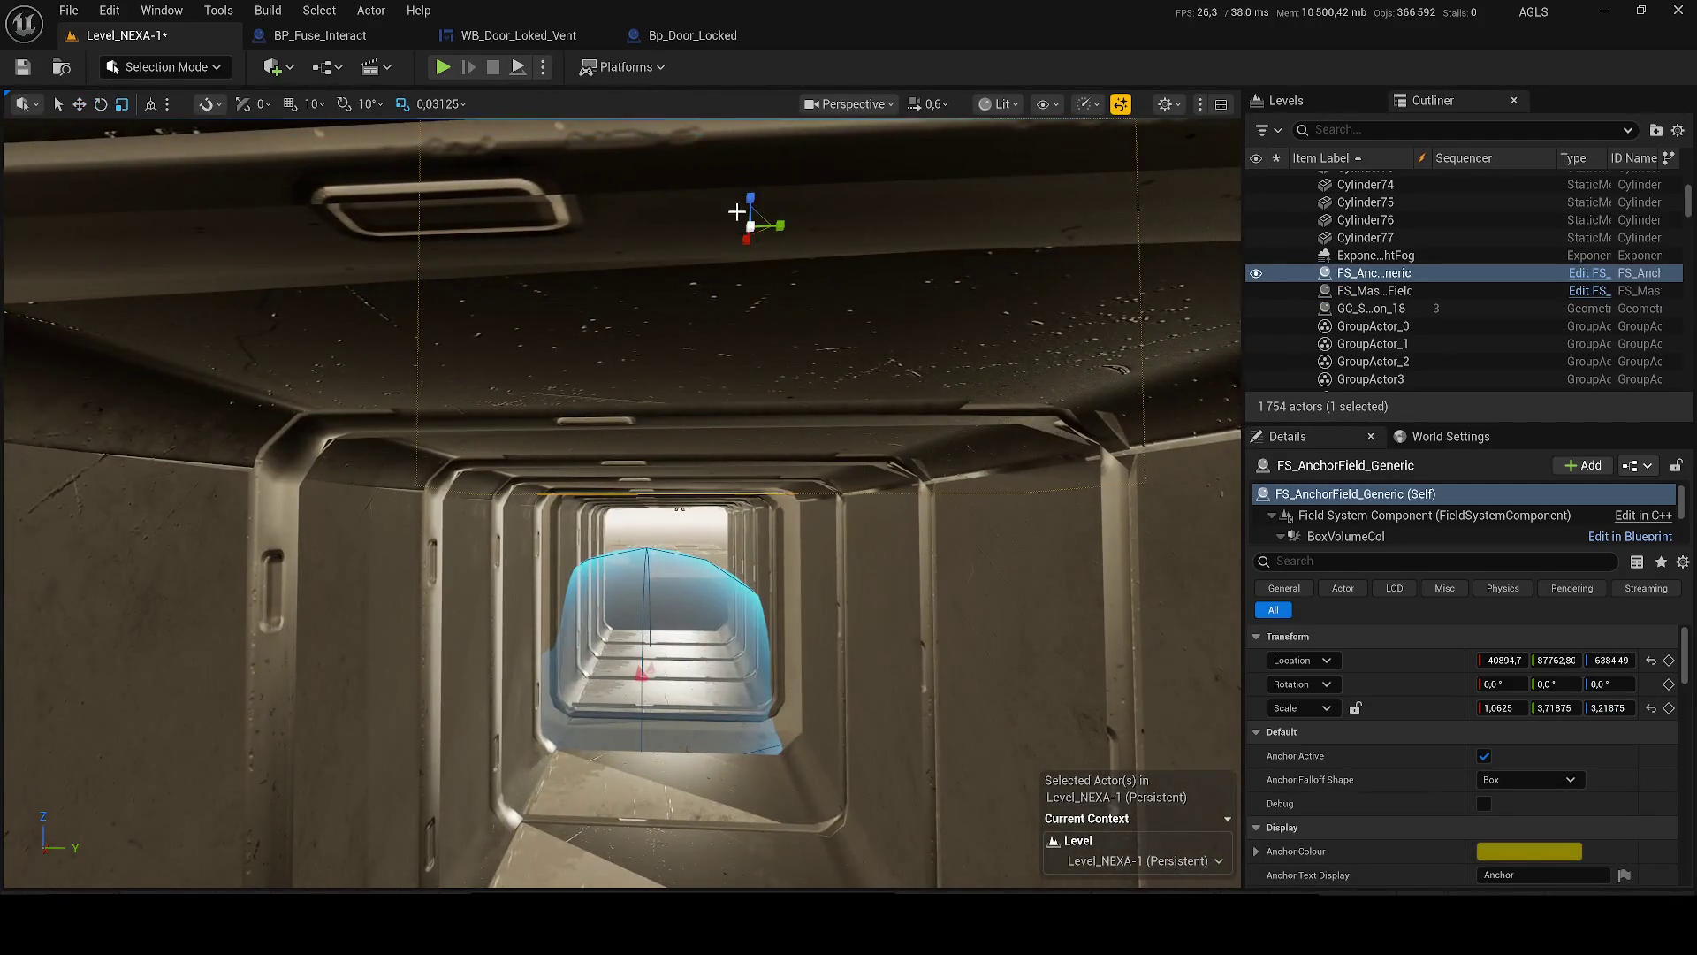
{"action": "mouse_move", "coordinate": [747, 196]}
{"action": "left_mouse_down"}
{"action": "mouse_move", "coordinate": [745, 377]}
{"action": "mouse_move", "coordinate": [746, 350]}
{"action": "left_mouse_up"}
{"action": "key", "text": "f"}
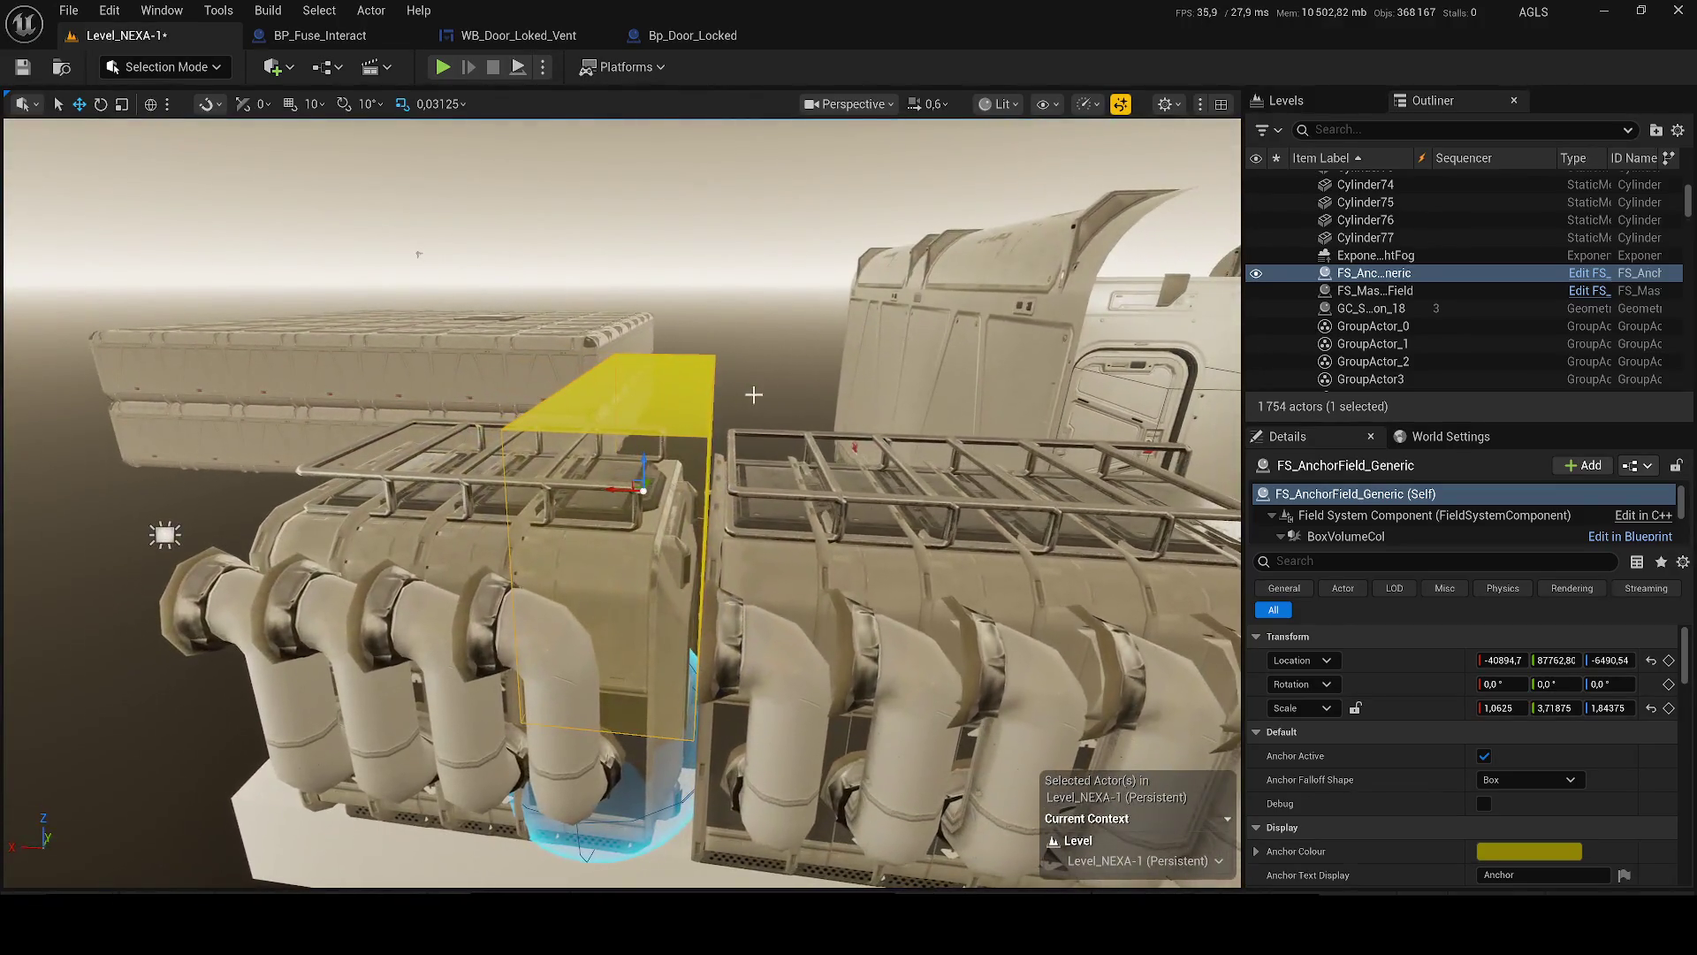
- Duplicate the anchor field, lower the copy to Z -6856.45 beneath the pipes, and save
{"action": "key", "text": "ctrl+d"}
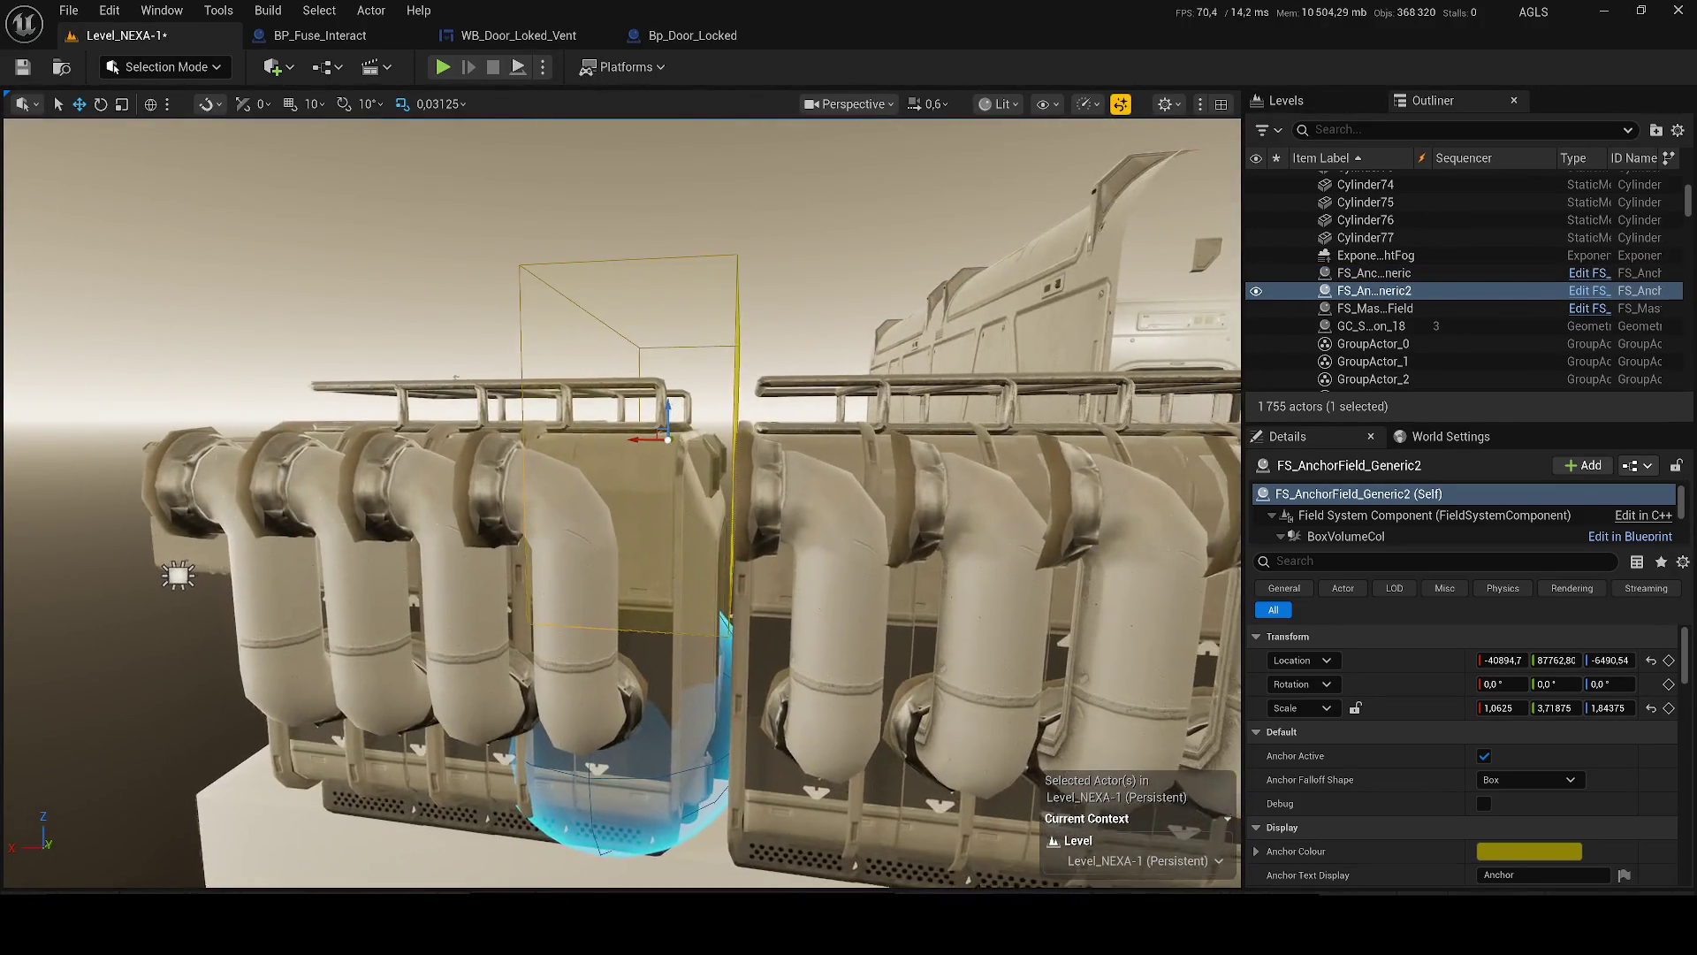
{"action": "key", "text": "f"}
{"action": "mouse_move", "coordinate": [707, 414]}
{"action": "left_mouse_down"}
{"action": "mouse_move", "coordinate": [713, 791]}
{"action": "mouse_move", "coordinate": [753, 787]}
{"action": "left_mouse_up"}
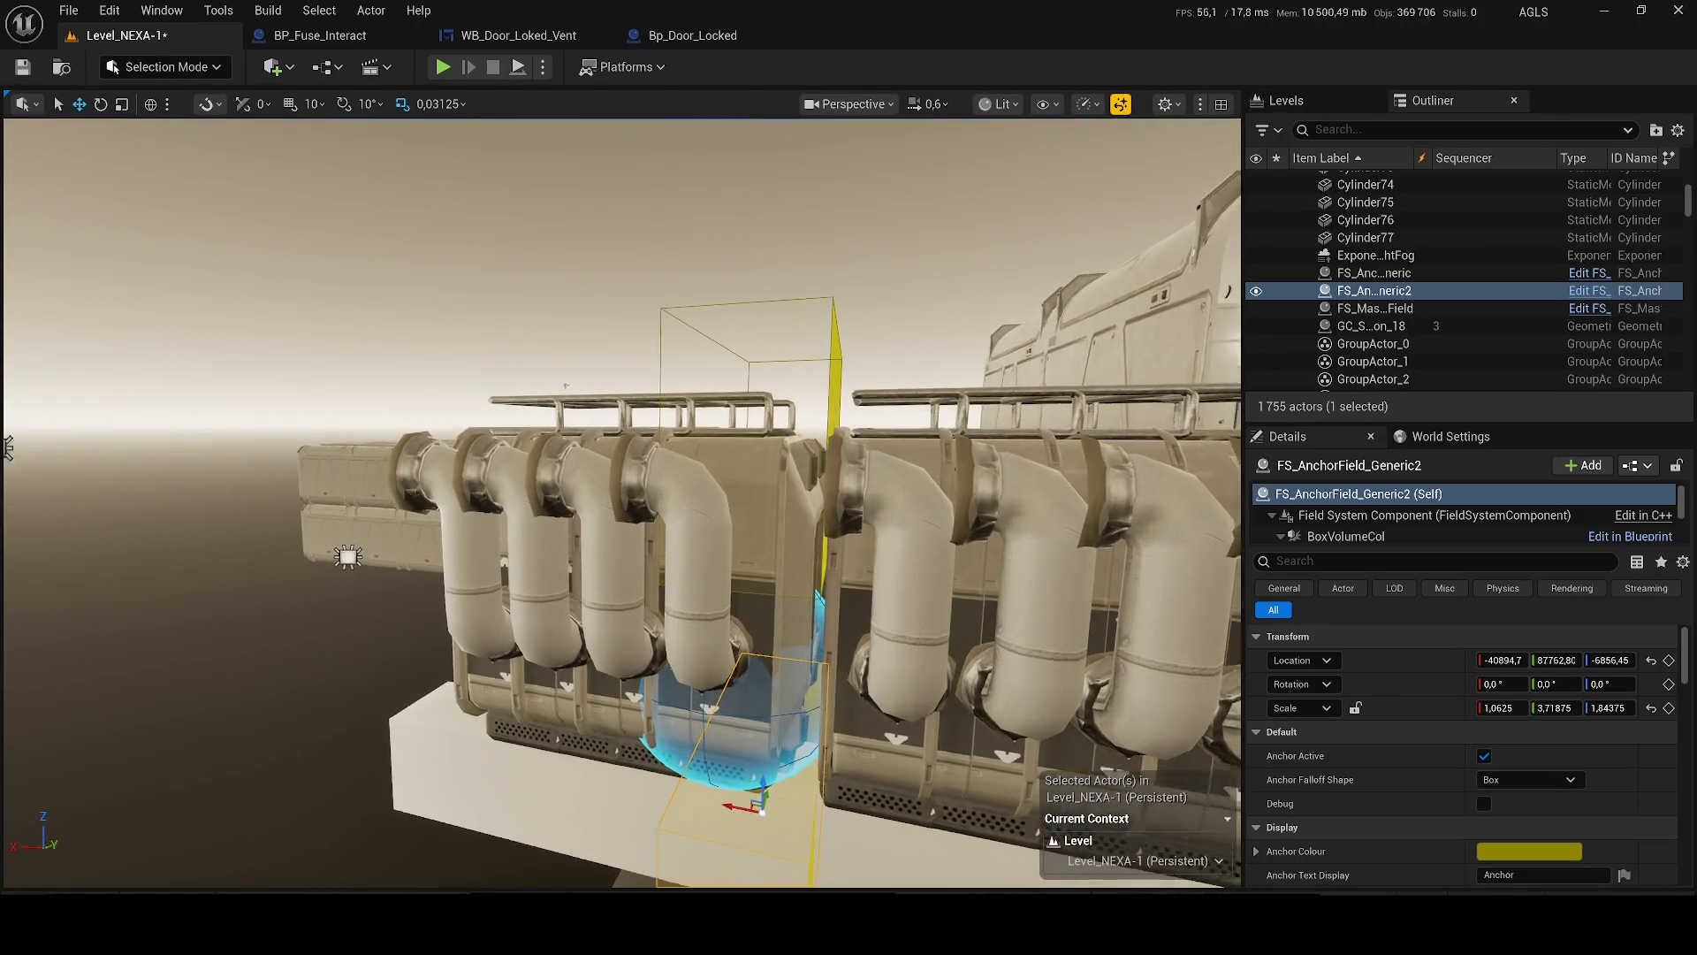
{"action": "scroll", "coordinate": [752, 787], "scroll_direction": "up", "scroll_amount": 5}
{"action": "key", "text": "Escape"}
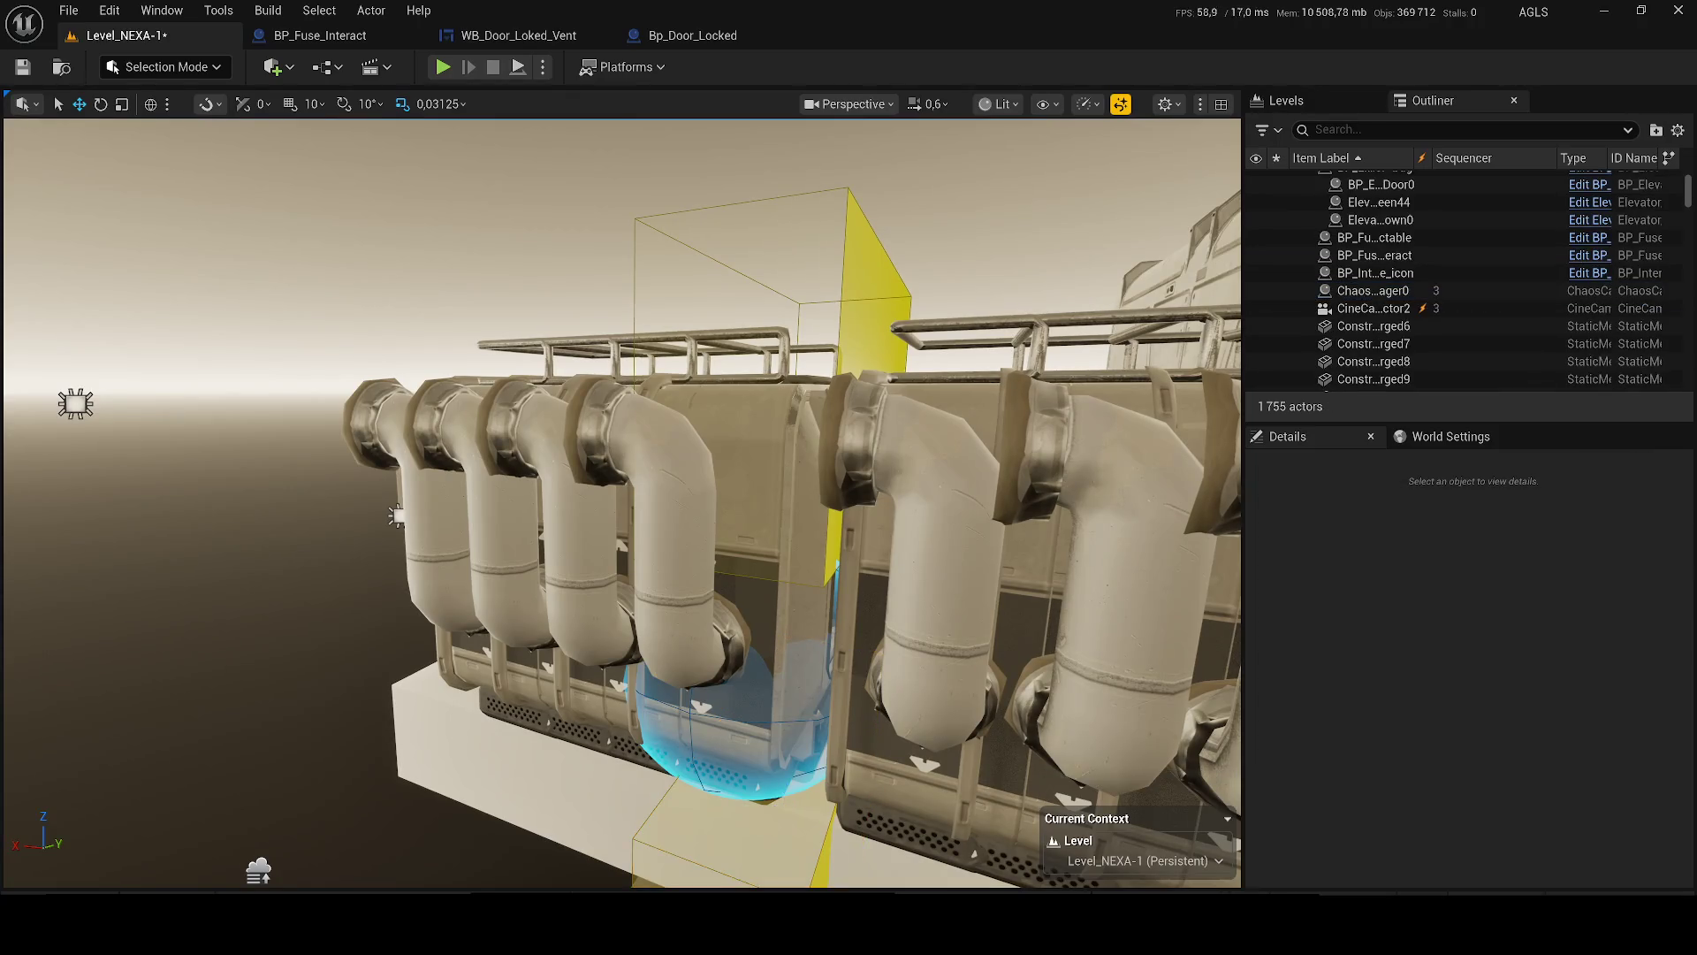
{"action": "scroll", "coordinate": [221, 460], "scroll_direction": "up", "scroll_amount": 1}
{"action": "key", "text": "ctrl+s"}
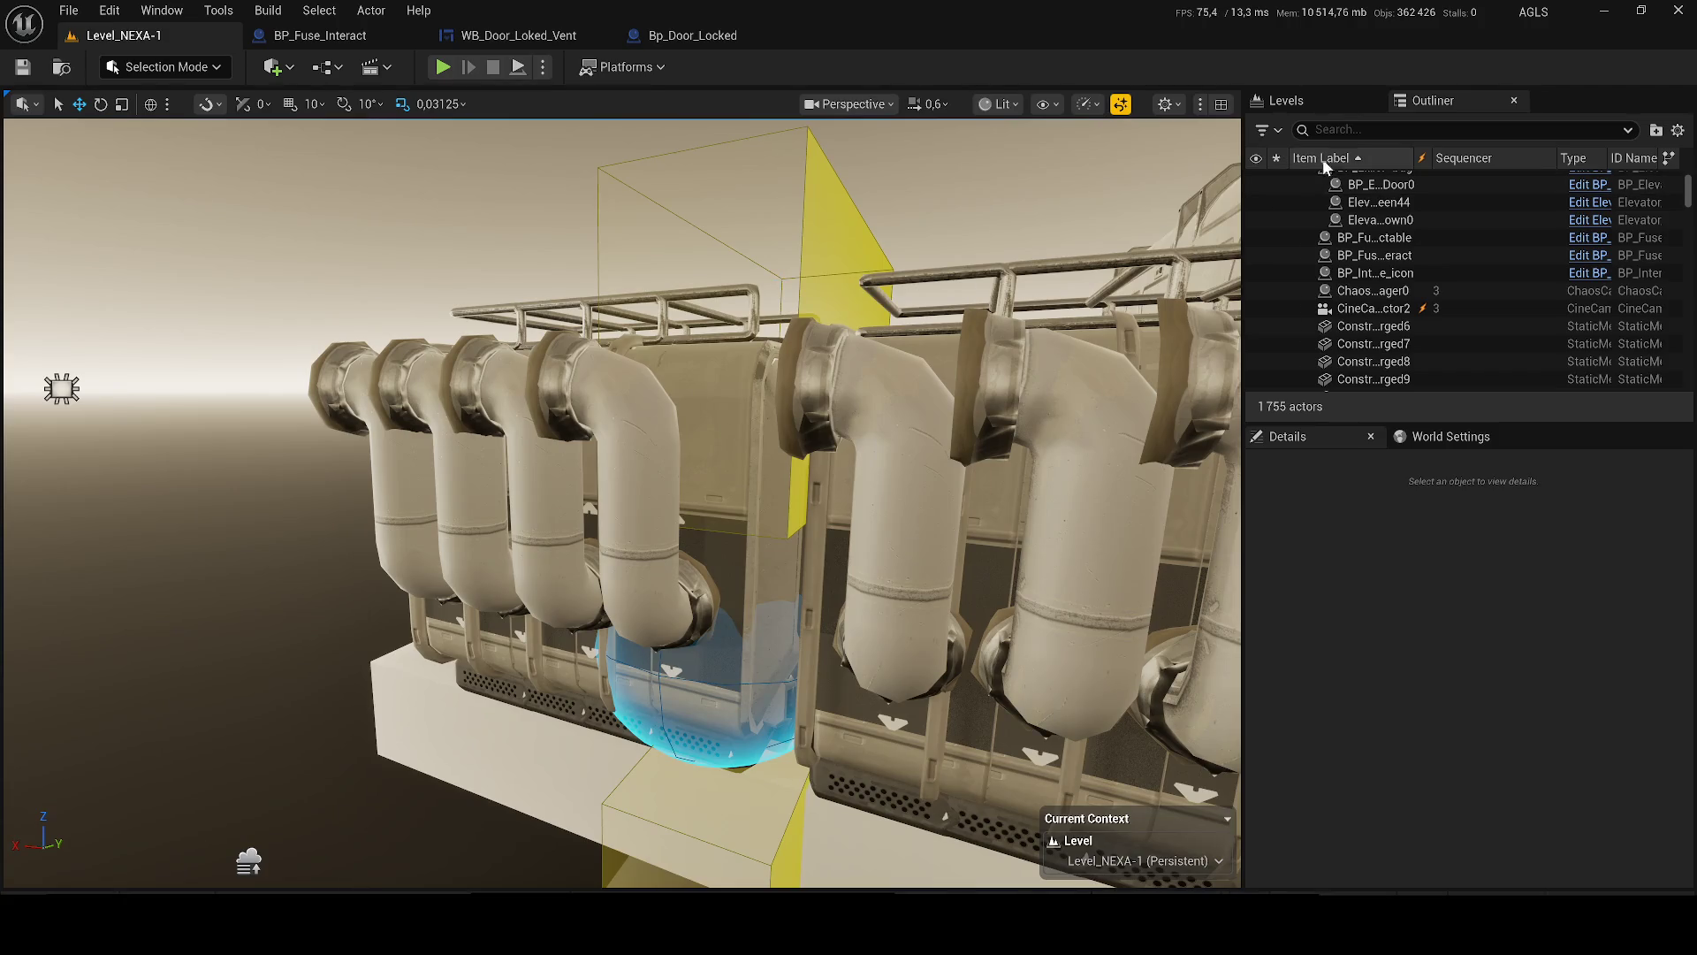
{"action": "left_click", "coordinate": [1353, 130]}
- Find ChaosCacheManager0, set Cache Mode to Static Pose, and key and scrub Start Time
{"action": "type", "text": "C"}
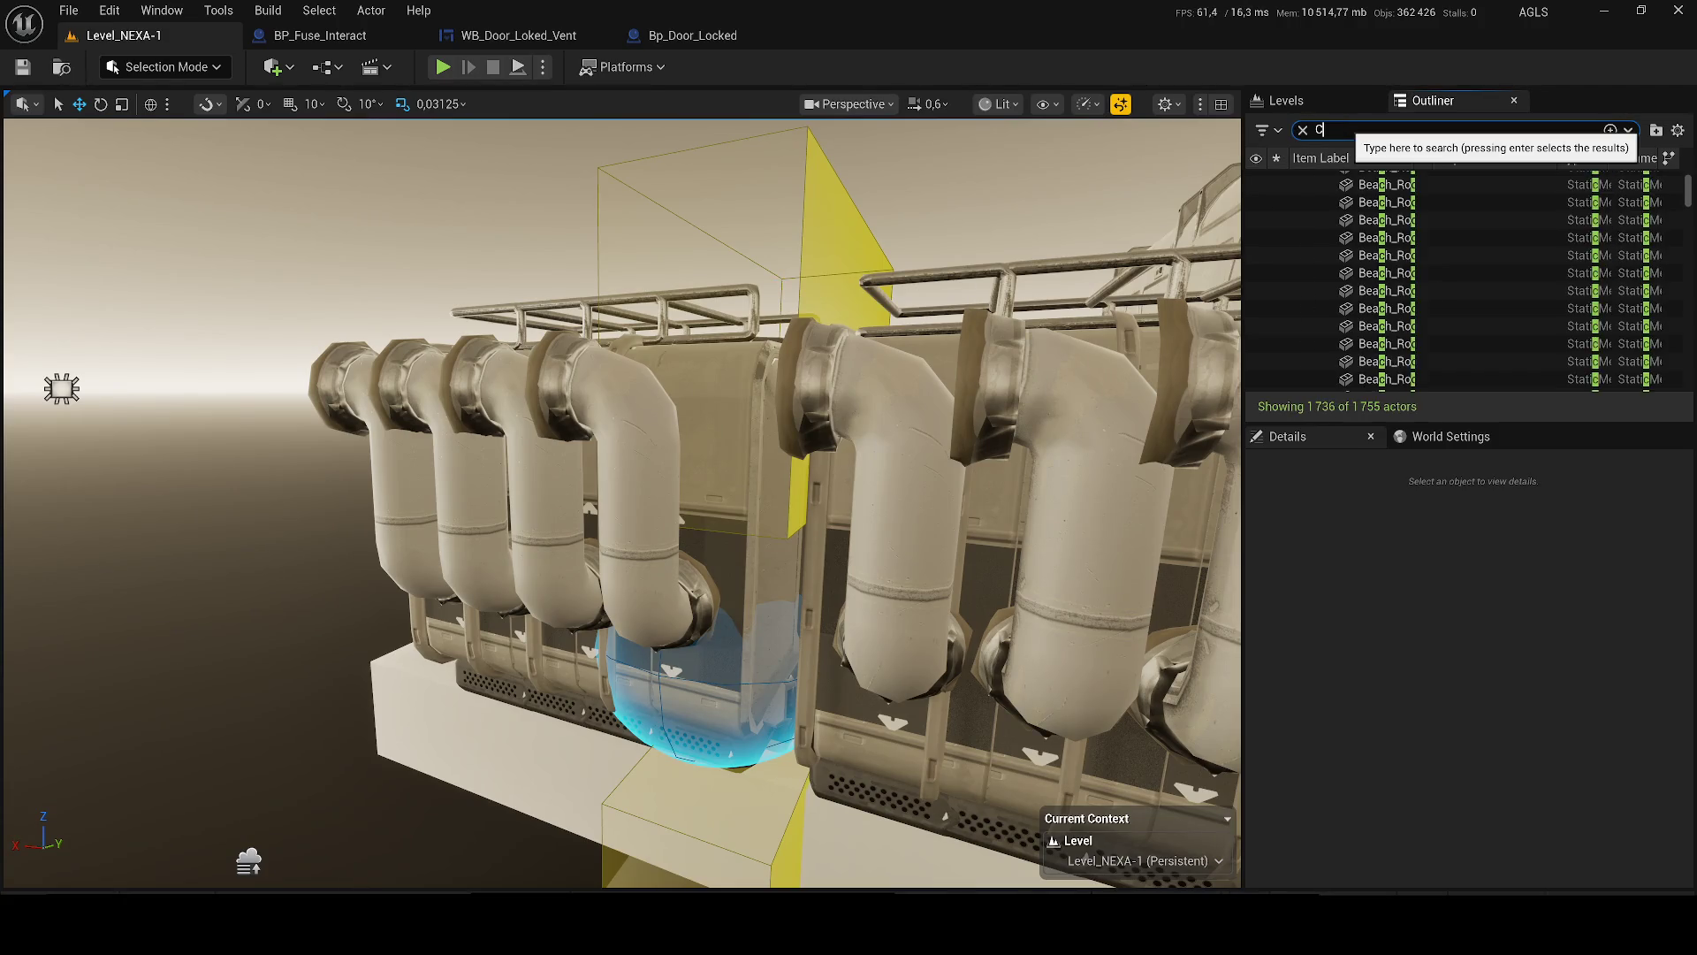
{"action": "type", "text": "HAO"}
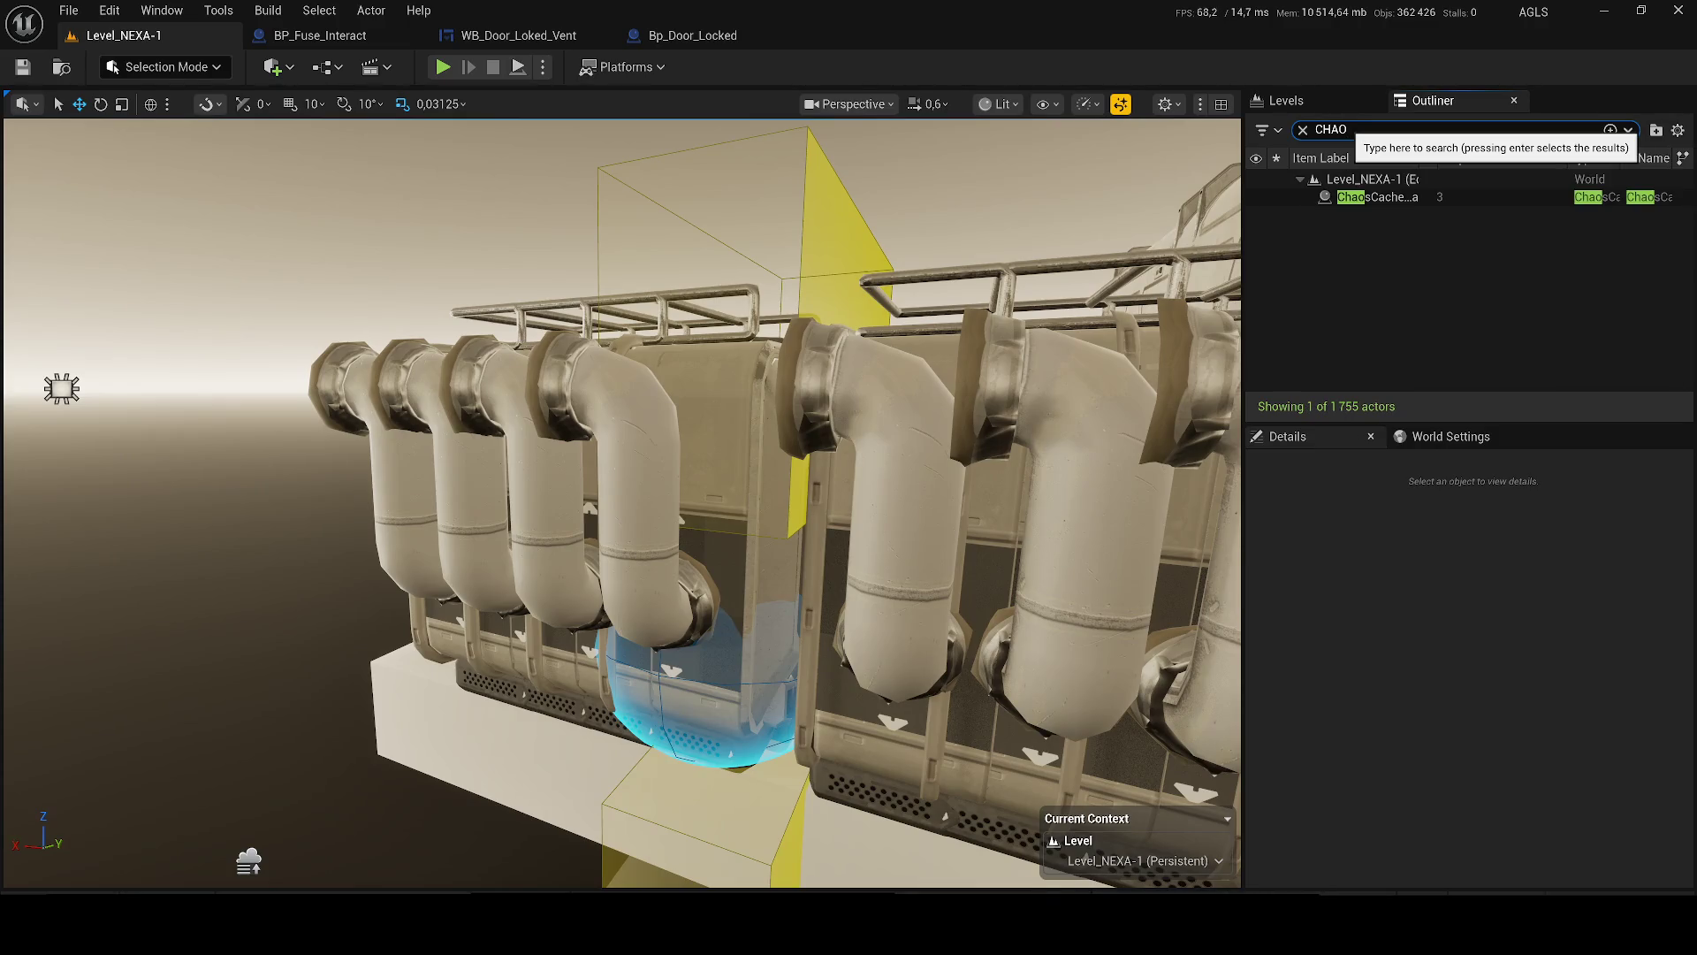
{"action": "key", "text": "Return"}
{"action": "scroll", "coordinate": [1494, 681], "scroll_direction": "down", "scroll_amount": 5}
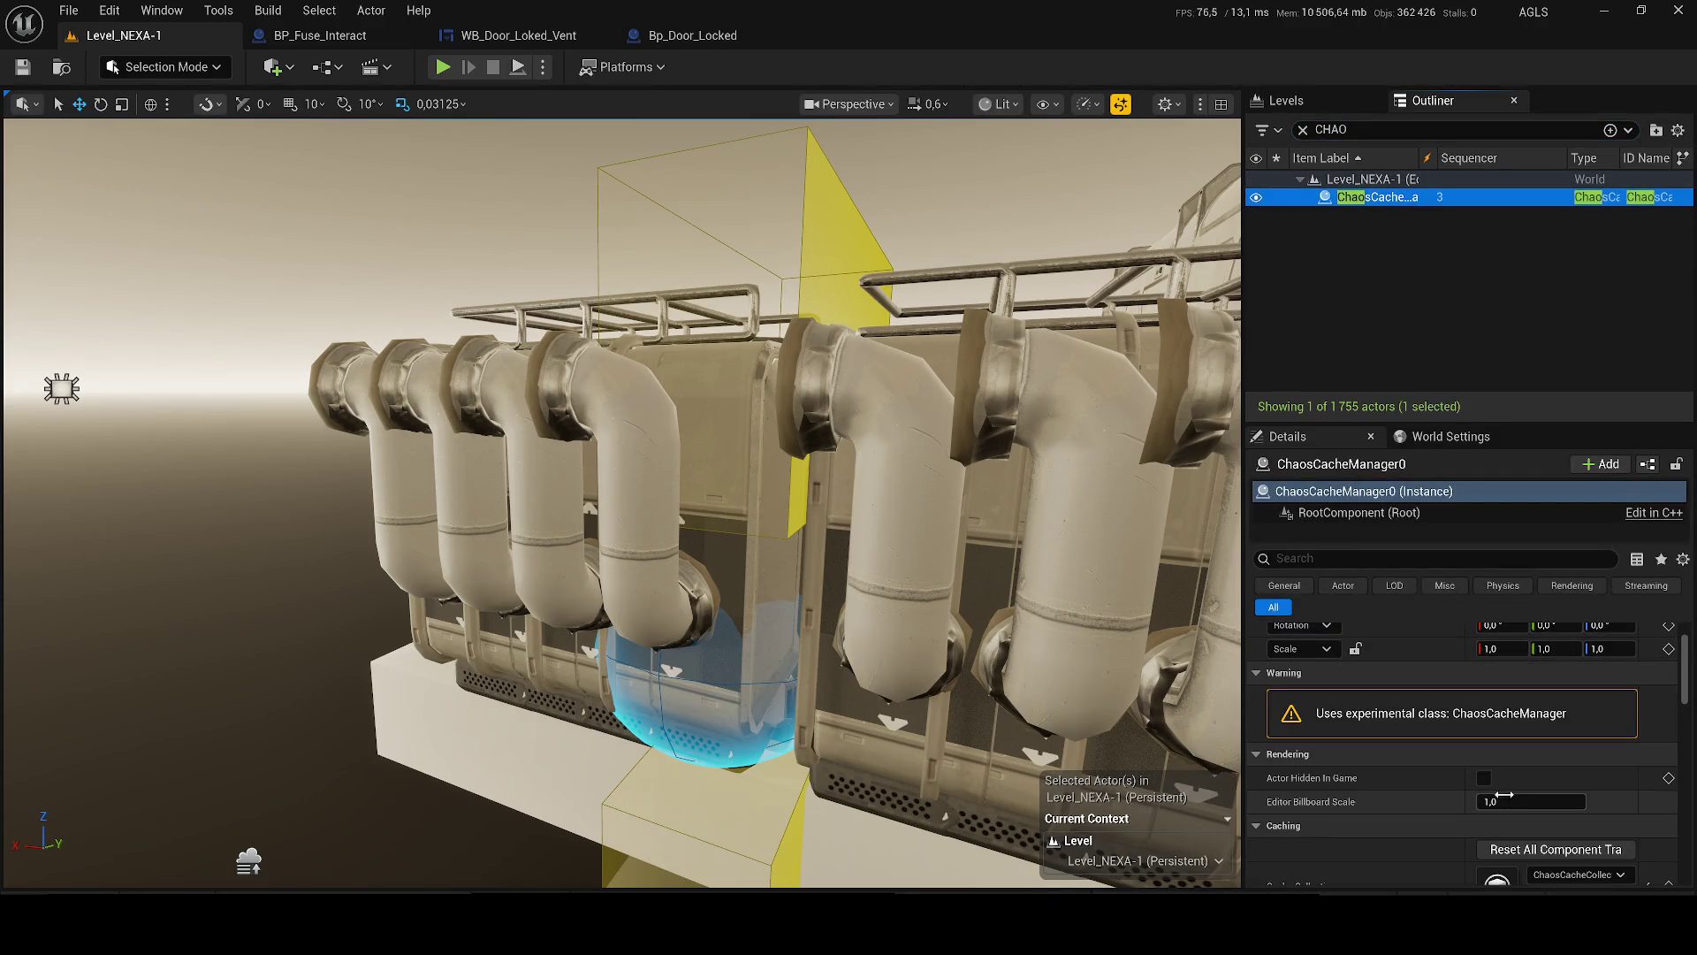
{"action": "left_click", "coordinate": [1529, 741]}
{"action": "left_click", "coordinate": [1529, 757]}
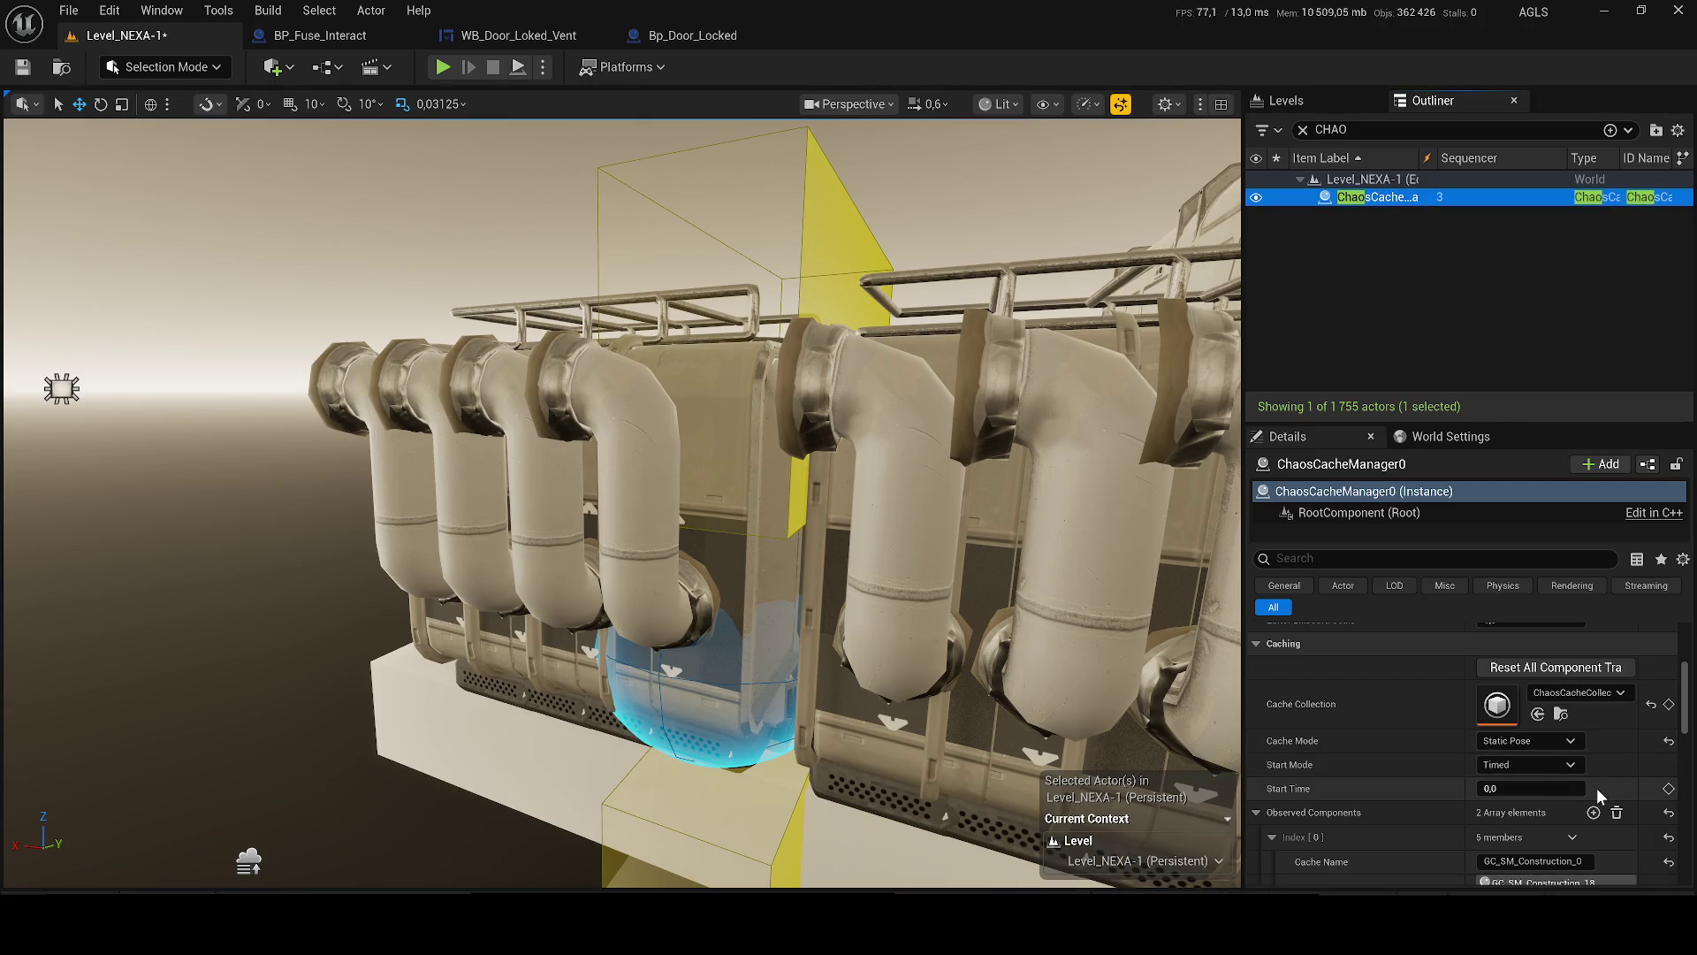
{"action": "left_click", "coordinate": [1669, 788]}
{"action": "type", "text": "1"}
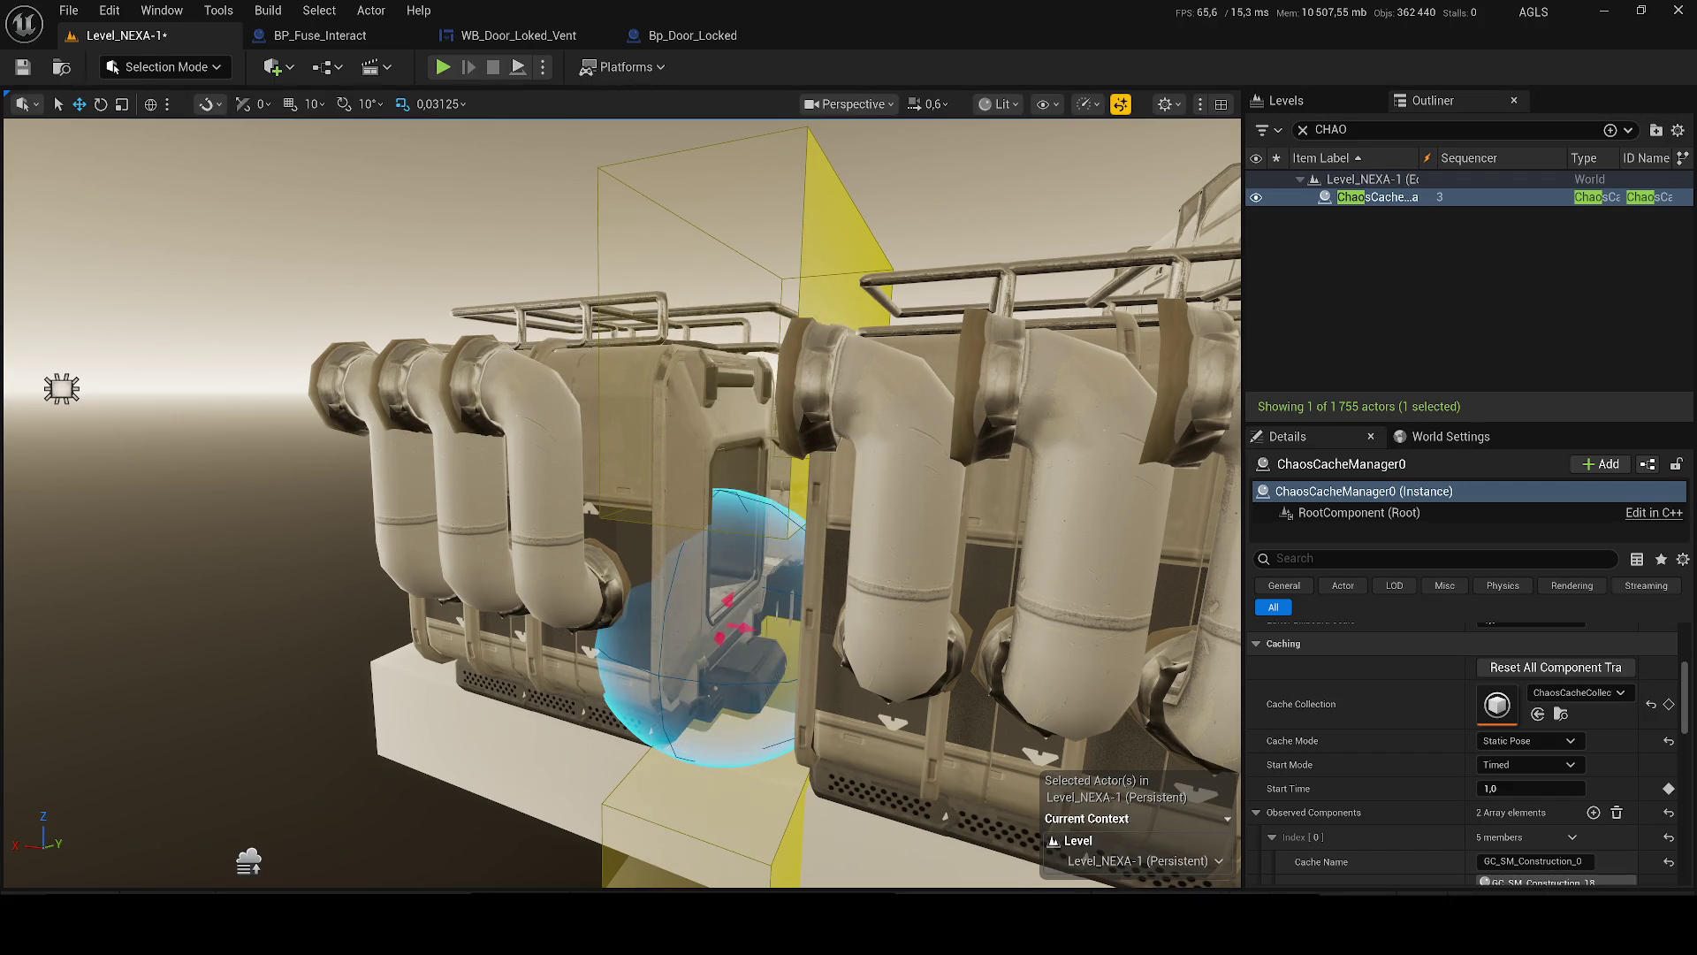
{"action": "left_click_drag", "start_coordinate": [1530, 788], "coordinate": [1503, 788]}
- For the observed component, turn off Playback Enabled and turn on Is Simulating
{"action": "scroll", "coordinate": [1503, 752], "scroll_direction": "down", "scroll_amount": 5}
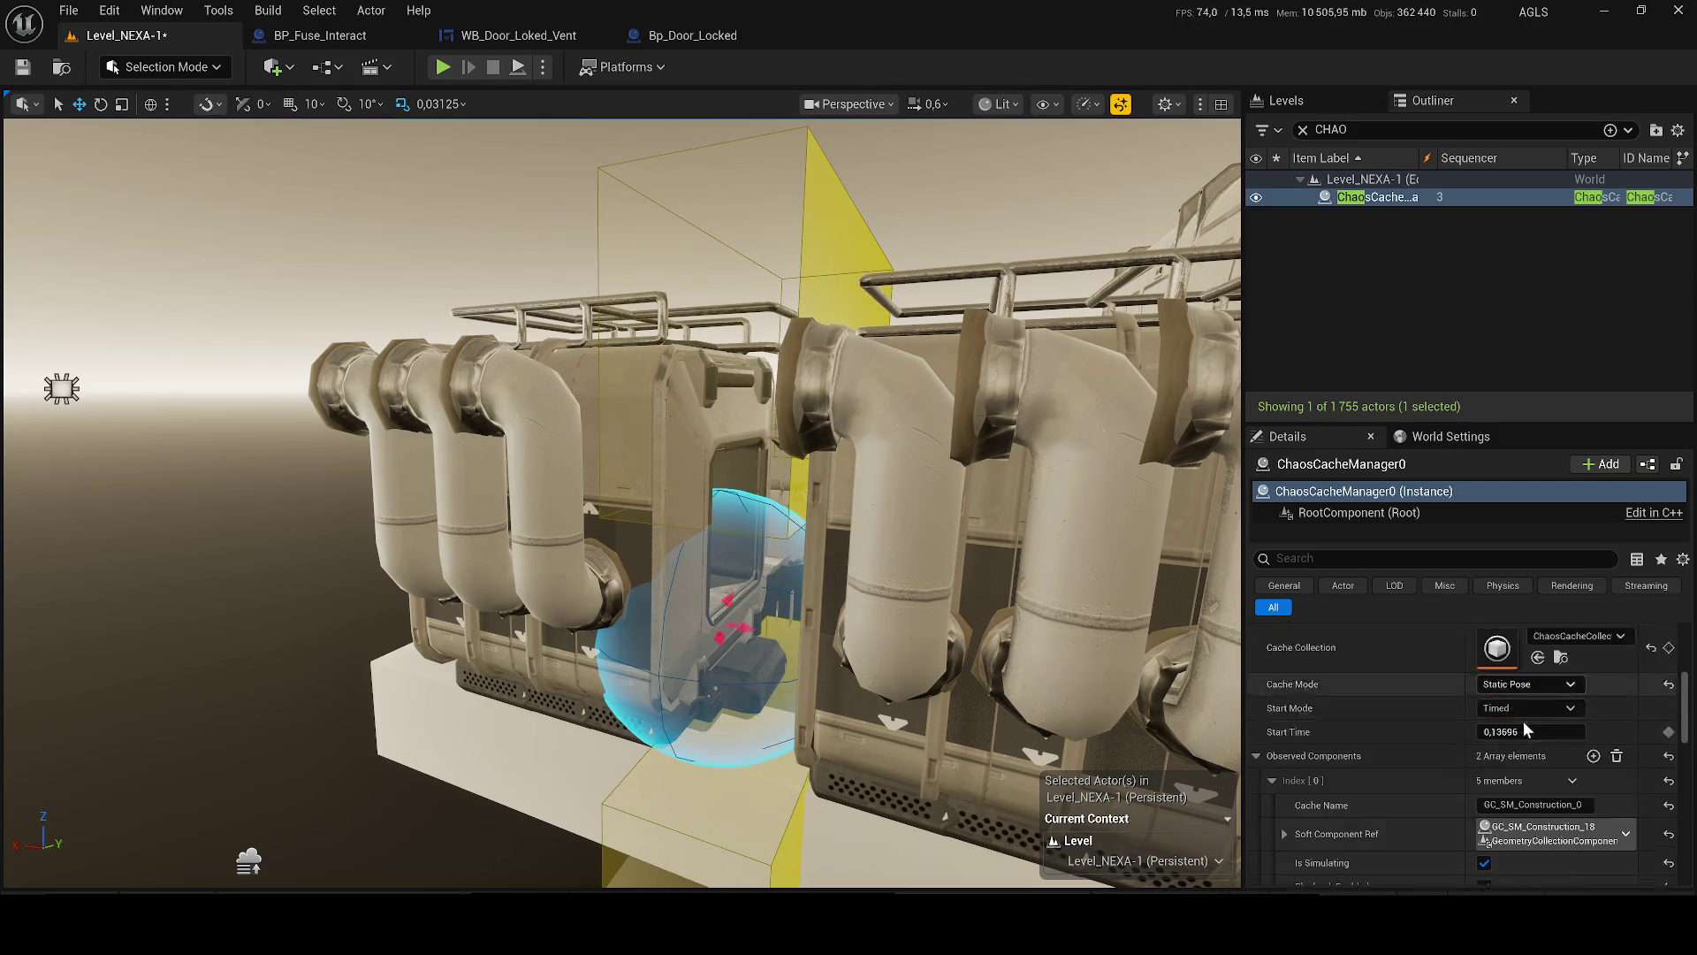
{"action": "left_click", "coordinate": [1558, 743]}
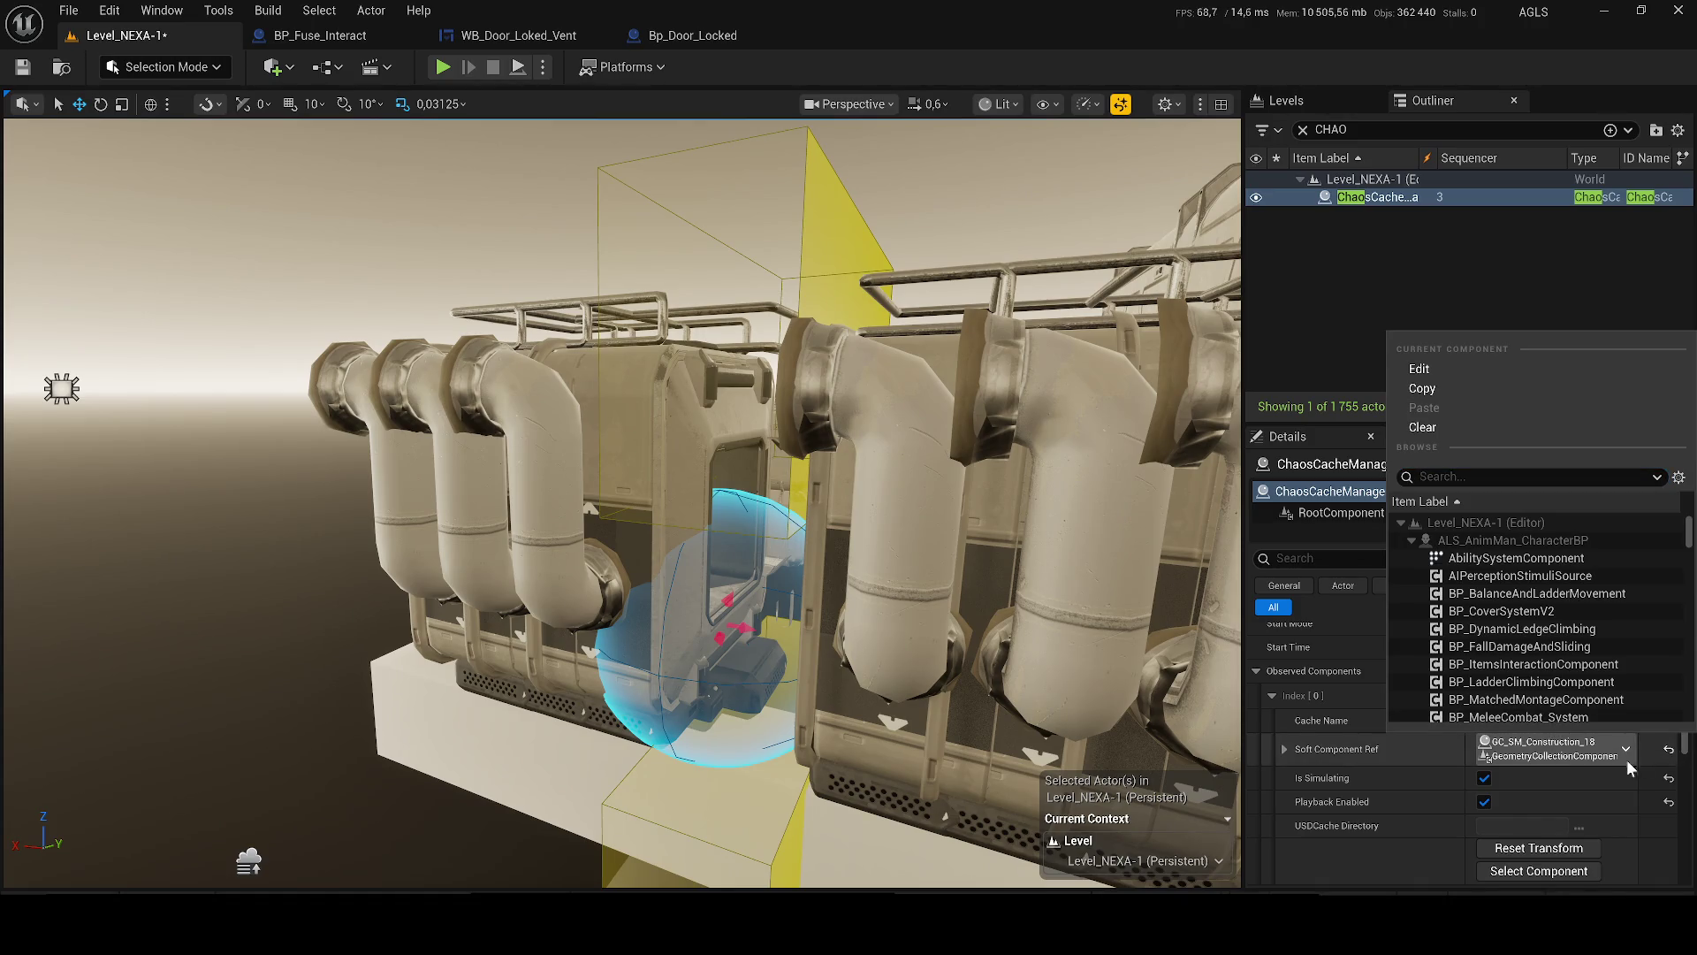
{"action": "left_click", "coordinate": [1526, 773]}
{"action": "left_click", "coordinate": [1487, 799]}
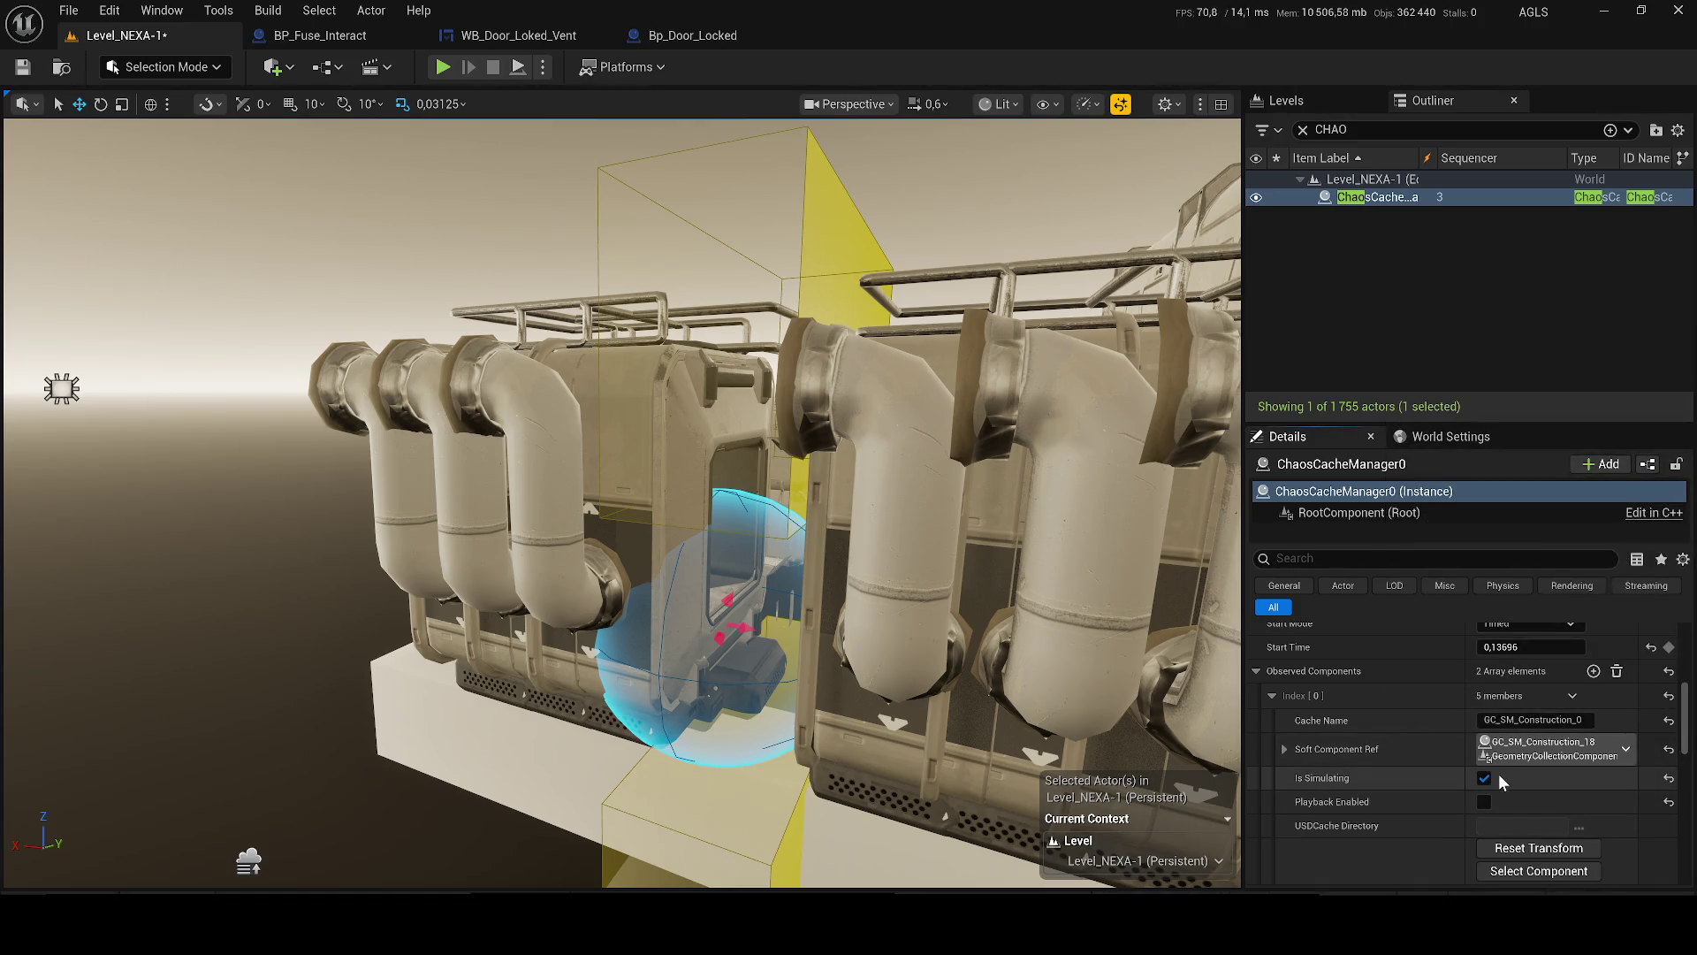
{"action": "left_click", "coordinate": [1486, 776]}
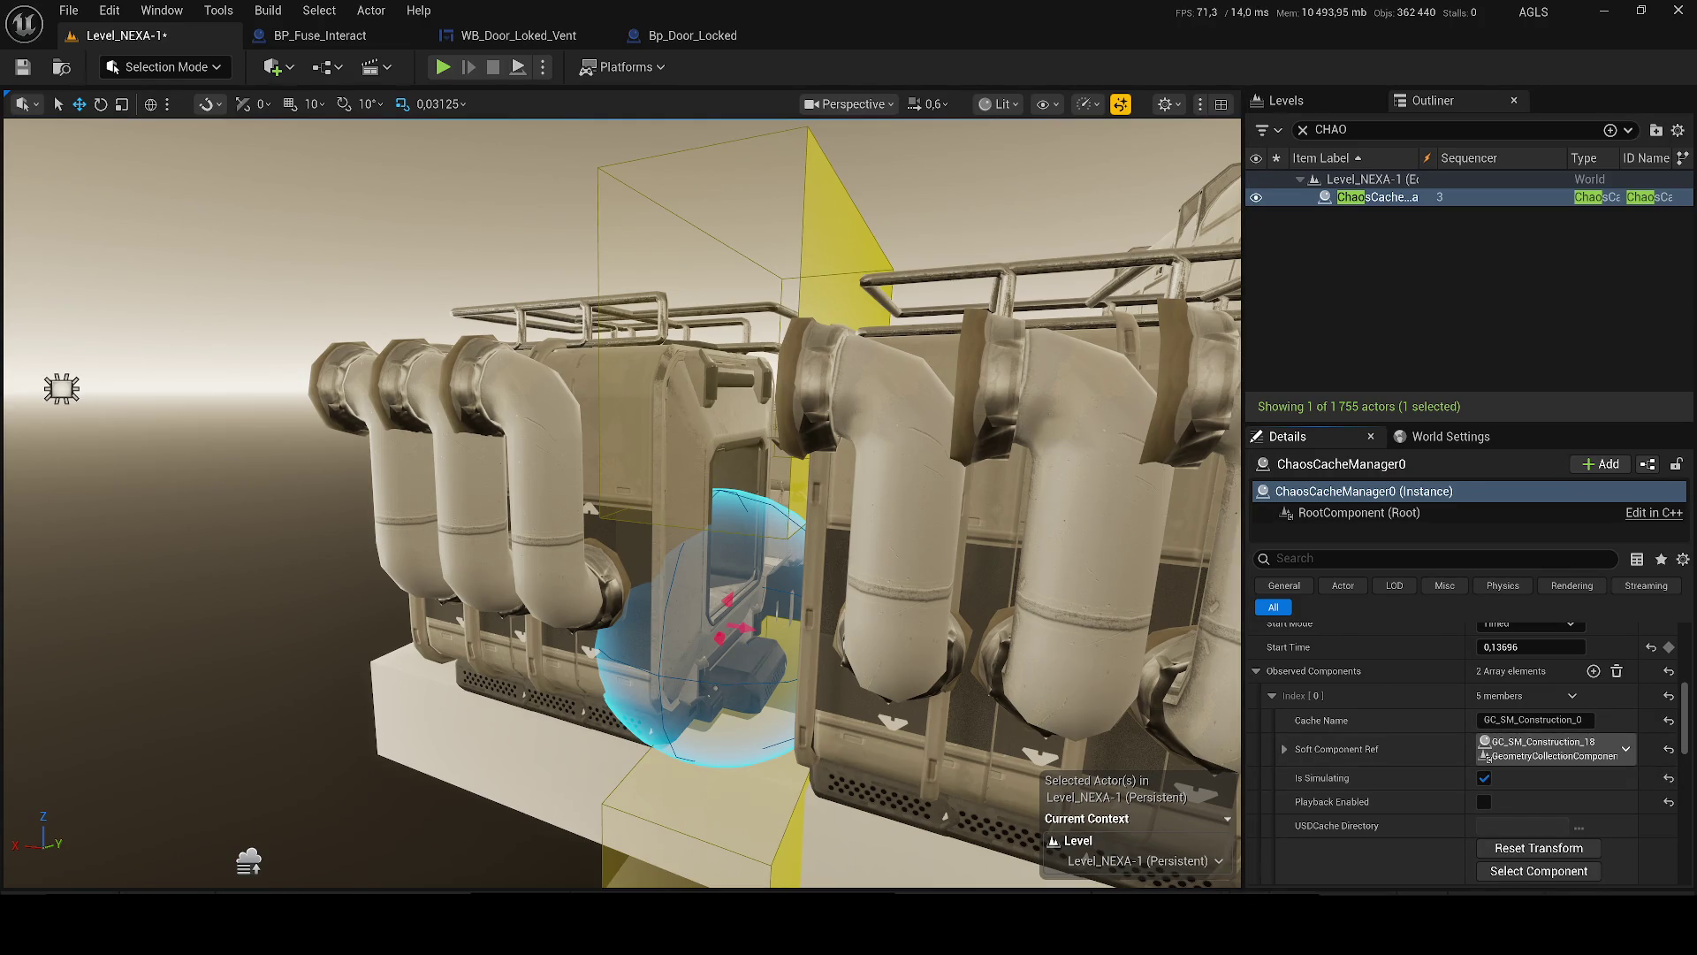
- Scrub Start Time up to 0.091361 to preview the cached pipe pose, then deselect
{"action": "type", "text": "1,0"}
{"action": "left_click_drag", "start_coordinate": [1521, 647], "coordinate": [1527, 646]}
{"action": "left_click_drag", "start_coordinate": [572, 516], "coordinate": [880, 450]}
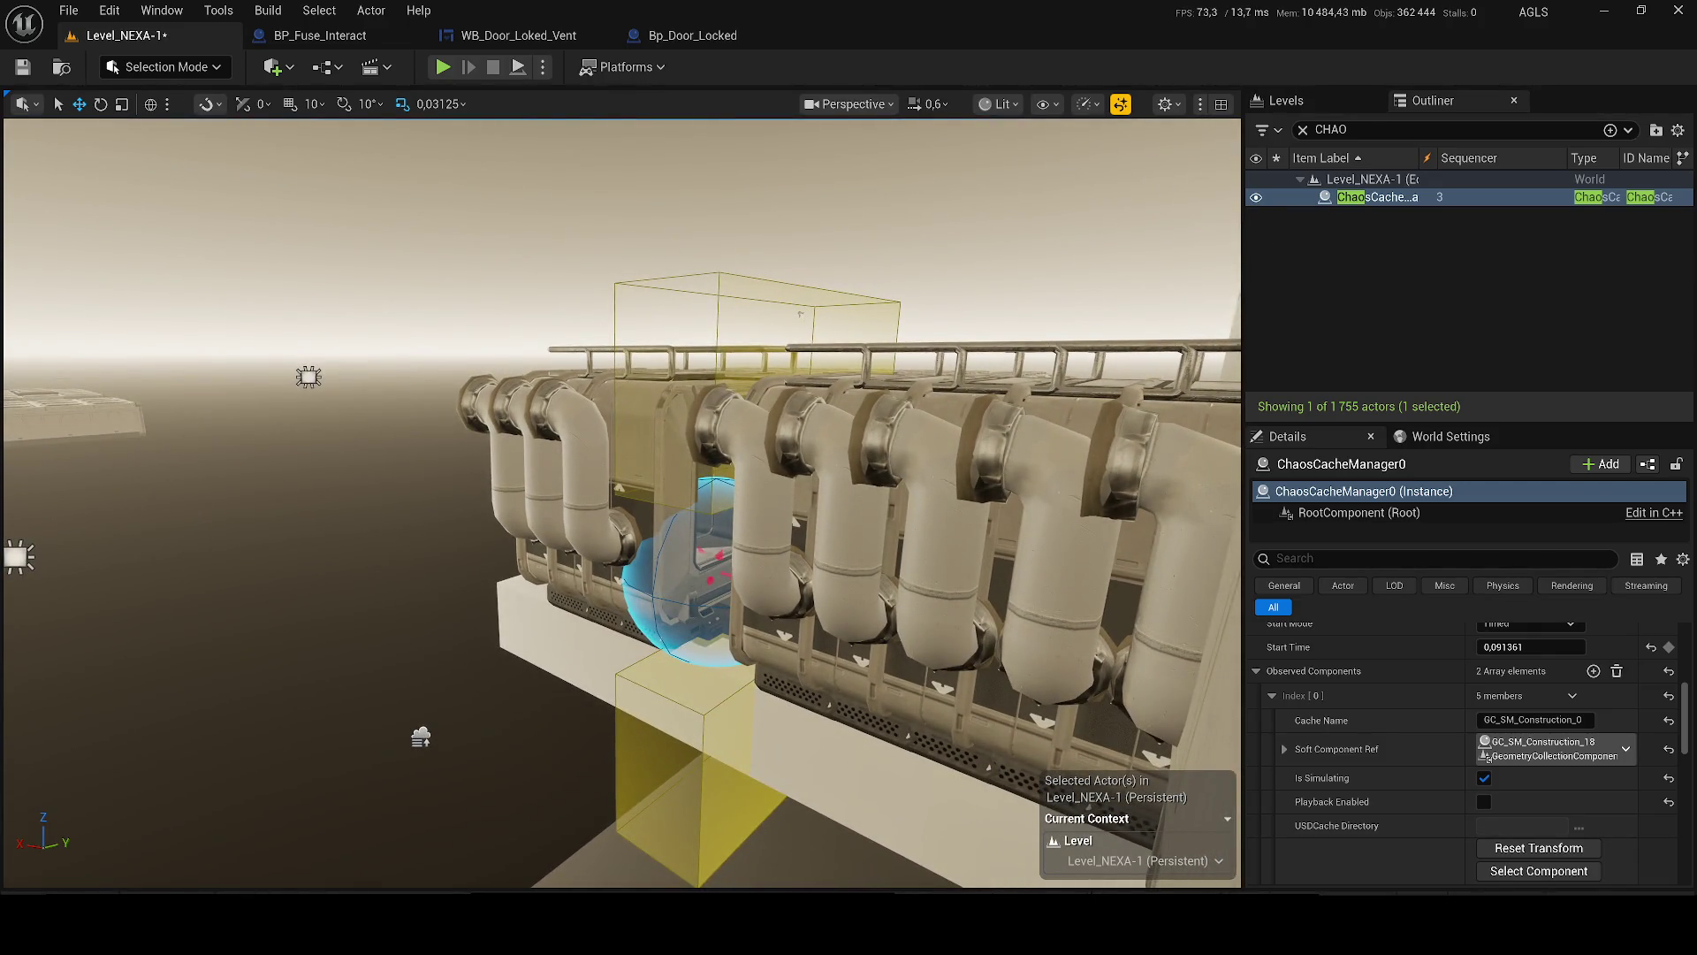
{"action": "key", "text": "Escape"}
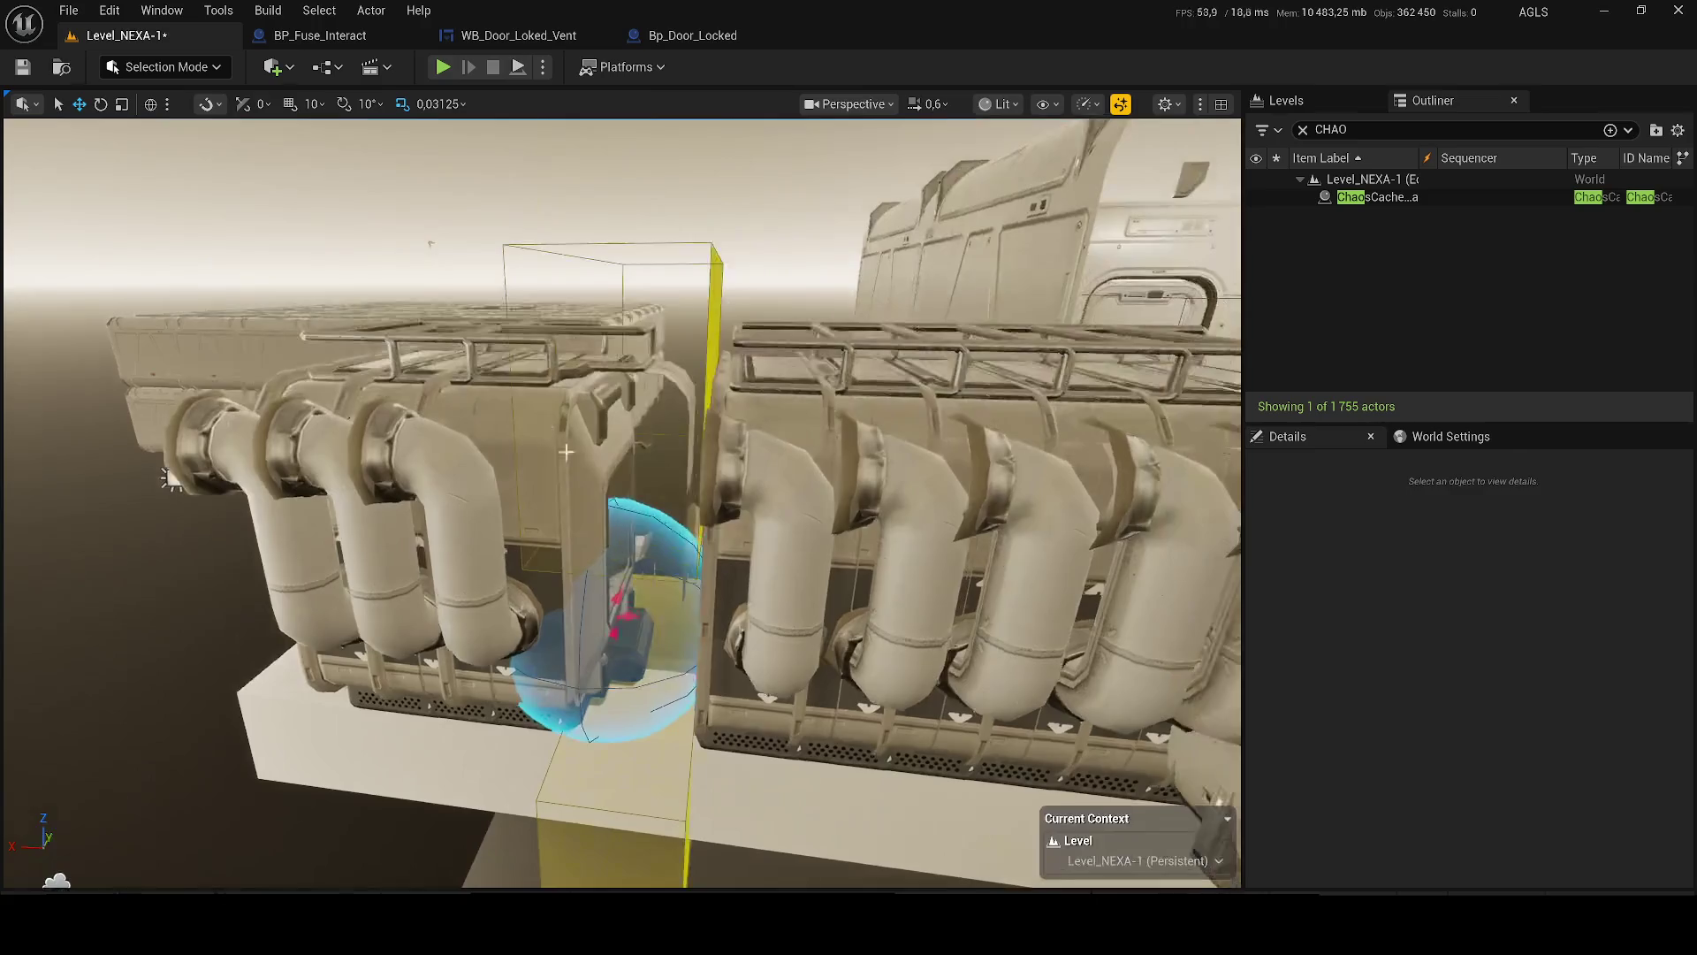
- Move the anchor field box down and raise the FS_MasterField sphere slightly
{"action": "left_click", "coordinate": [648, 624]}
{"action": "key", "text": "f"}
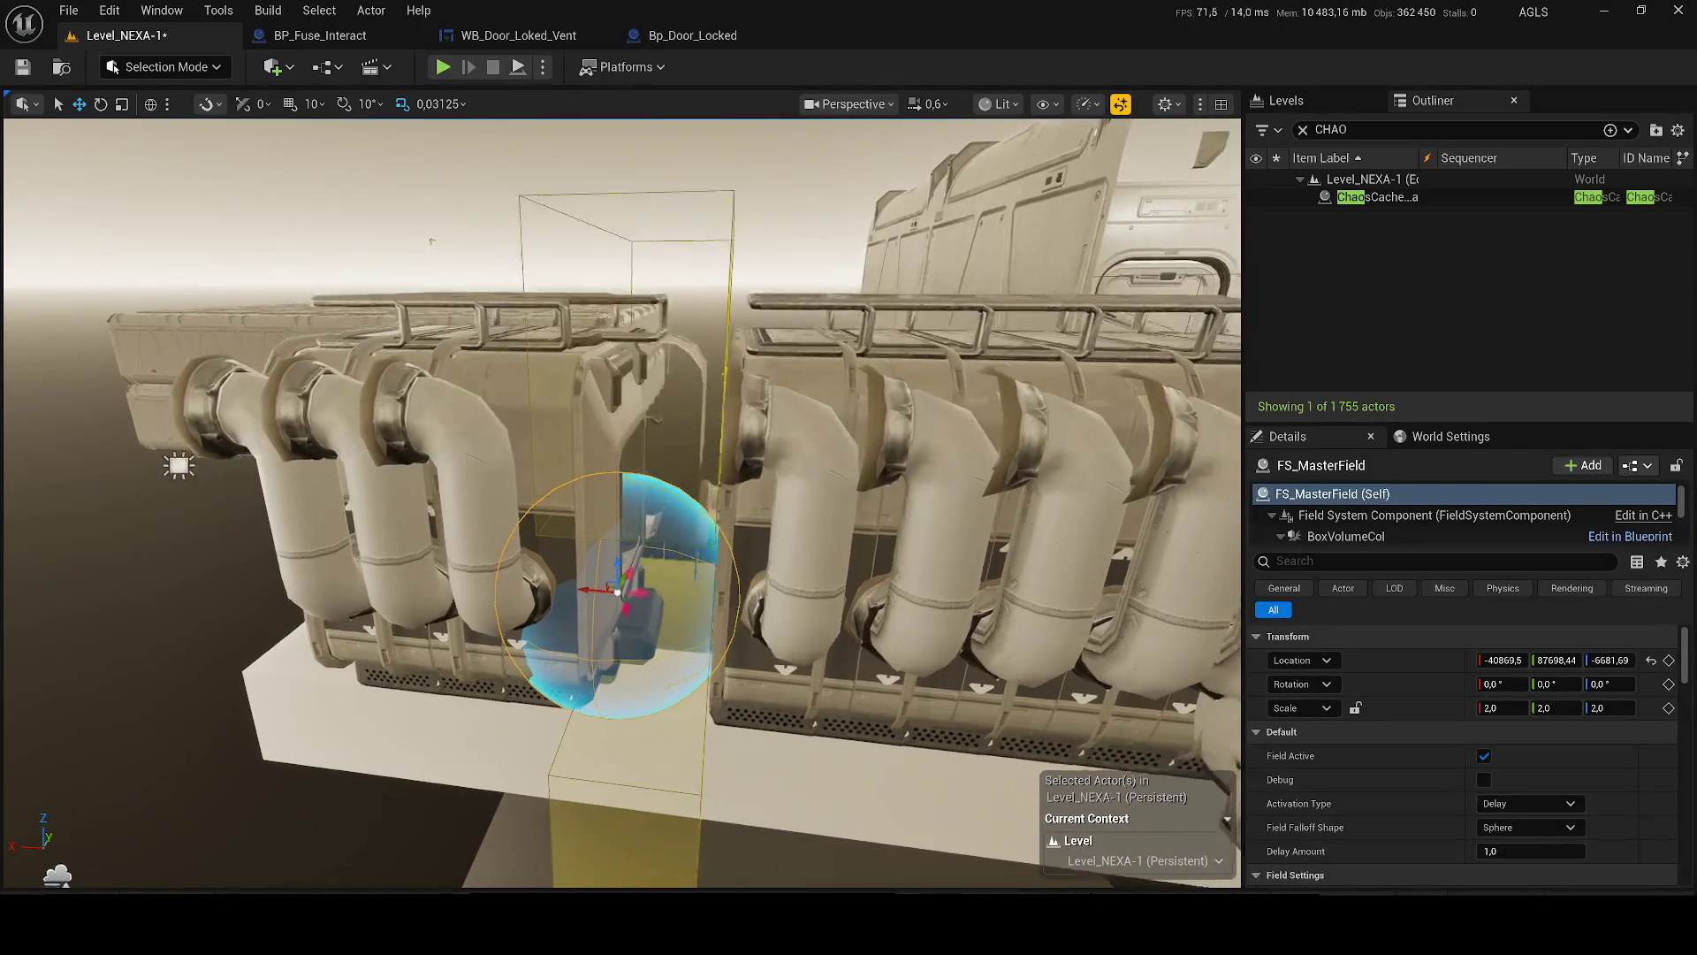
{"action": "left_click_drag", "start_coordinate": [691, 855], "coordinate": [495, 840]}
{"action": "left_click_drag", "start_coordinate": [655, 530], "coordinate": [691, 521]}
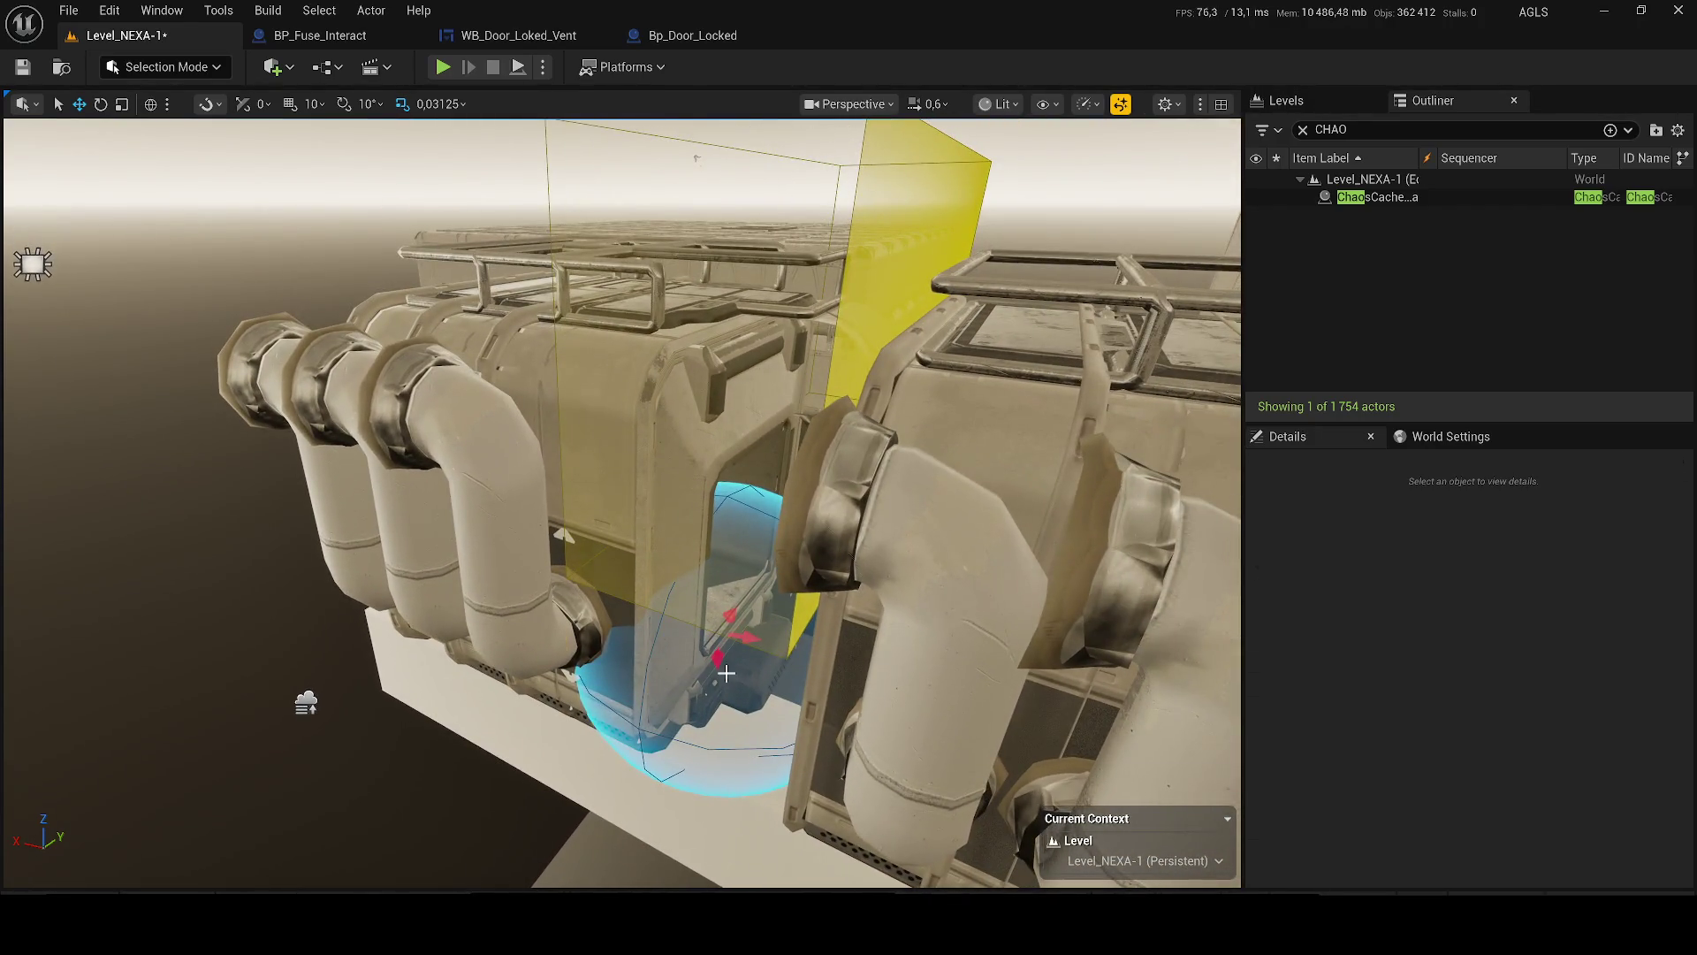
{"action": "left_click", "coordinate": [691, 521]}
{"action": "key", "text": "f"}
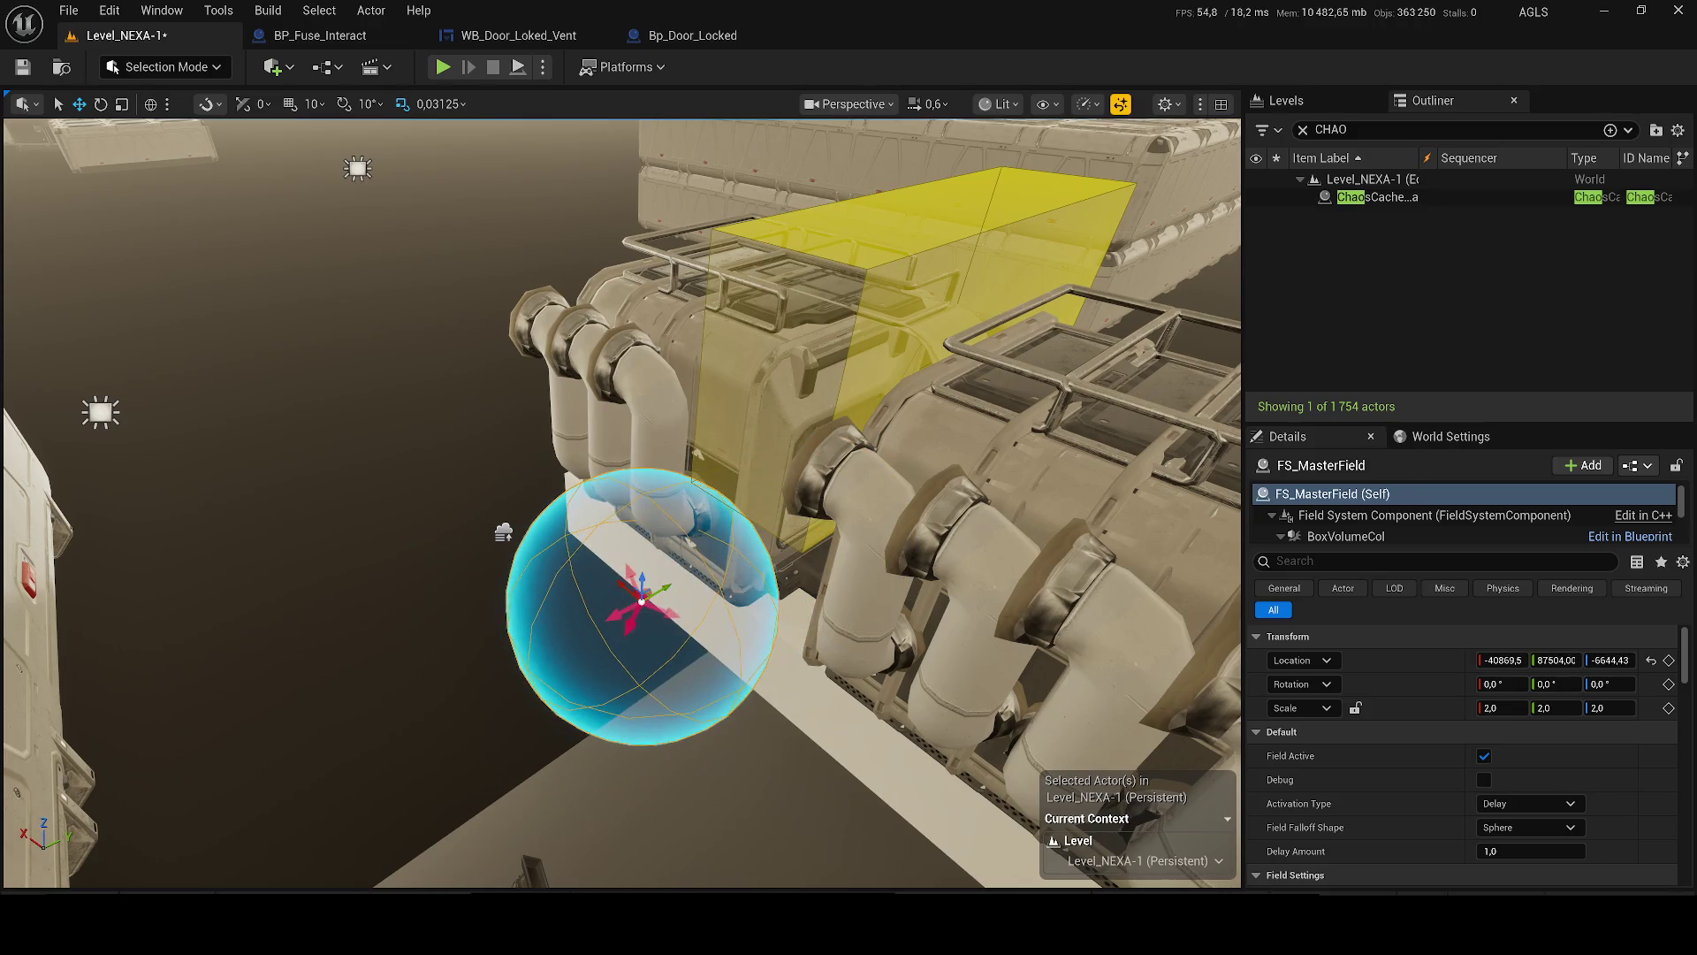
{"action": "left_click", "coordinate": [800, 392]}
{"action": "left_click_drag", "start_coordinate": [921, 296], "coordinate": [882, 437]}
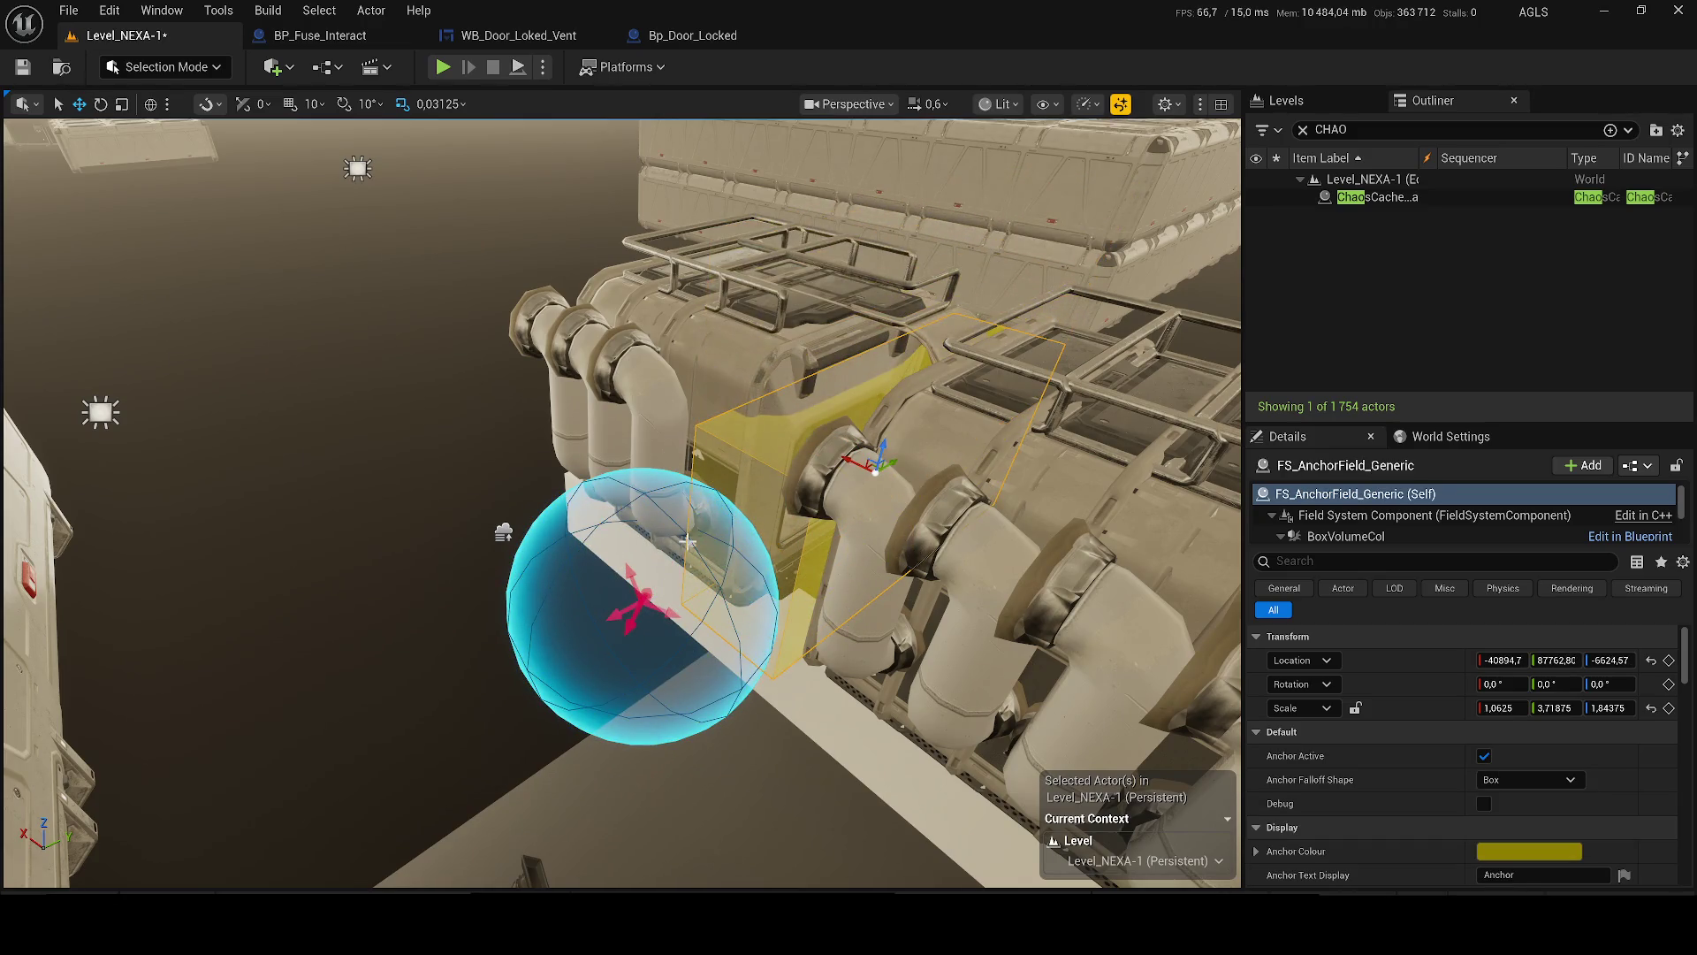
{"action": "left_click", "coordinate": [641, 601]}
{"action": "key", "text": "f"}
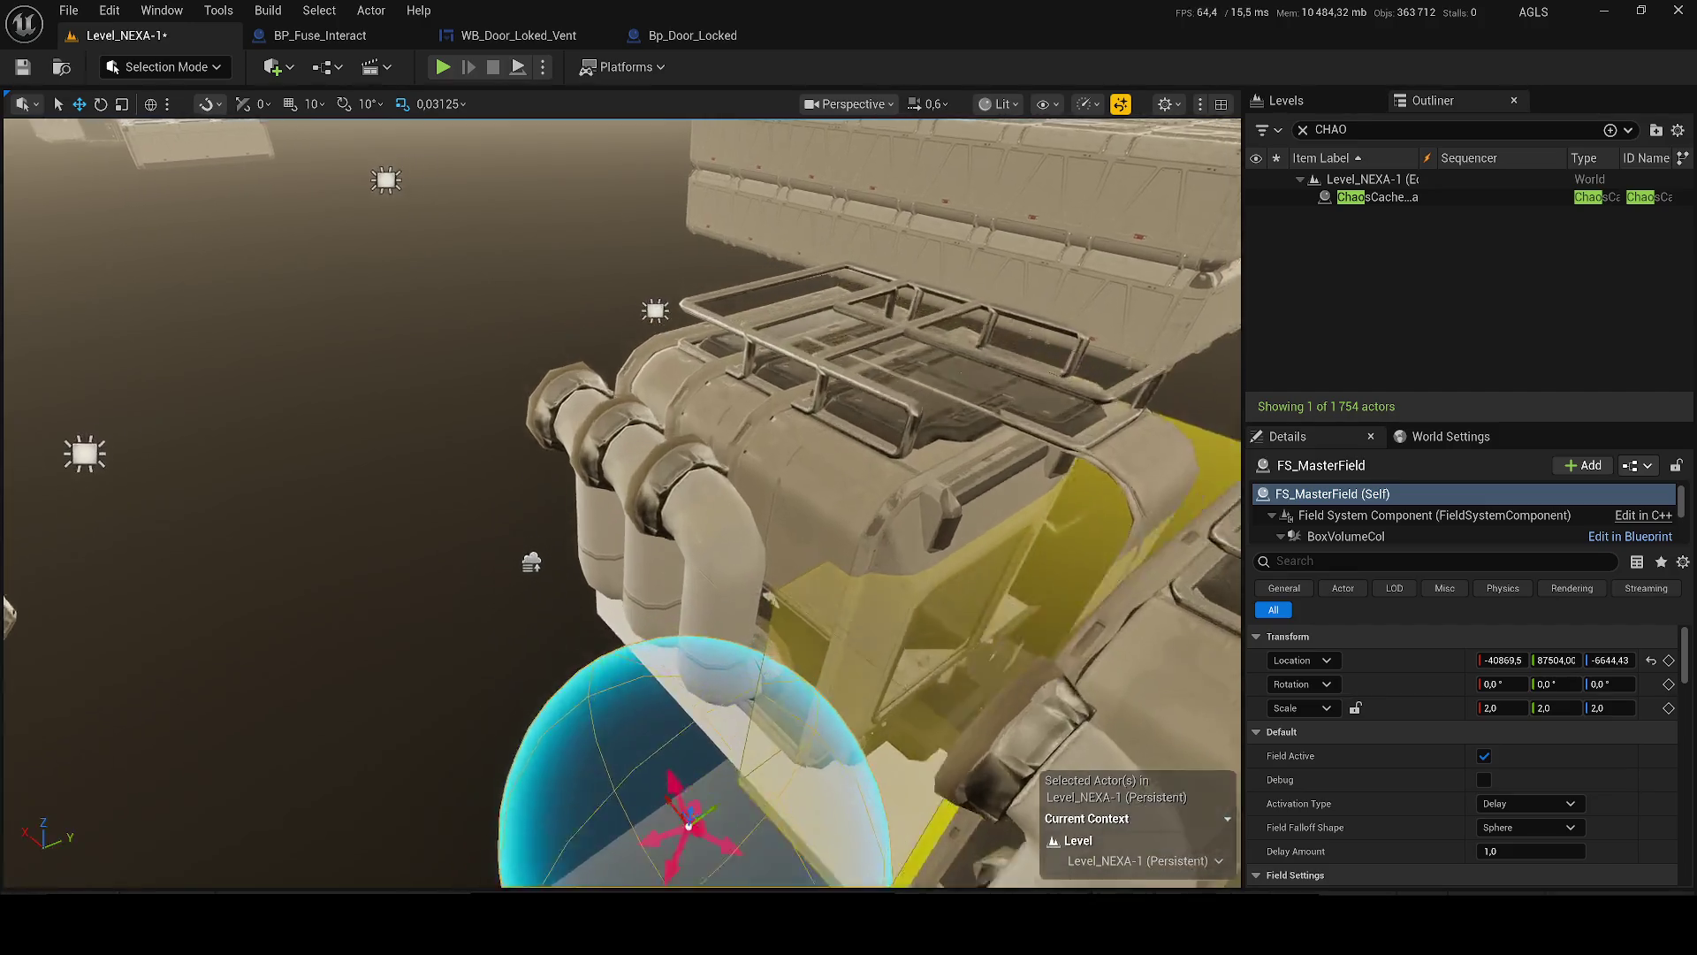
{"action": "mouse_move", "coordinate": [659, 650]}
{"action": "left_mouse_down"}
{"action": "mouse_move", "coordinate": [652, 564]}
{"action": "mouse_move", "coordinate": [729, 530]}
{"action": "left_mouse_up"}
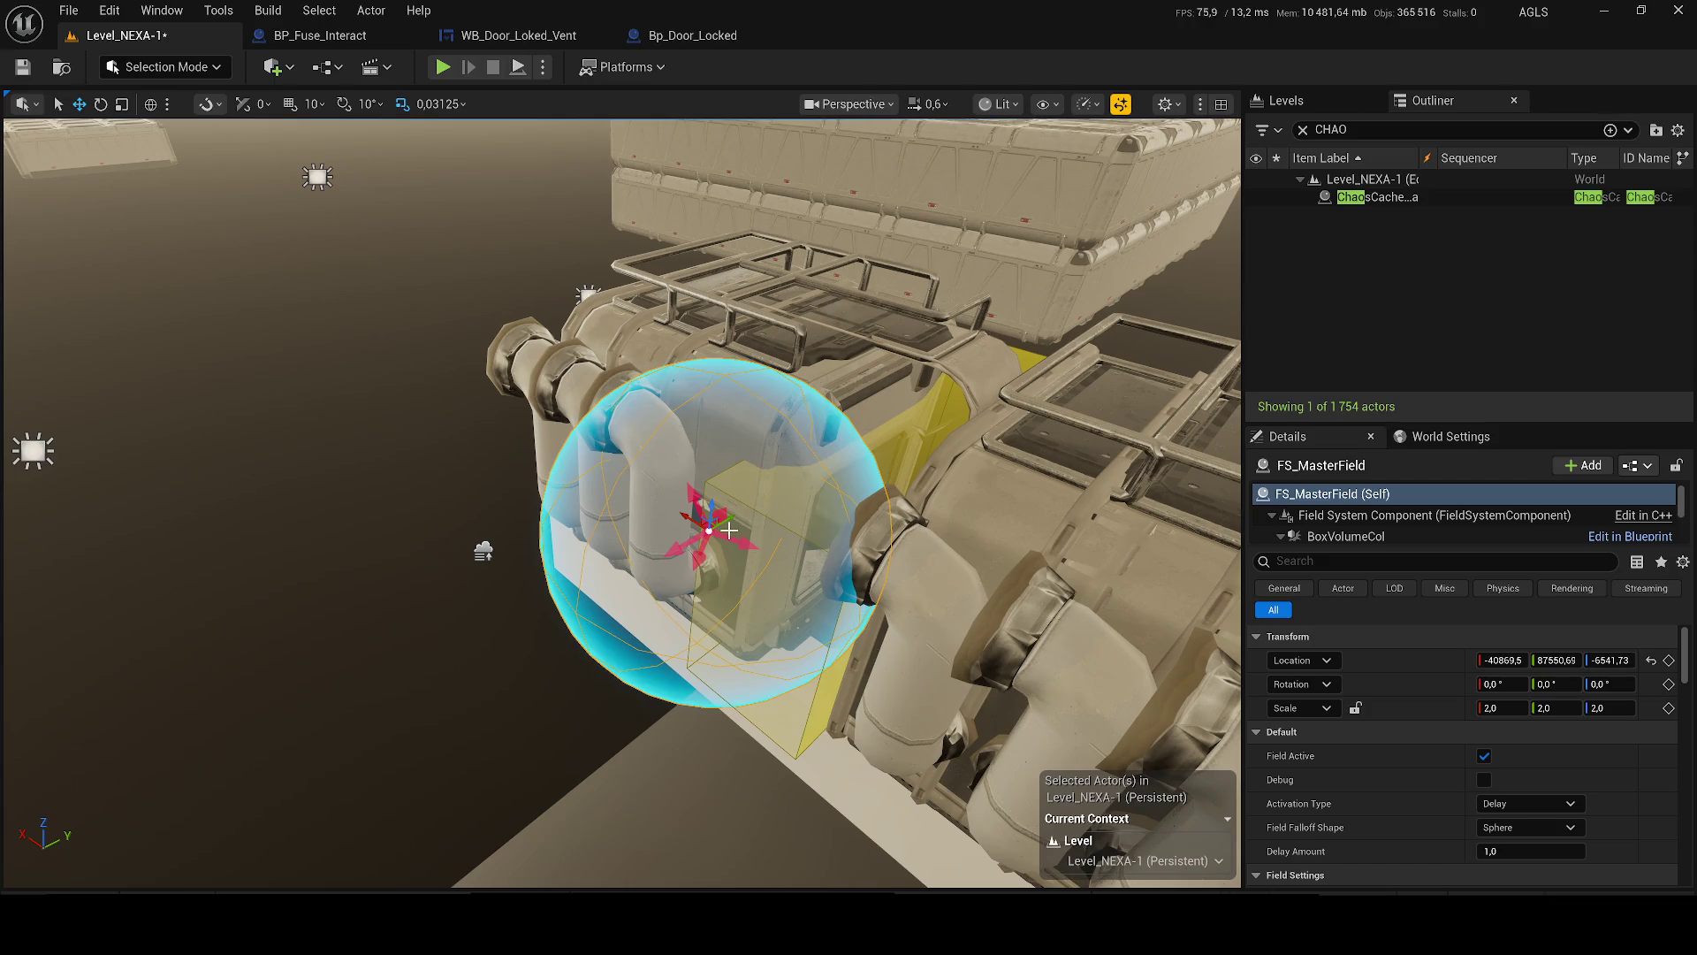
- Browse the content assets, then place and delete an extra FS_AnchorField_Generic
{"action": "key", "text": "ctrl+space"}
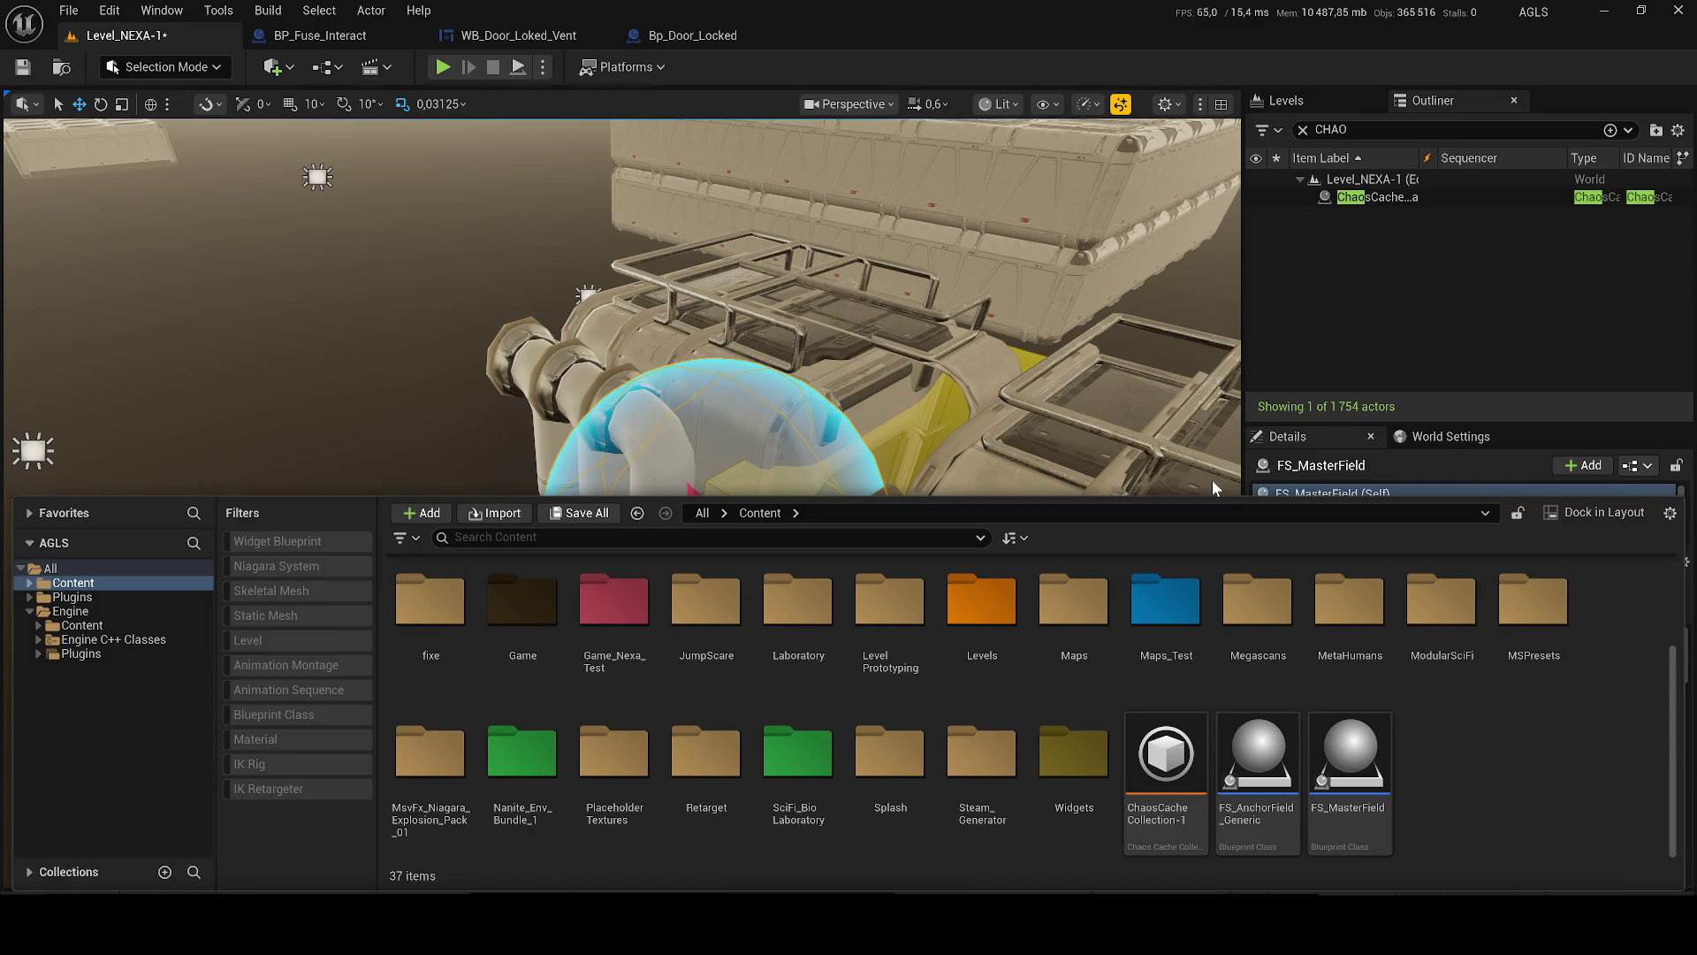
{"action": "left_click", "coordinate": [1176, 747]}
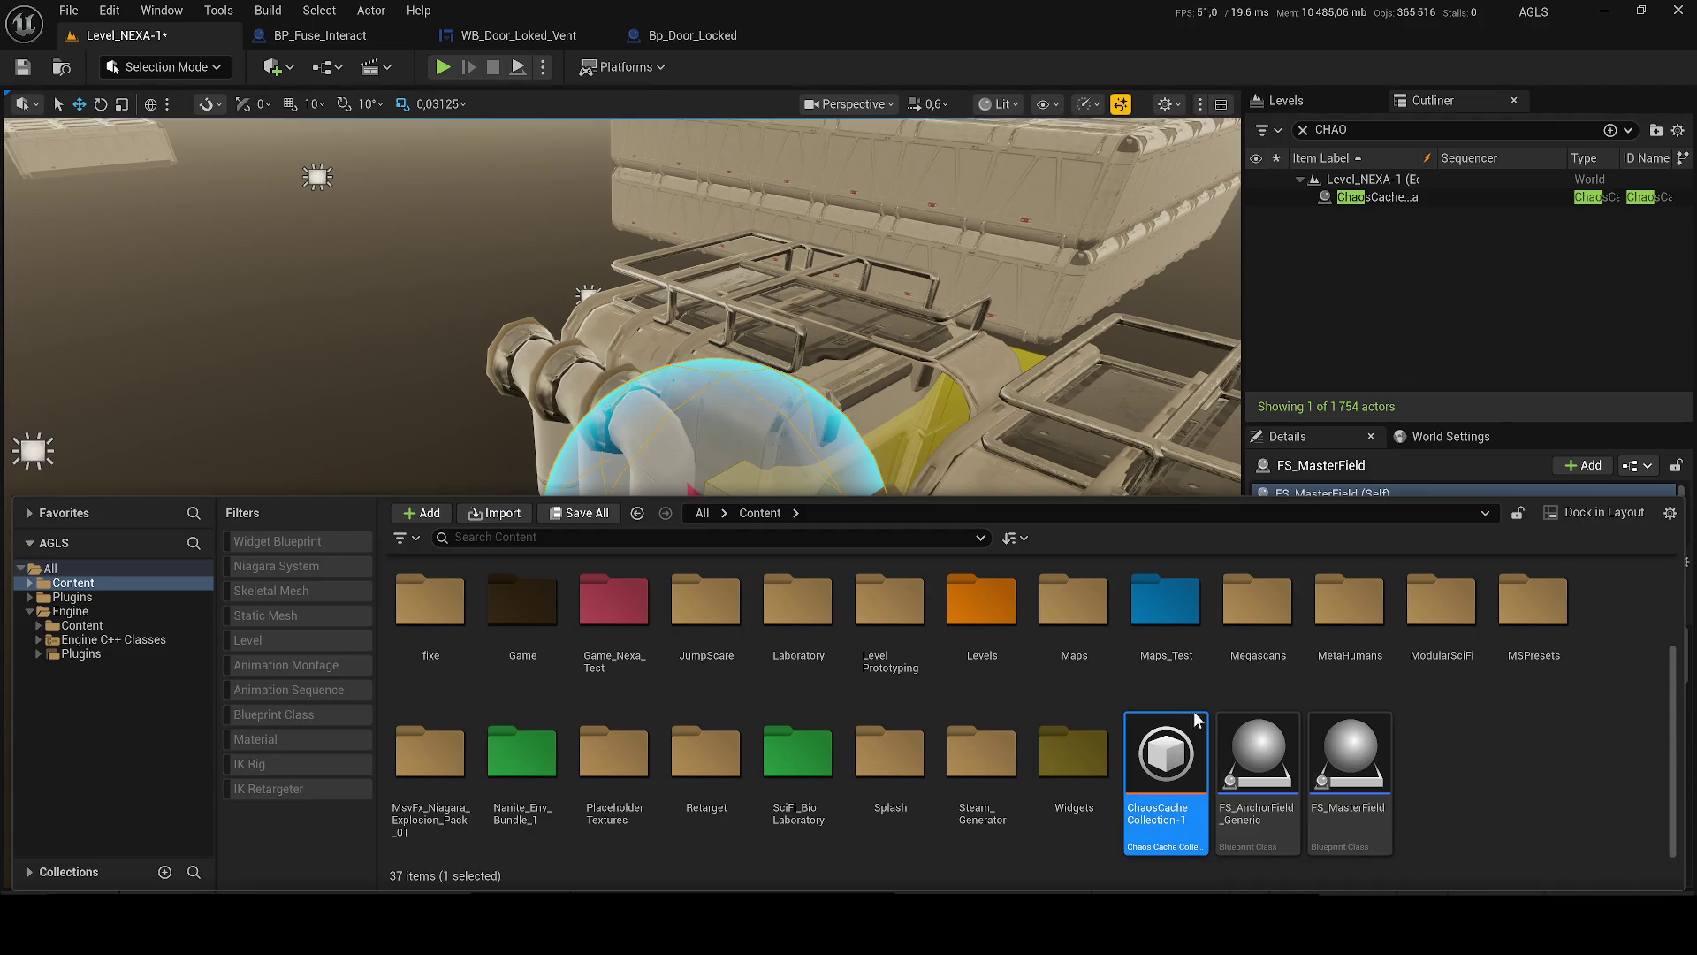
{"action": "left_click", "coordinate": [721, 694]}
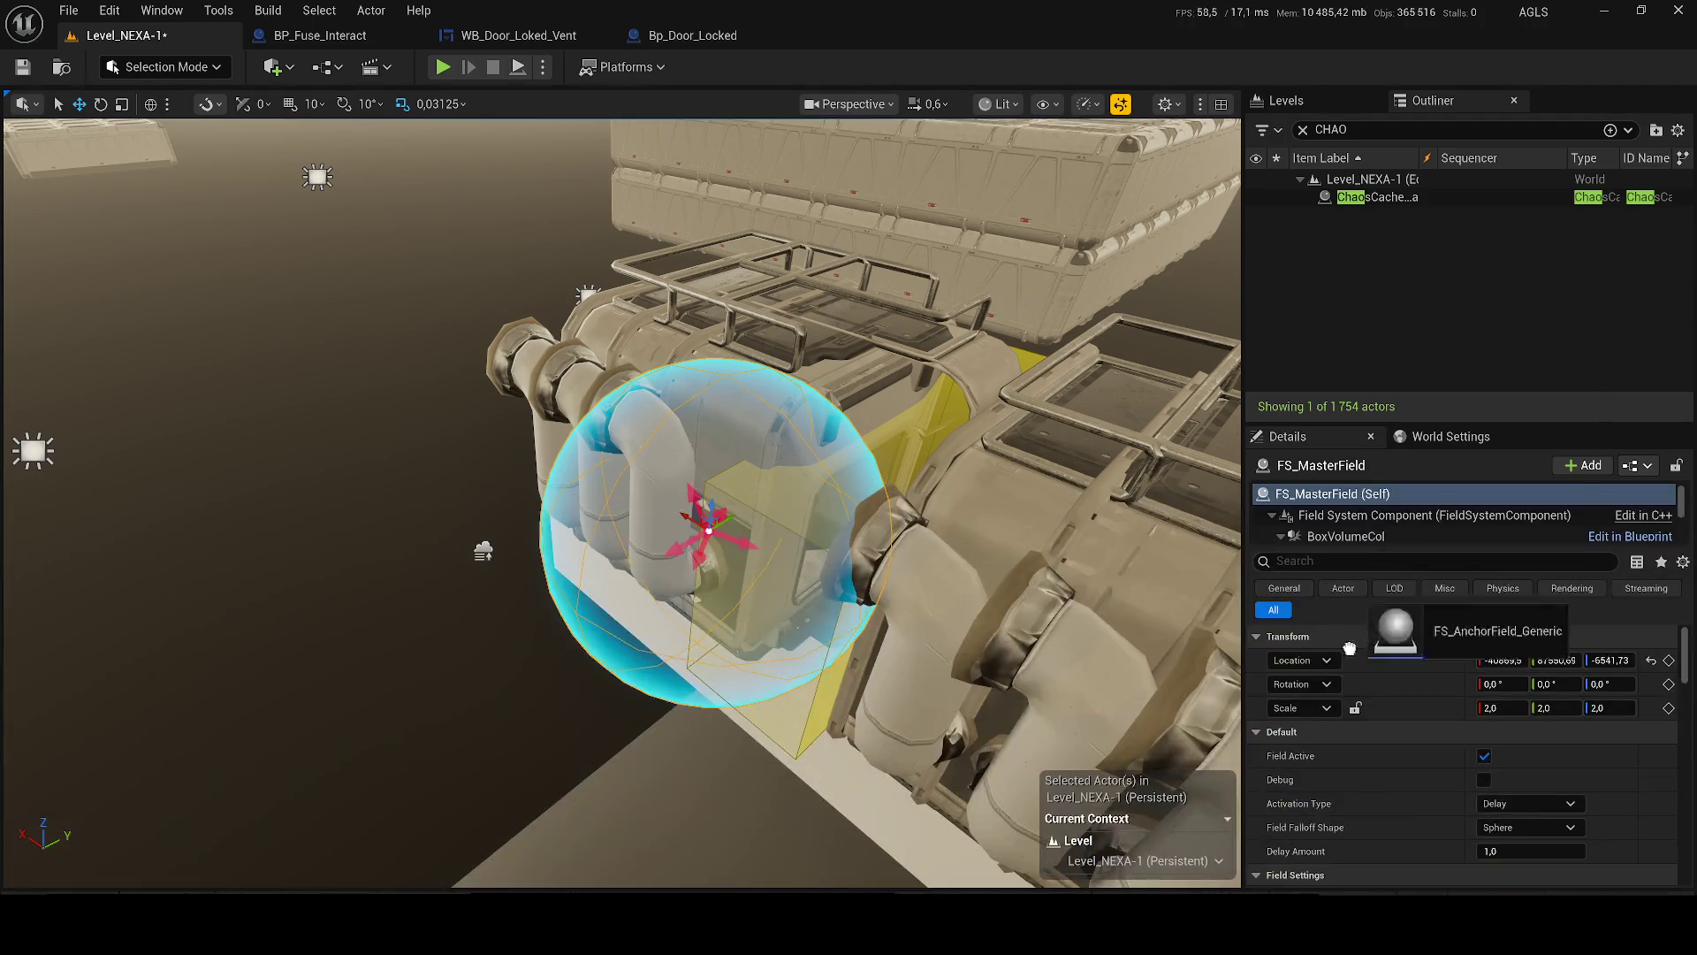
{"action": "mouse_move", "coordinate": [667, 341]}
{"action": "left_mouse_down"}
{"action": "mouse_move", "coordinate": [707, 425]}
{"action": "mouse_move", "coordinate": [755, 326]}
{"action": "left_mouse_up"}
{"action": "key", "text": "Delete"}
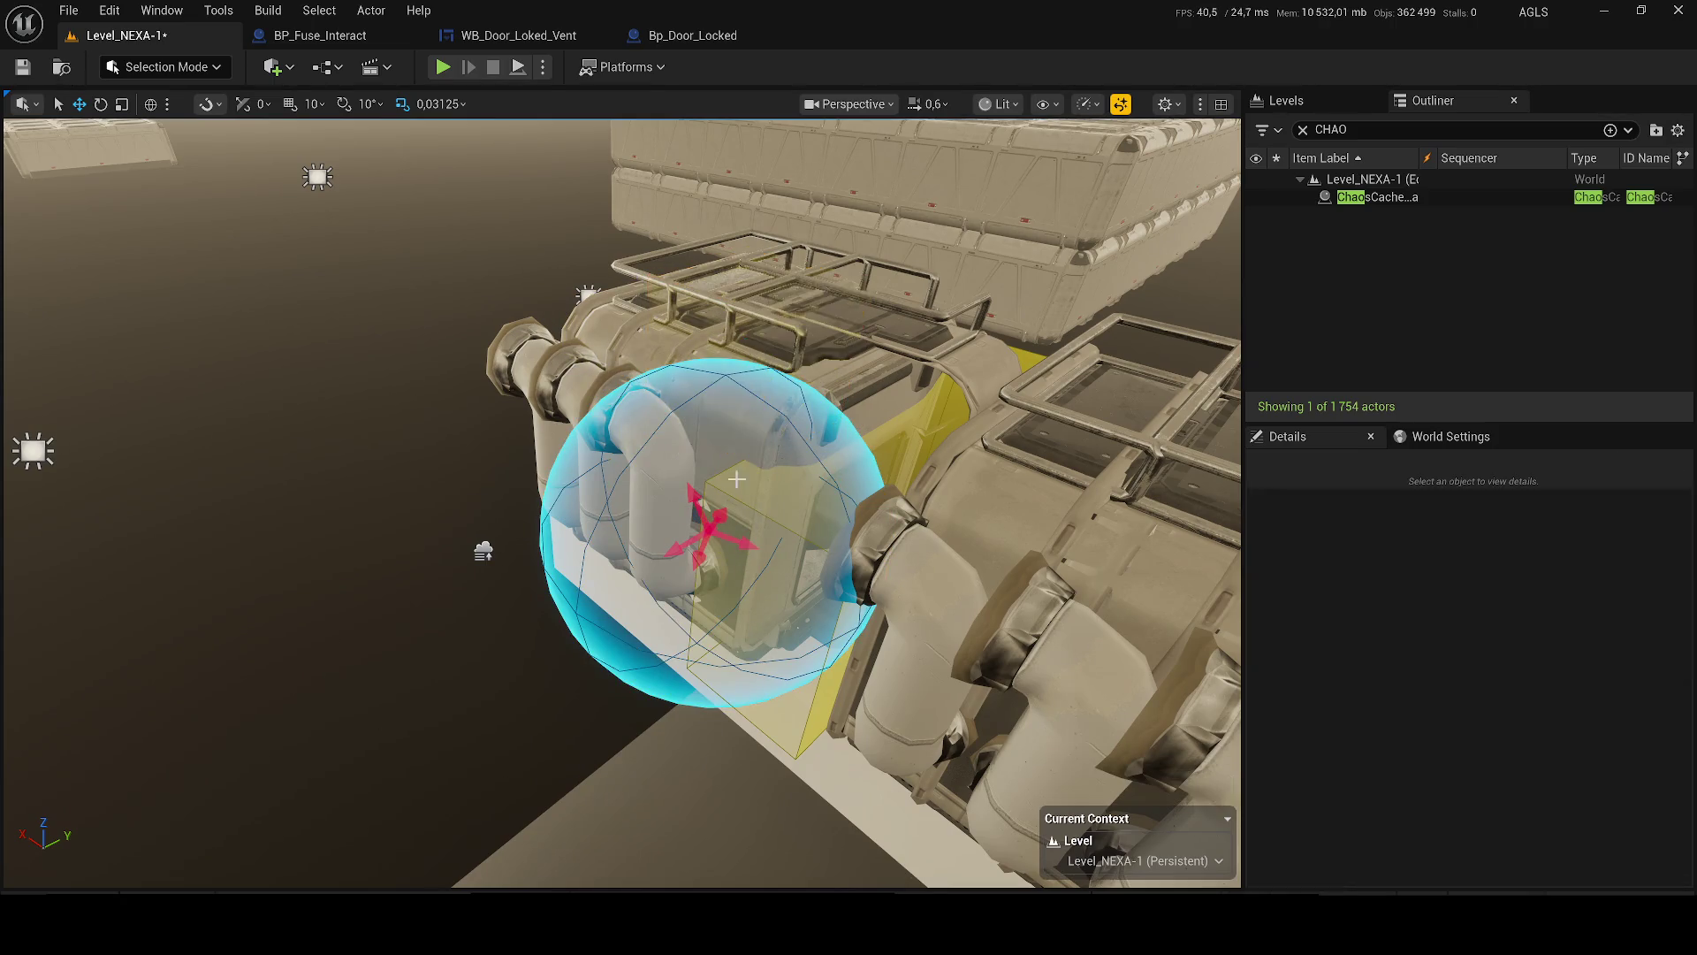
- Set FS_MasterField scale to 1, 1, 1, move it along Y, and save the level
{"action": "left_click", "coordinate": [712, 504]}
{"action": "left_click", "coordinate": [1503, 707]}
{"action": "type", "text": "1"}
{"action": "key", "text": "Tab"}
{"action": "type", "text": "1"}
{"action": "key", "text": "Tab"}
{"action": "type", "text": "1"}
{"action": "key", "text": "Return"}
{"action": "left_click_drag", "start_coordinate": [728, 524], "coordinate": [528, 608]}
{"action": "scroll", "coordinate": [585, 563], "scroll_direction": "up", "scroll_amount": 2}
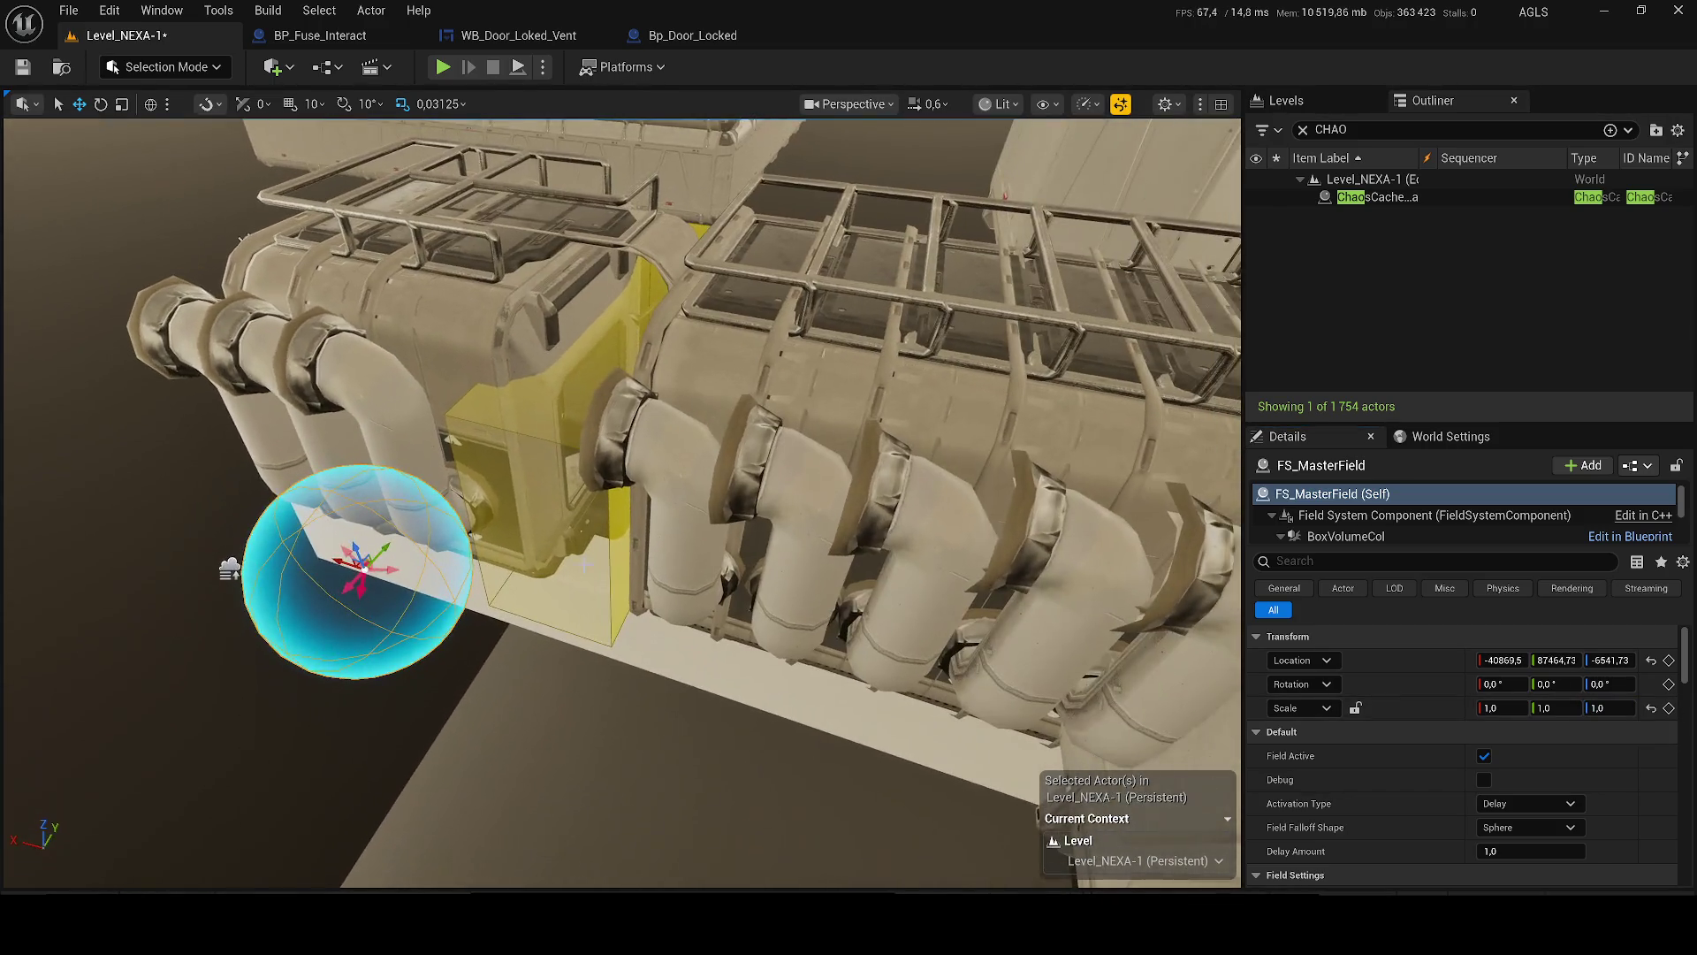
{"action": "key", "text": "ctrl+s"}
- Drag GC_SM_Construction_20 from Game > Fractures into the pipe machinery
{"action": "key", "text": "ctrl+space"}
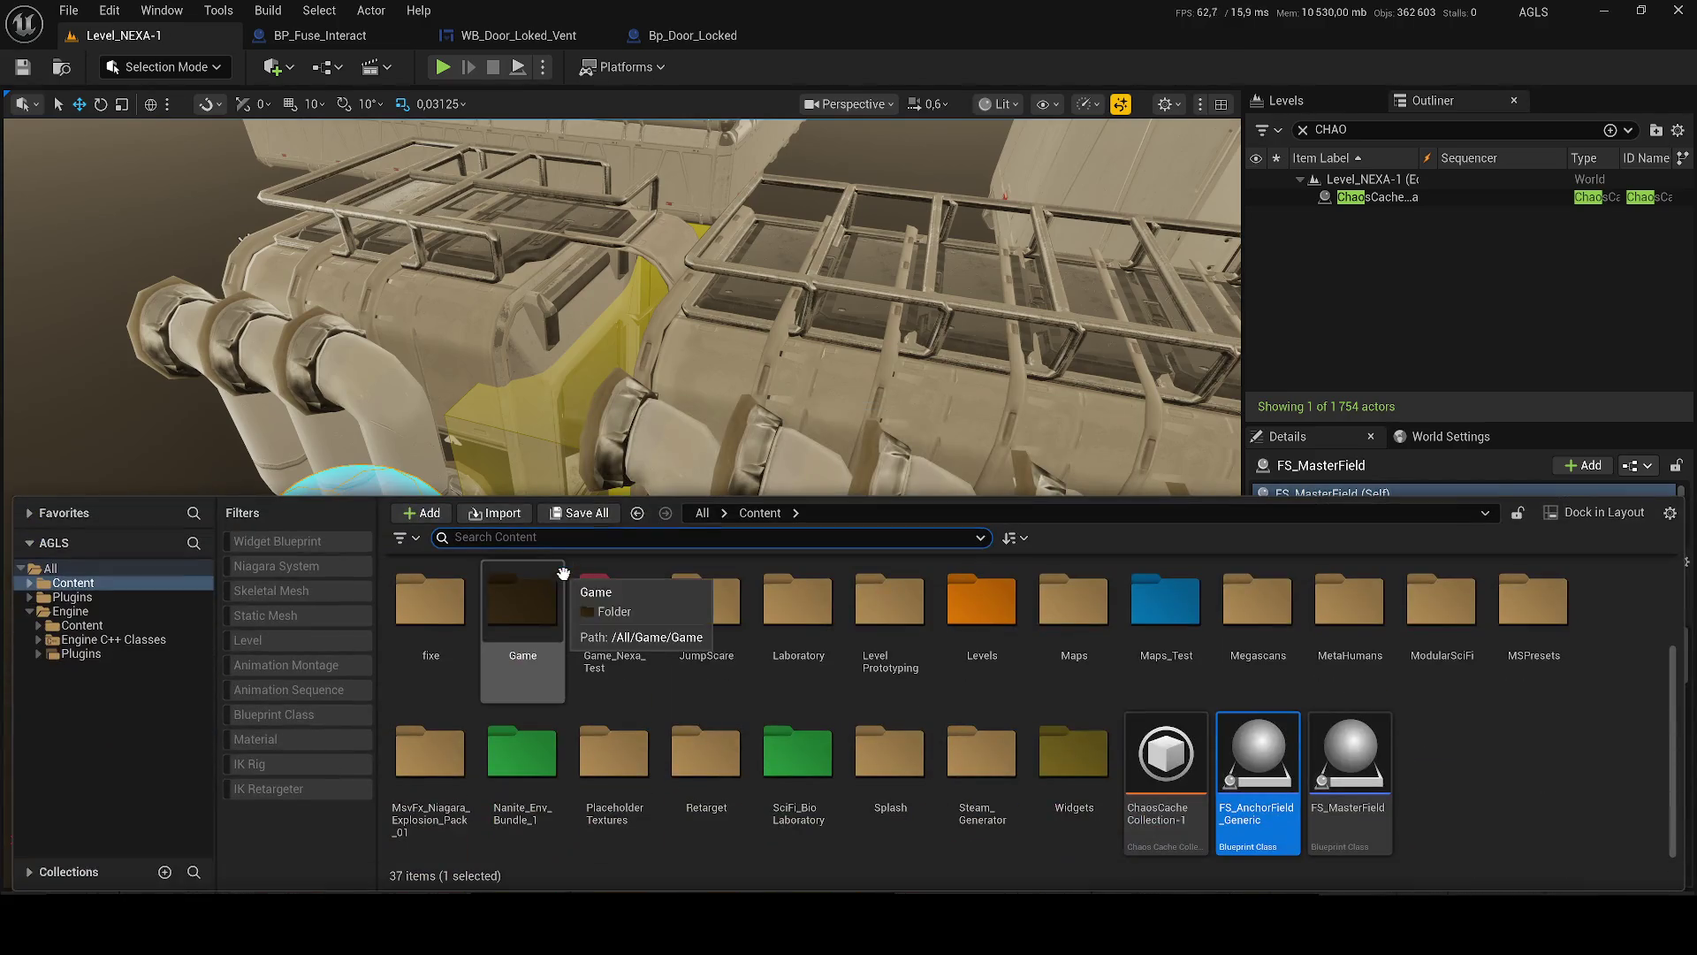
{"action": "double_click", "coordinate": [520, 633]}
{"action": "double_click", "coordinate": [522, 618]}
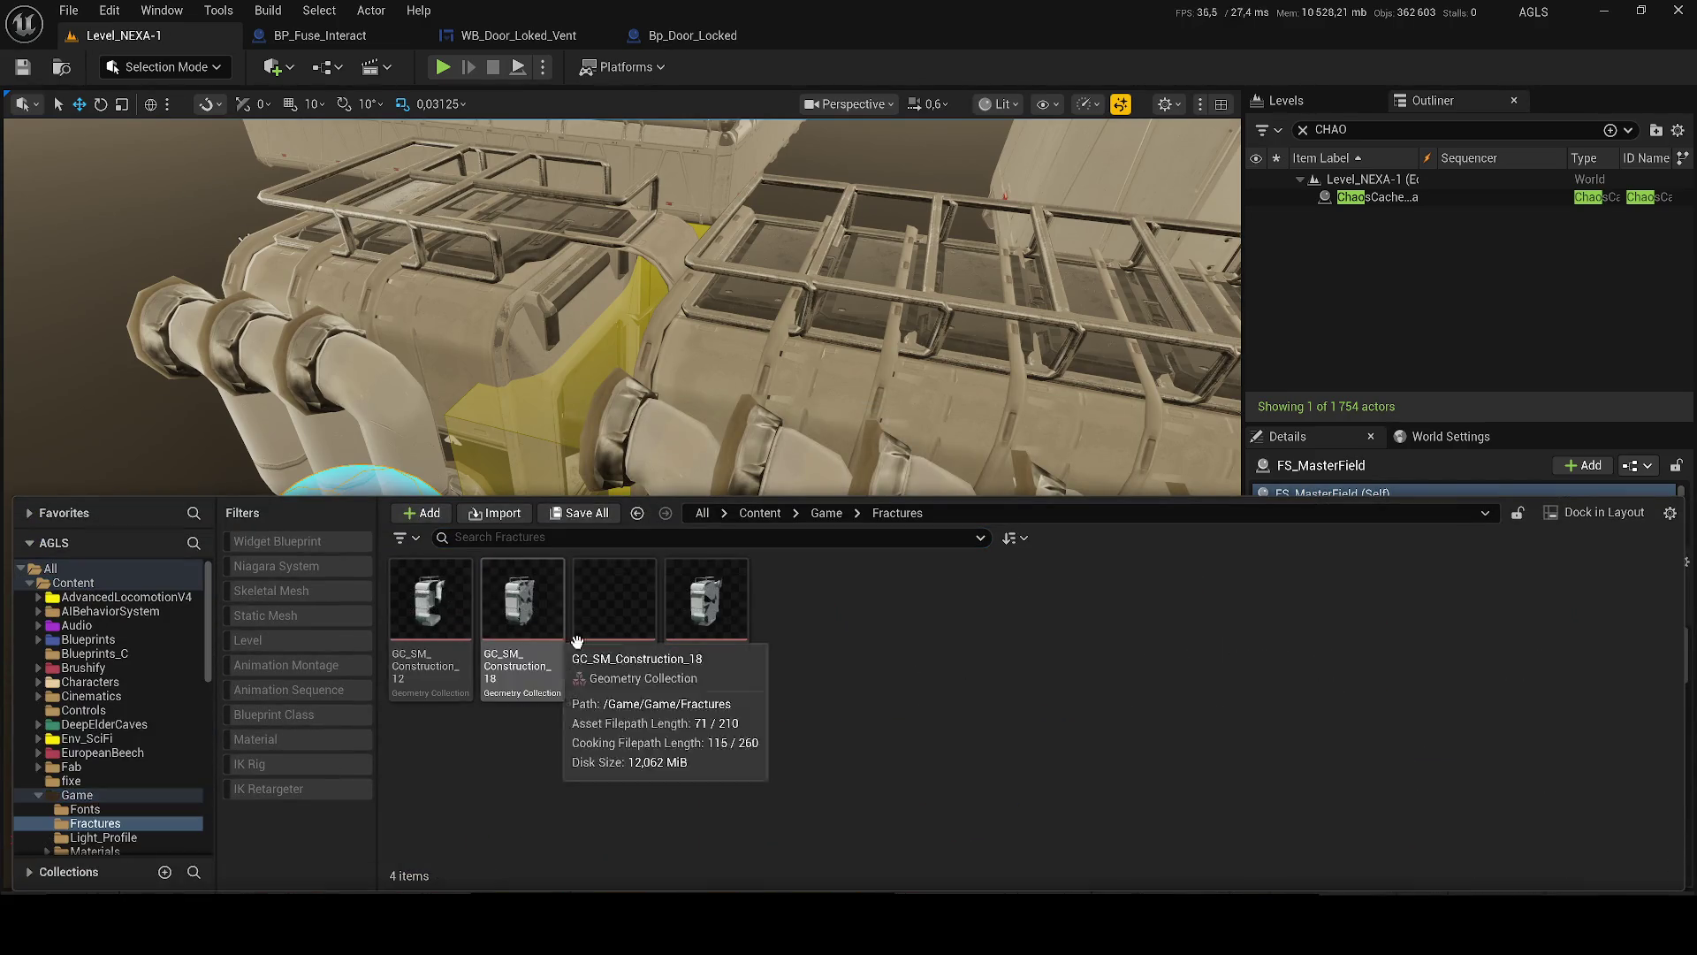
{"action": "left_click", "coordinate": [707, 610]}
{"action": "mouse_move", "coordinate": [712, 610]}
{"action": "left_mouse_down"}
{"action": "mouse_move", "coordinate": [602, 408]}
{"action": "mouse_move", "coordinate": [481, 276]}
{"action": "mouse_move", "coordinate": [507, 292]}
{"action": "mouse_move", "coordinate": [500, 305]}
{"action": "left_mouse_up"}
- Set ChaosCacheManager0's Caching Start Time to 0 and keyframe it in the sequence
{"action": "key", "text": "f"}
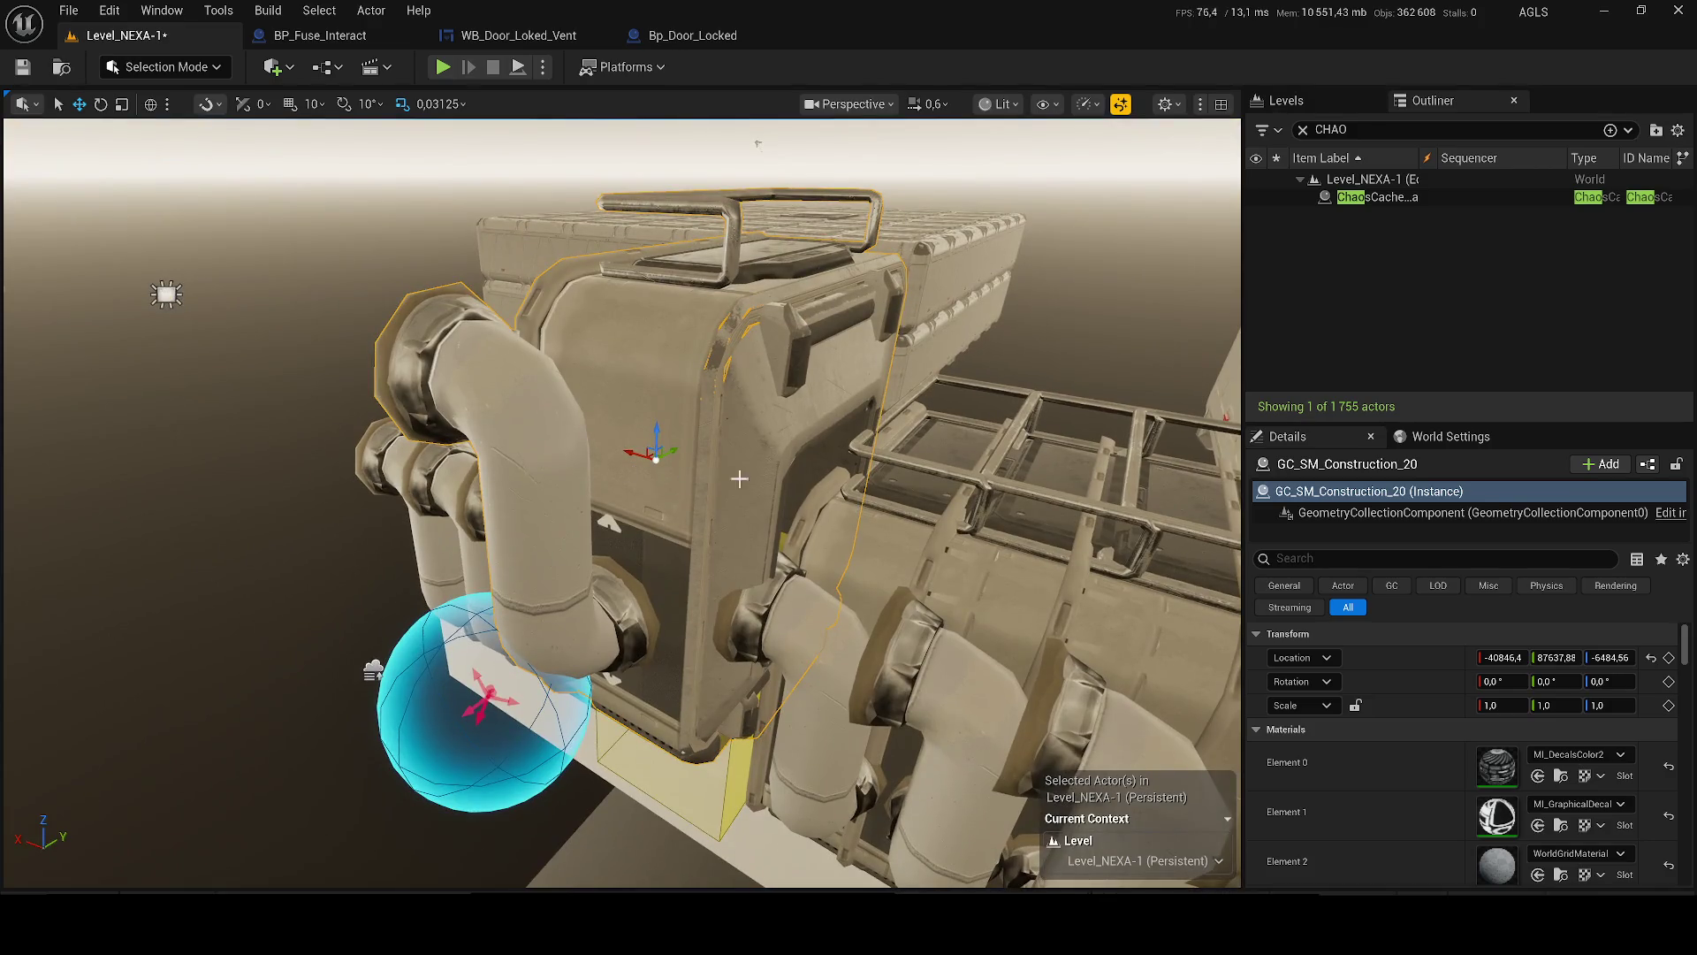
{"action": "left_click", "coordinate": [1291, 198]}
{"action": "scroll", "coordinate": [1467, 617], "scroll_direction": "down", "scroll_amount": 2}
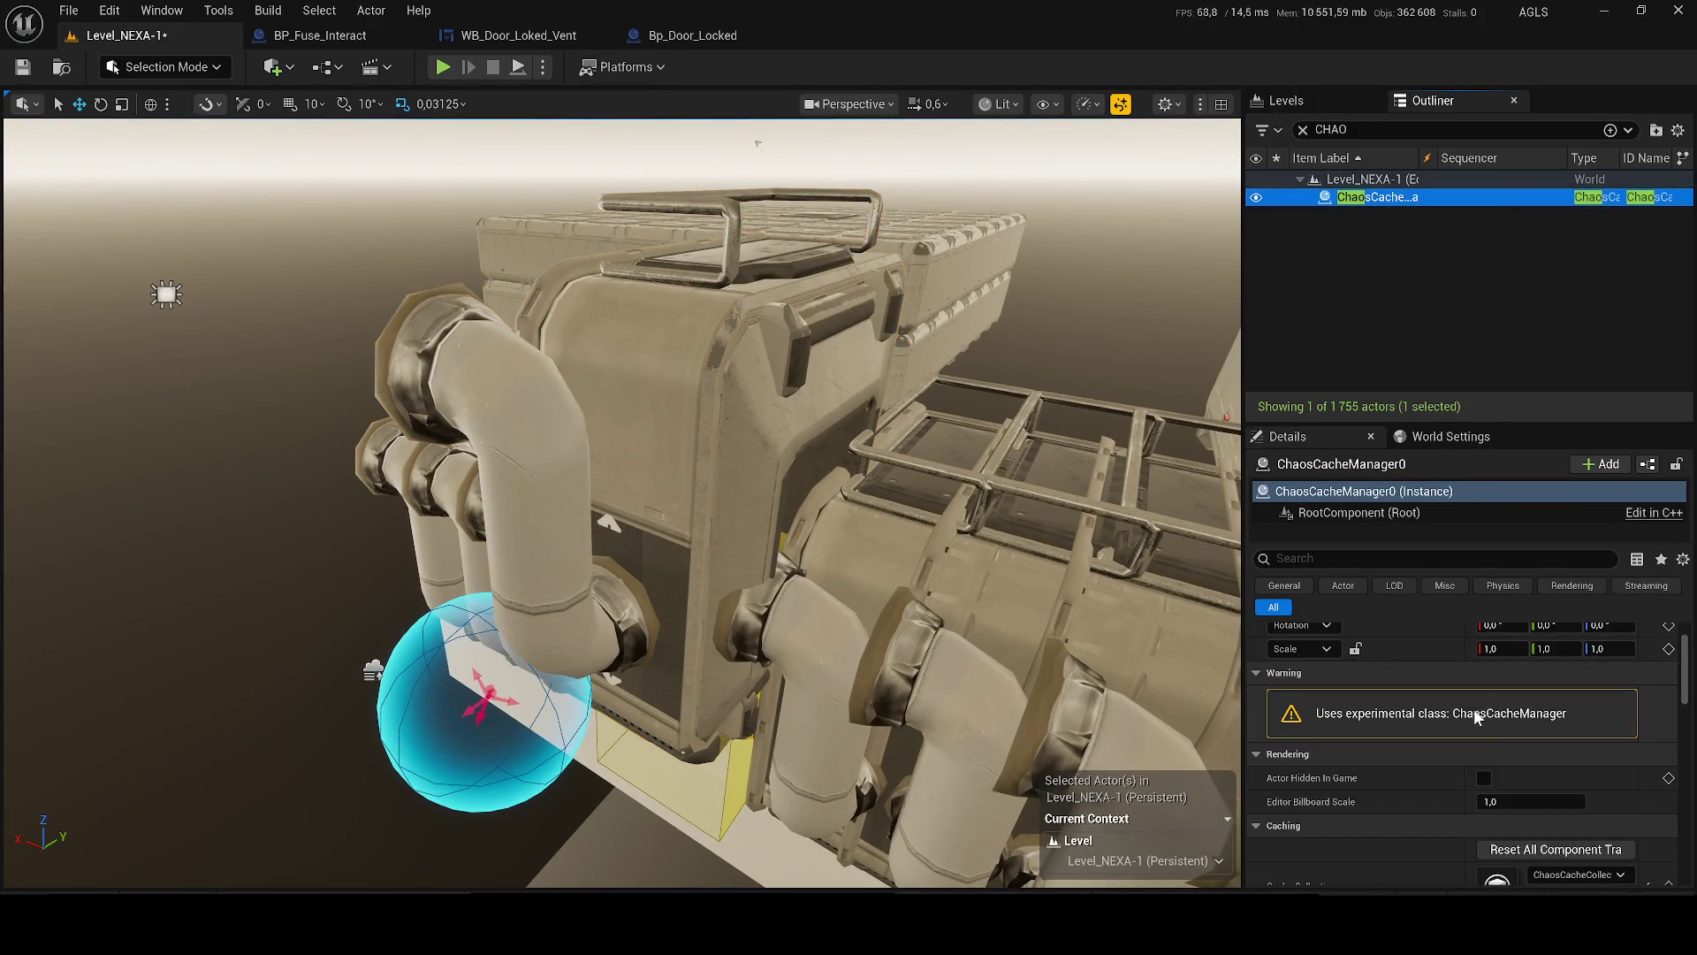
{"action": "scroll", "coordinate": [1474, 718], "scroll_direction": "down", "scroll_amount": 2}
{"action": "left_click", "coordinate": [1572, 789]}
{"action": "left_click", "coordinate": [1572, 793]}
{"action": "scroll", "coordinate": [1547, 741], "scroll_direction": "down", "scroll_amount": 3}
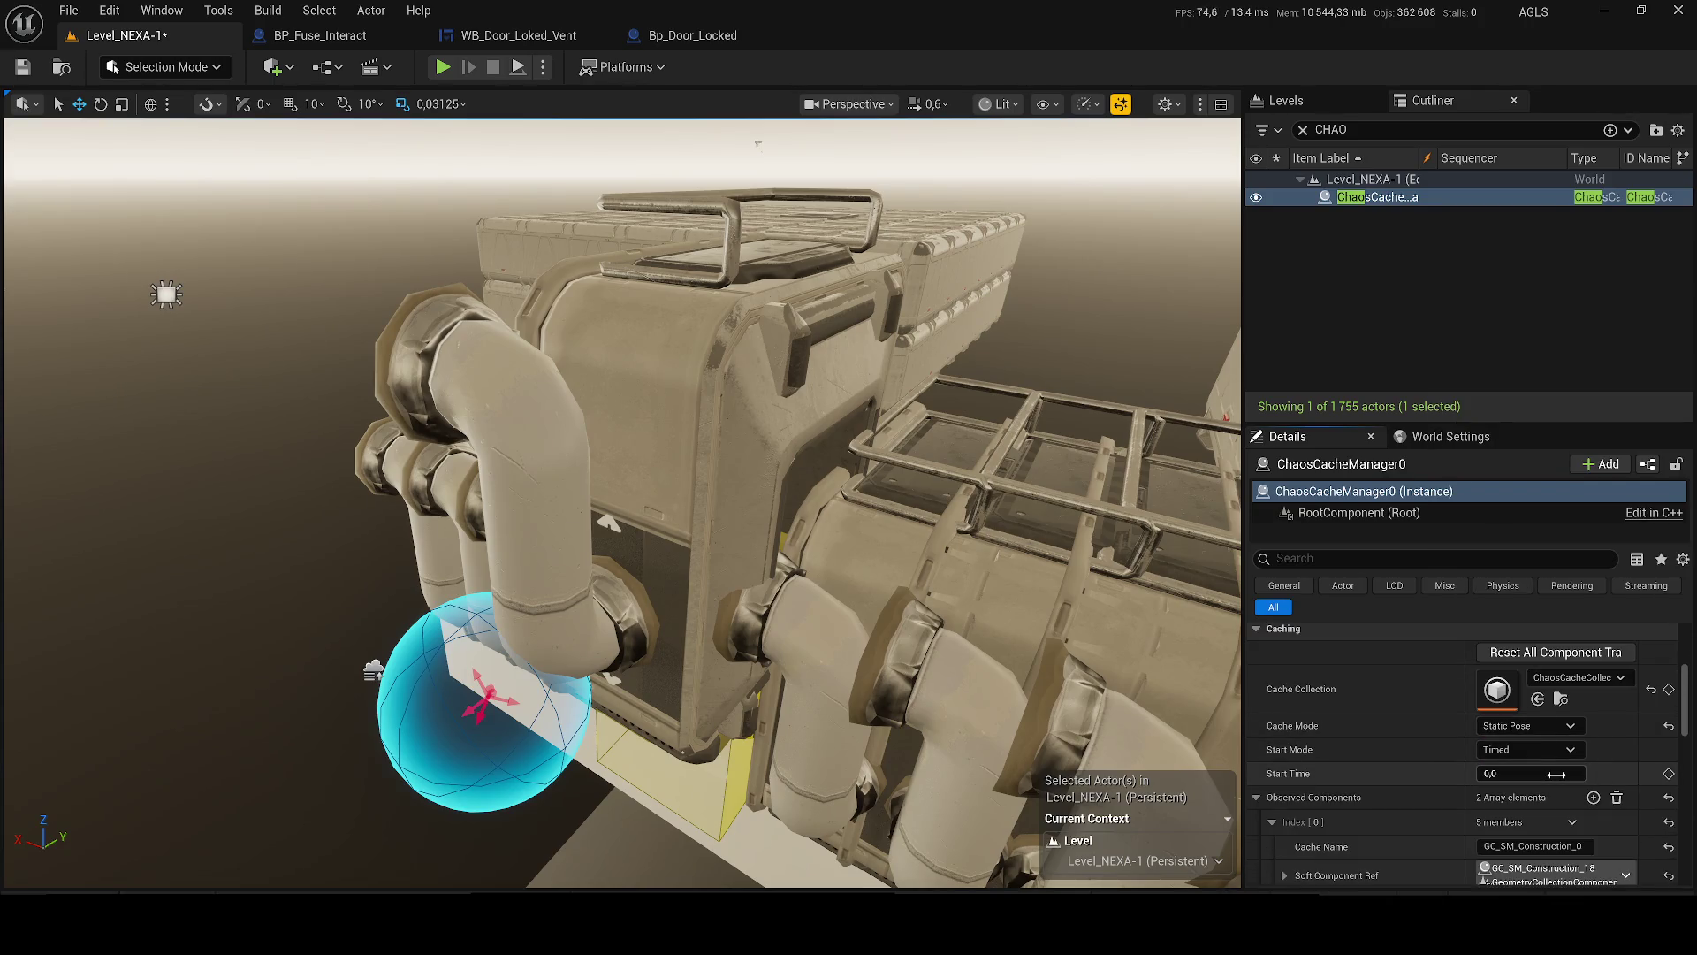
{"action": "left_click_drag", "start_coordinate": [1522, 769], "coordinate": [1450, 769]}
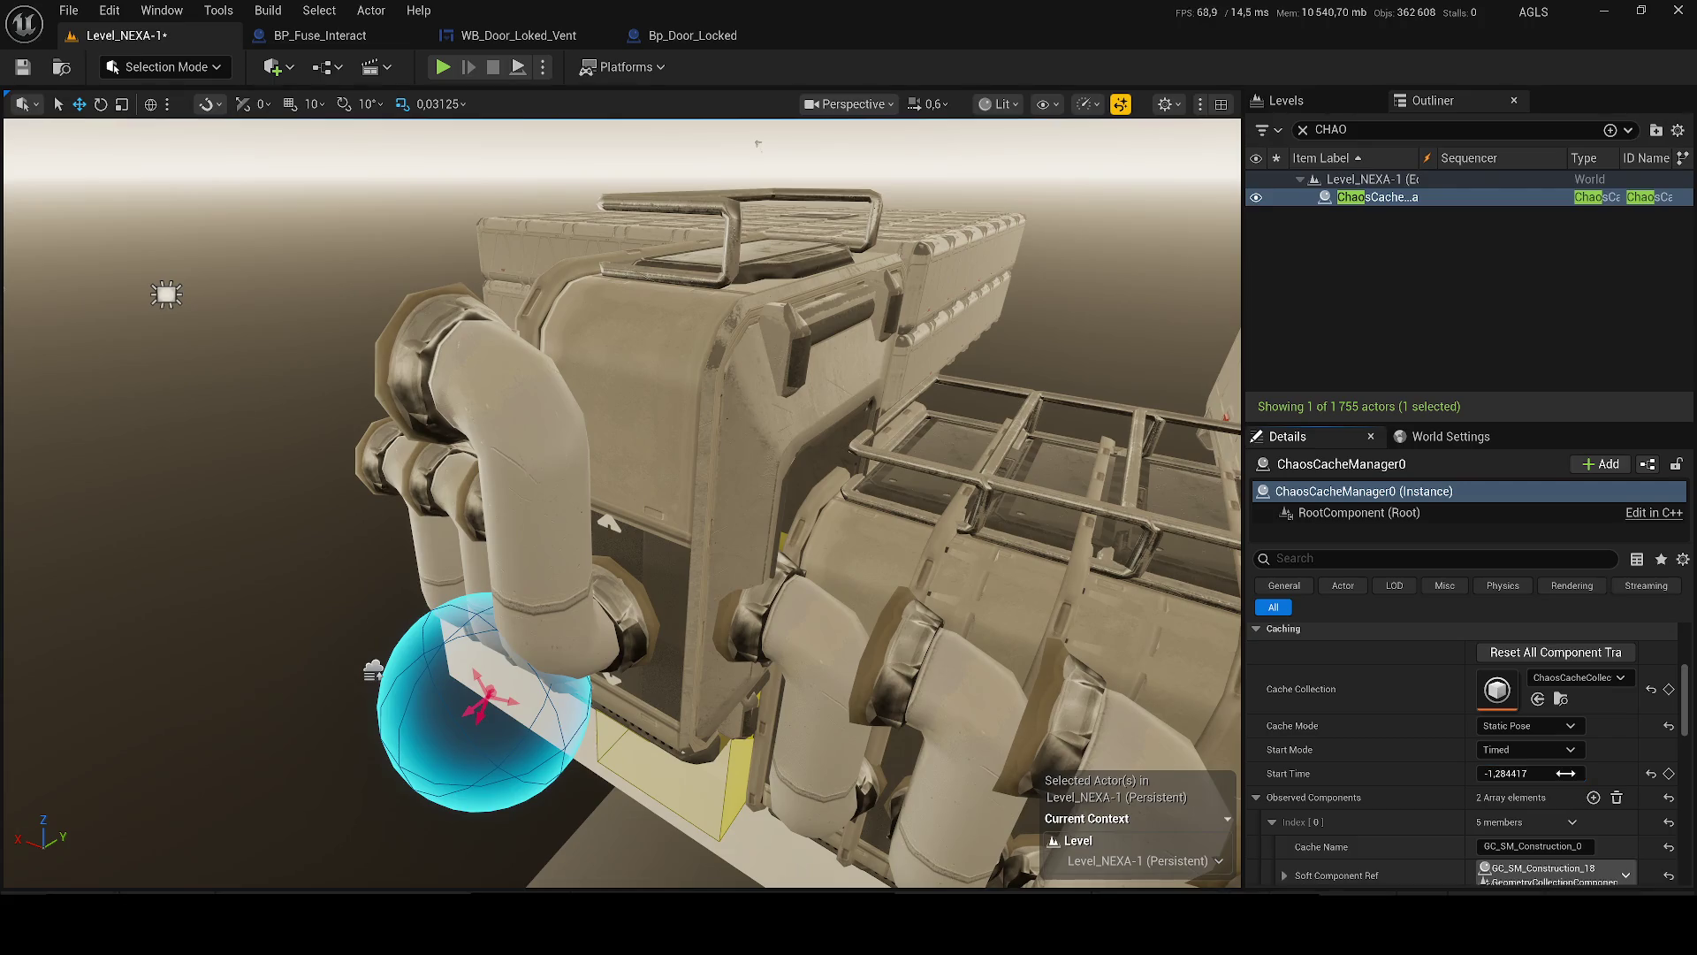
{"action": "type", "text": "0"}
{"action": "key", "text": "Return"}
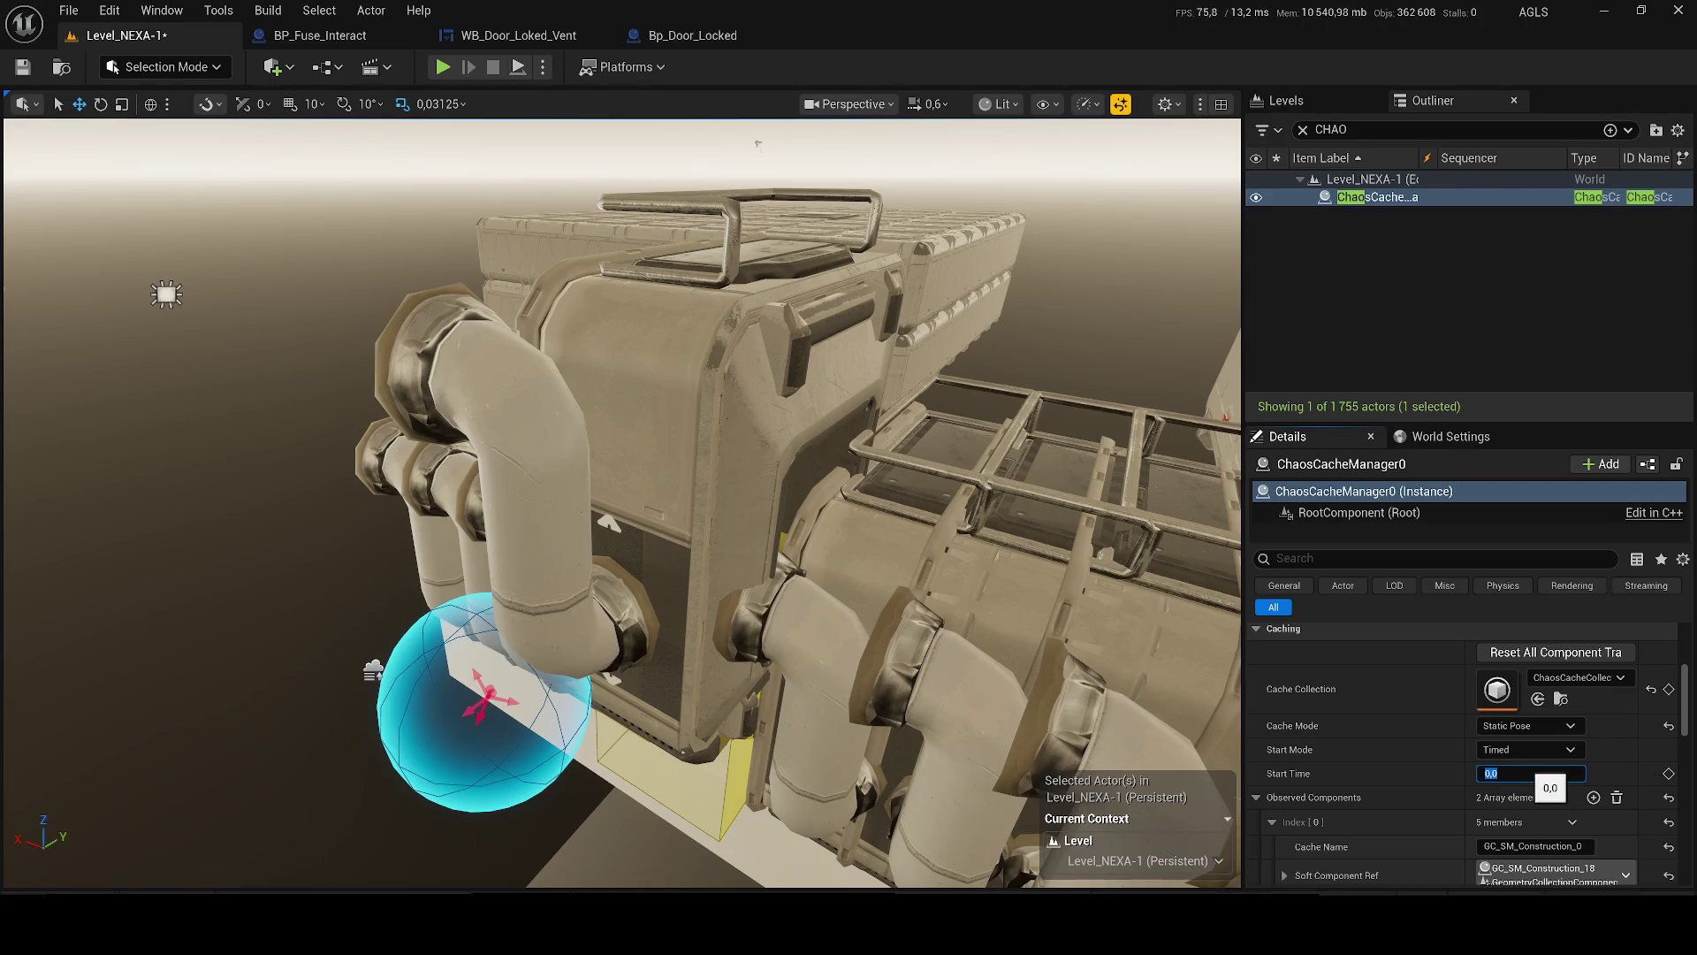
{"action": "left_click", "coordinate": [1669, 773]}
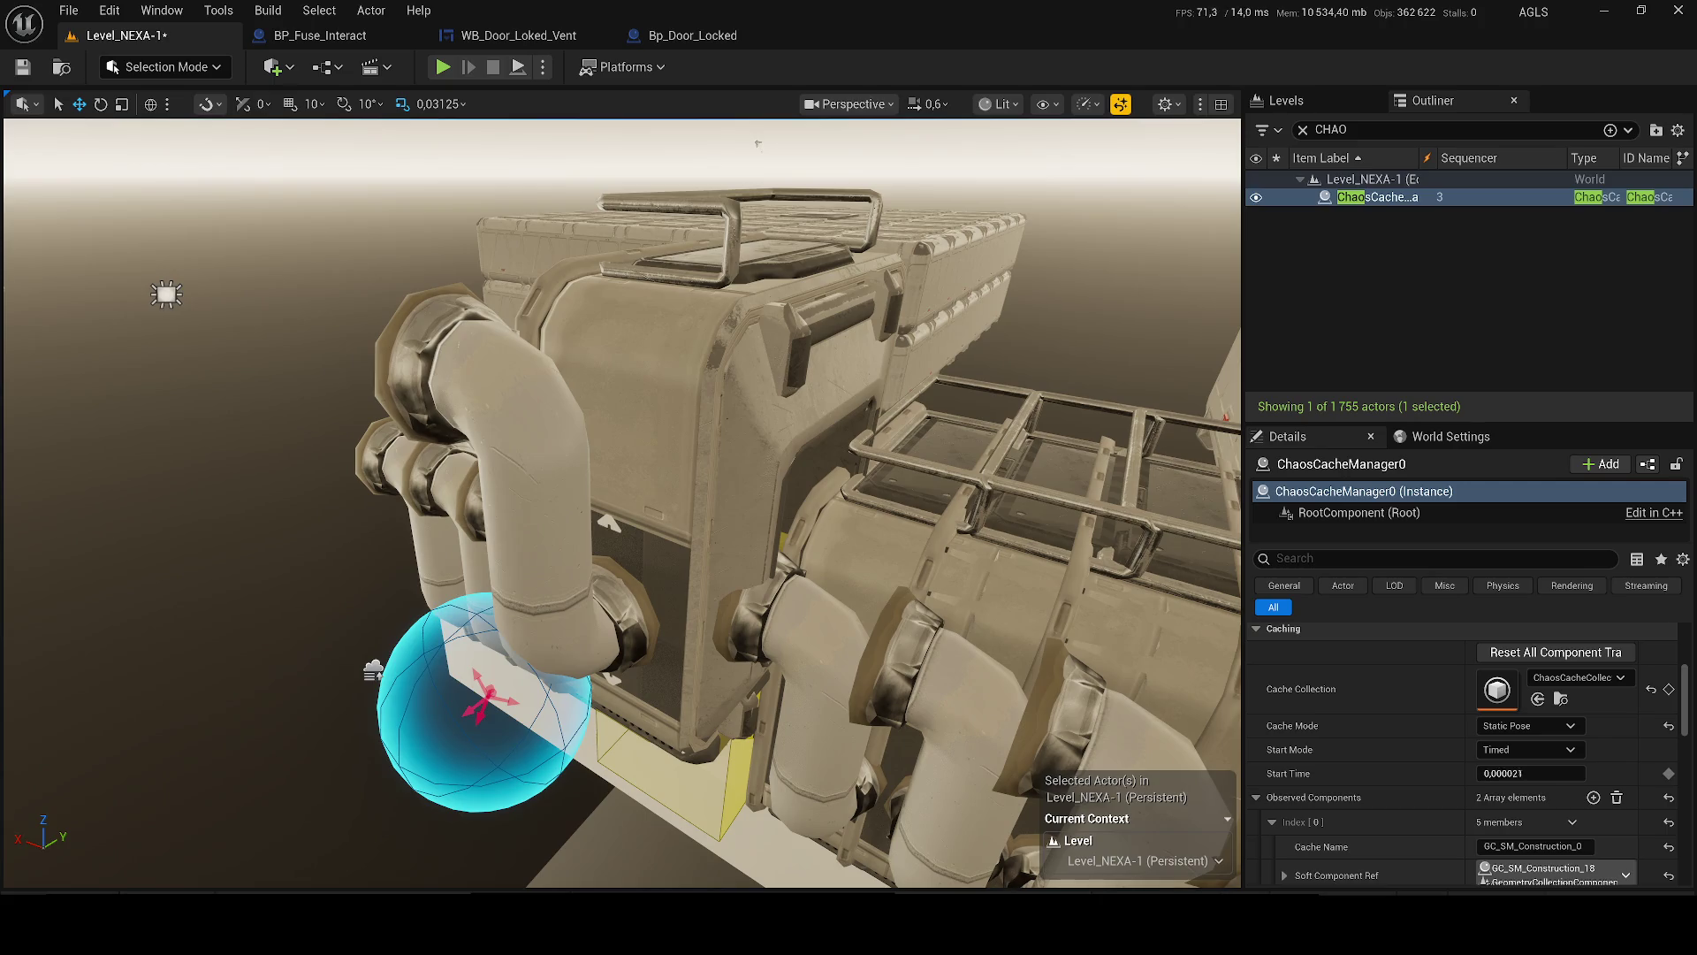
- Check the cache collection options, then reselect GC_SM_Construction_20 from the Fractures folder
{"action": "left_click", "coordinate": [630, 555]}
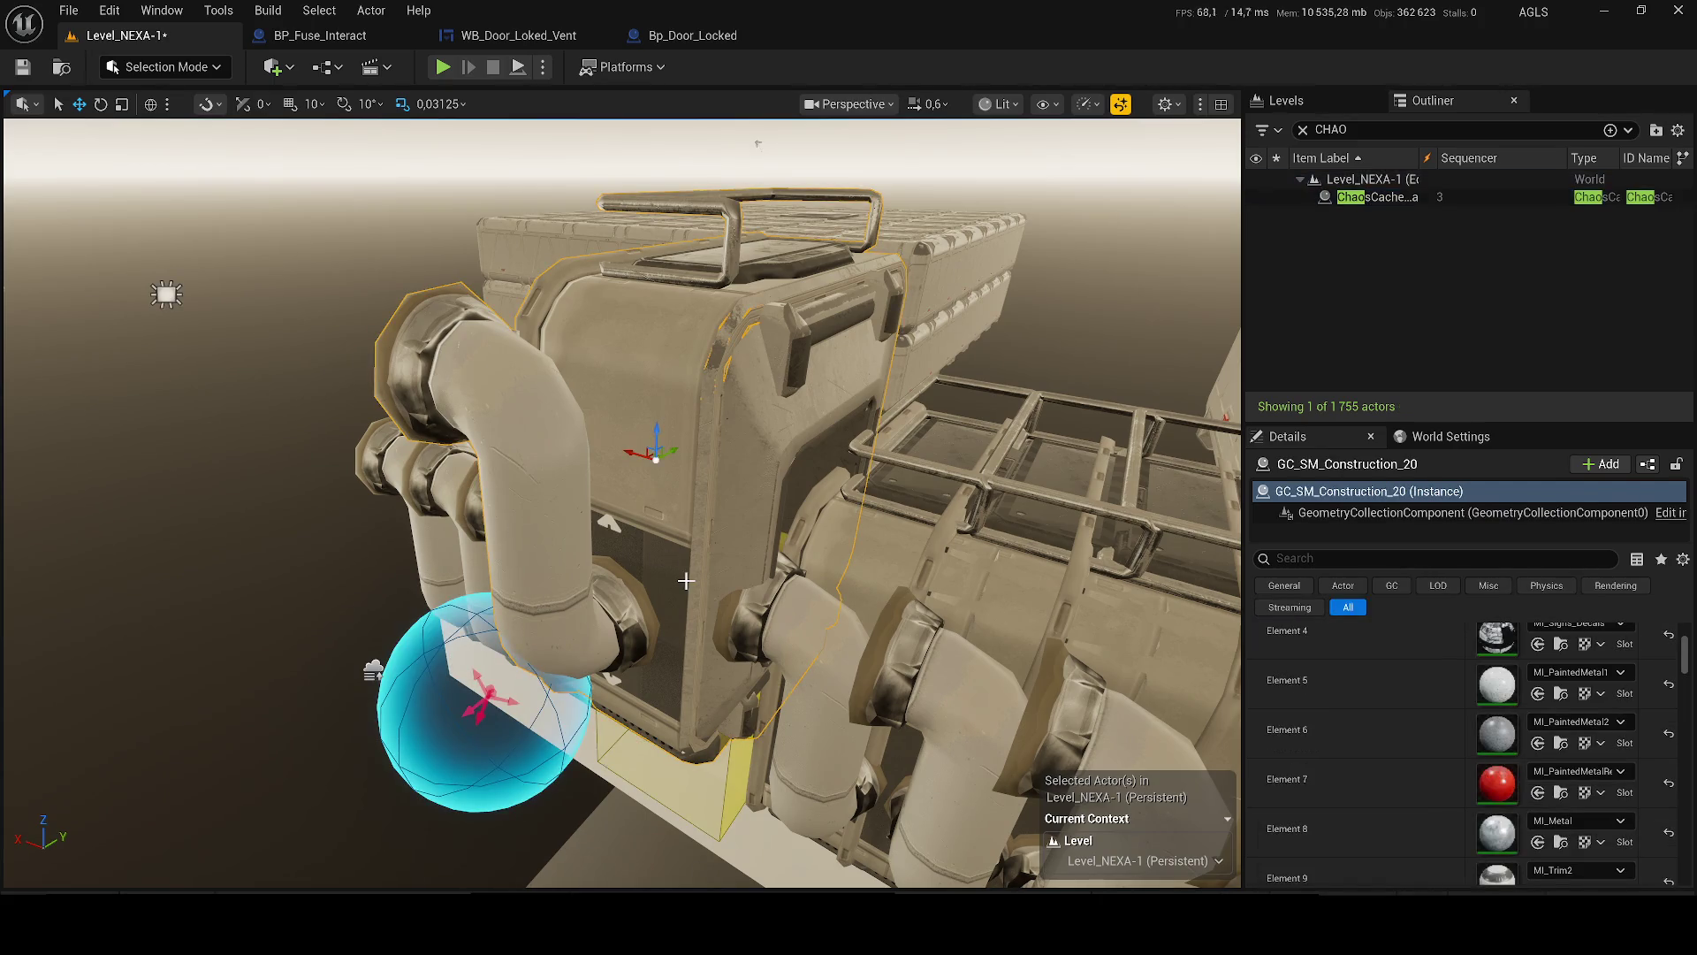
{"action": "left_click", "coordinate": [1369, 197]}
{"action": "scroll", "coordinate": [1519, 718], "scroll_direction": "down", "scroll_amount": 5}
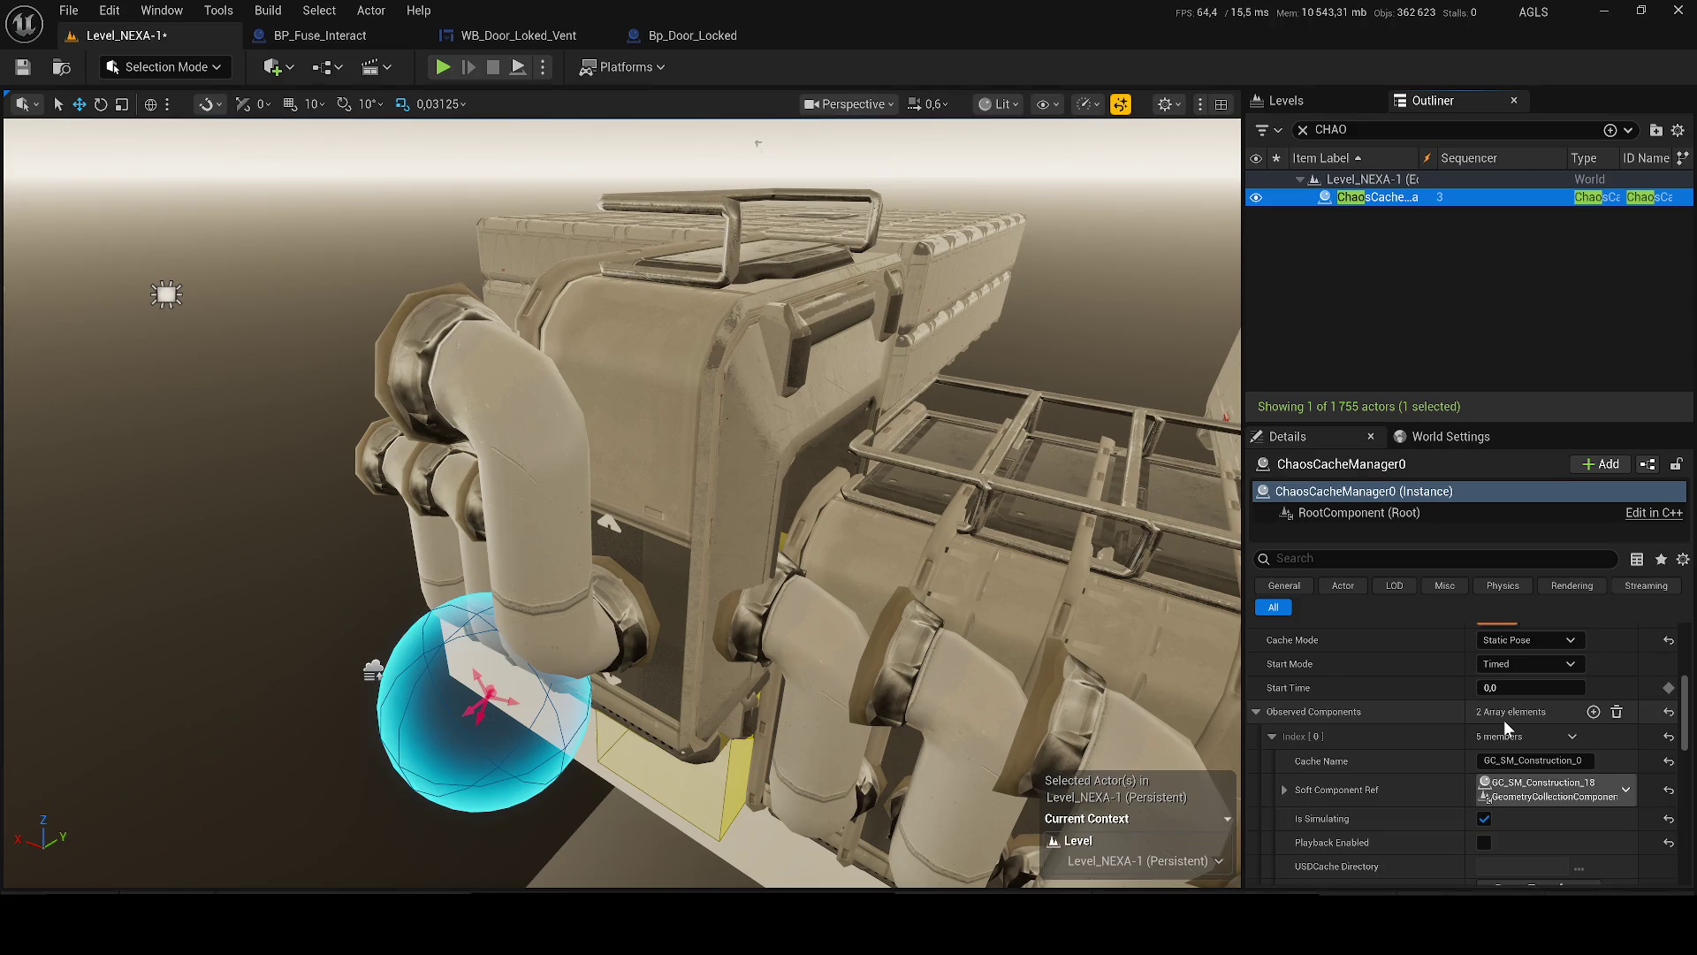
{"action": "left_click", "coordinate": [1574, 737]}
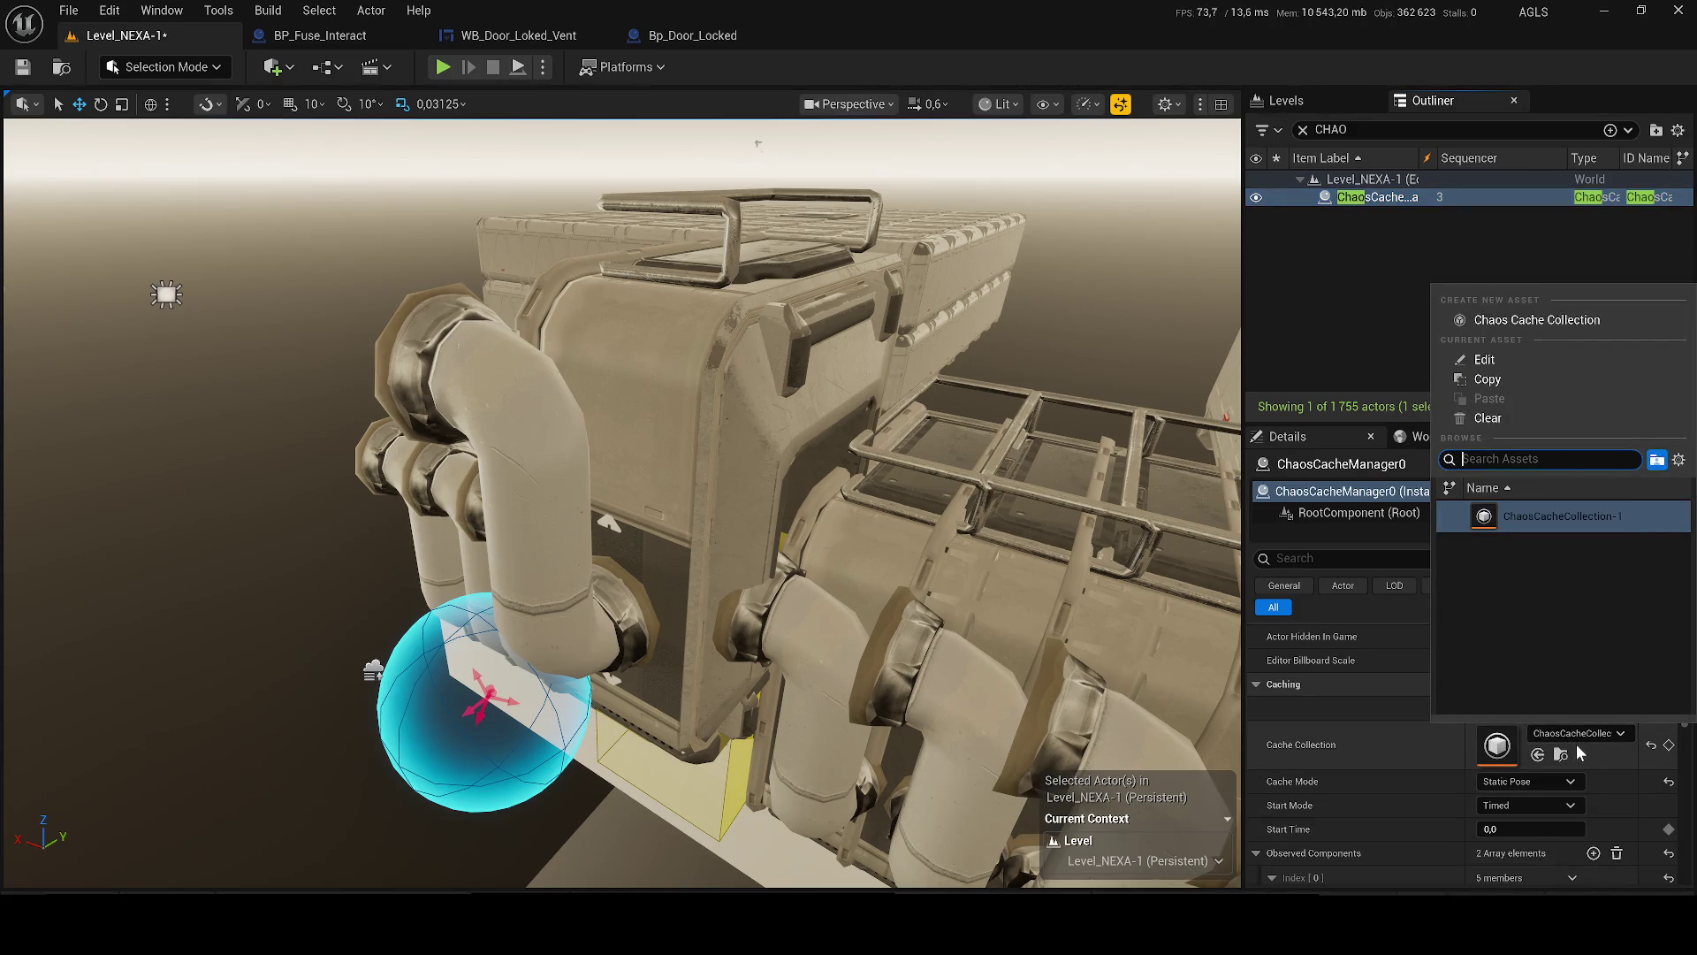
{"action": "left_click", "coordinate": [1578, 746]}
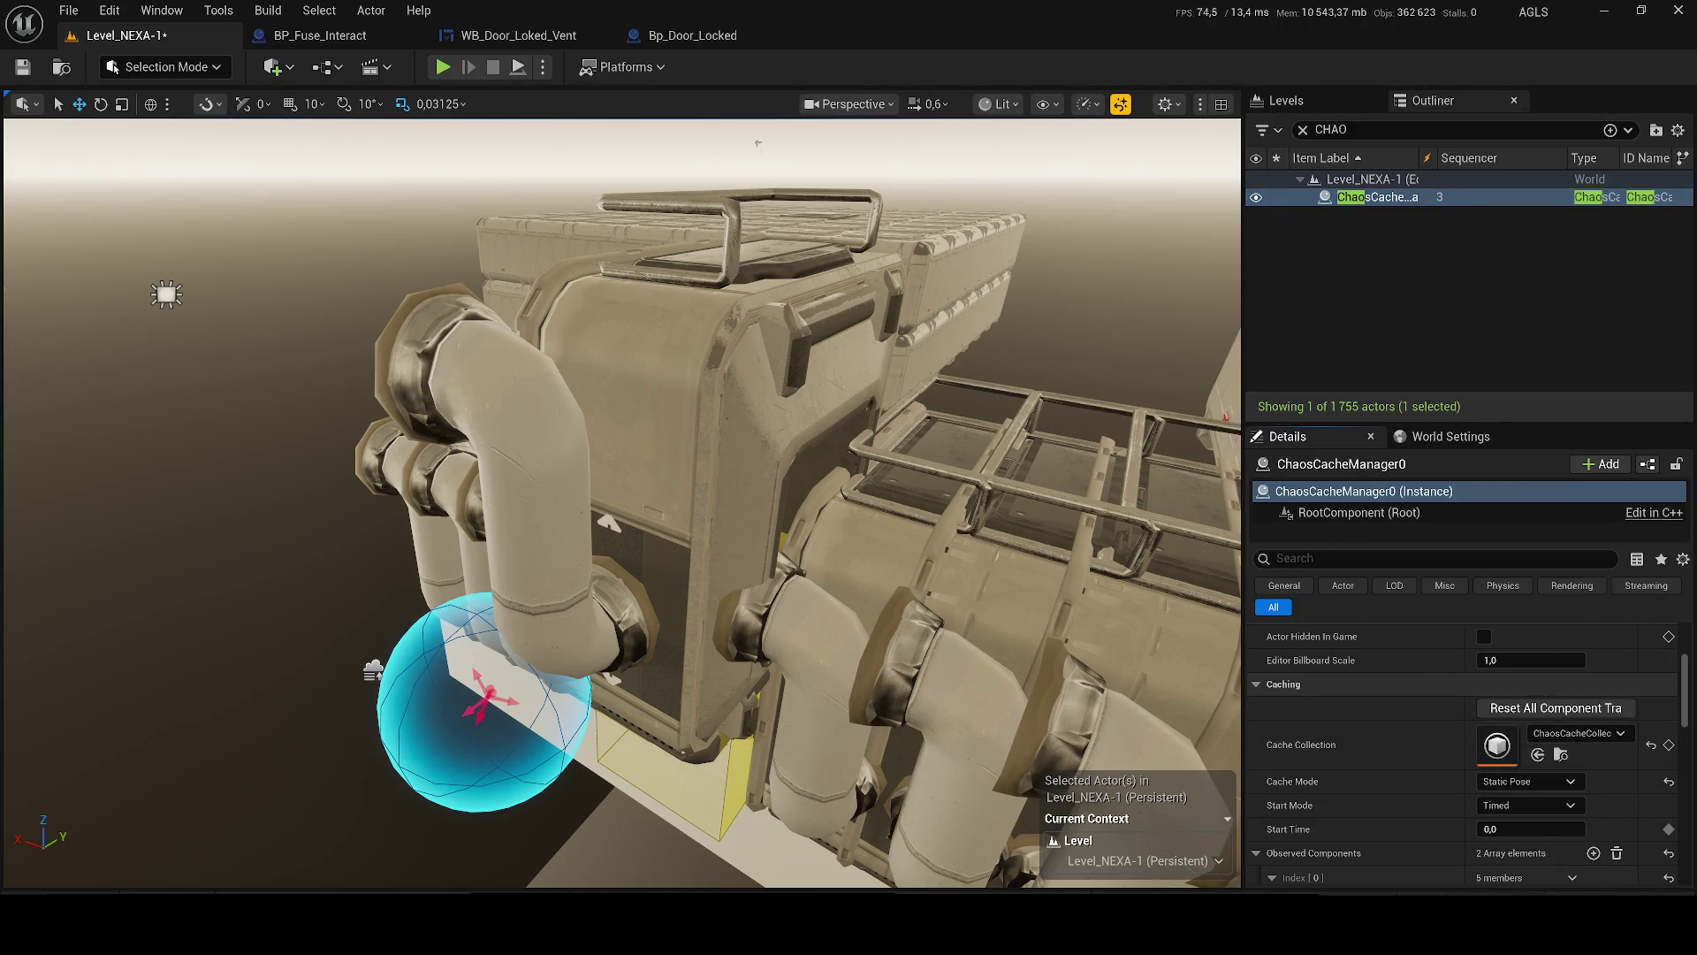
{"action": "key", "text": "ctrl+space"}
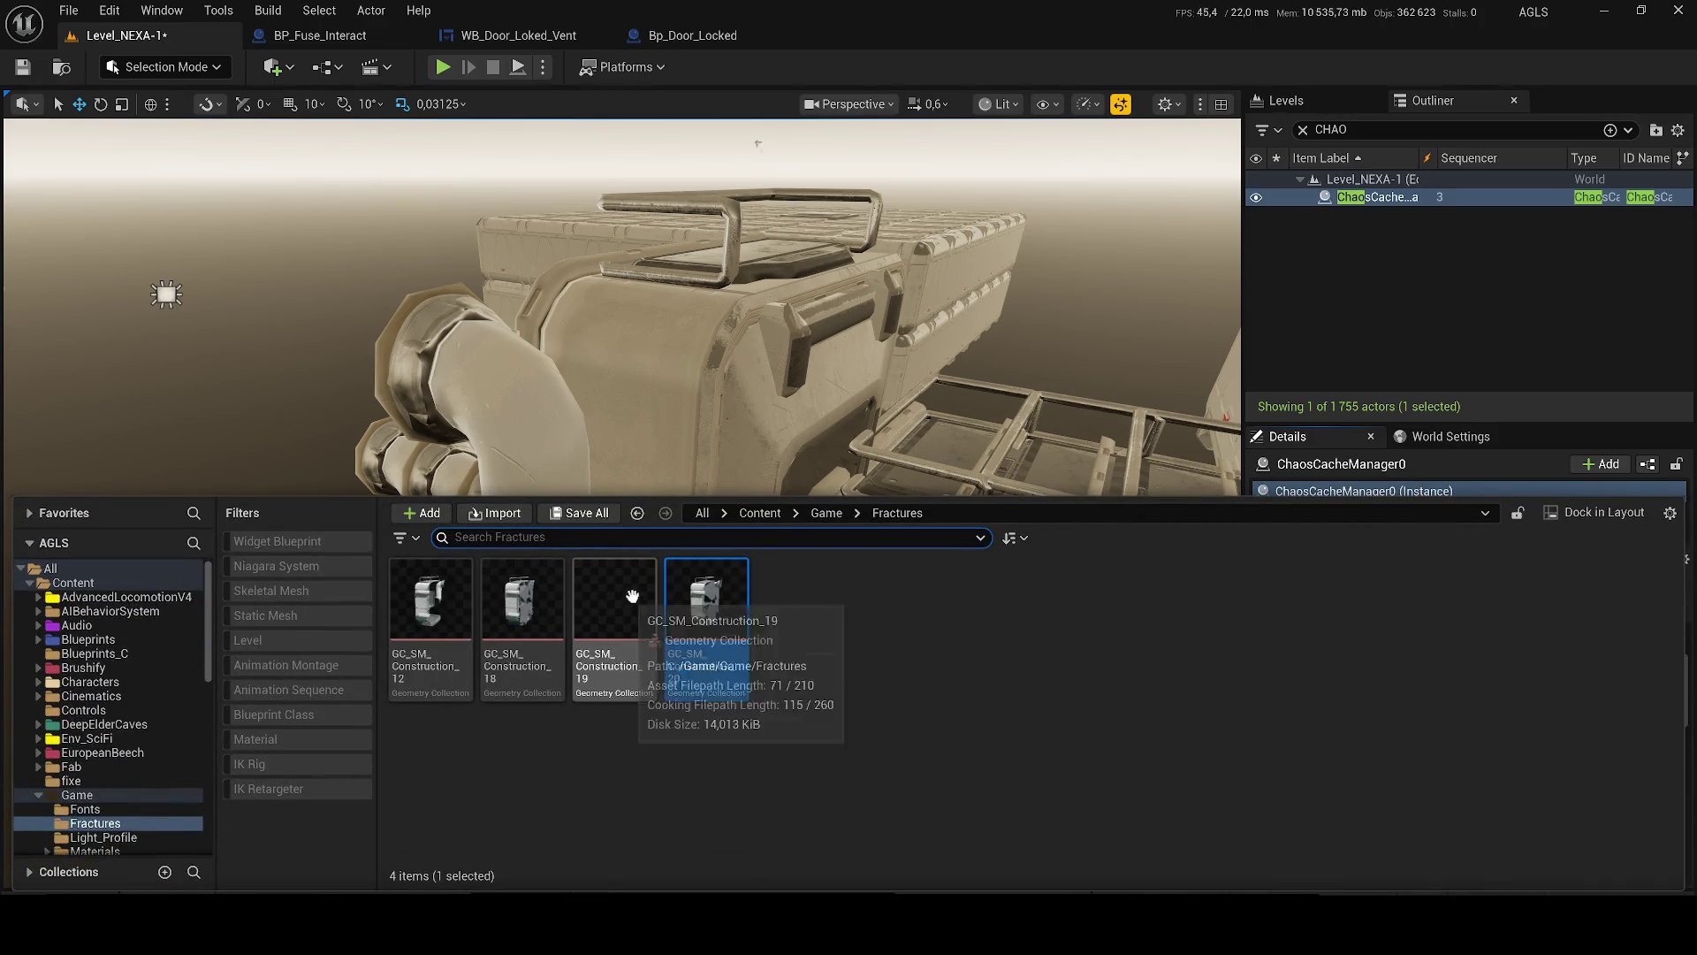
{"action": "left_click", "coordinate": [765, 287]}
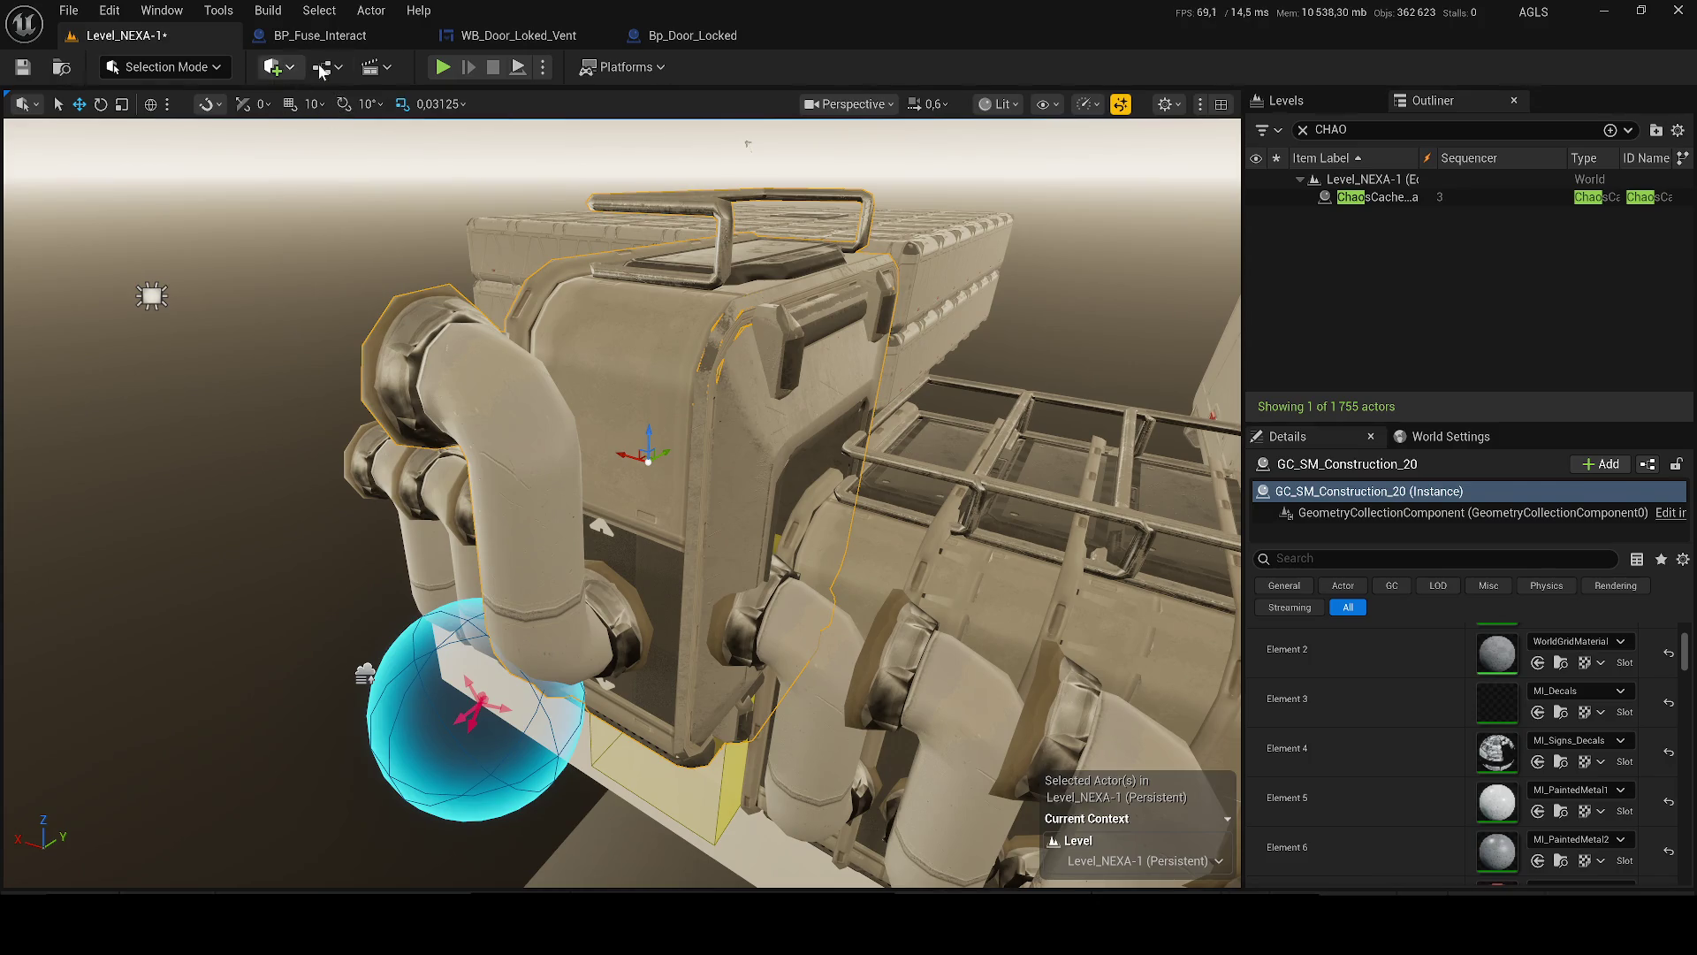
- Switch to Fracture Mode and raise Explode Amount to preview GC_SM_Construction_20's pieces apart
{"action": "left_click", "coordinate": [325, 67]}
{"action": "left_click", "coordinate": [397, 70]}
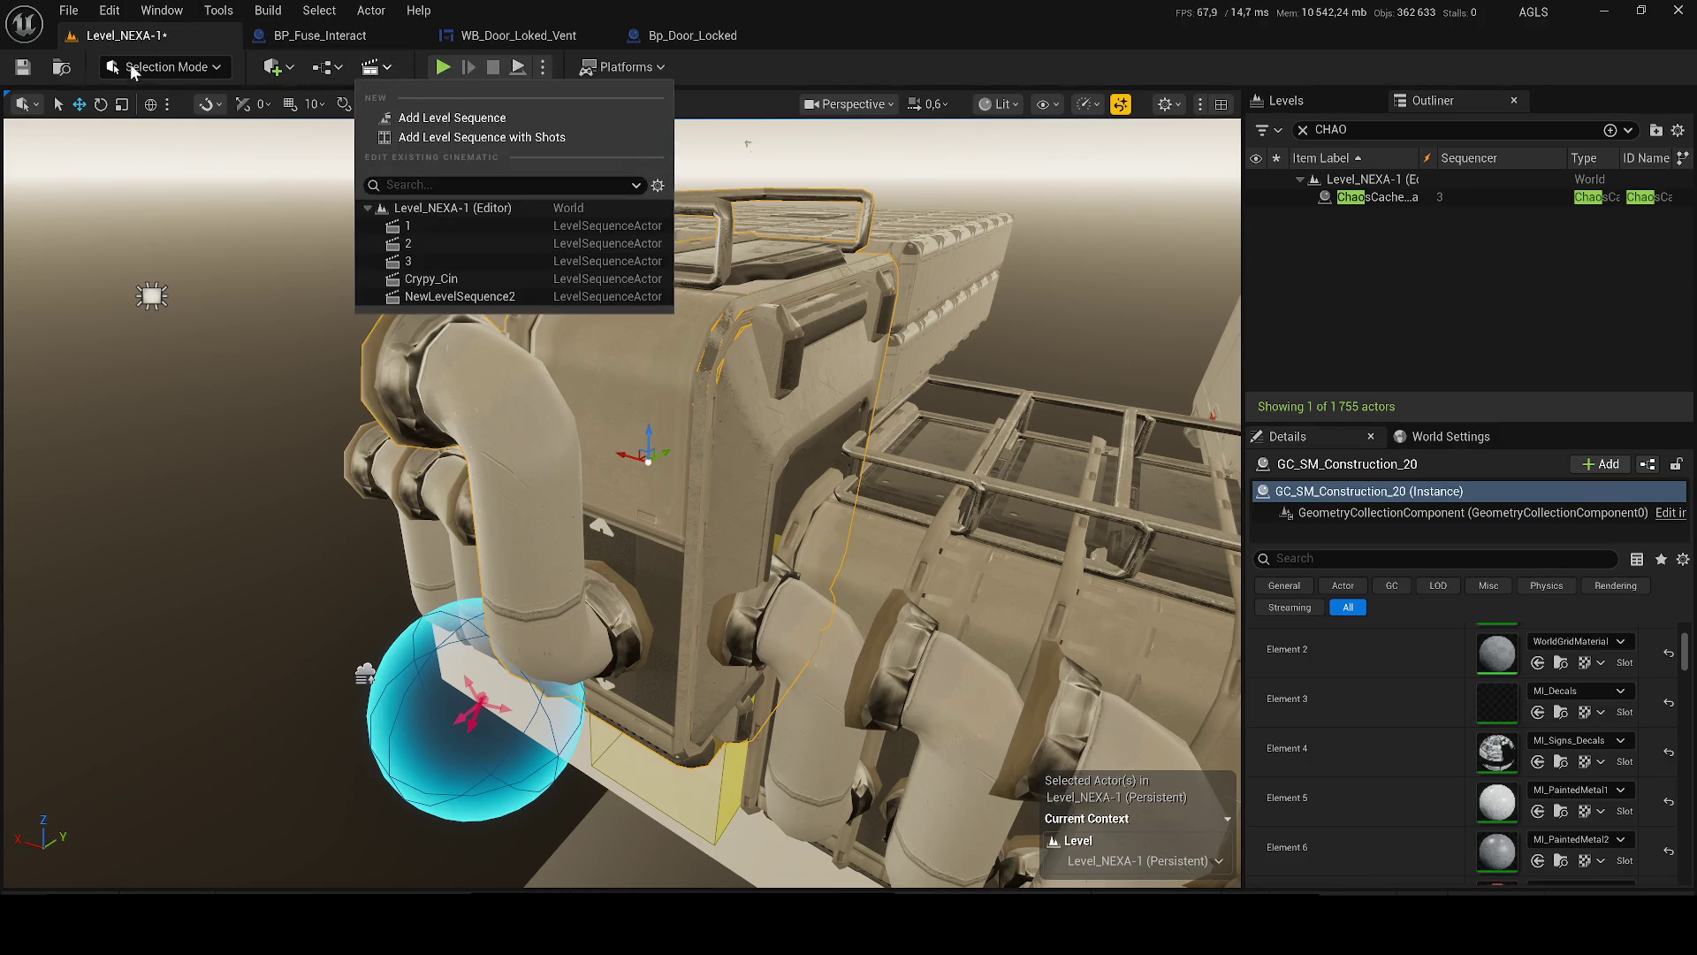
{"action": "left_click", "coordinate": [163, 67]}
{"action": "left_click", "coordinate": [196, 194]}
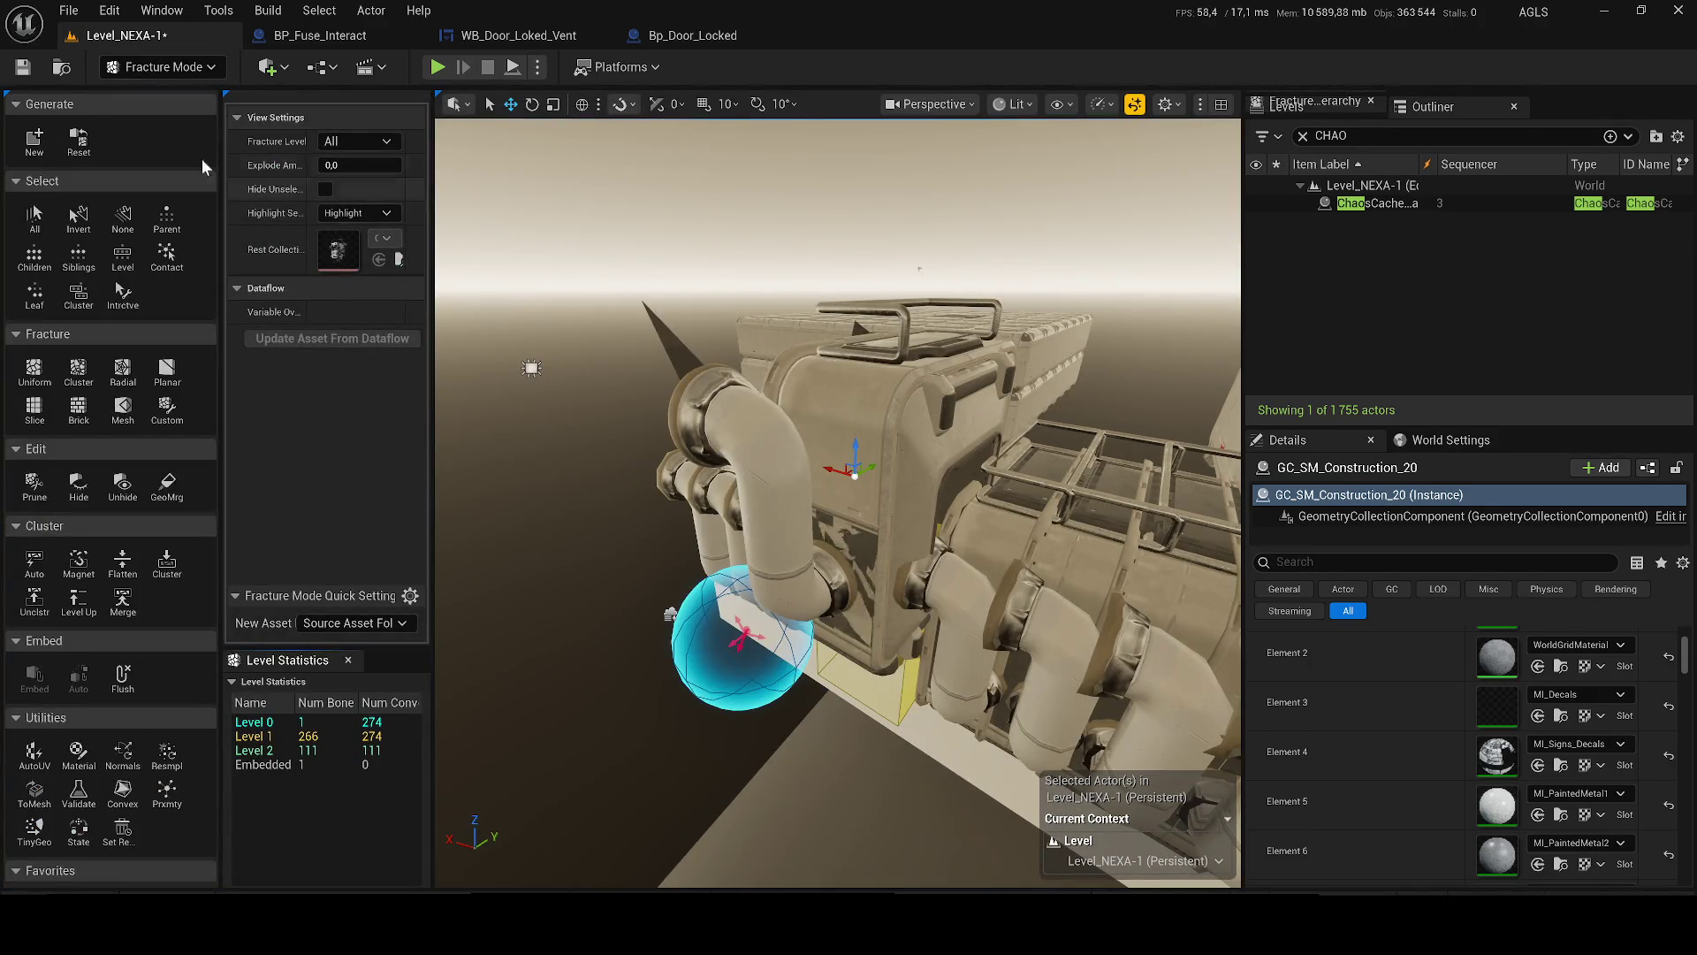
{"action": "mouse_move", "coordinate": [358, 165]}
{"action": "left_mouse_down"}
{"action": "mouse_move", "coordinate": [389, 166]}
{"action": "mouse_move", "coordinate": [336, 165]}
{"action": "left_mouse_up"}
- Return to Selection Mode and save Level_NEXA-1
{"action": "left_click", "coordinate": [147, 66]}
{"action": "left_click", "coordinate": [151, 98]}
{"action": "key", "text": "ctrl+s"}
{"action": "scroll", "coordinate": [624, 456], "scroll_direction": "down", "scroll_amount": 5}
{"action": "scroll", "coordinate": [702, 476], "scroll_direction": "up", "scroll_amount": 4}
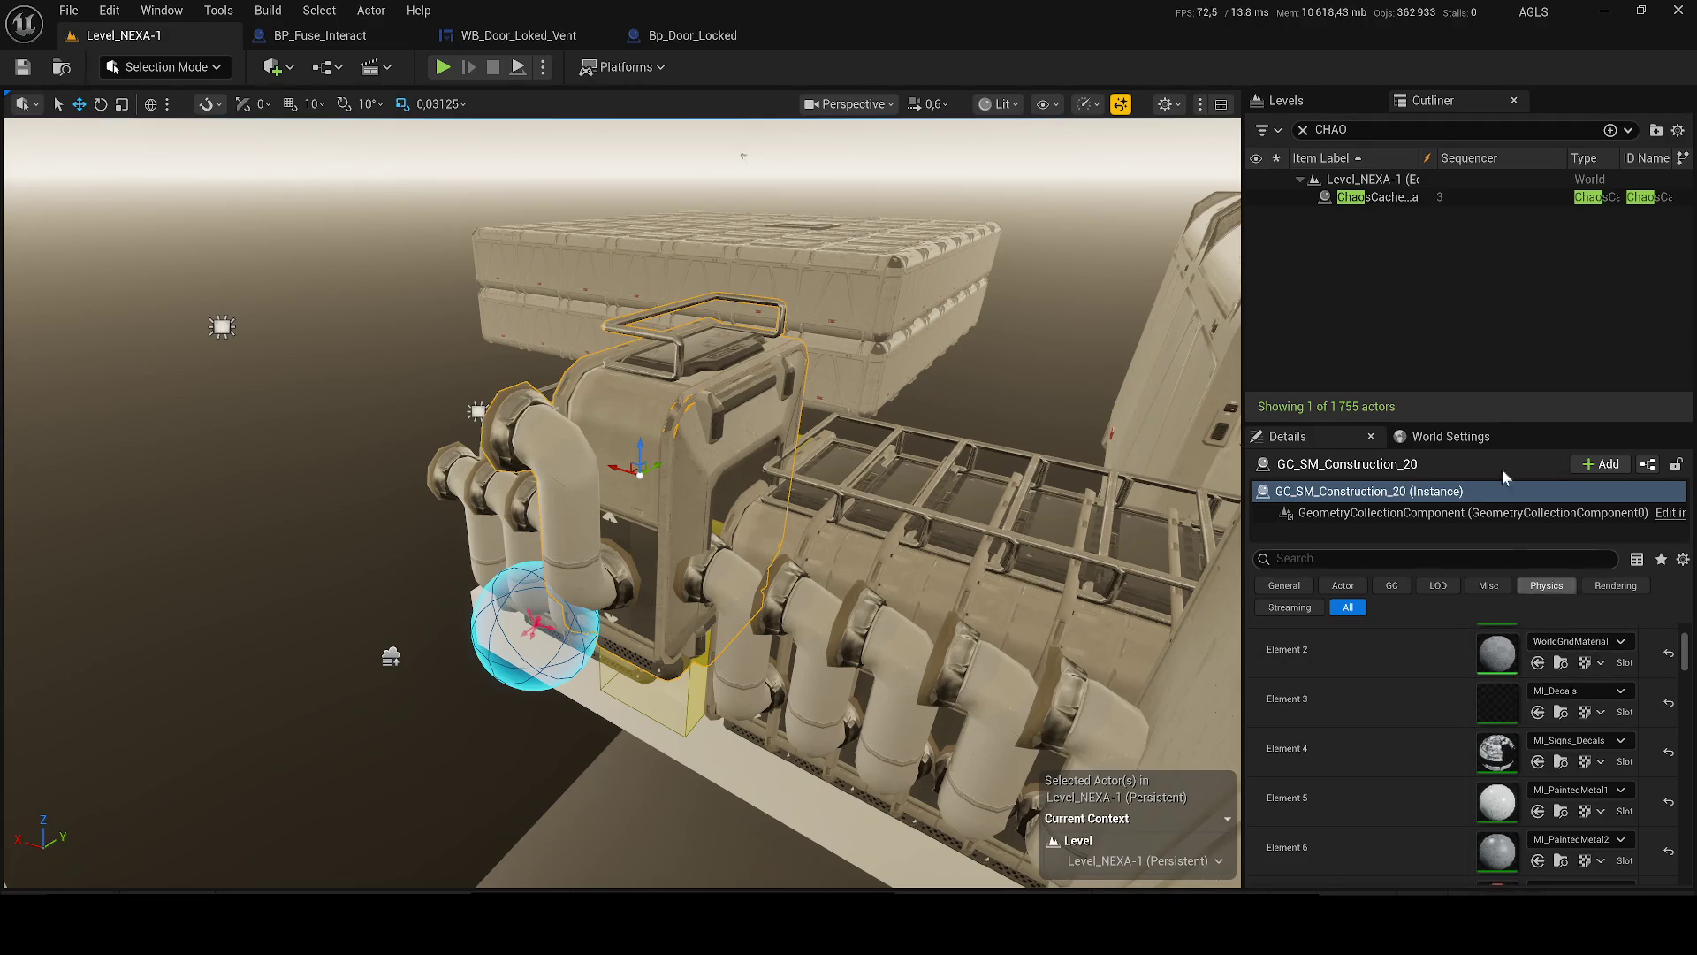
- Try Record cache mode on ChaosCacheManager0, revert to Static Pose, and drag Start Time to 46.101089
{"action": "left_click", "coordinate": [1395, 200]}
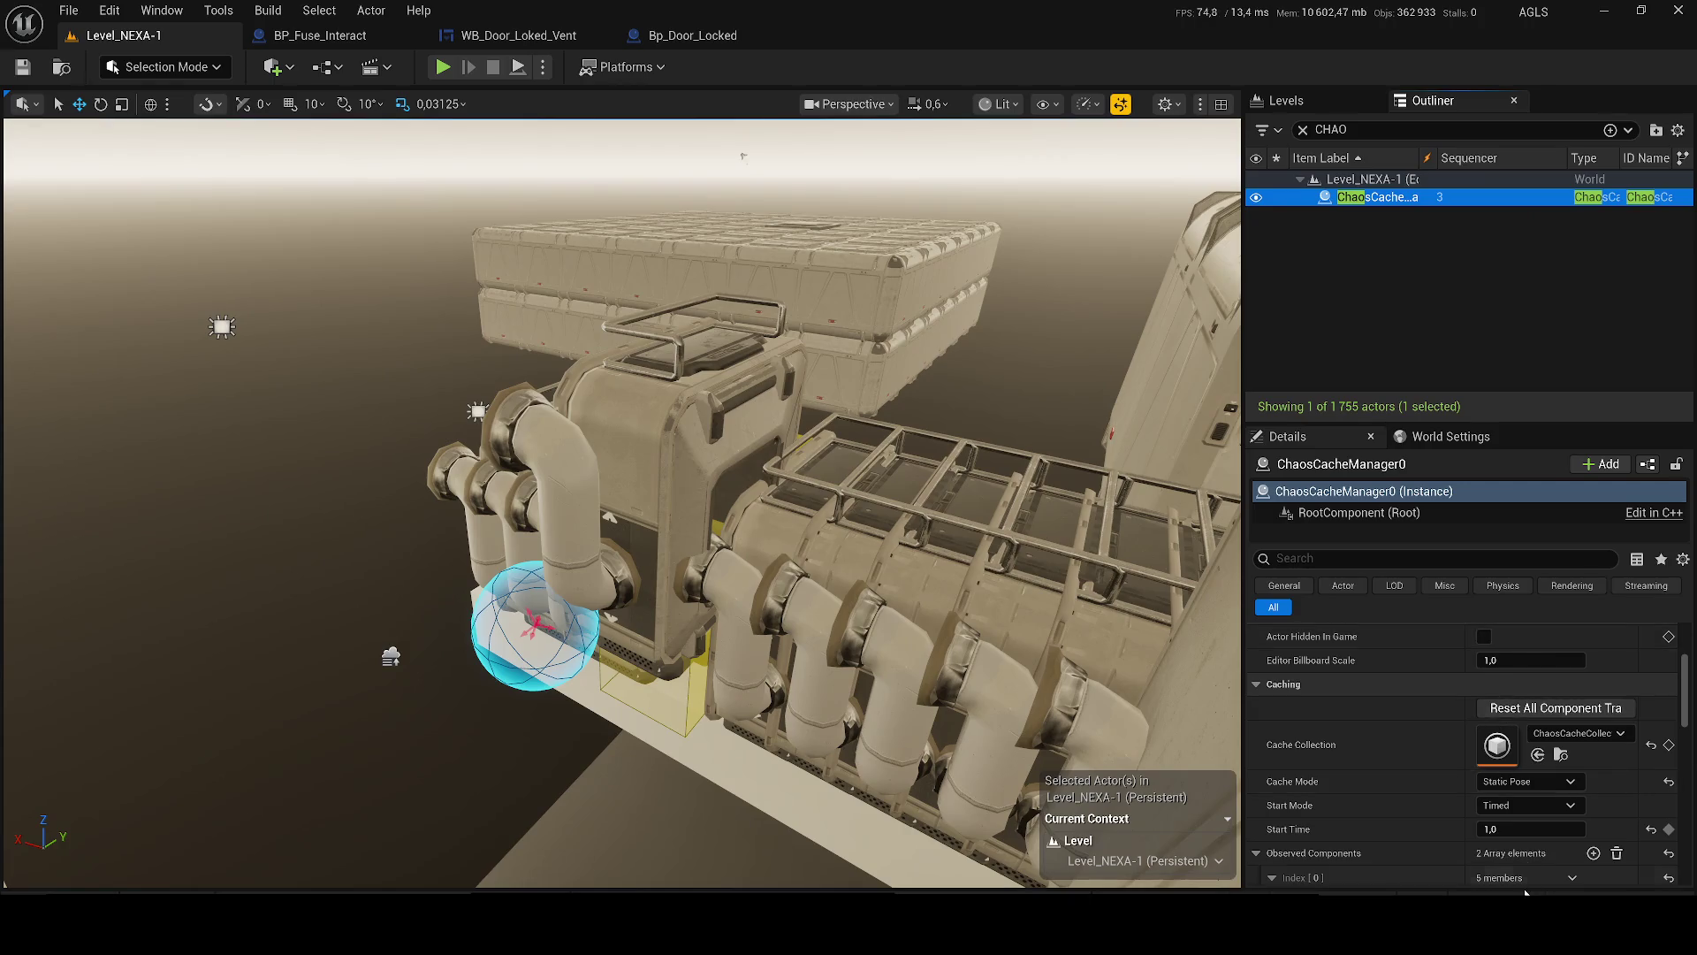
{"action": "left_click", "coordinate": [1496, 782]}
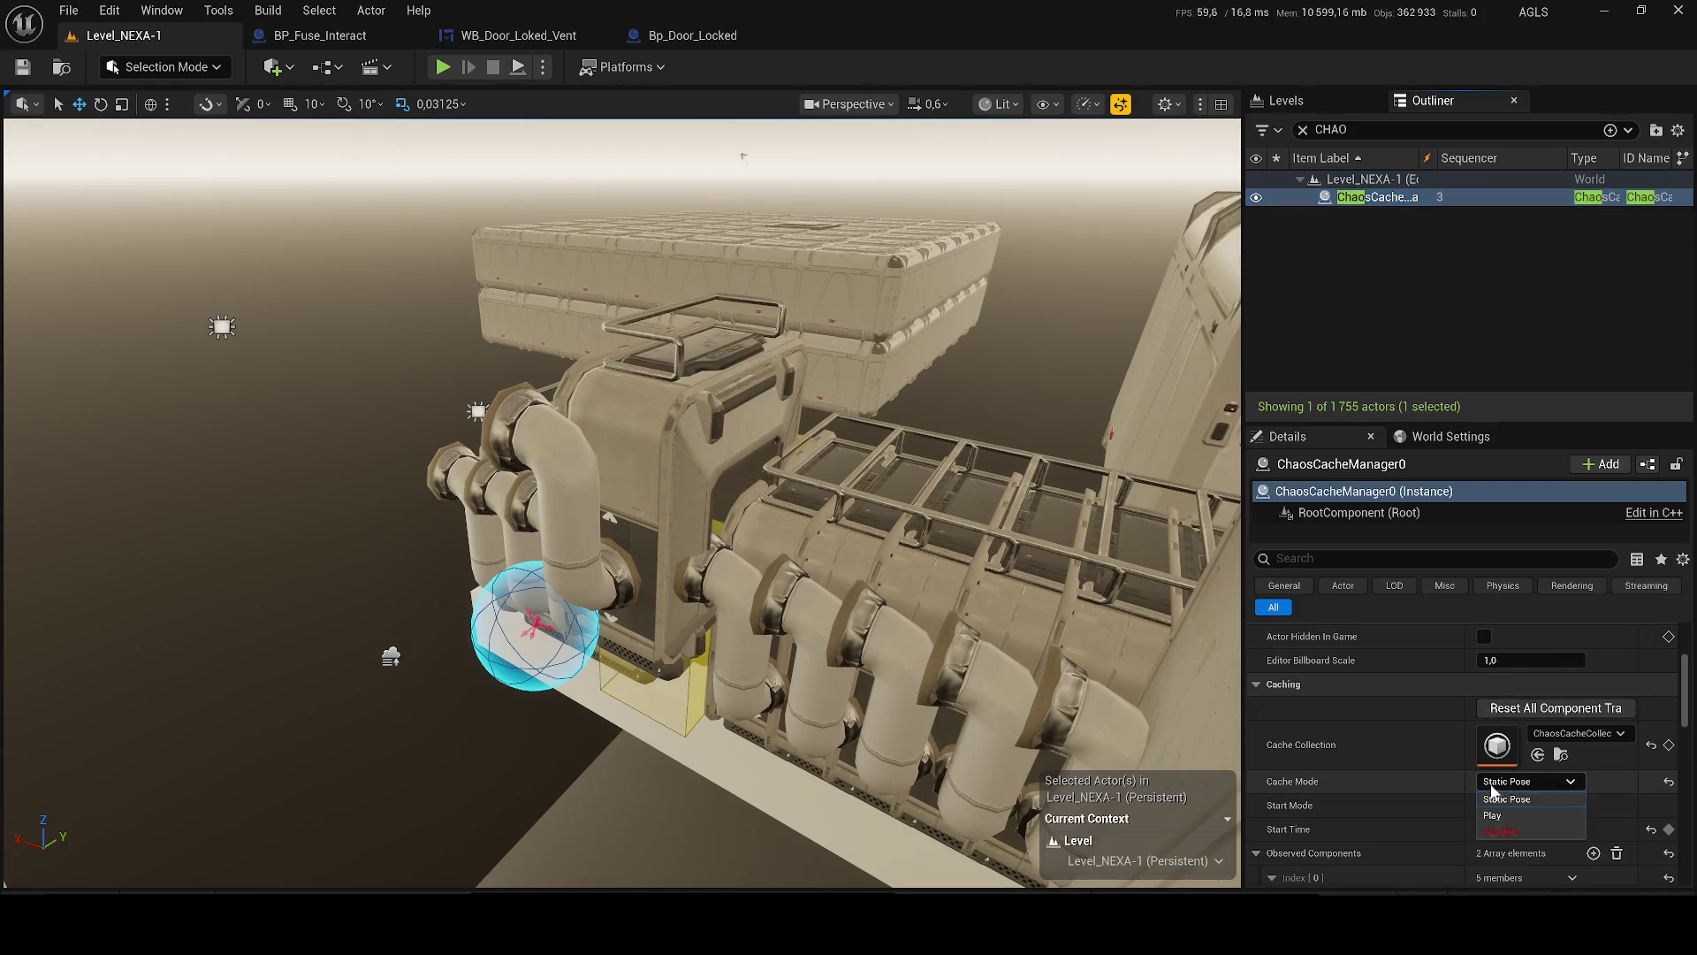
{"action": "left_click", "coordinate": [1502, 831]}
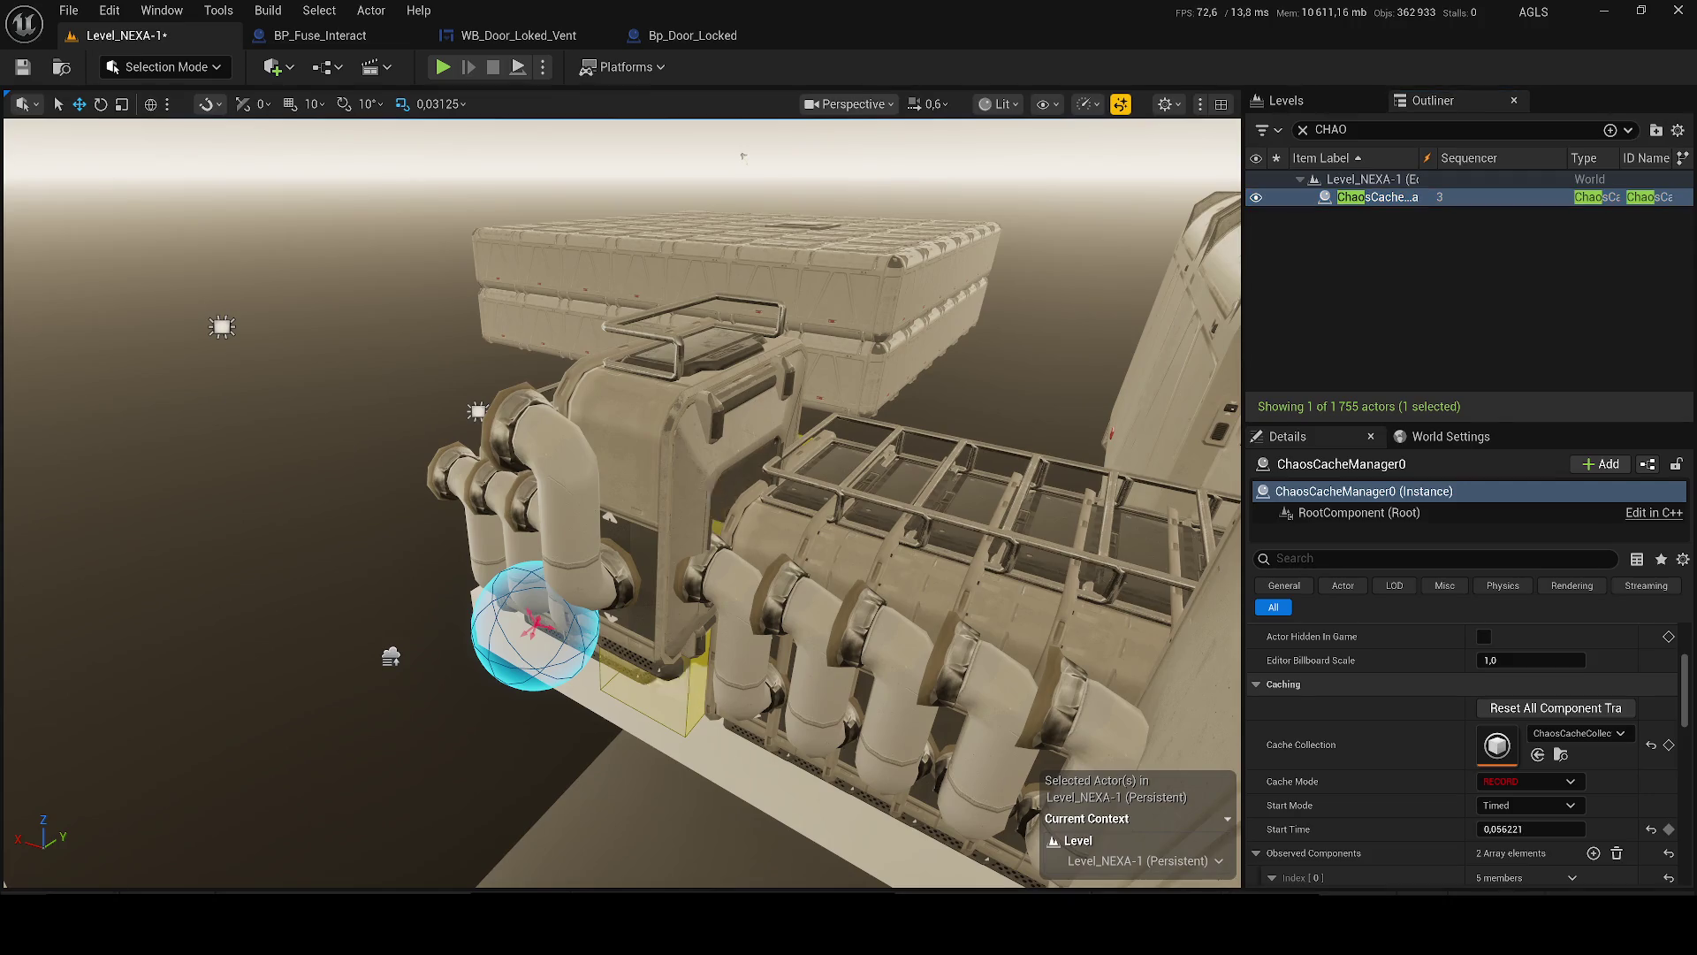
{"action": "left_click_drag", "start_coordinate": [1503, 829], "coordinate": [1400, 729]}
{"action": "mouse_move", "coordinate": [1503, 829]}
{"action": "left_mouse_down"}
{"action": "mouse_move", "coordinate": [1530, 830]}
{"action": "mouse_move", "coordinate": [1521, 745]}
{"action": "left_mouse_up"}
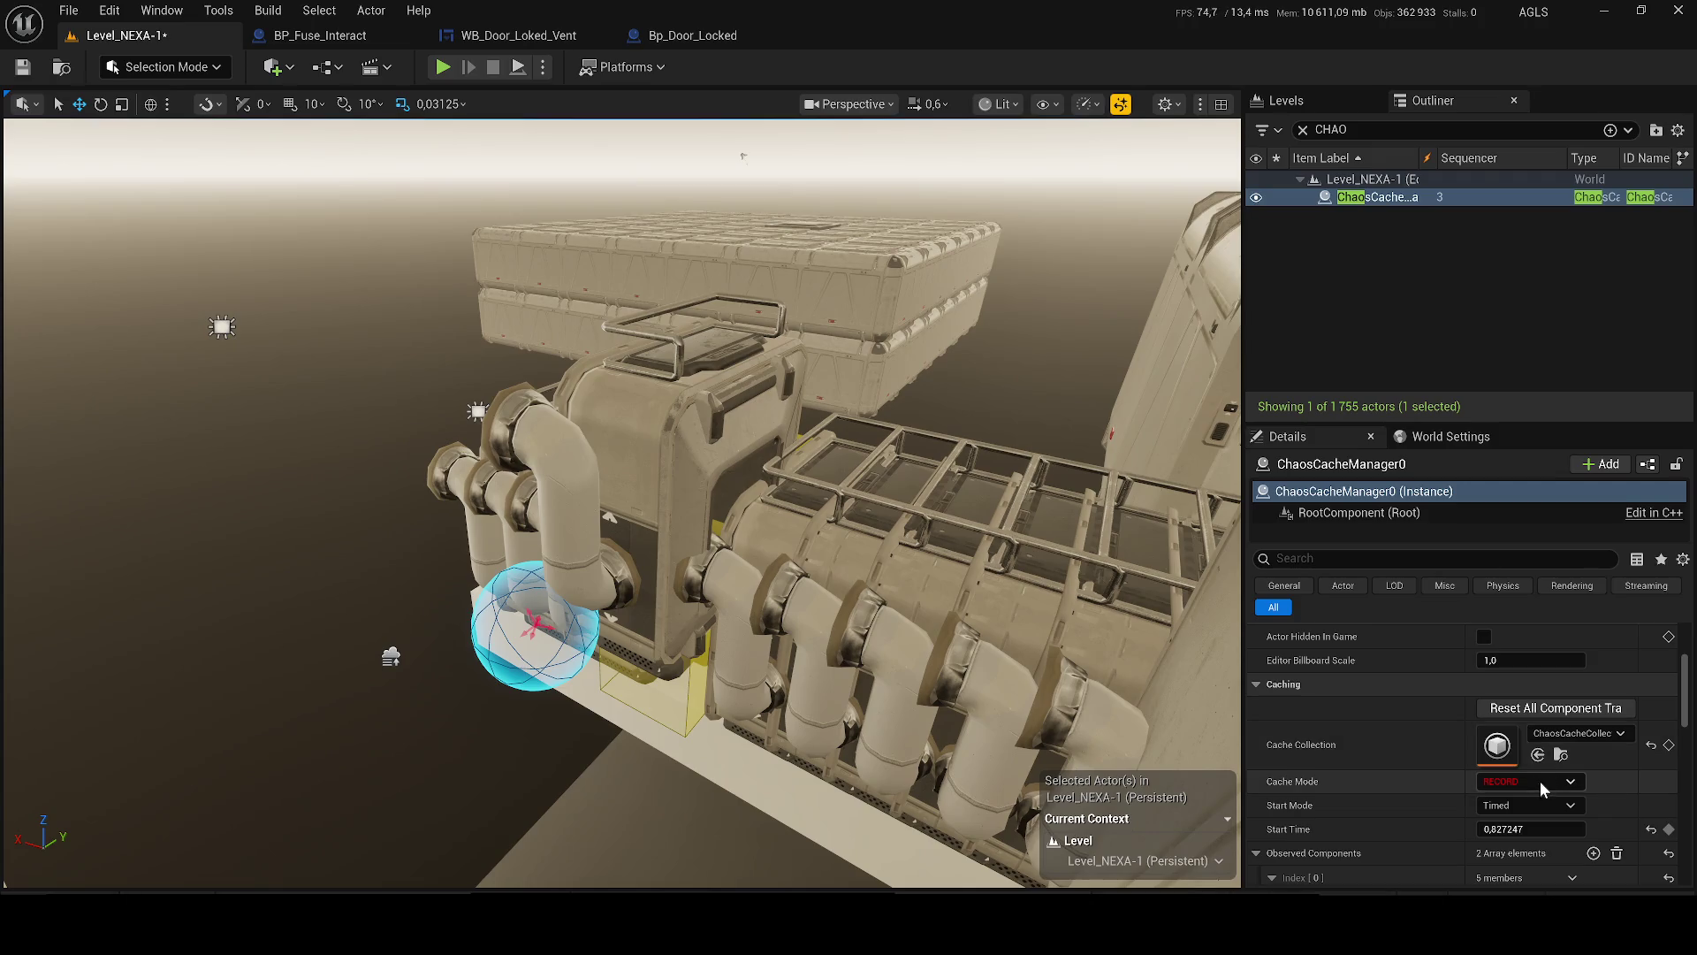
{"action": "left_click", "coordinate": [1538, 781]}
{"action": "left_click", "coordinate": [1531, 795]}
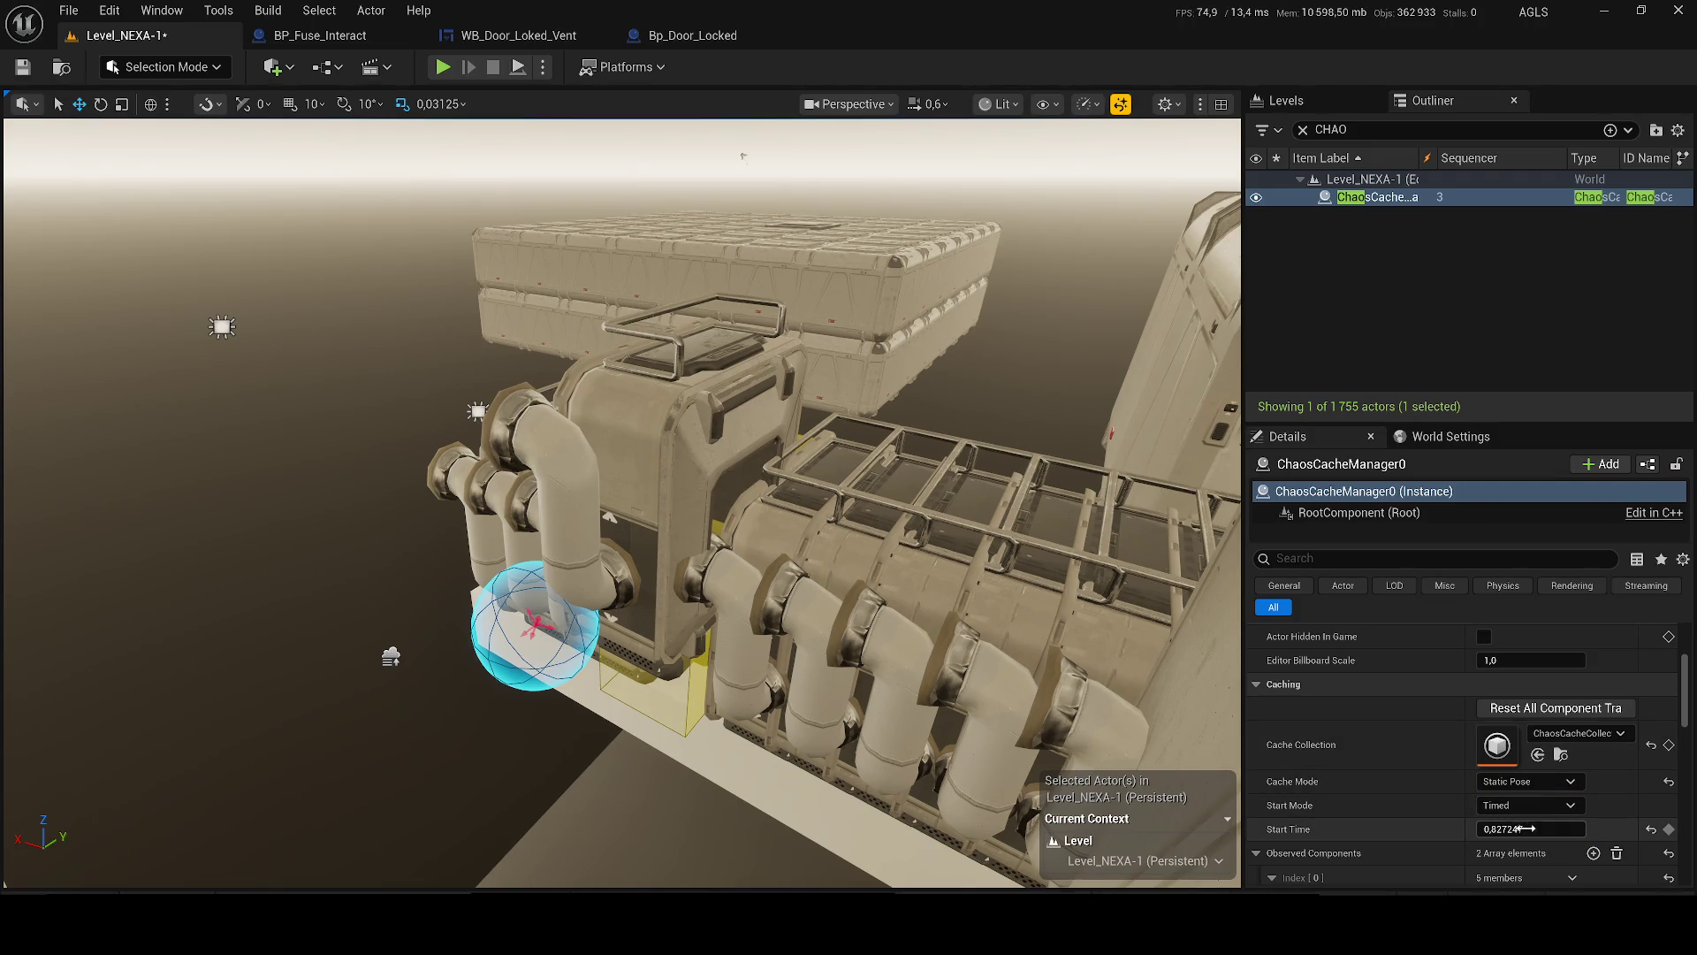
{"action": "mouse_move", "coordinate": [1520, 829]}
{"action": "left_mouse_down"}
{"action": "mouse_move", "coordinate": [1591, 830]}
{"action": "mouse_move", "coordinate": [1494, 829]}
{"action": "left_mouse_up"}
{"action": "scroll", "coordinate": [1488, 840], "scroll_direction": "down", "scroll_amount": 3}
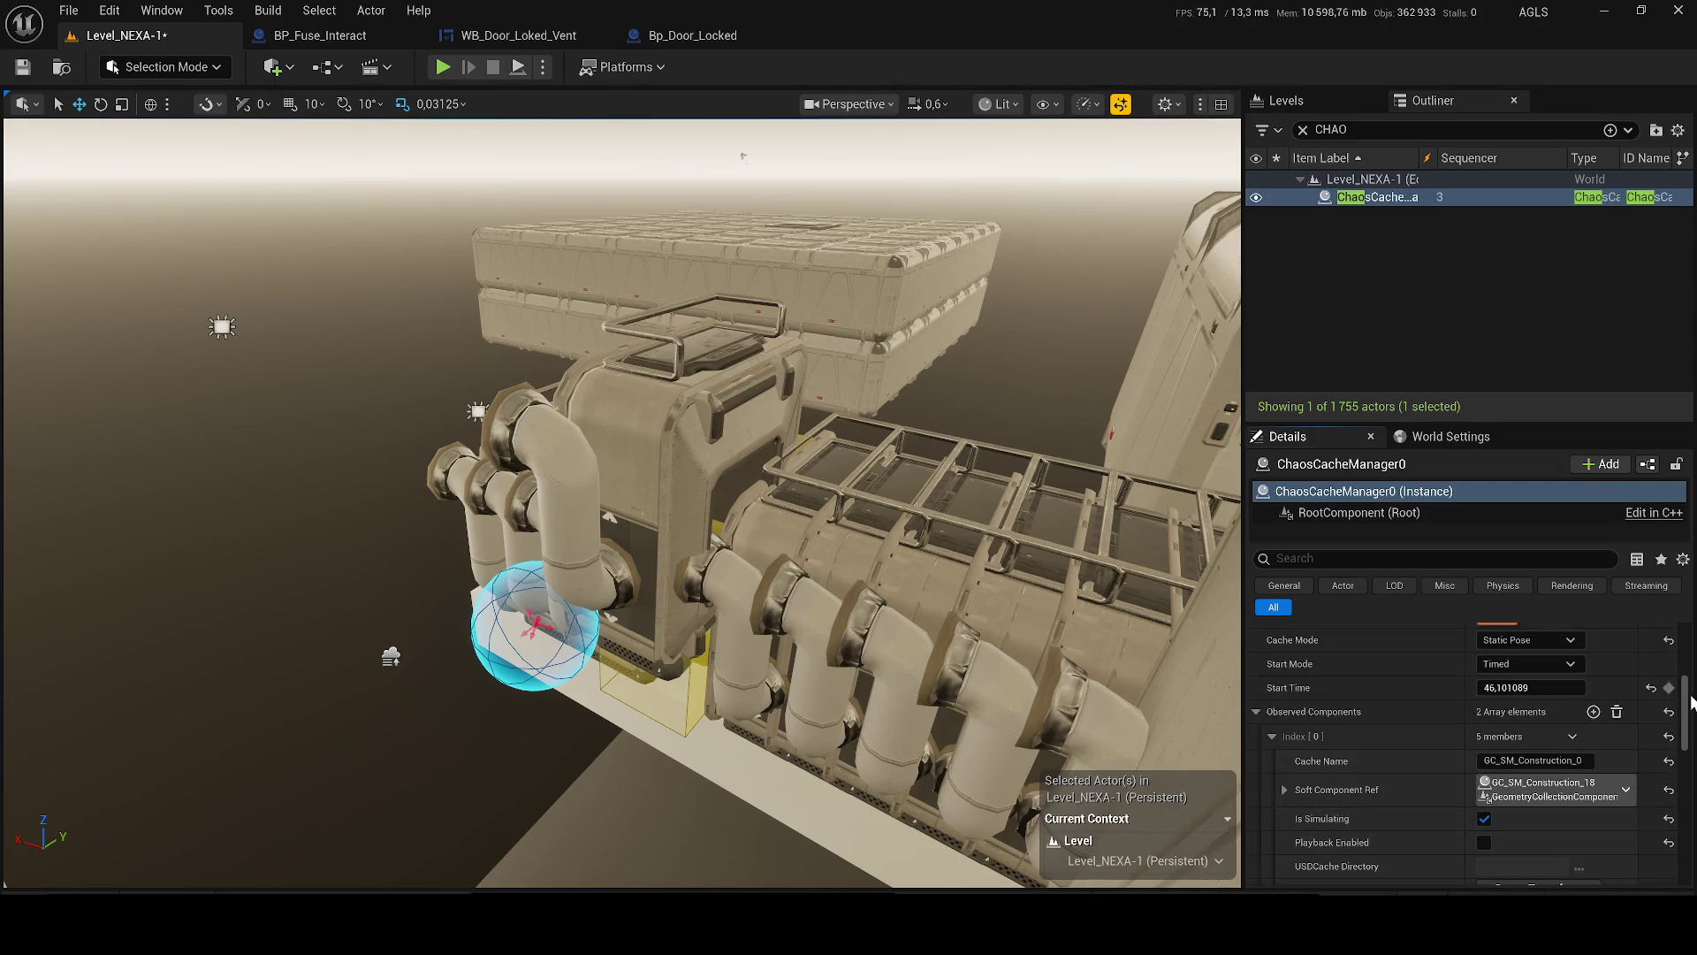
{"action": "scroll", "coordinate": [1692, 701], "scroll_direction": "up", "scroll_amount": 5}
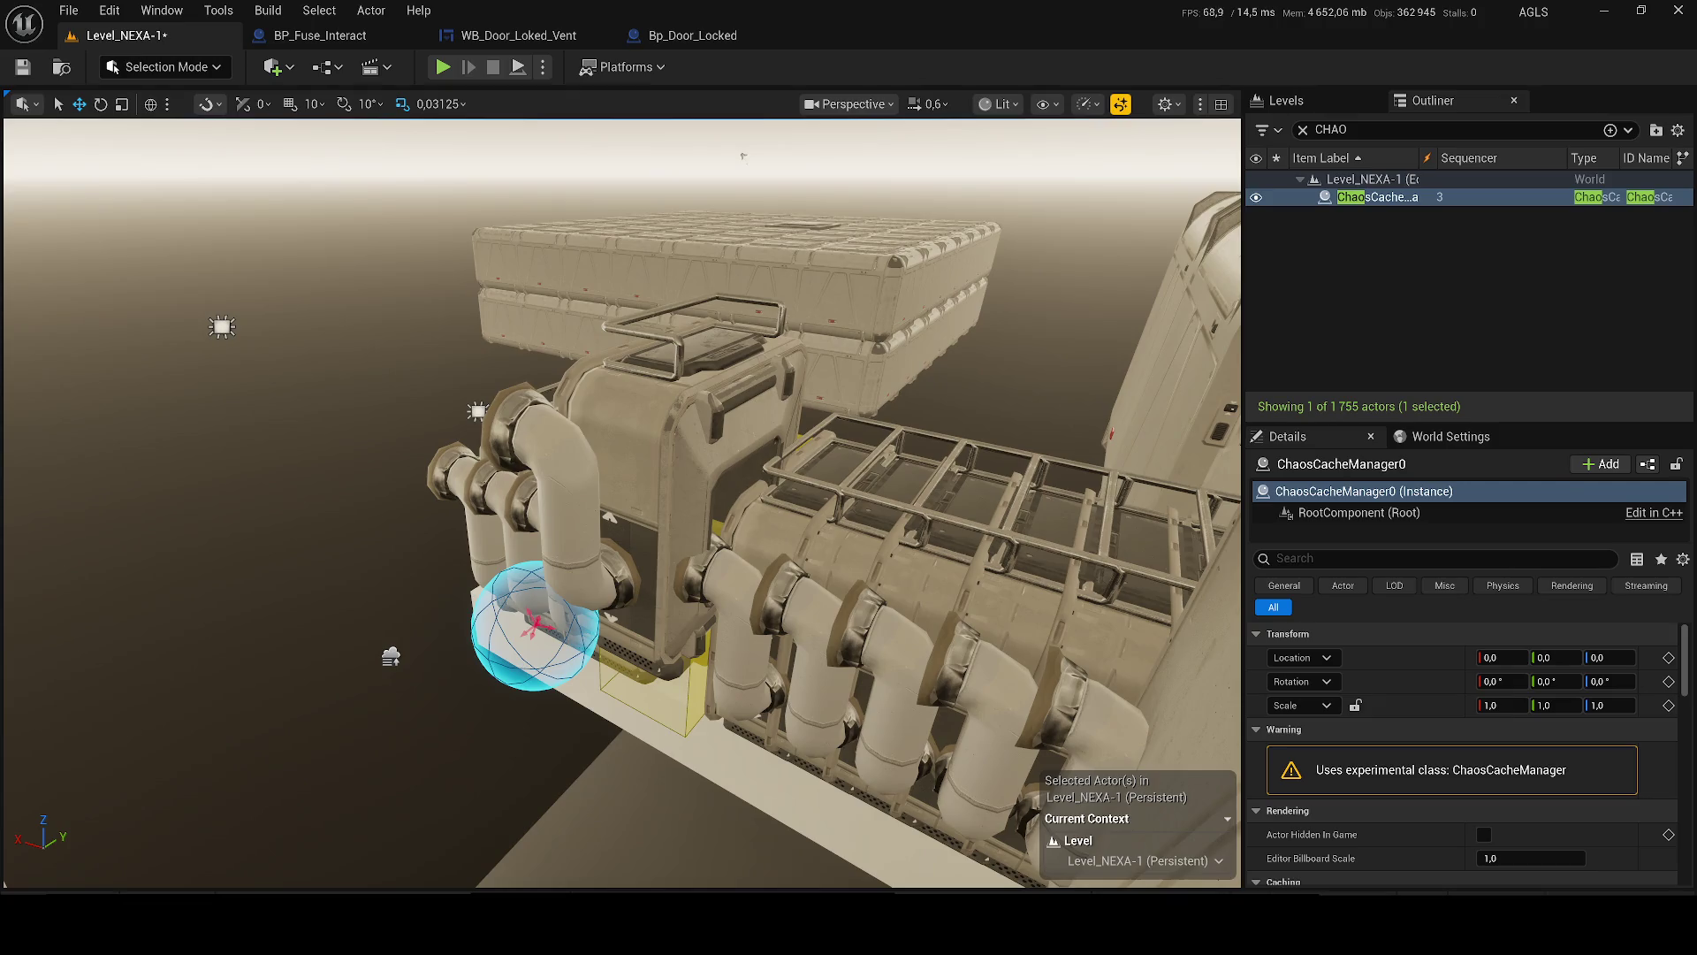
- Close the BP_Fuse_Interact, WB_Door_Loked_Vent and Bp_Door_Locked tabs, then launch Play In Editor
{"action": "key", "text": "ctrl+shift+p"}
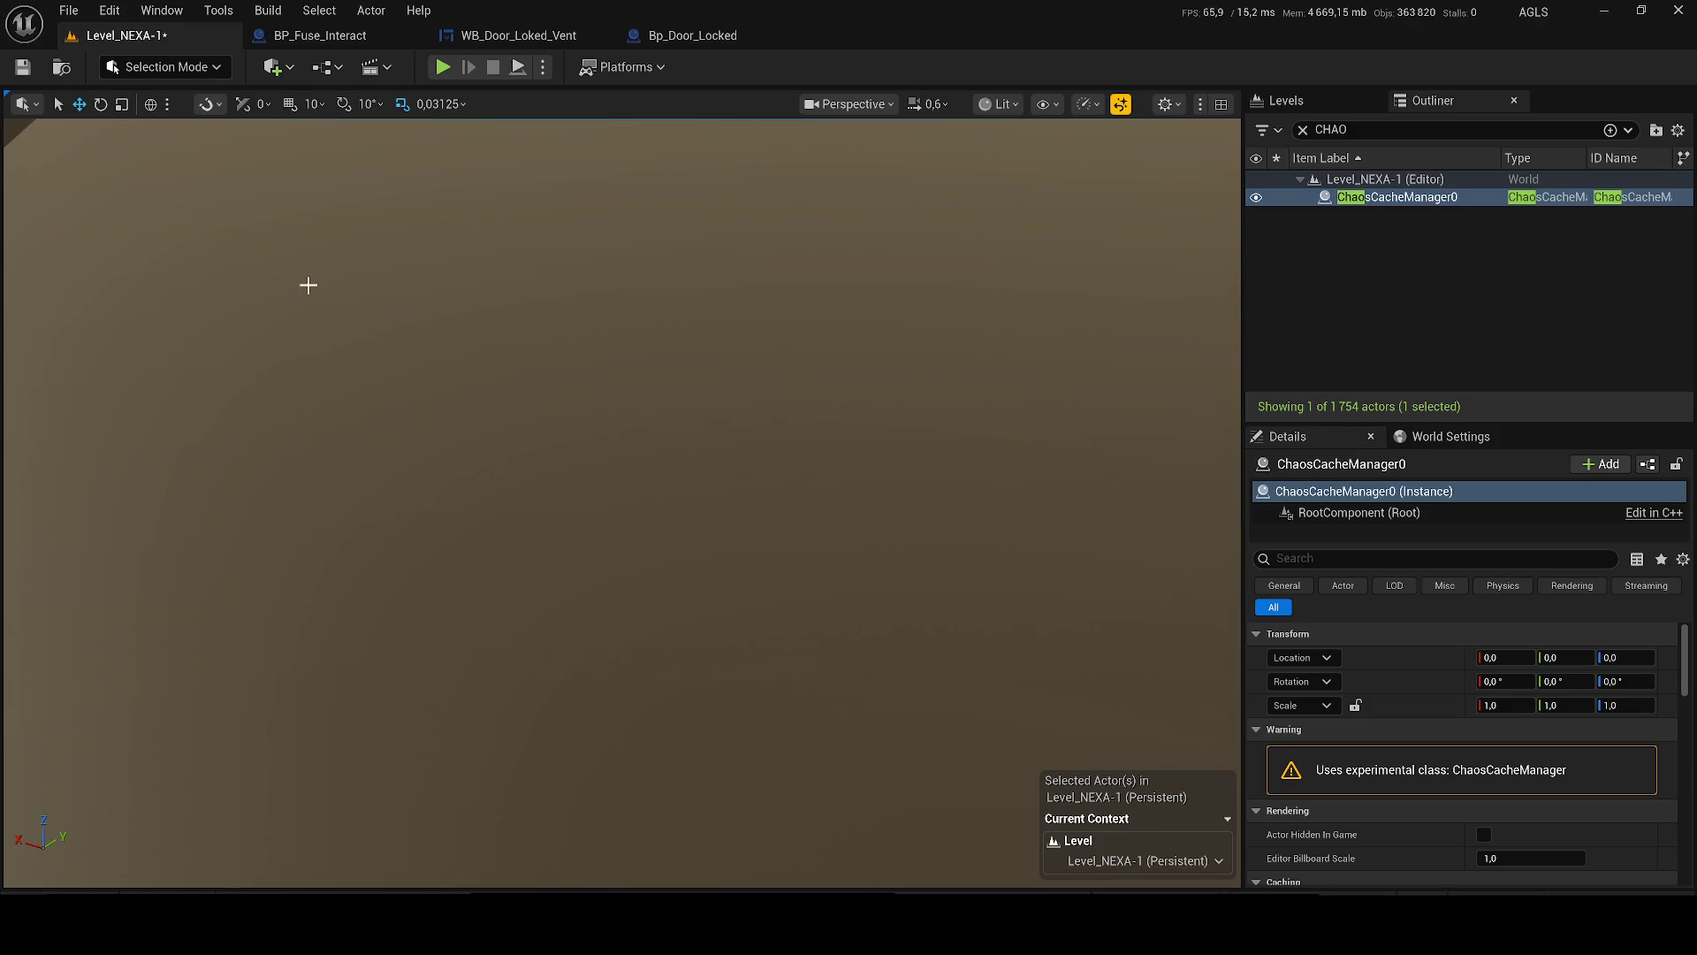
{"action": "left_click", "coordinate": [410, 35]}
{"action": "left_click", "coordinate": [410, 35]}
{"action": "left_click", "coordinate": [410, 36]}
{"action": "left_click", "coordinate": [443, 68]}
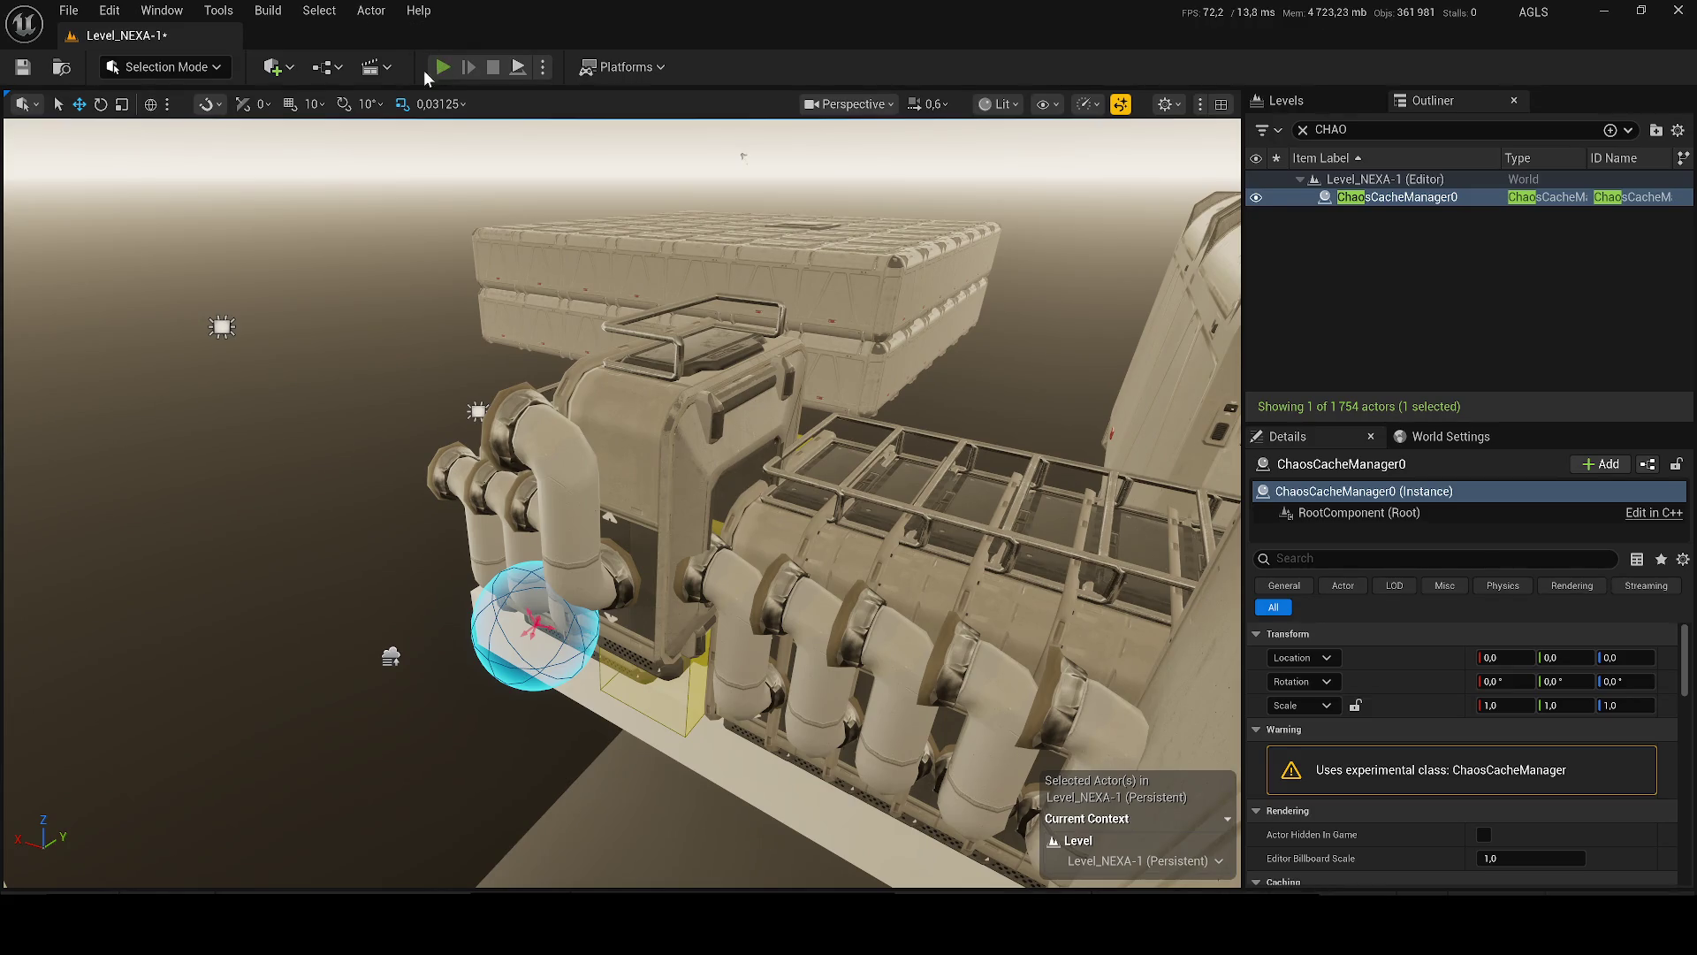
- Walk the character briefly, stop the session, and start playing again
{"action": "key", "text": "w"}
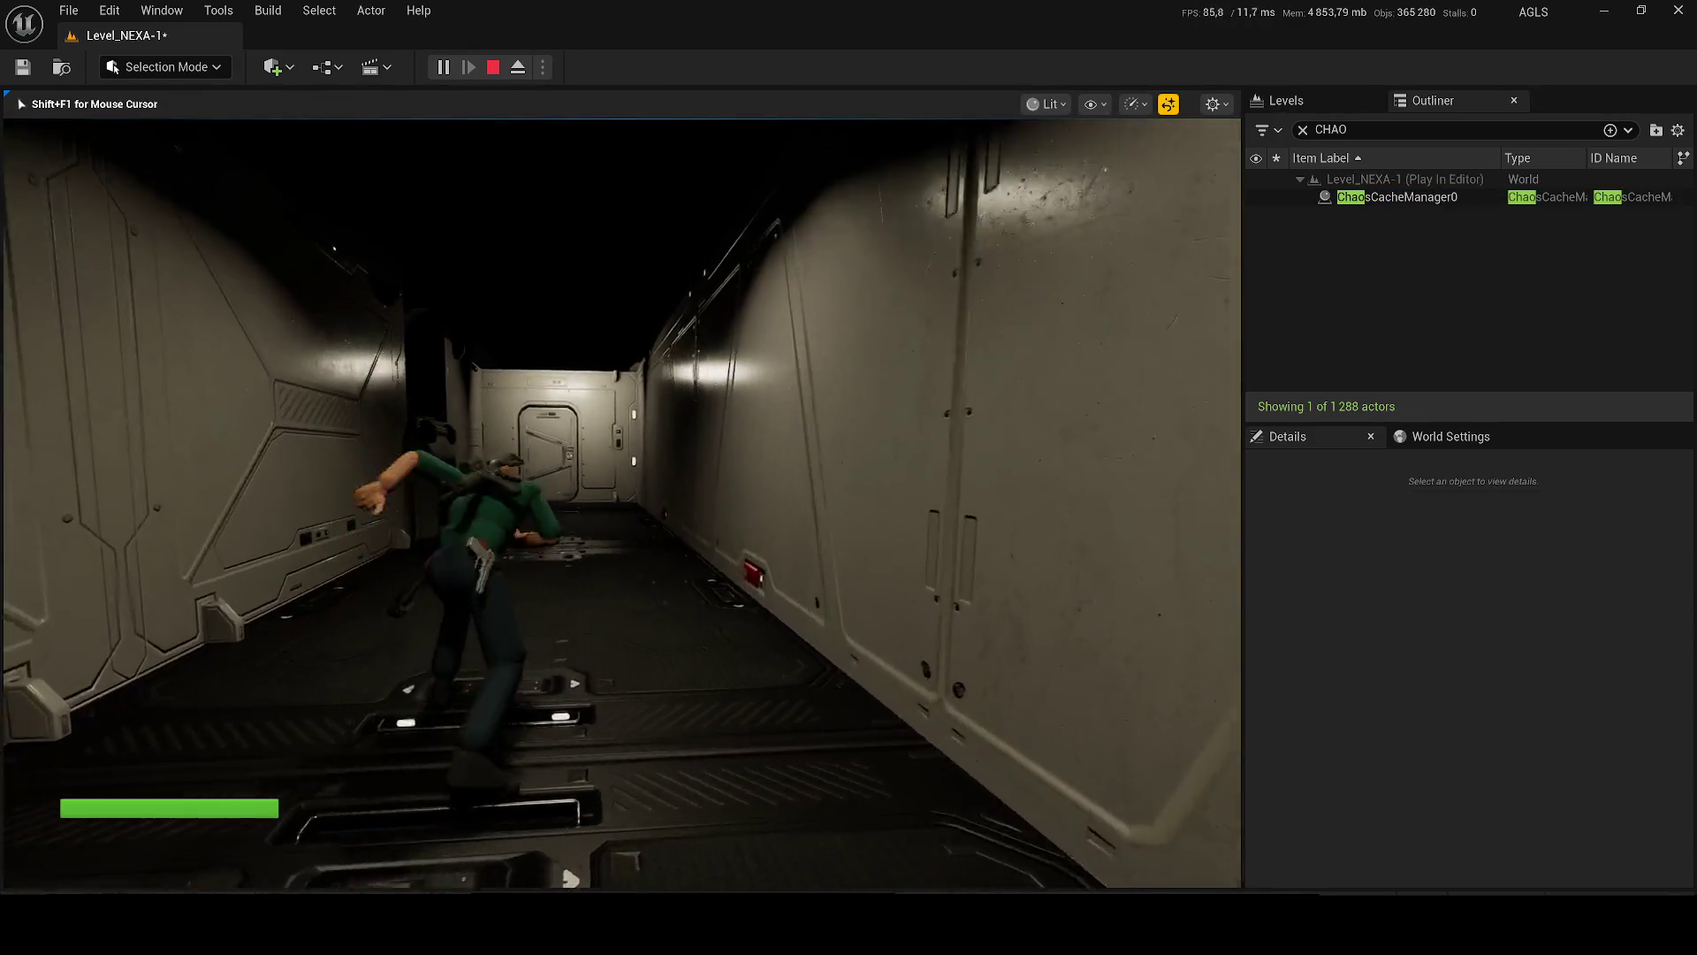
{"action": "key", "text": "shift+F1"}
{"action": "key", "text": "alt+z"}
{"action": "key", "text": "alt+z"}
{"action": "key", "text": "Escape"}
{"action": "key", "text": "alt+p"}
- Run toward the door until the machinery collapses into debris, then restart play and walk forward
{"action": "key", "text": "w"}
{"action": "key", "text": "w"}
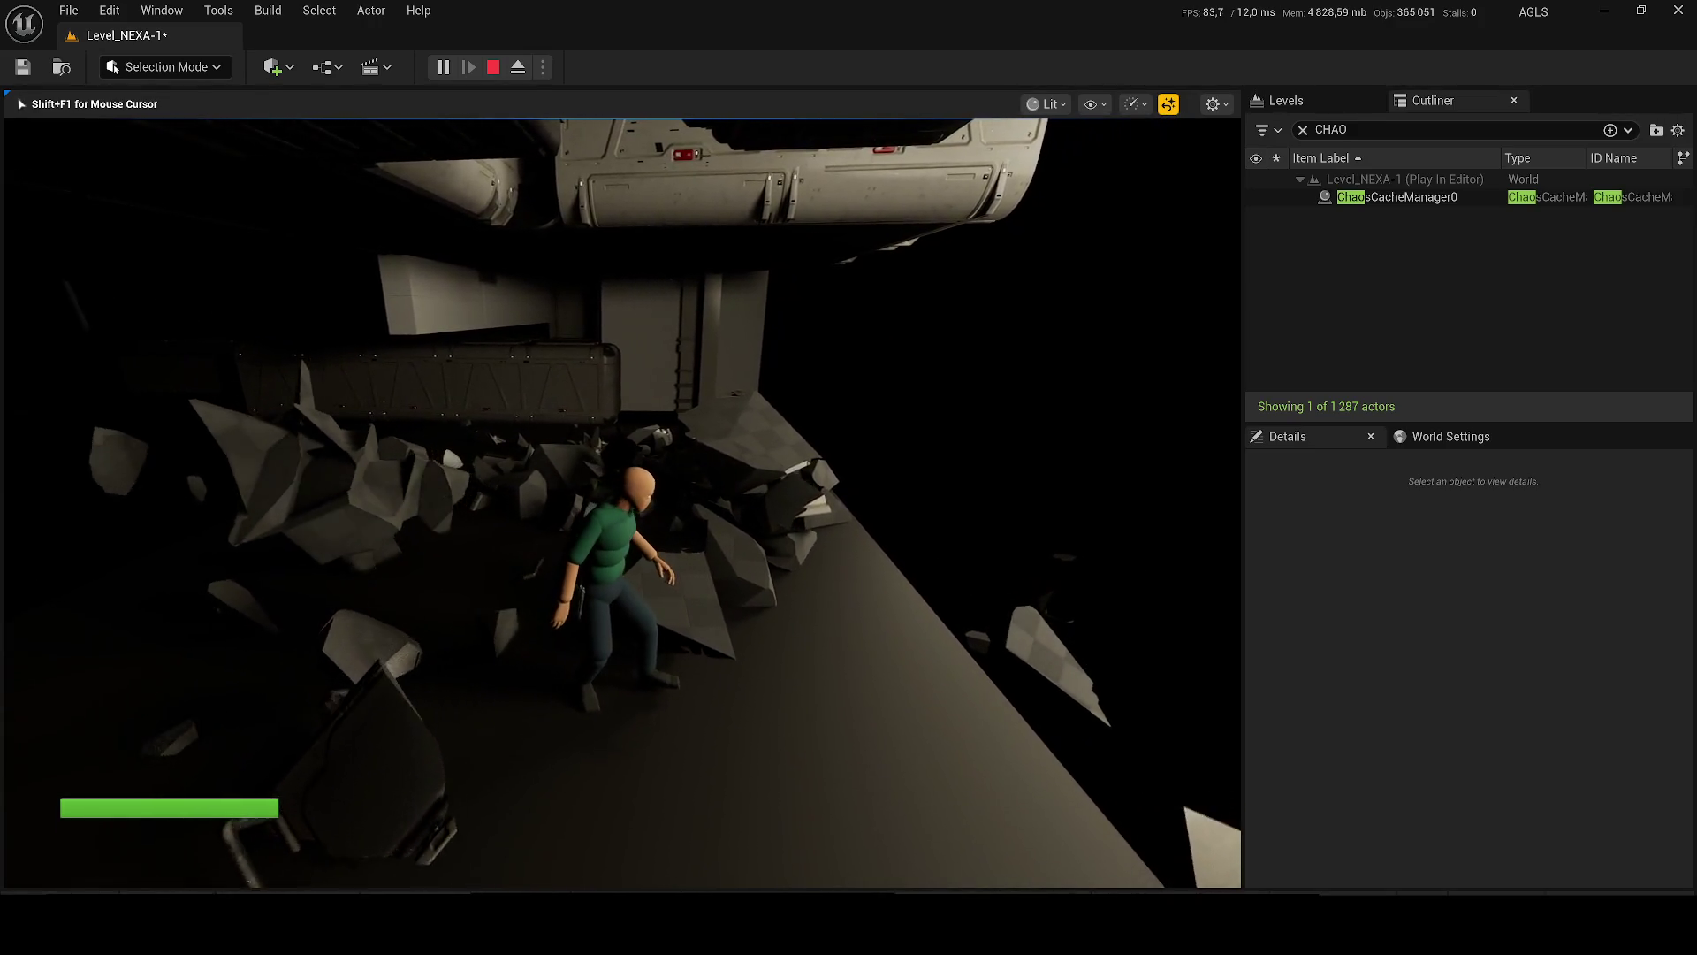
{"action": "key", "text": "Escape"}
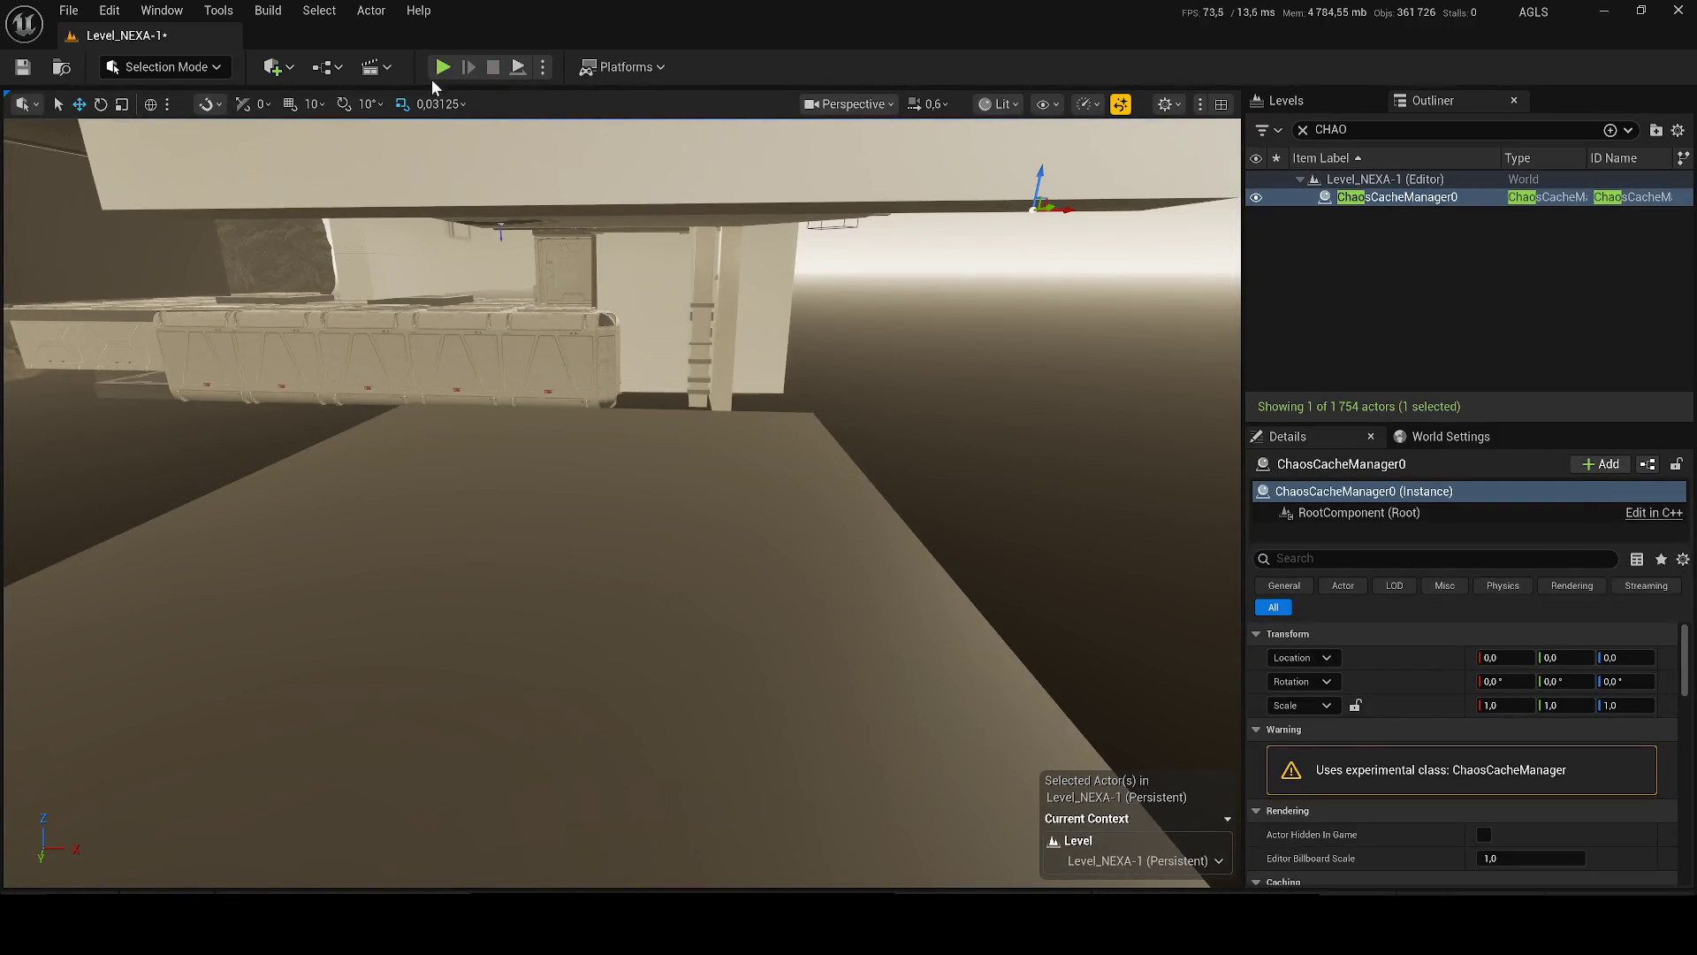
{"action": "key", "text": "alt+p"}
{"action": "key", "text": "w"}
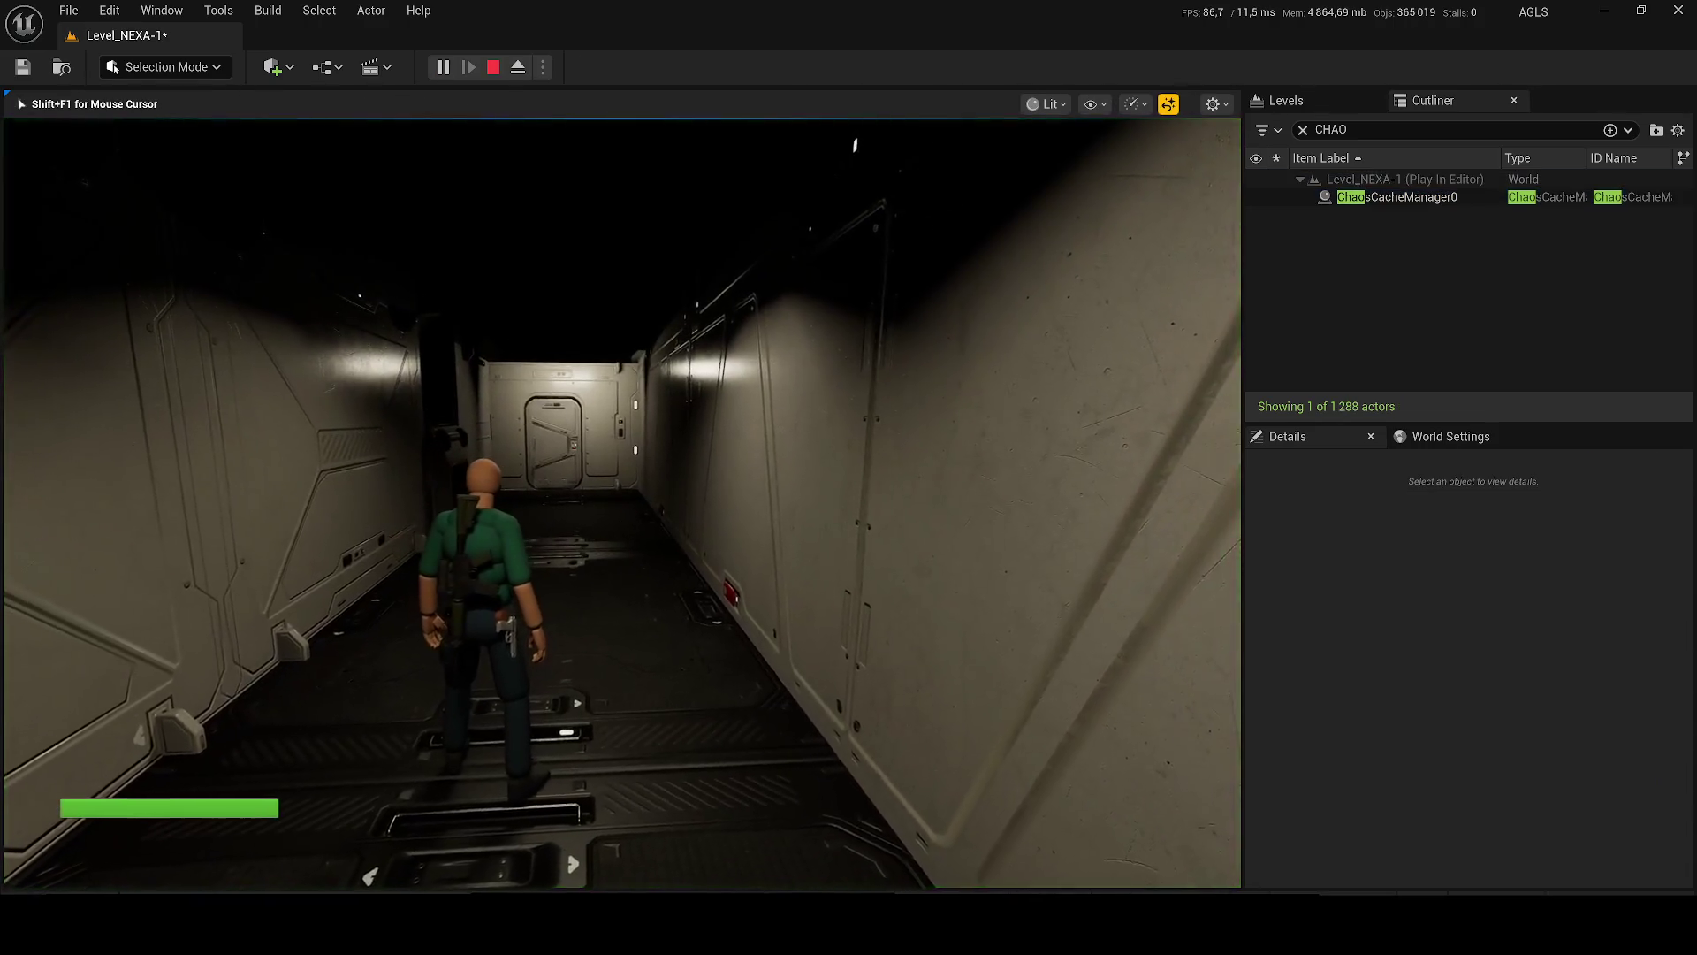